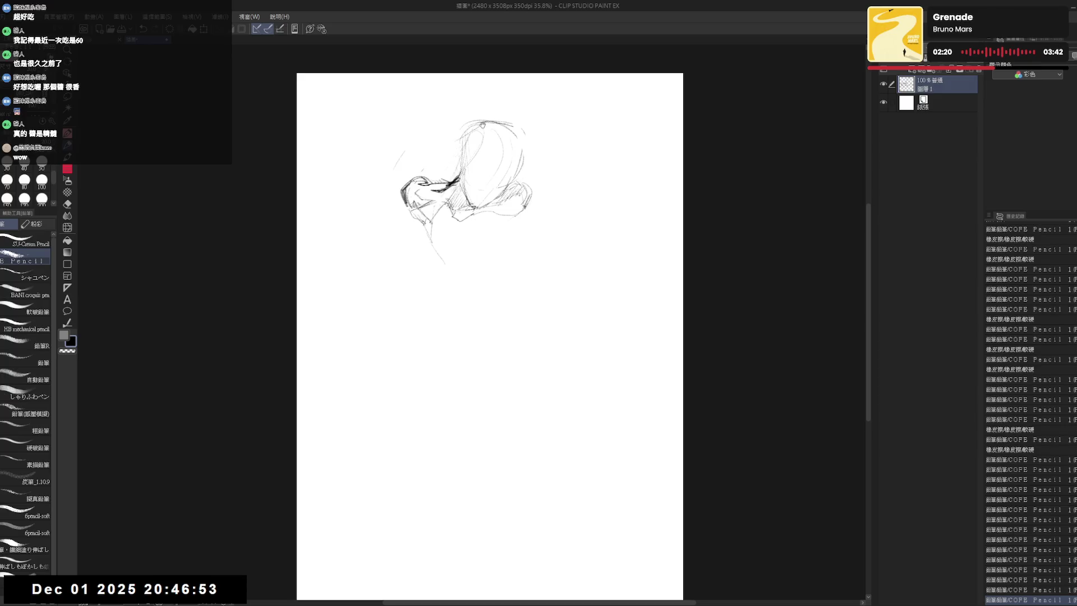
Rough short pencil strokes along the shoulders' lower edge, erasing stray marks as you go.
mouse_move(481, 249)
mouse_down()
mouse_move(538, 247)
mouse_move(517, 221)
mouse_up()
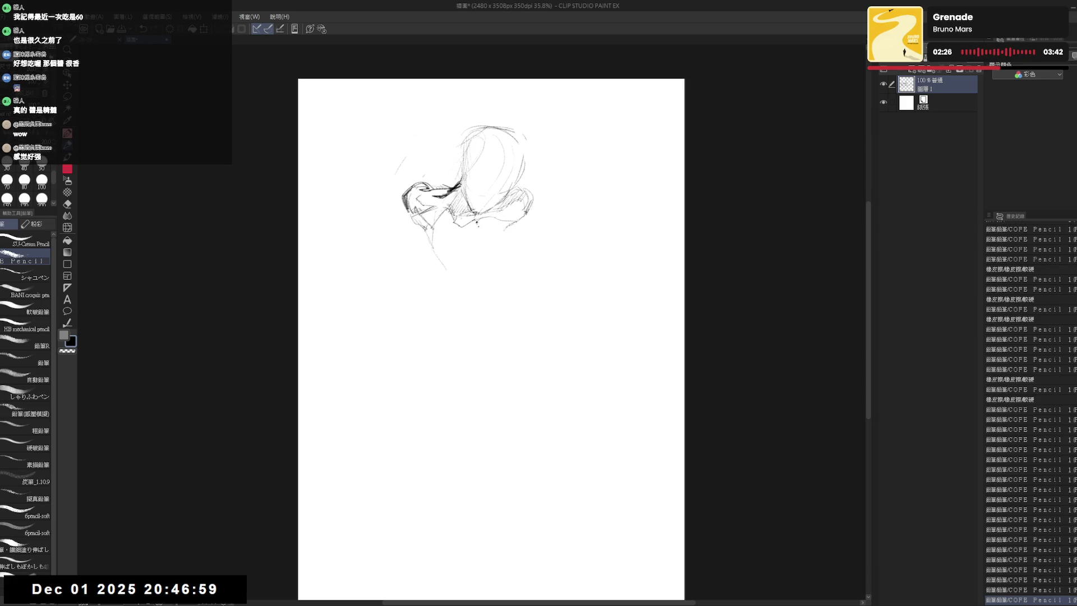
drag(482, 226, 492, 221)
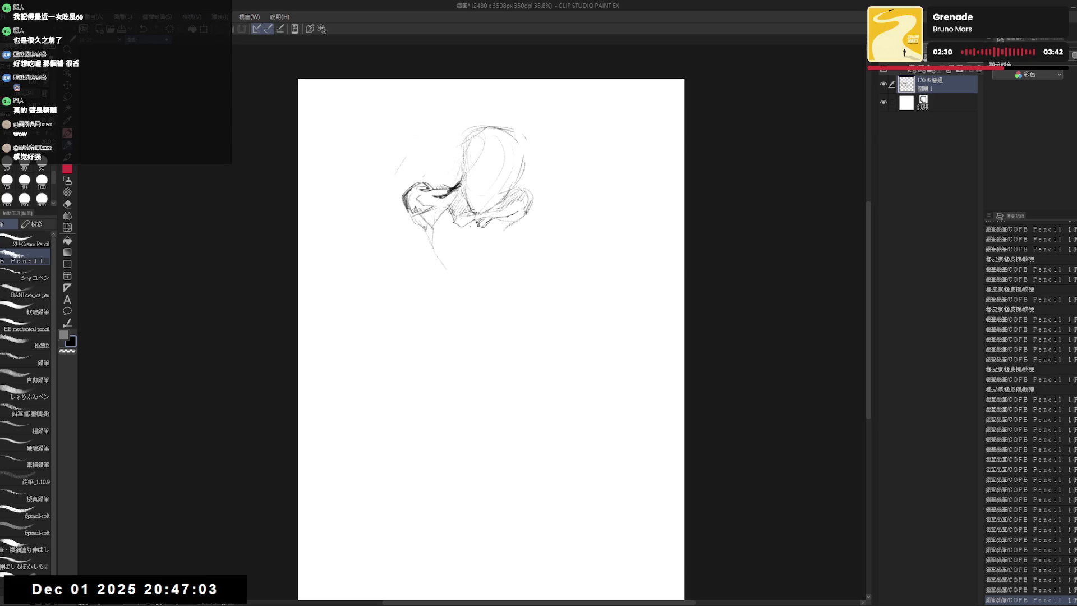
drag(481, 230, 482, 232)
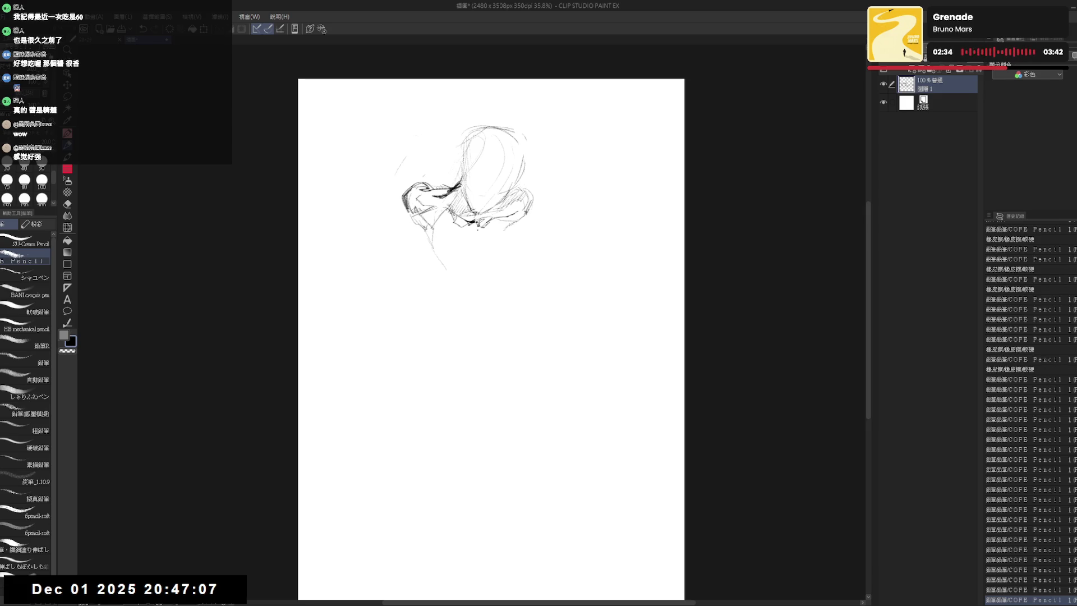
key(e)
key(p)
mouse_move(469, 221)
mouse_down()
mouse_move(481, 227)
mouse_move(497, 207)
mouse_up()
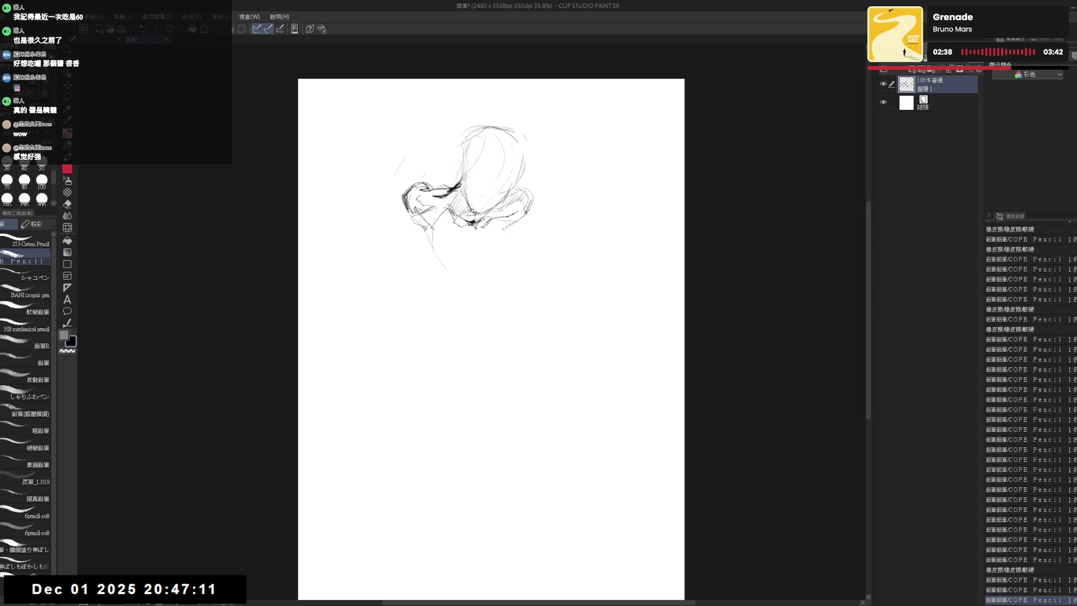
mouse_move(495, 256)
mouse_down()
mouse_move(505, 230)
mouse_move(499, 251)
mouse_move(446, 269)
mouse_up()
key(e)
key(p)
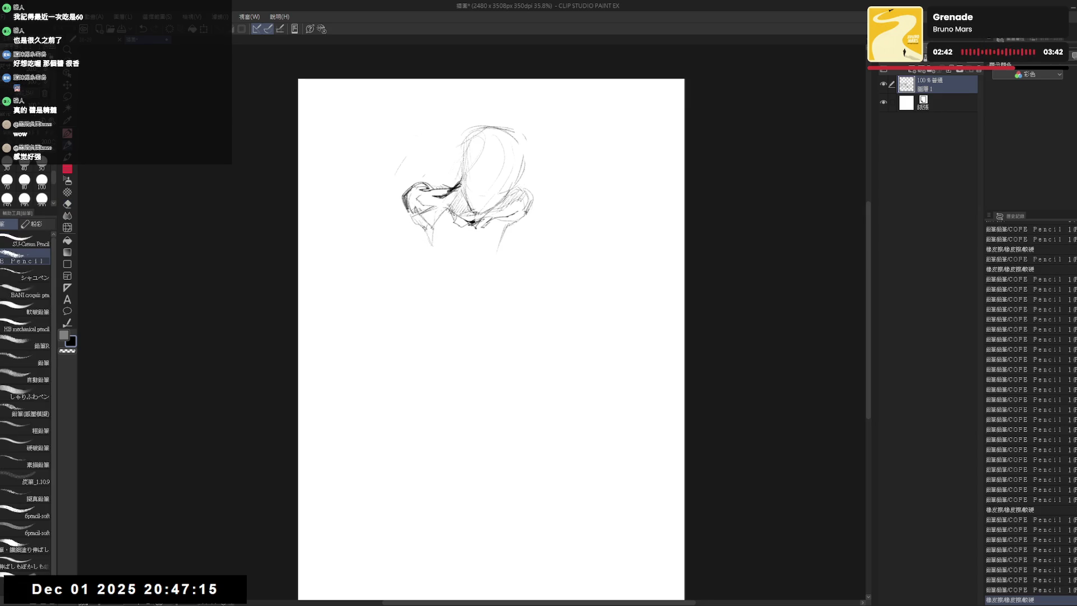
Sketch faint torso and lower-body strokes beneath the shoulders and lengthen the lower outline.
mouse_move(472, 221)
mouse_down()
mouse_move(484, 226)
mouse_move(449, 251)
mouse_up()
drag(425, 291, 438, 307)
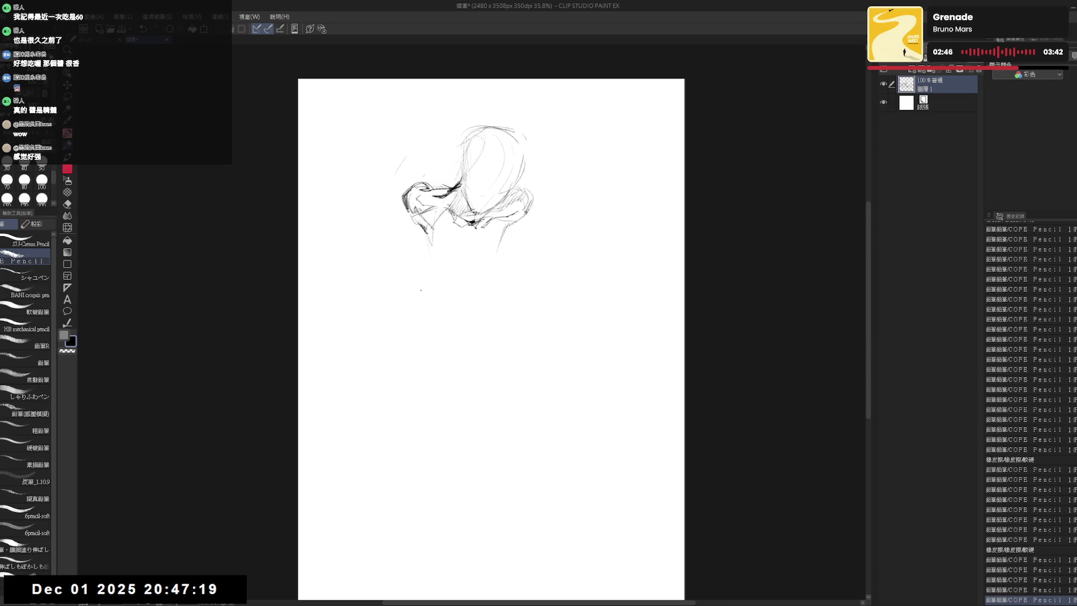
drag(441, 269, 446, 278)
drag(454, 280, 468, 287)
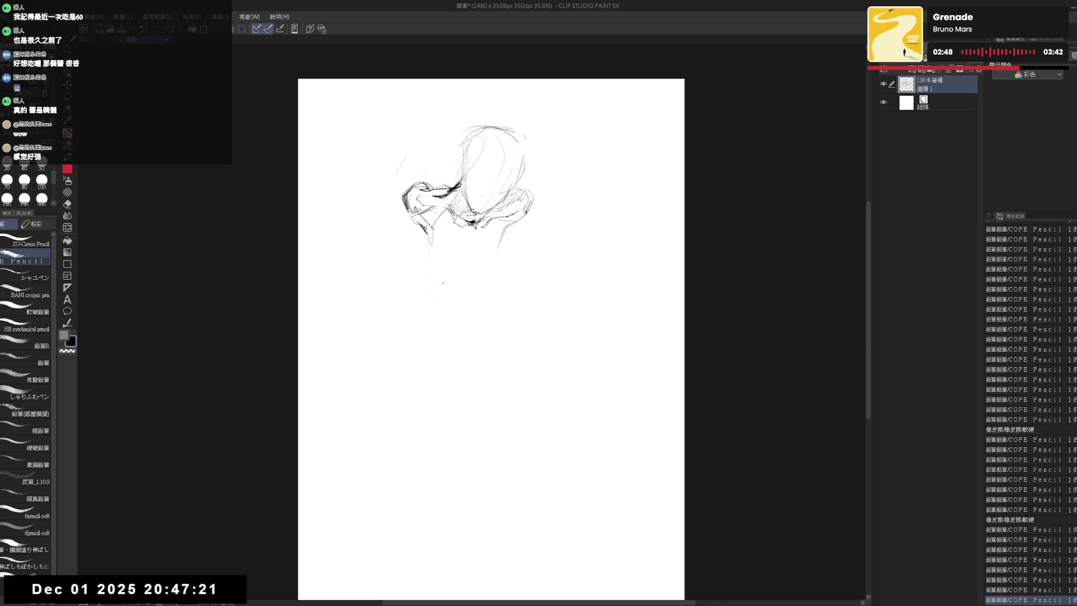
drag(426, 253, 438, 290)
mouse_move(431, 296)
mouse_down()
mouse_move(498, 261)
mouse_move(488, 273)
mouse_move(425, 281)
mouse_up()
mouse_move(431, 246)
mouse_down()
mouse_move(456, 276)
mouse_move(505, 240)
mouse_up()
drag(429, 244, 505, 241)
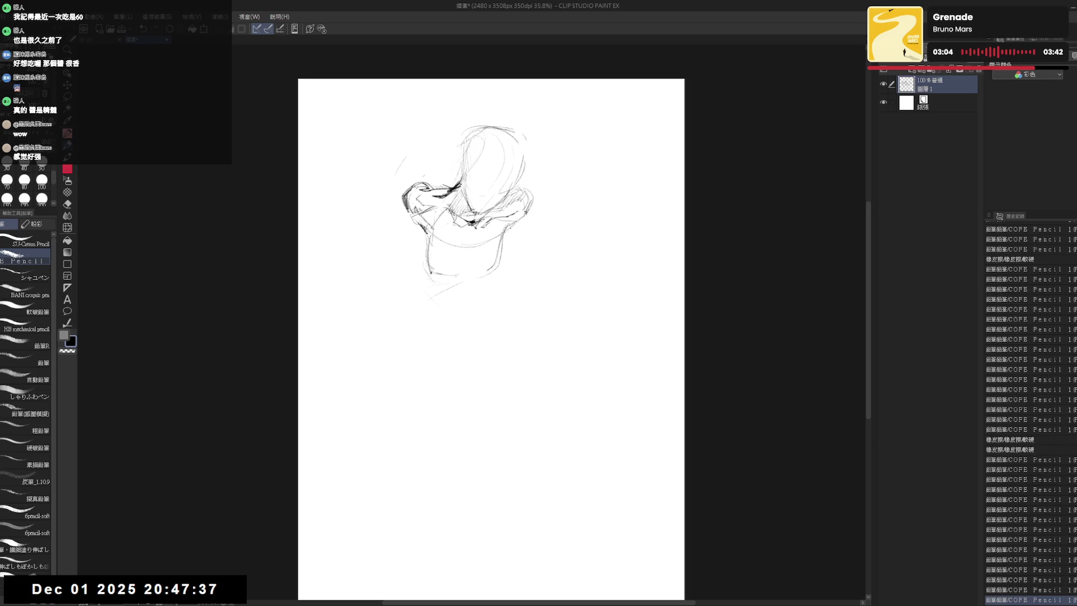
drag(429, 245, 505, 248)
drag(471, 227, 505, 248)
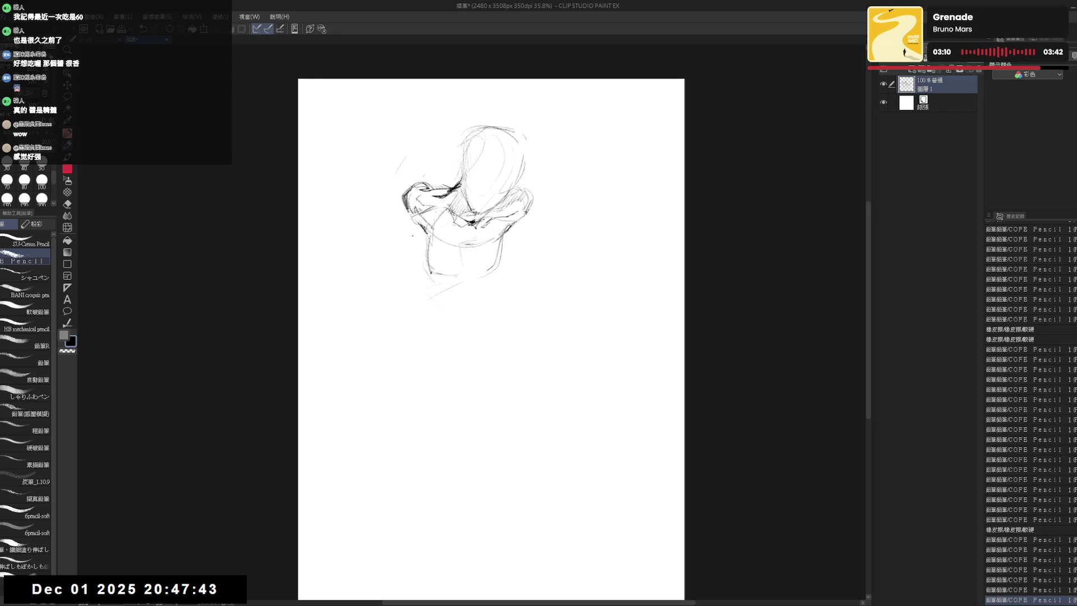
mouse_move(408, 216)
mouse_down()
mouse_move(413, 237)
mouse_move(505, 248)
mouse_up()
drag(471, 227, 505, 249)
drag(412, 241, 423, 254)
drag(526, 221, 528, 224)
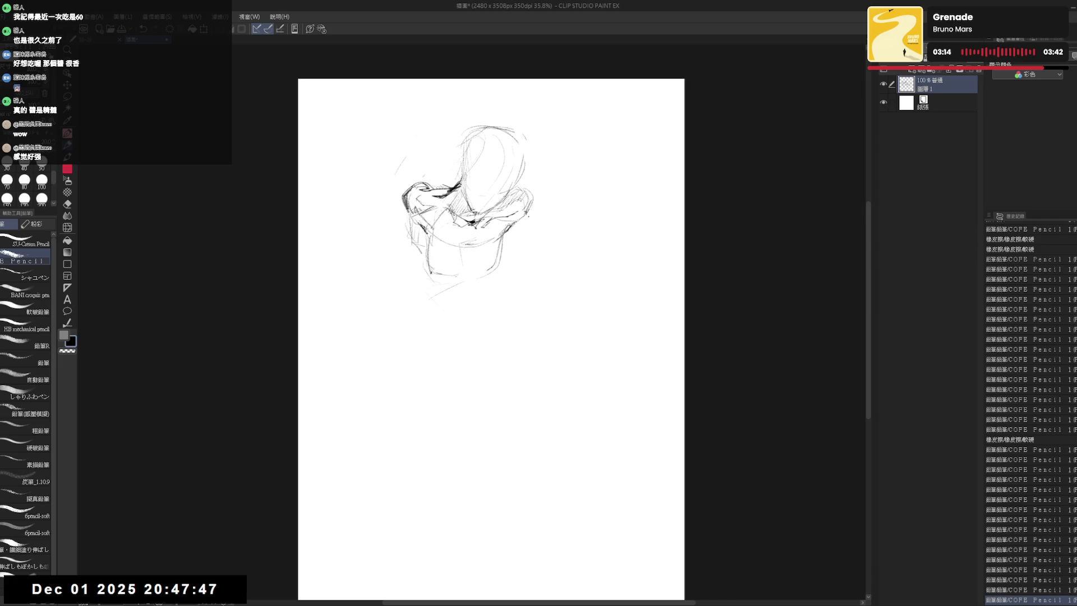
click(437, 157)
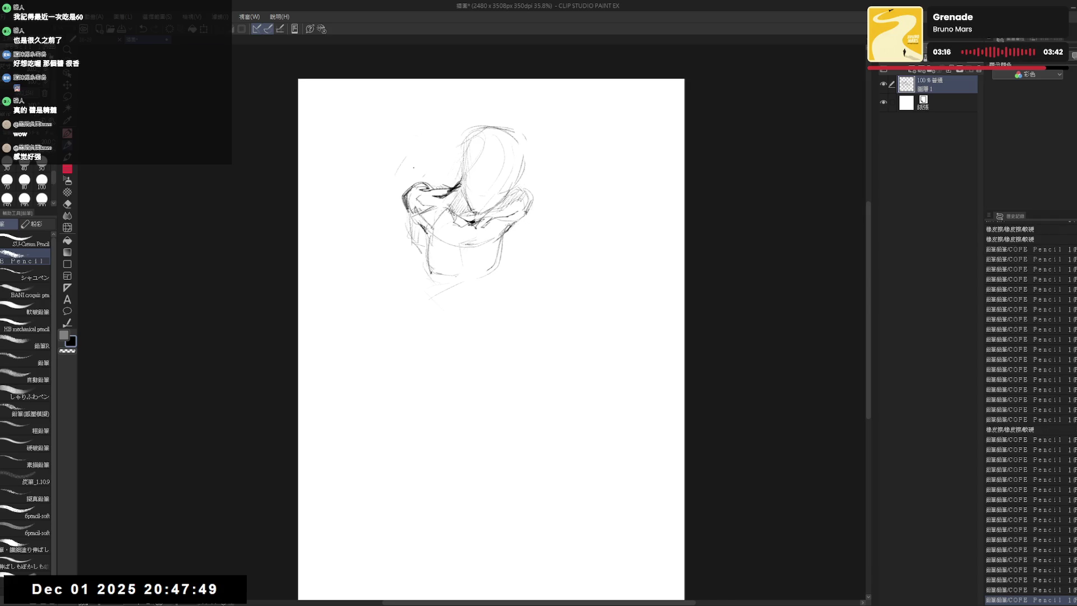
Sketch a curved raised arm to the figure's left and darken its upper curve.
drag(471, 219, 483, 233)
key(e)
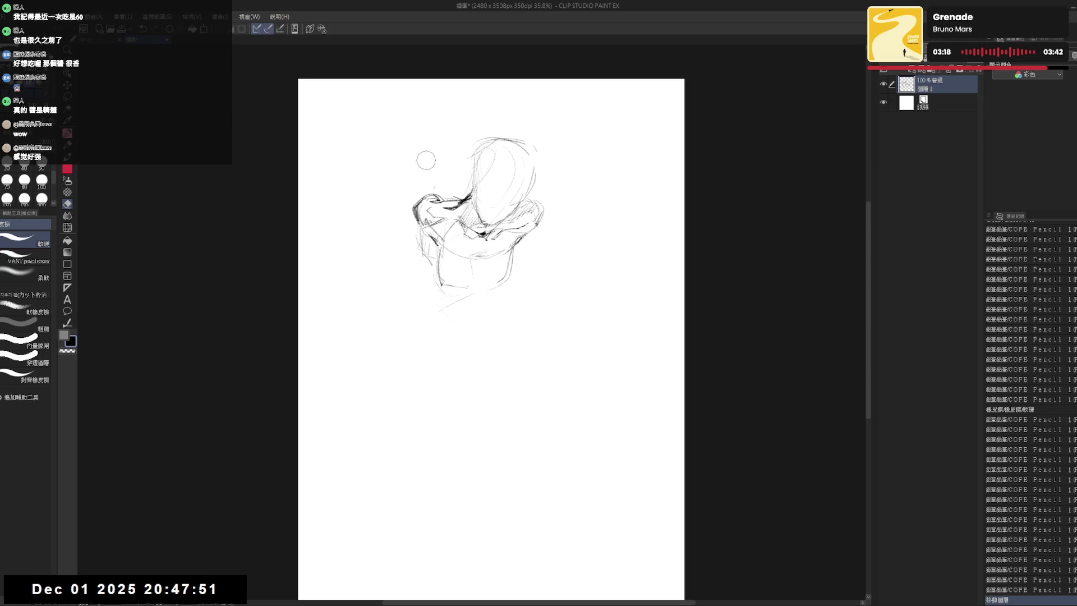
key(p)
mouse_move(437, 221)
mouse_down()
mouse_move(408, 257)
mouse_move(372, 265)
mouse_move(385, 292)
mouse_up()
key(e)
drag(385, 241, 414, 181)
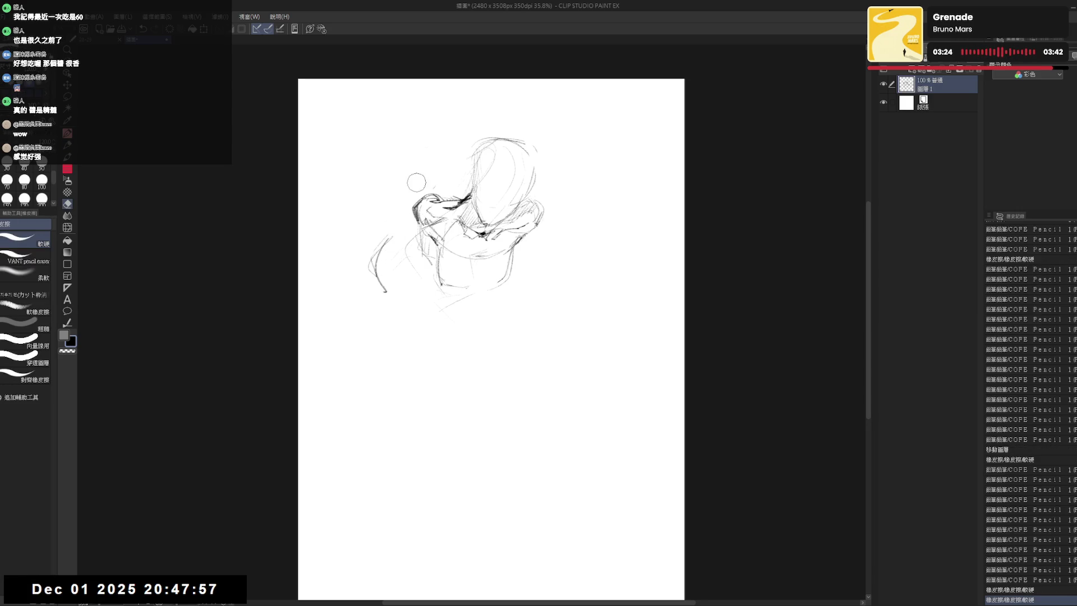
key(p)
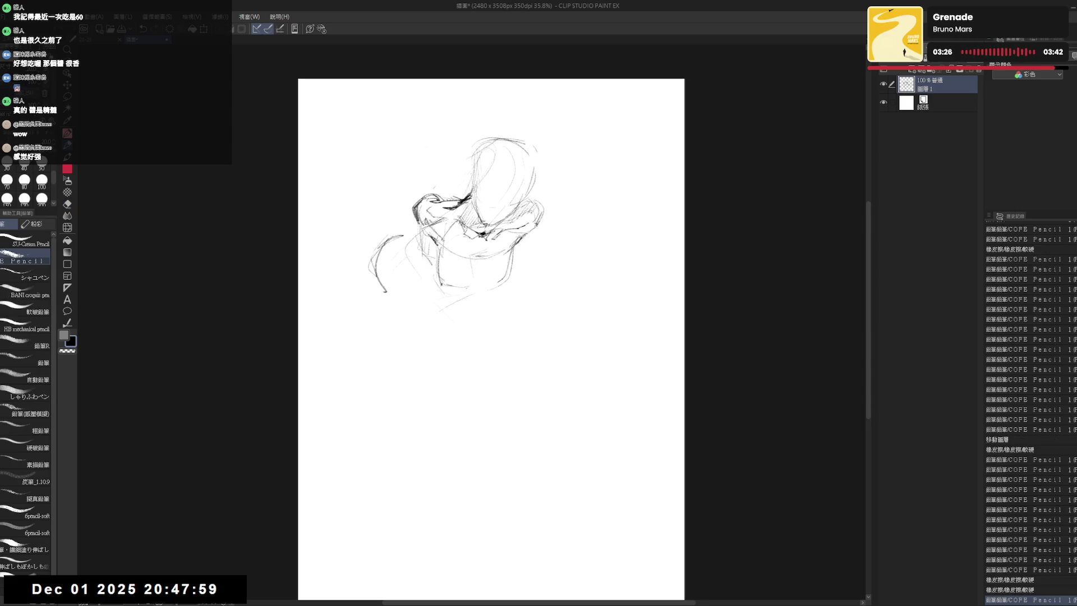
mouse_move(396, 238)
mouse_down()
mouse_move(372, 268)
mouse_move(430, 293)
mouse_move(474, 289)
mouse_move(492, 304)
mouse_move(428, 418)
mouse_up()
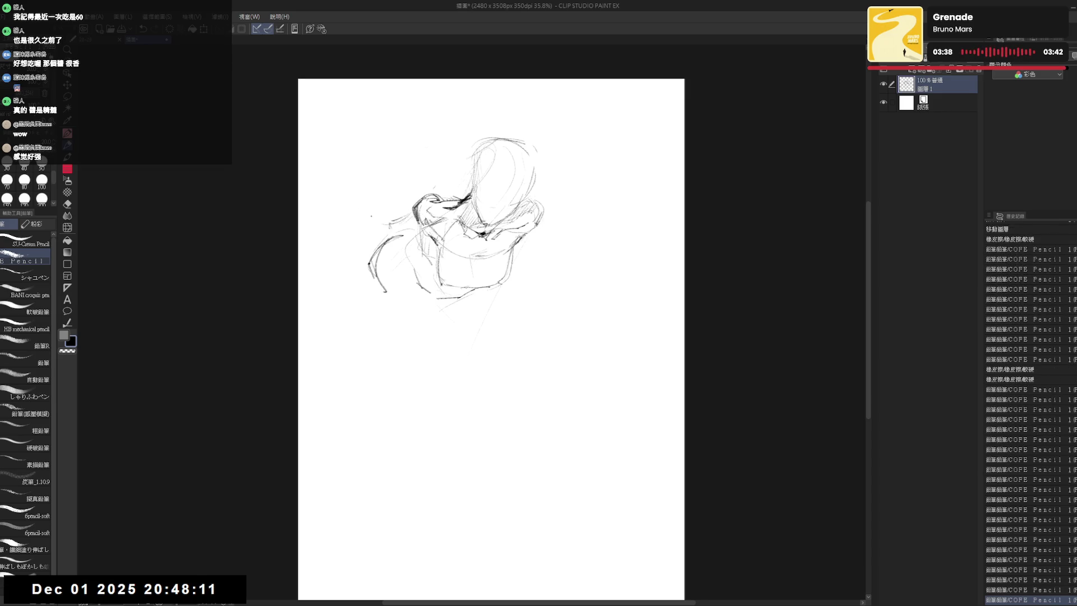
Erase and rework small strokes where the raised arm meets the face, undoing once.
key(e)
key(p)
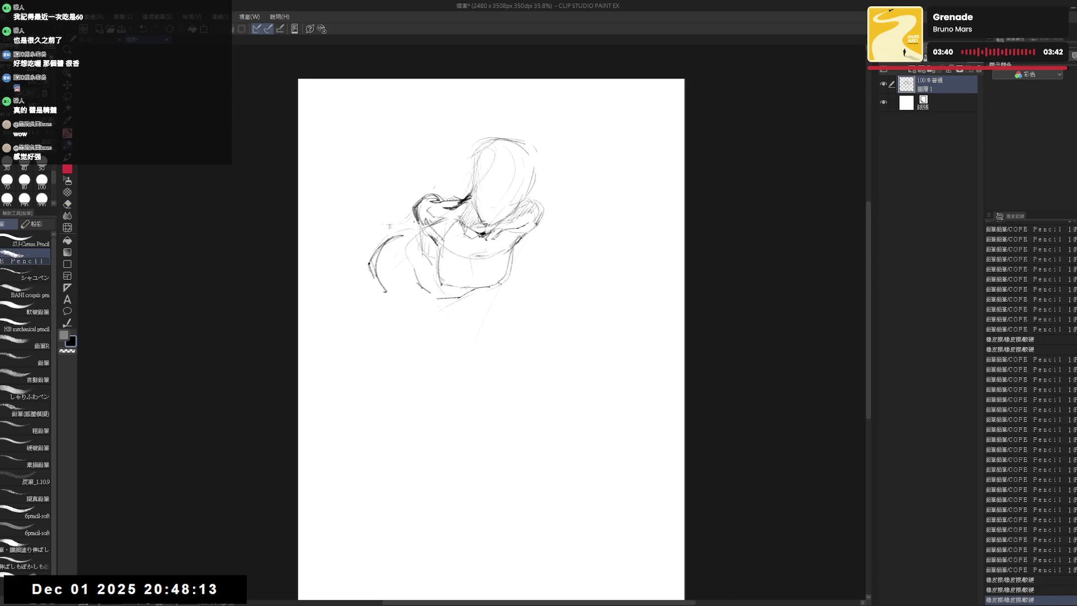
drag(413, 218, 403, 231)
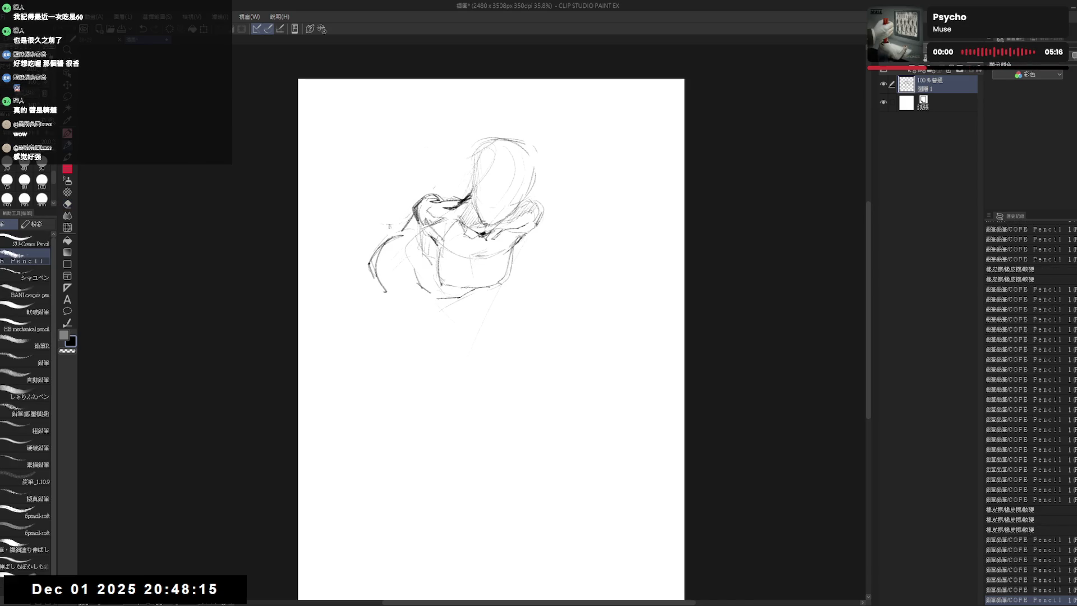
key(ctrl+z)
key(ctrl+z)
key(ctrl+z)
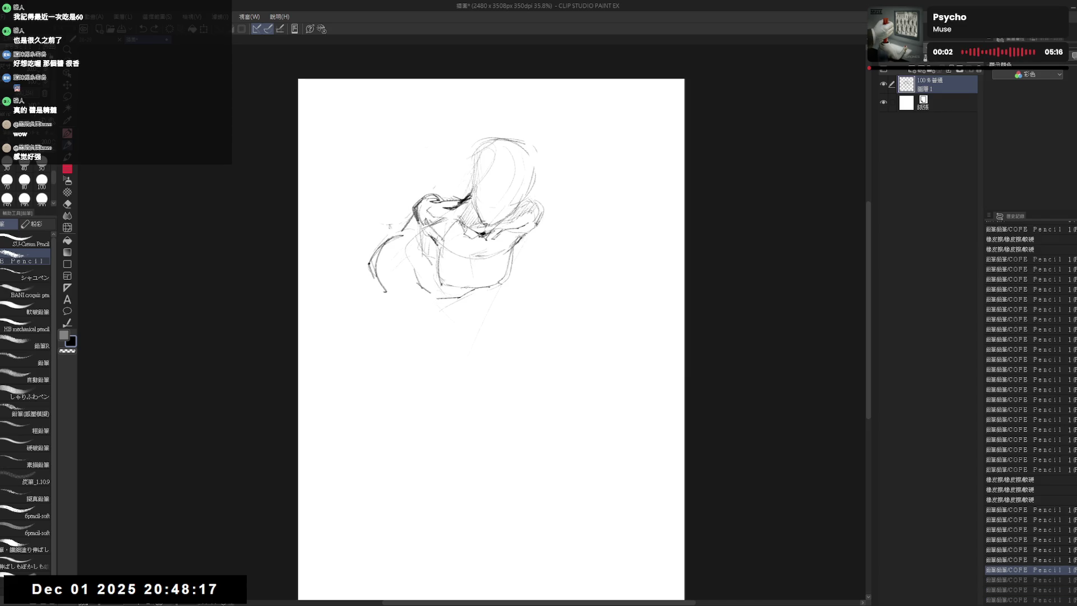
key(e)
drag(416, 210, 399, 234)
key(p)
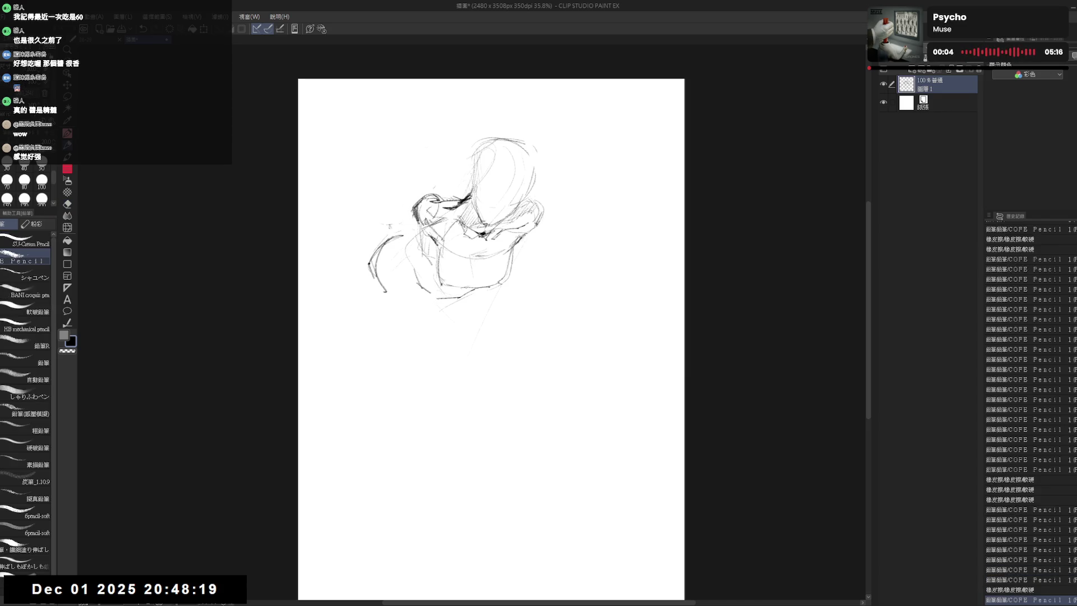
key(e)
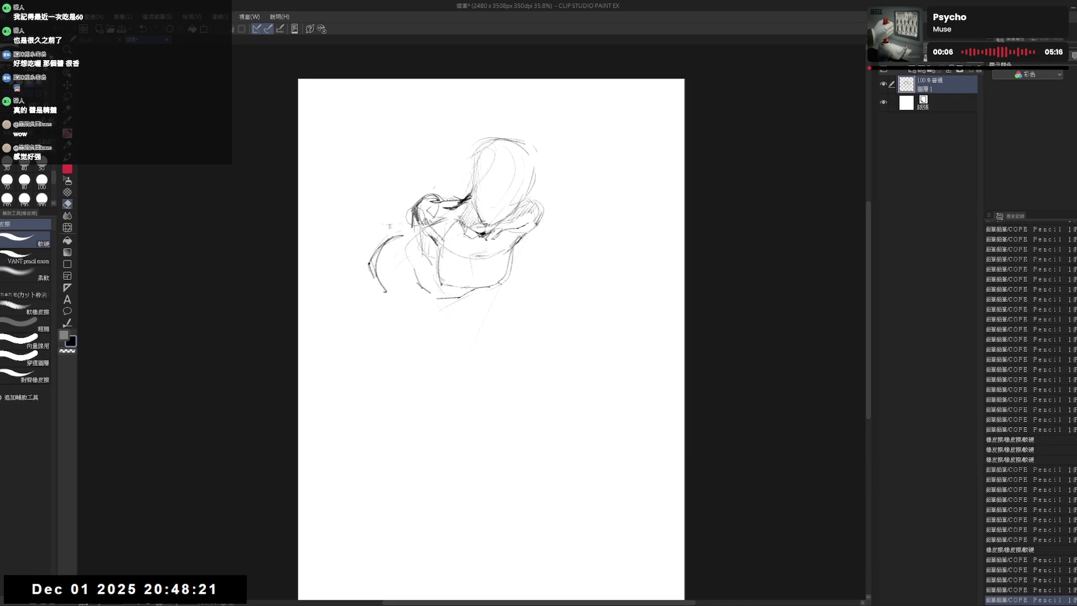
mouse_move(425, 211)
mouse_down()
mouse_move(407, 234)
mouse_move(423, 250)
mouse_up()
key(p)
key(e)
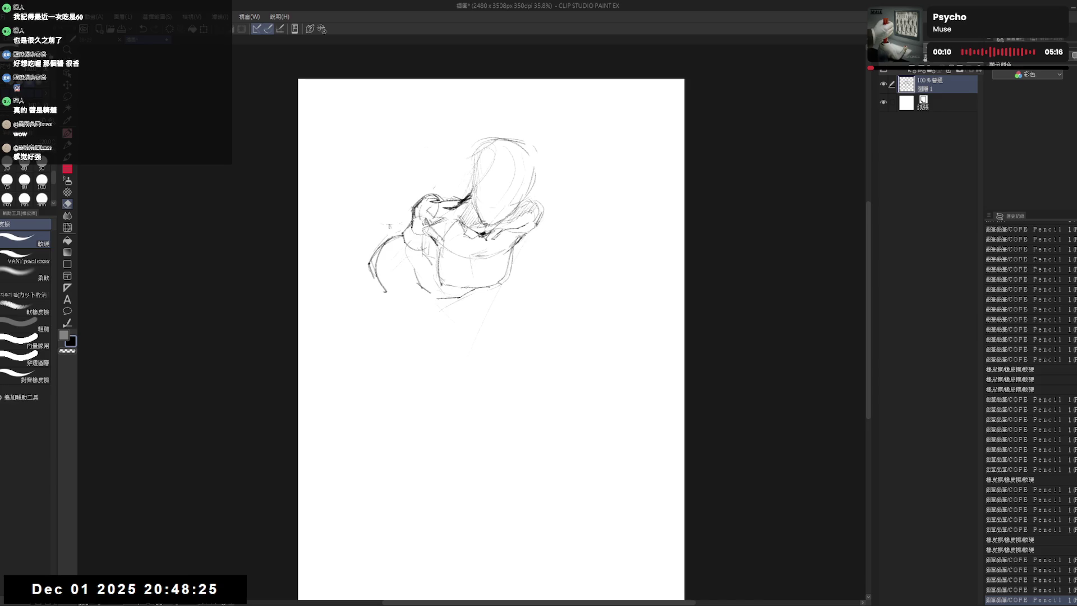
key(p)
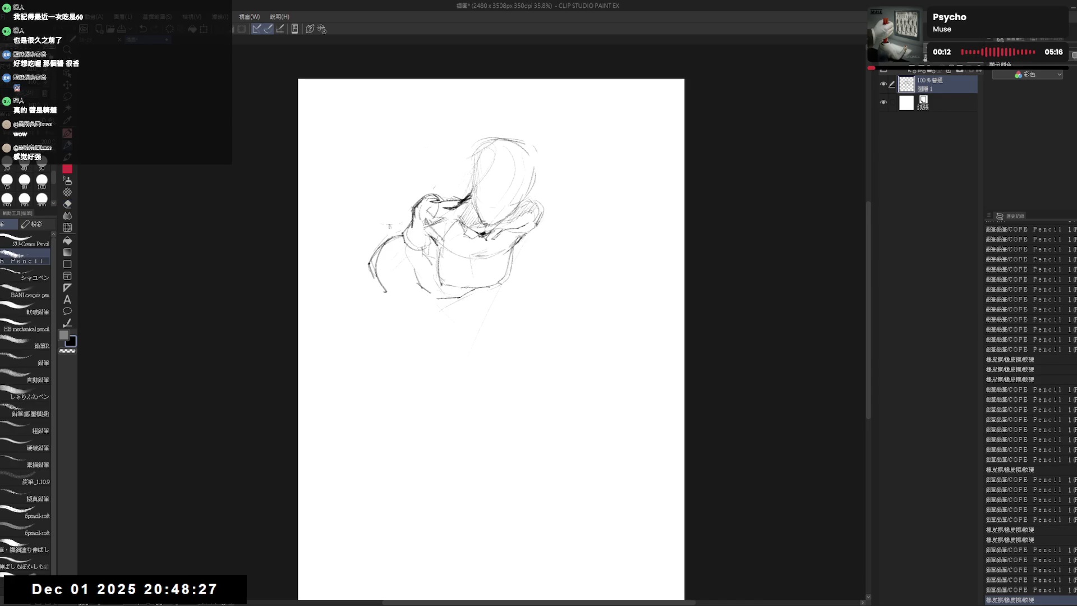
mouse_move(416, 223)
mouse_down()
mouse_move(426, 231)
mouse_move(407, 215)
mouse_move(455, 195)
mouse_move(431, 233)
mouse_up()
Clean stray marks around the raised hand with the eraser and try redrawing it.
key(e)
key(p)
key(e)
key(p)
key(e)
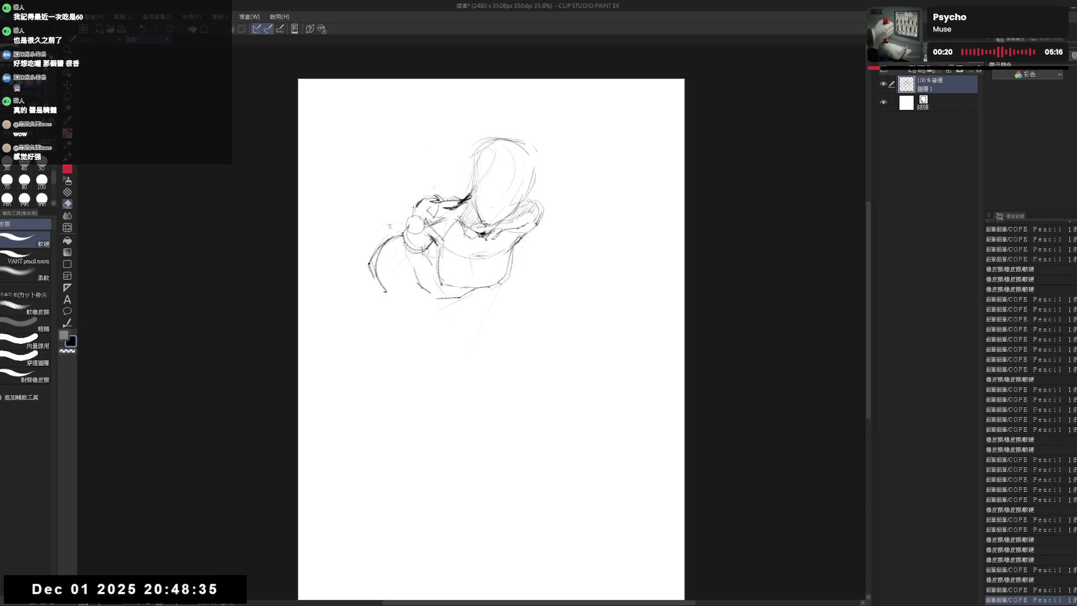
drag(405, 197, 431, 231)
key(p)
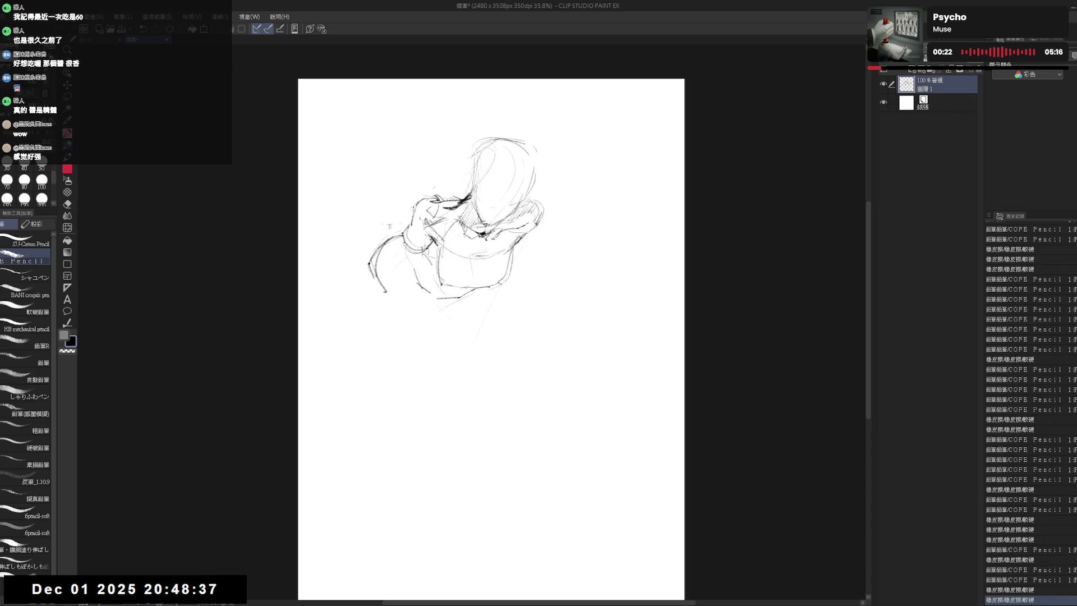
mouse_move(399, 220)
mouse_down()
mouse_move(411, 227)
mouse_move(394, 249)
mouse_move(408, 226)
mouse_move(395, 252)
mouse_move(404, 311)
mouse_up()
key(ctrl+z)
key(e)
key(p)
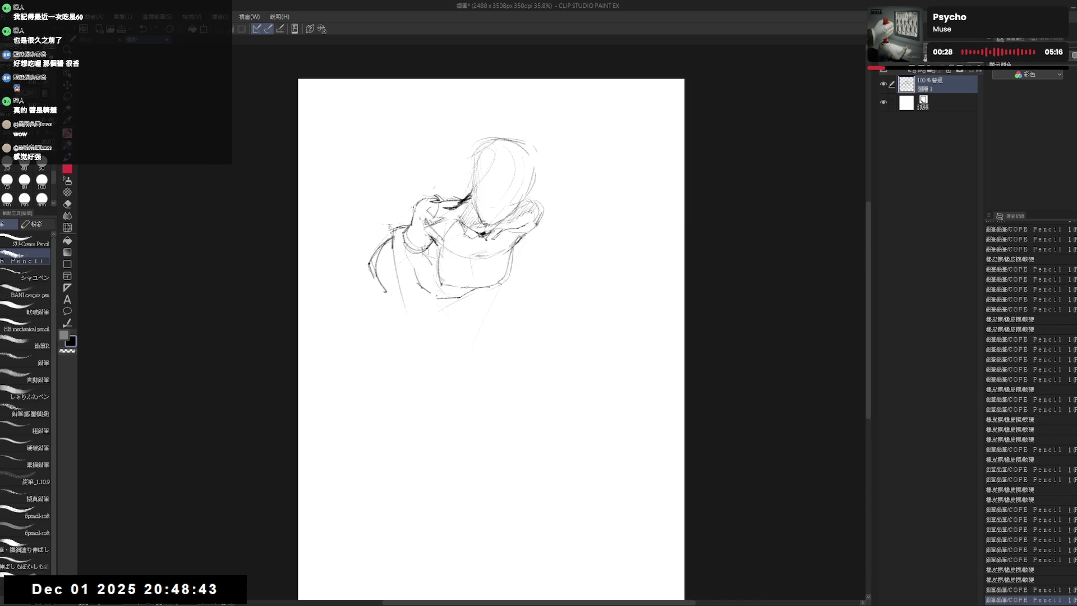
Erase loose strokes around the right shoulder and stray marks near the hand.
key(e)
mouse_move(539, 202)
mouse_down()
mouse_move(530, 238)
mouse_move(513, 246)
mouse_up()
key(p)
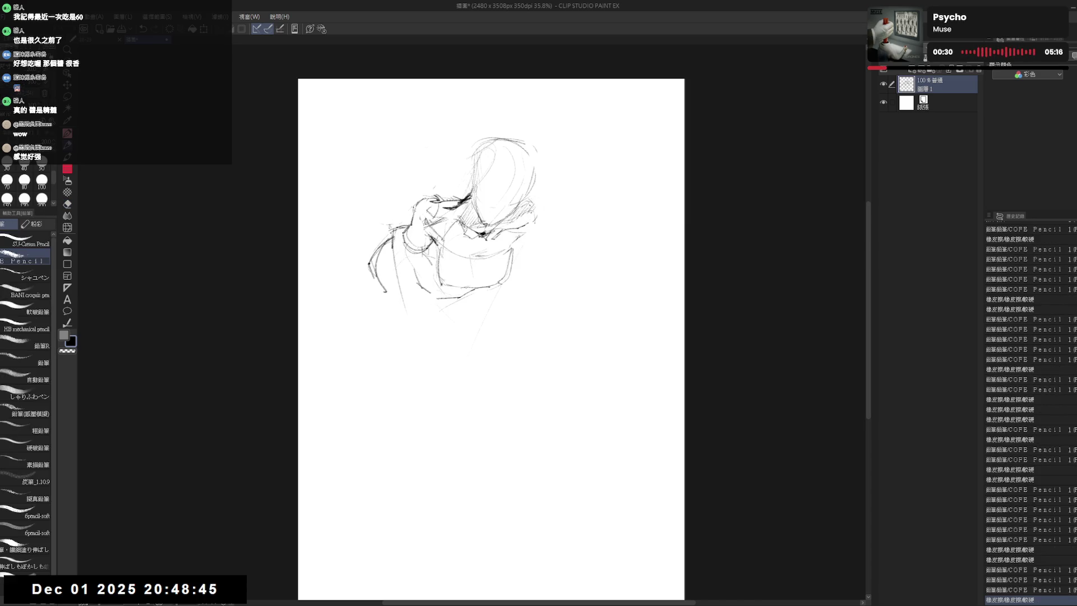
drag(534, 201, 527, 229)
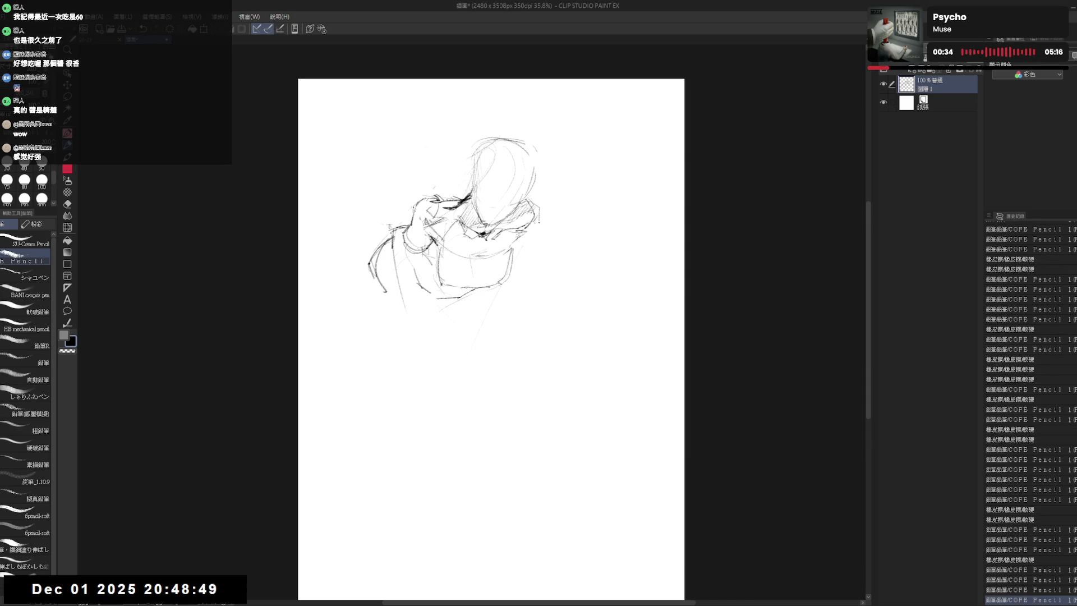
key(e)
drag(427, 184, 440, 202)
key(p)
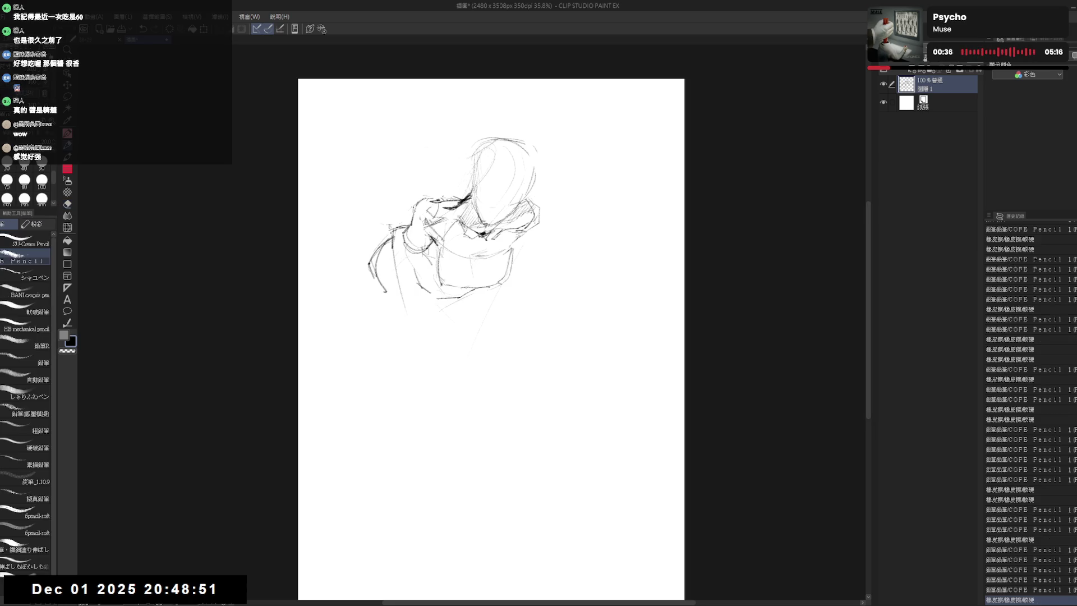
key(e)
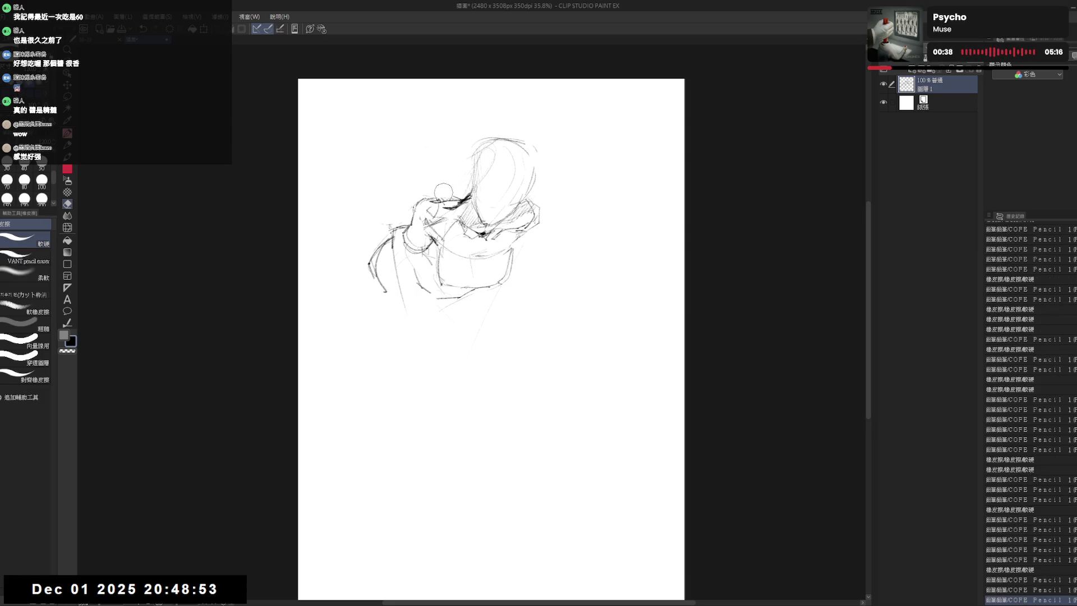
key(p)
key(e)
key(p)
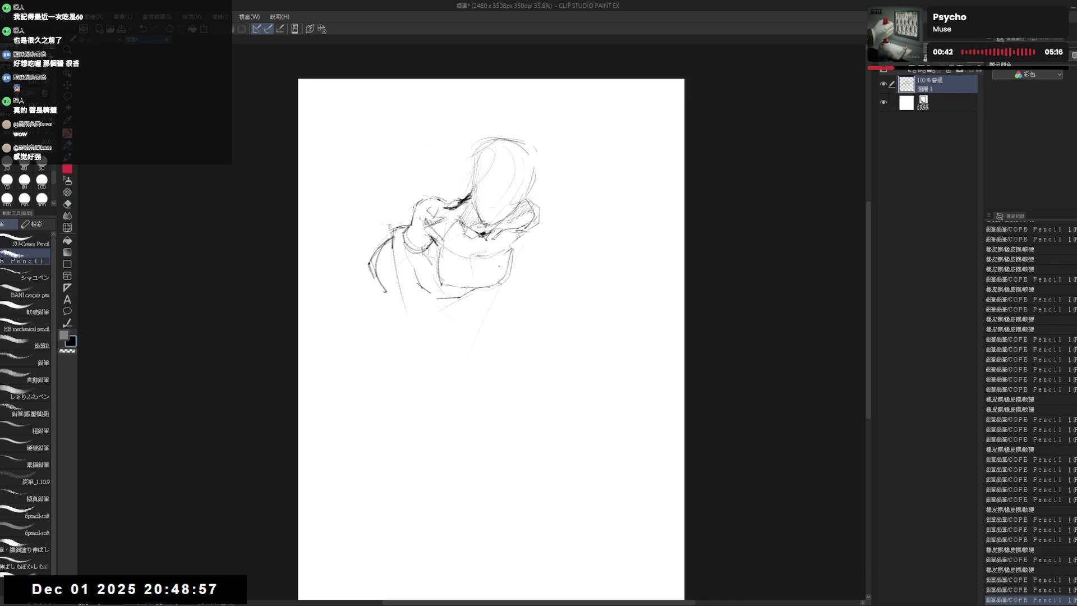
Sketch the lowered arm and forearm, erasing and redrawing part of the arm line.
click(408, 318)
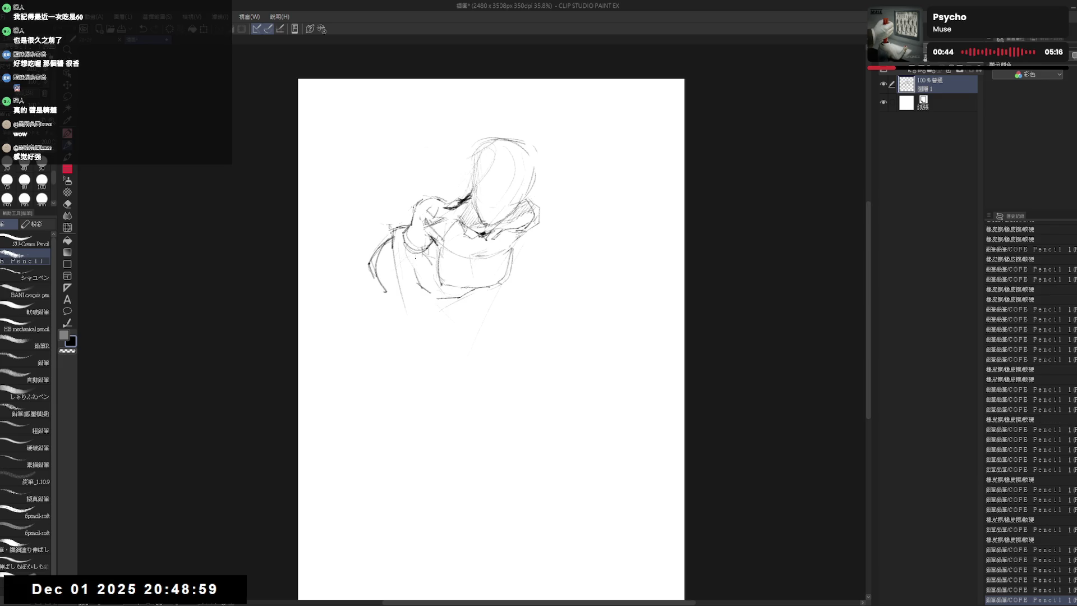
drag(414, 268, 419, 310)
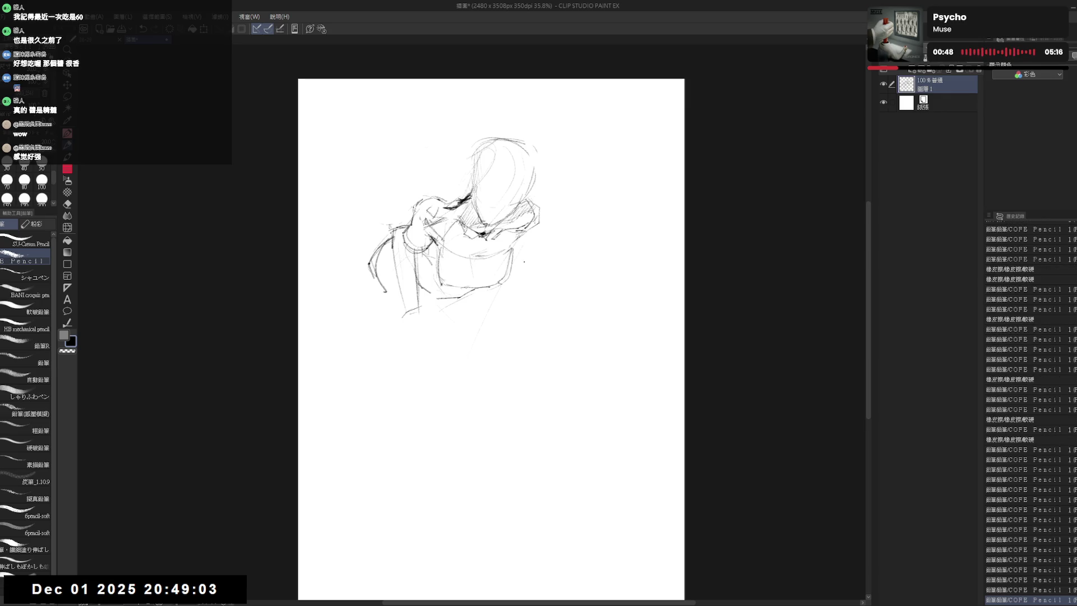
drag(530, 248, 511, 253)
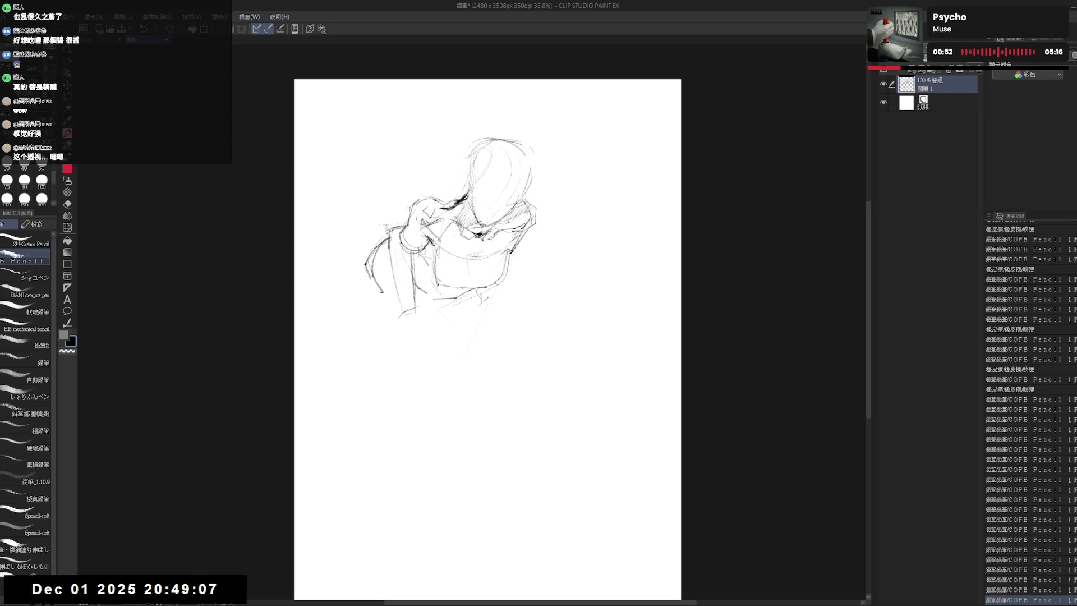
mouse_move(487, 302)
mouse_down()
mouse_move(449, 329)
mouse_move(432, 312)
mouse_move(438, 331)
mouse_up()
key(e)
drag(495, 293, 438, 337)
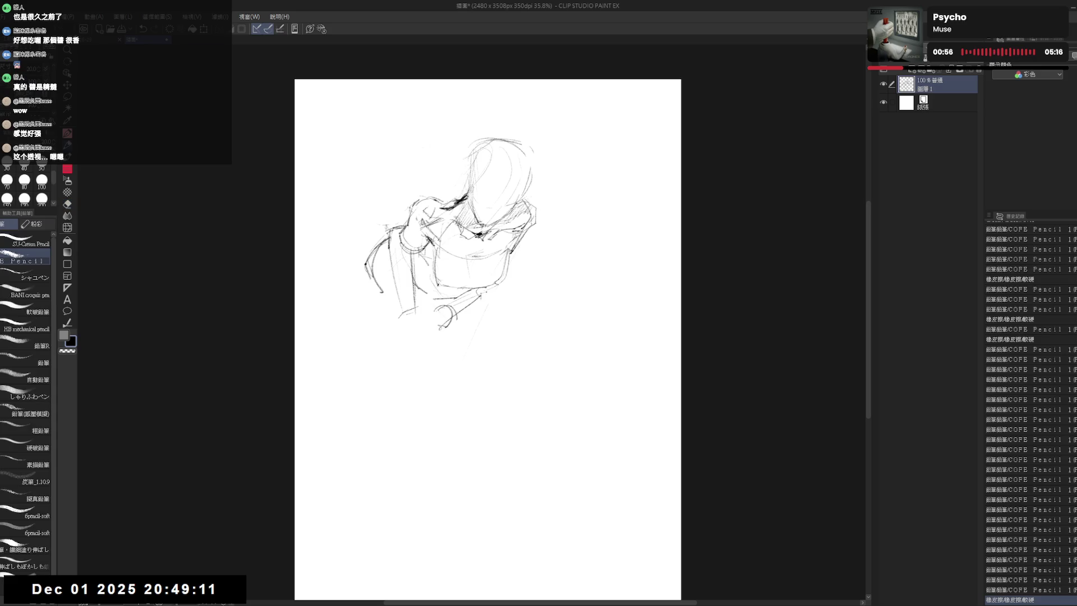
key(p)
mouse_move(486, 296)
mouse_down()
mouse_move(439, 331)
mouse_move(442, 310)
mouse_move(468, 288)
mouse_move(461, 307)
mouse_up()
Touch up the arm with the eraser, then rough in the clasped hands below the torso.
key(e)
key(p)
key(e)
key(p)
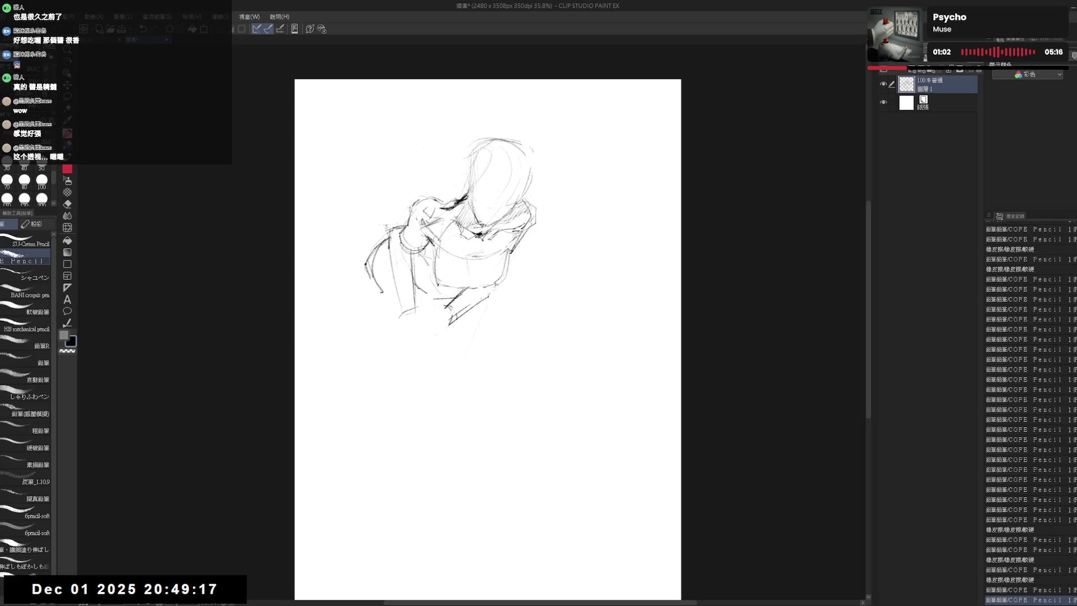
drag(493, 286, 500, 295)
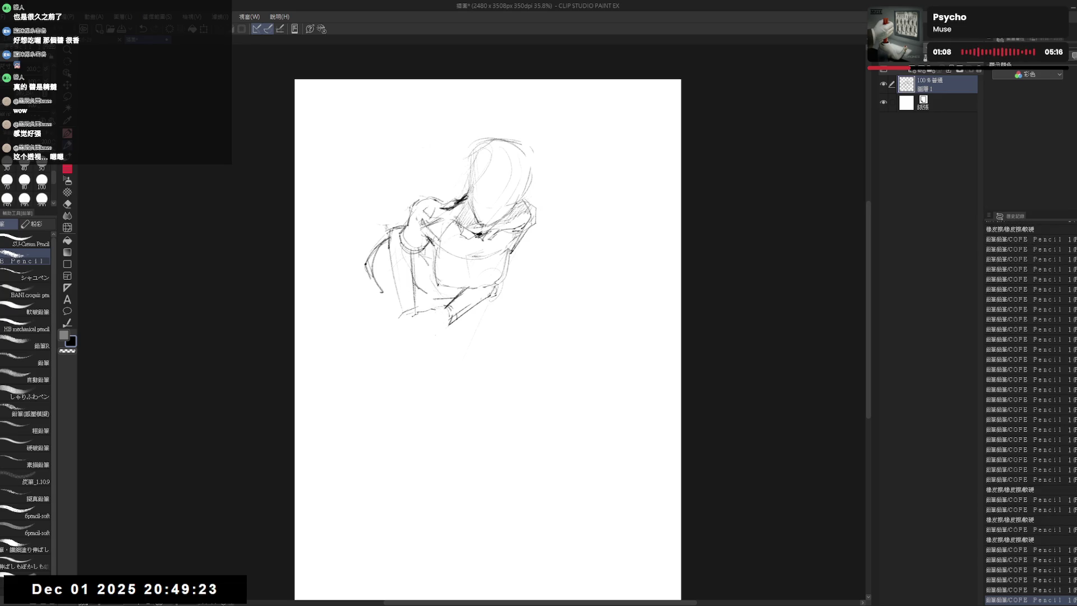
drag(413, 317, 421, 325)
drag(415, 320, 429, 341)
mouse_move(431, 331)
mouse_down()
mouse_move(421, 324)
mouse_move(429, 336)
mouse_move(414, 335)
mouse_move(421, 324)
mouse_move(419, 344)
mouse_move(430, 340)
mouse_move(421, 338)
mouse_move(434, 357)
mouse_move(414, 349)
mouse_move(419, 340)
mouse_move(410, 360)
mouse_up()
Erase stray marks around the clasped hands on a rotated canvas, then reset the rotation upright.
key(e)
key(p)
key(e)
key(p)
key(minus)
key(minus)
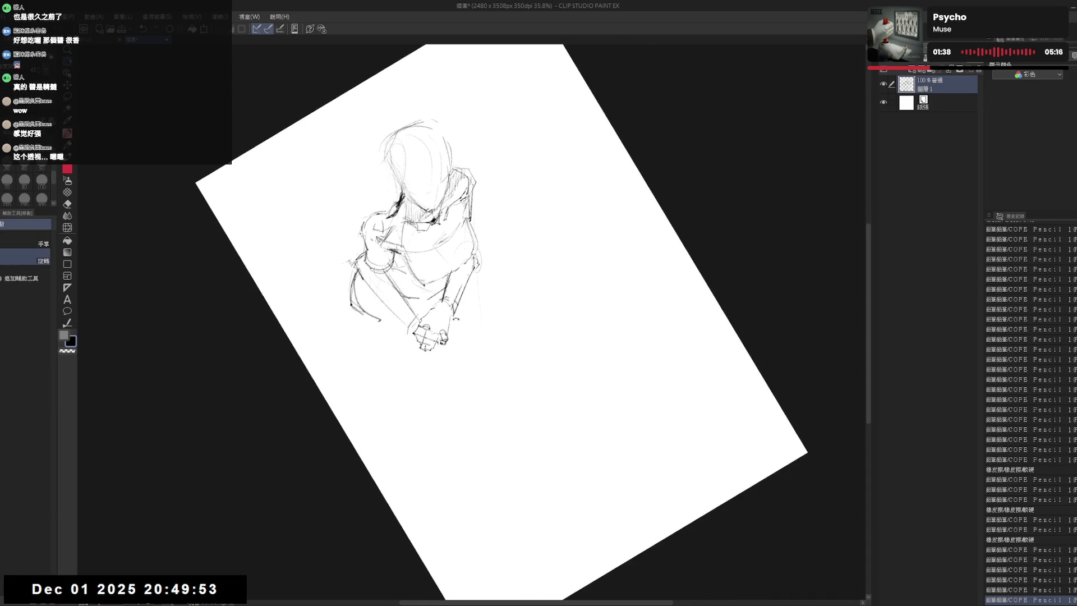
key(e)
key(p)
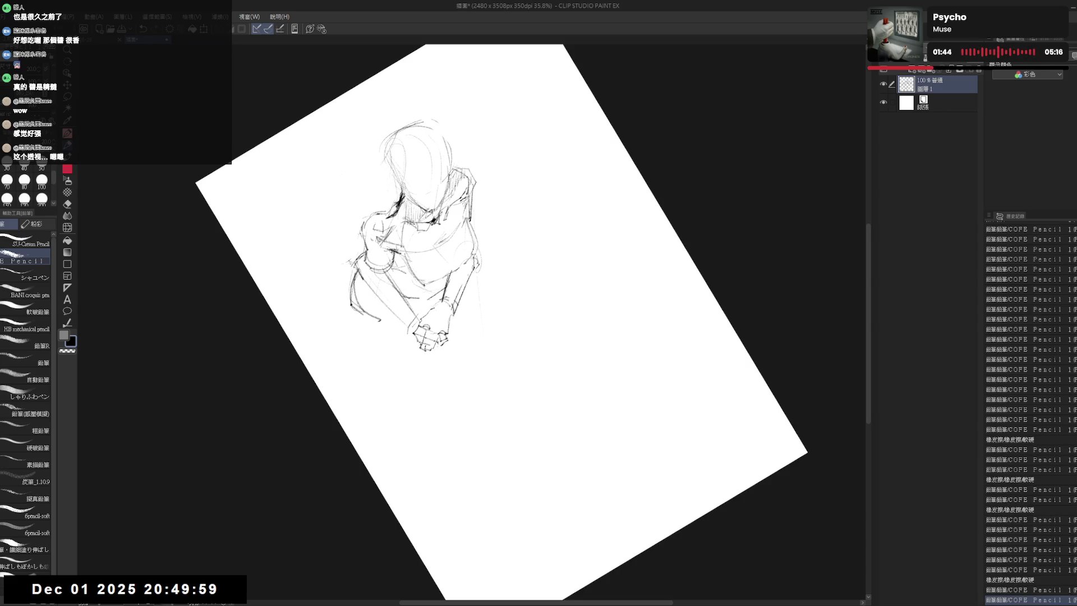
key(ctrl+at)
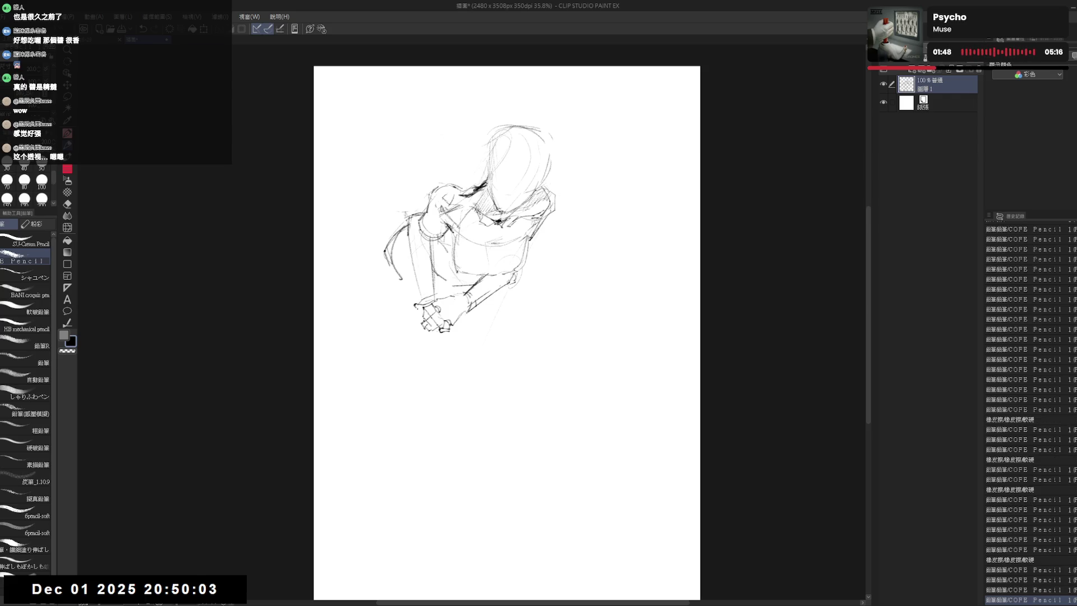
Add a small stroke near the hands and mirror the view briefly to check proportions.
drag(413, 305, 426, 316)
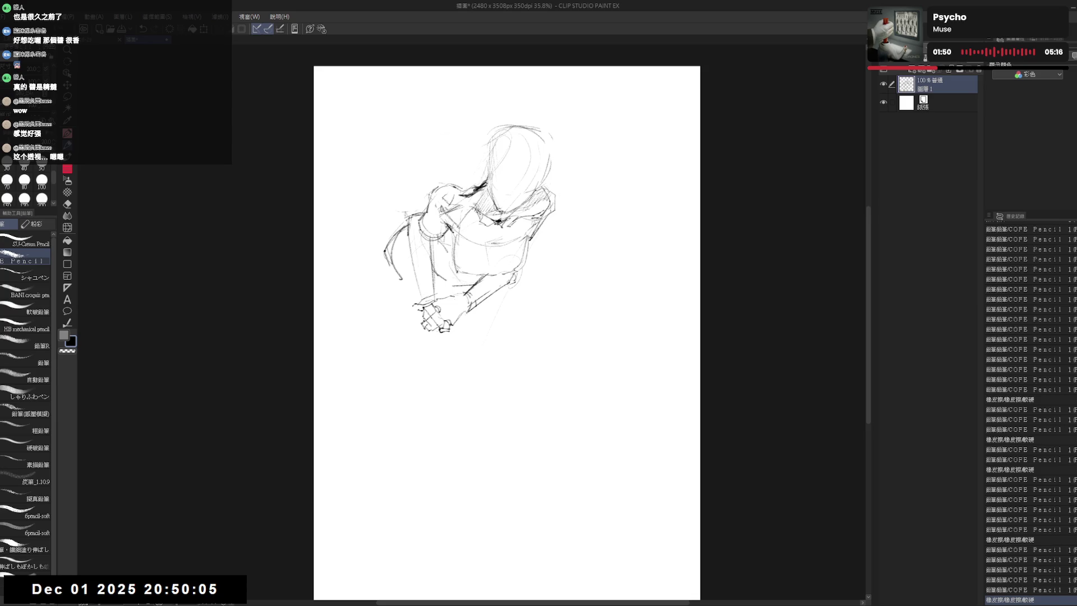
key(h)
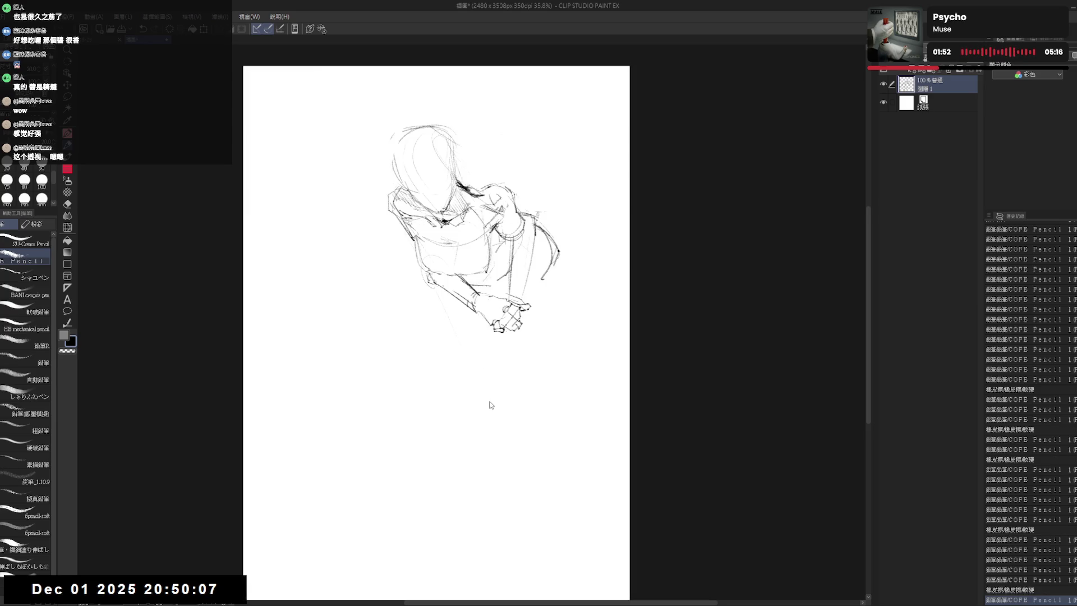
key(h)
drag(410, 297, 422, 296)
scroll(422, 297, up, 1)
Re-stroke the left arm outline with a few short pencil lines, undoing one attempt.
drag(424, 219, 421, 297)
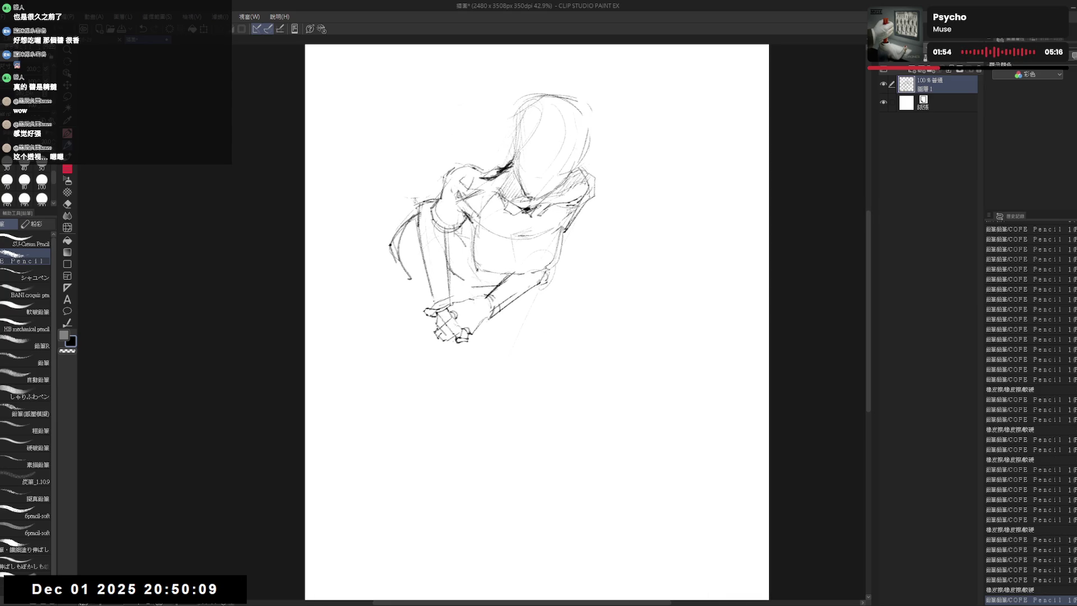
key(ctrl+z)
drag(424, 213, 420, 293)
drag(419, 203, 437, 207)
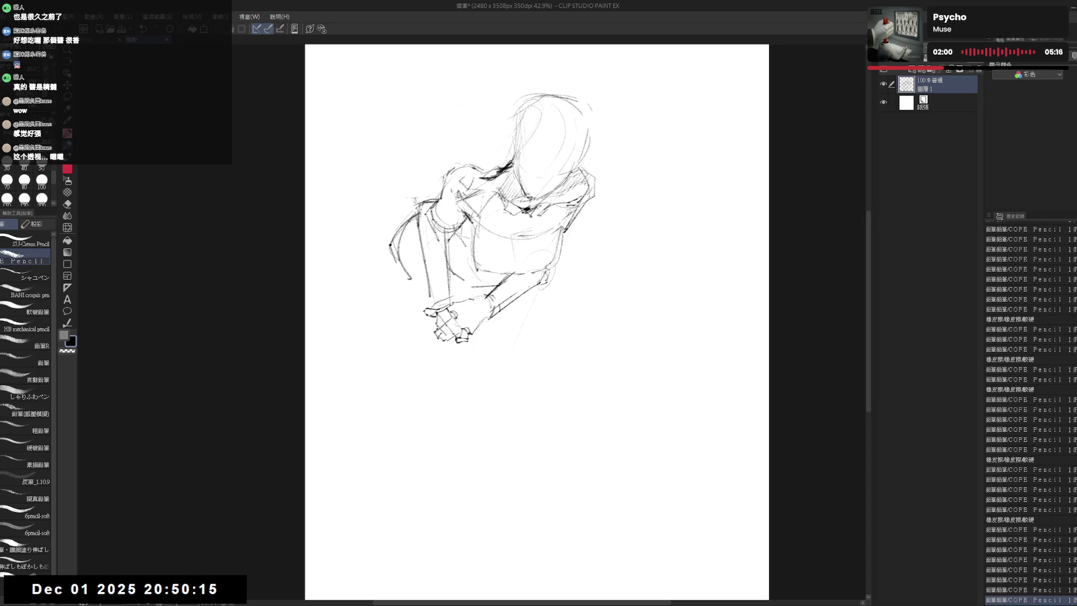
mouse_move(405, 202)
mouse_down()
mouse_move(437, 200)
mouse_move(416, 232)
mouse_move(419, 258)
mouse_move(448, 281)
mouse_up()
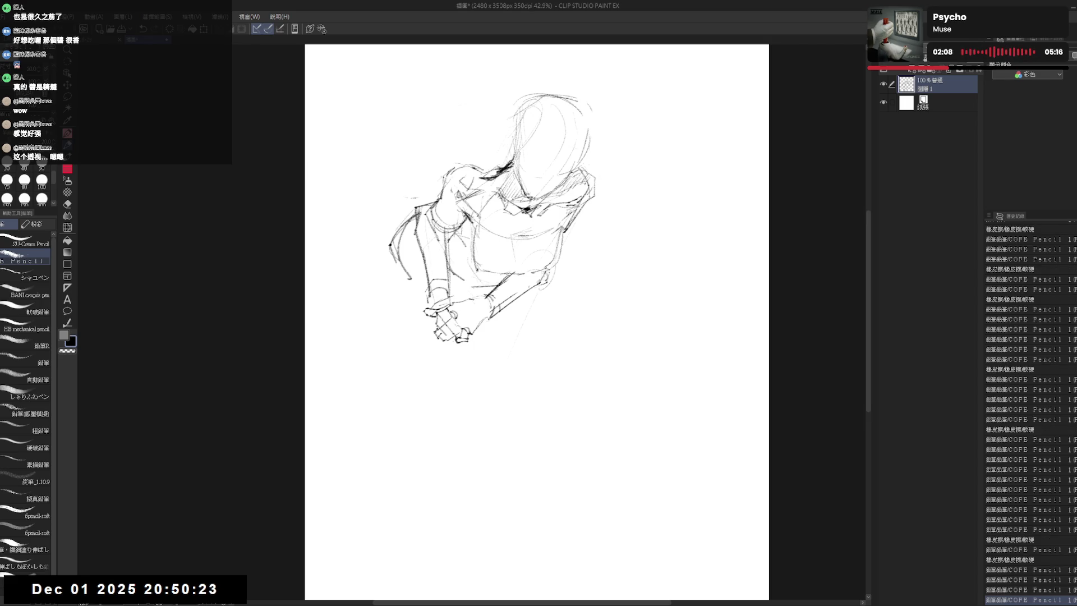
Pan the canvas around the left arm and hands while darkening their lines.
drag(536, 320, 526, 326)
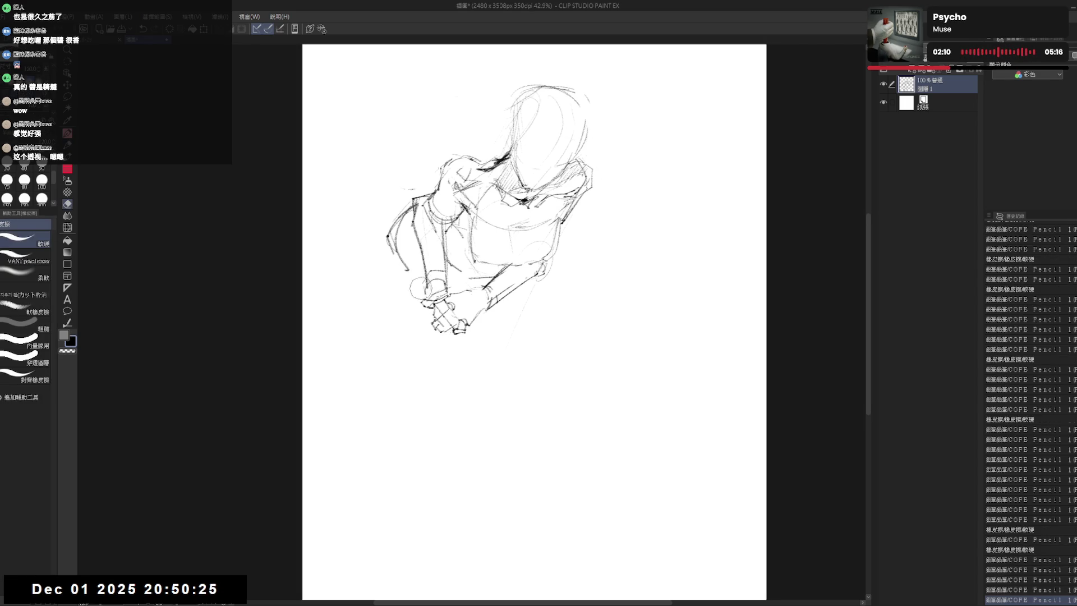
drag(505, 252, 494, 235)
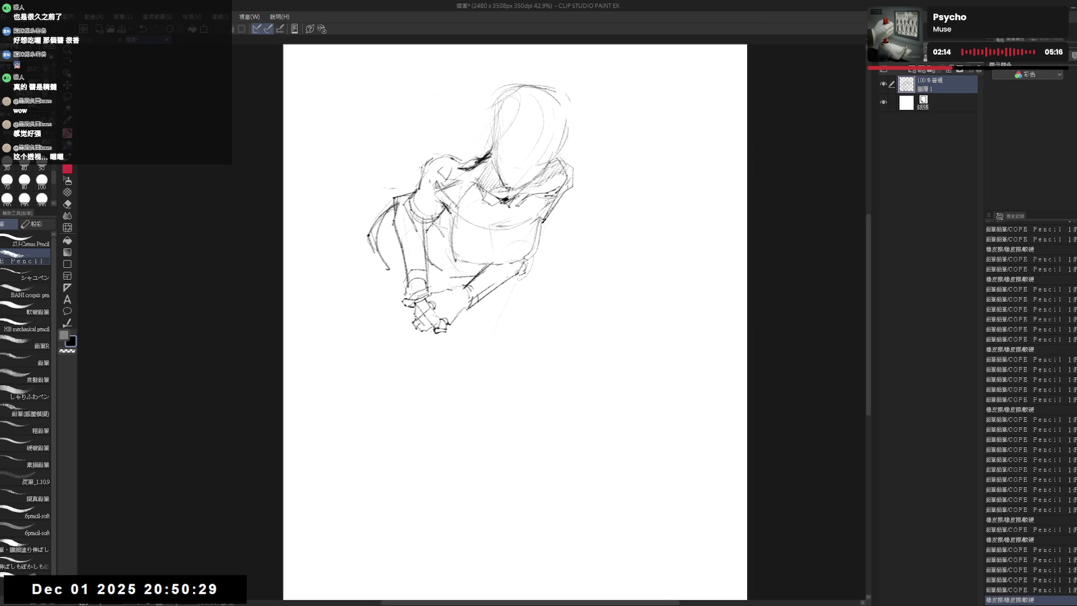
drag(471, 227, 469, 231)
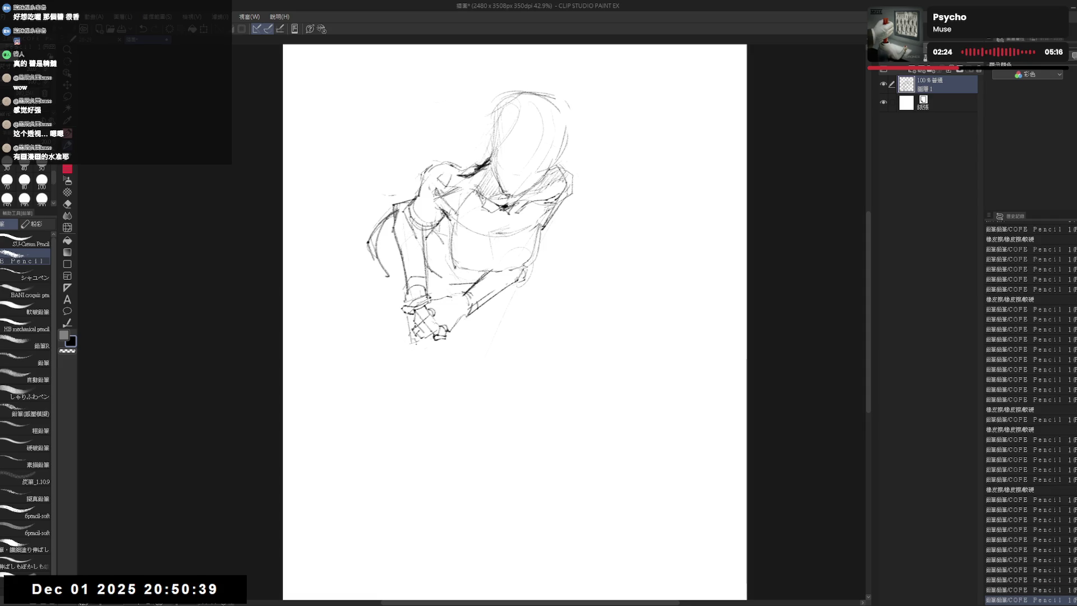
Draw the long gun barrel down from the clasped hands and extend it further downward.
drag(408, 310, 425, 394)
drag(418, 346, 428, 397)
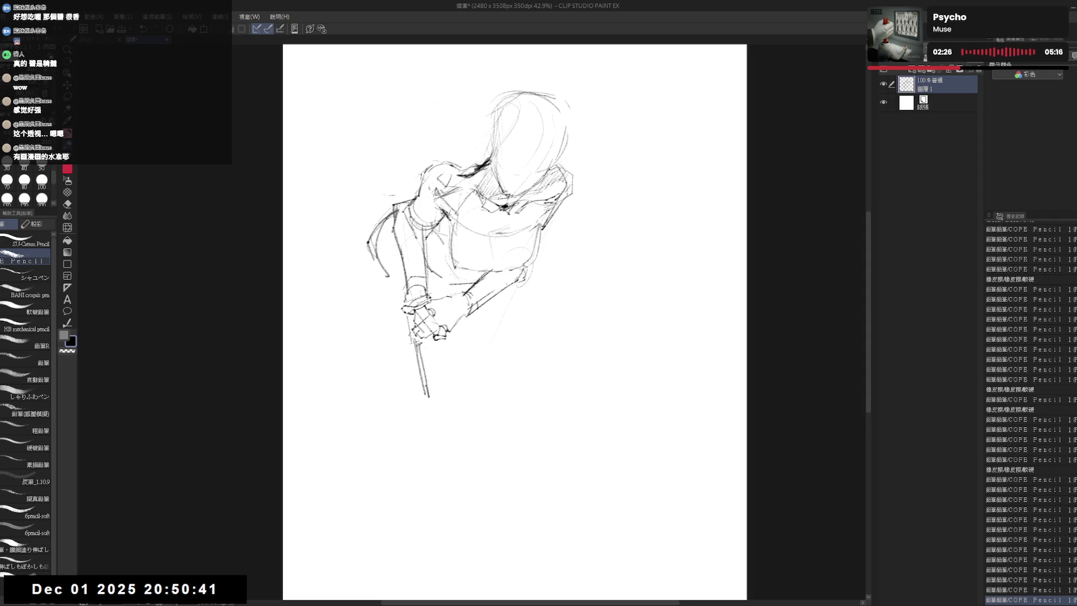
drag(430, 358, 434, 403)
key(e)
drag(421, 349, 425, 403)
key(p)
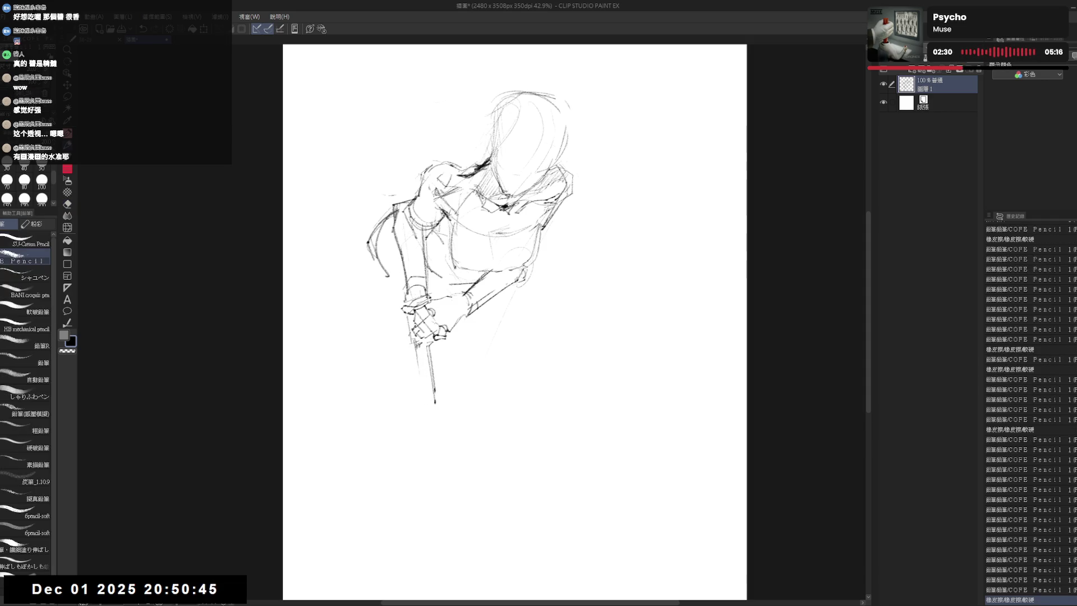
drag(417, 350, 428, 412)
drag(419, 354, 434, 410)
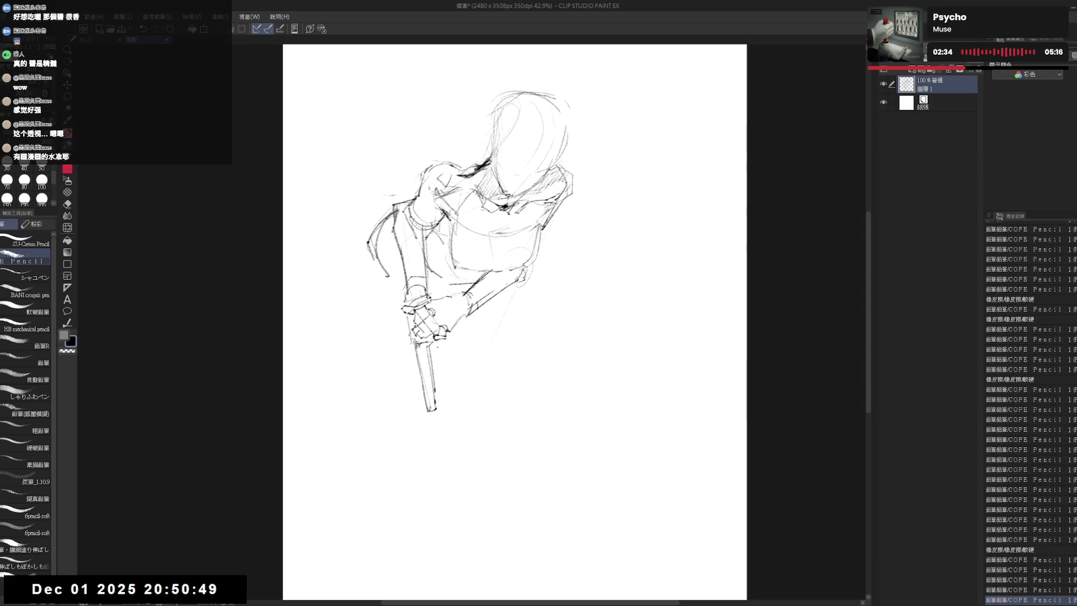
drag(409, 340, 413, 368)
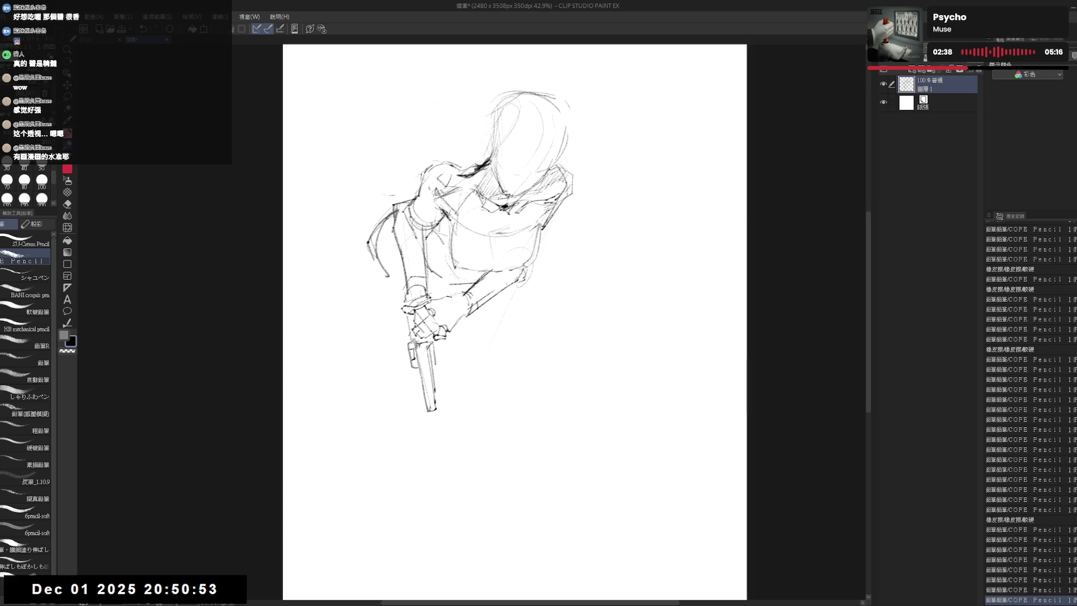
Erase stray marks beside the barrel and redraw its lines.
key(e)
drag(397, 336, 418, 378)
key(p)
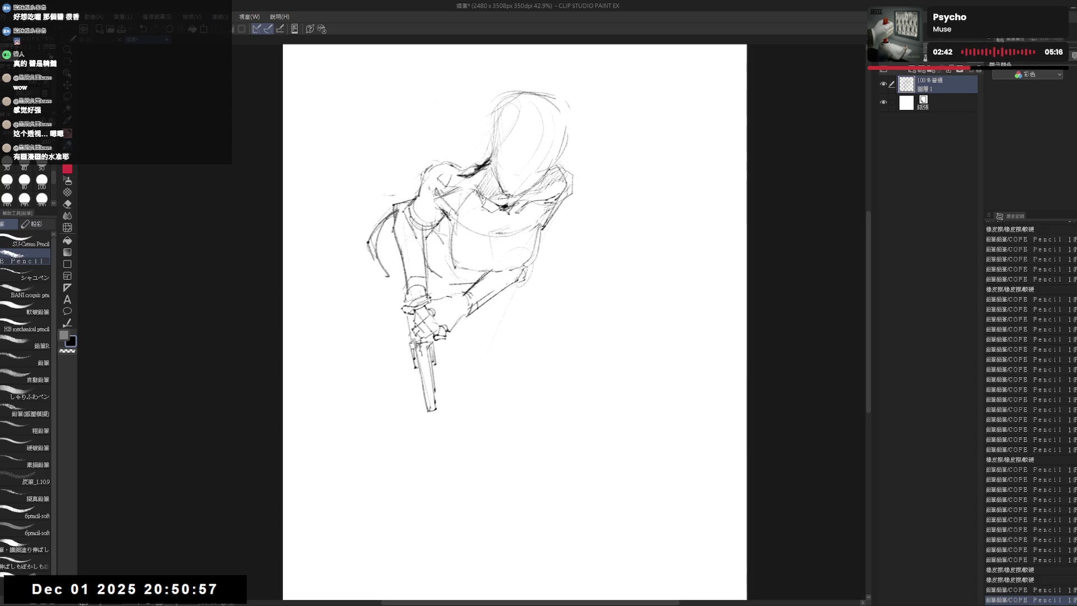
key(e)
key(p)
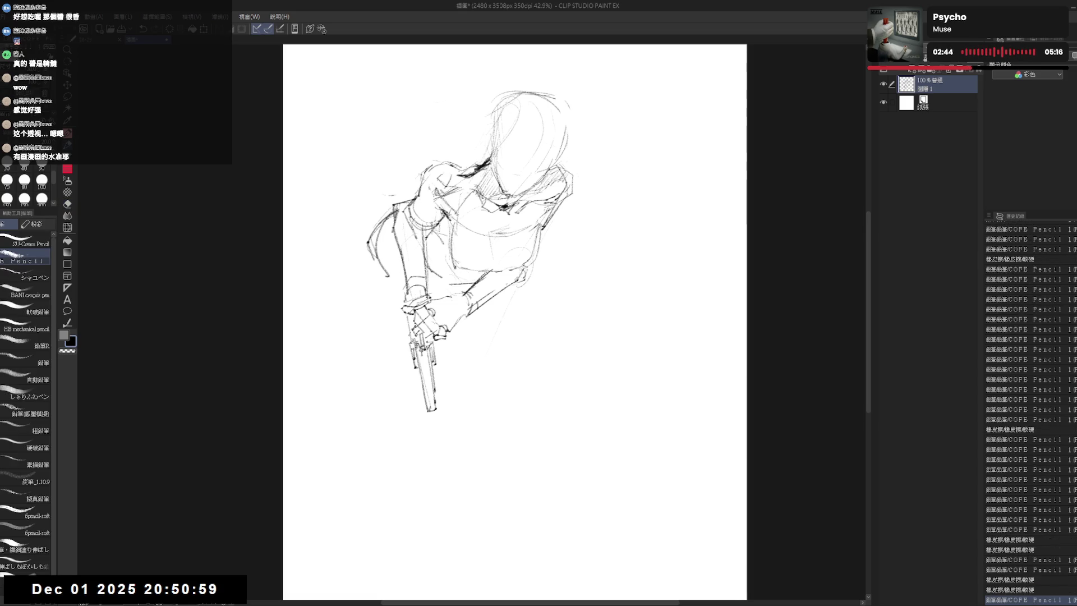
drag(426, 376, 419, 368)
drag(423, 367, 426, 397)
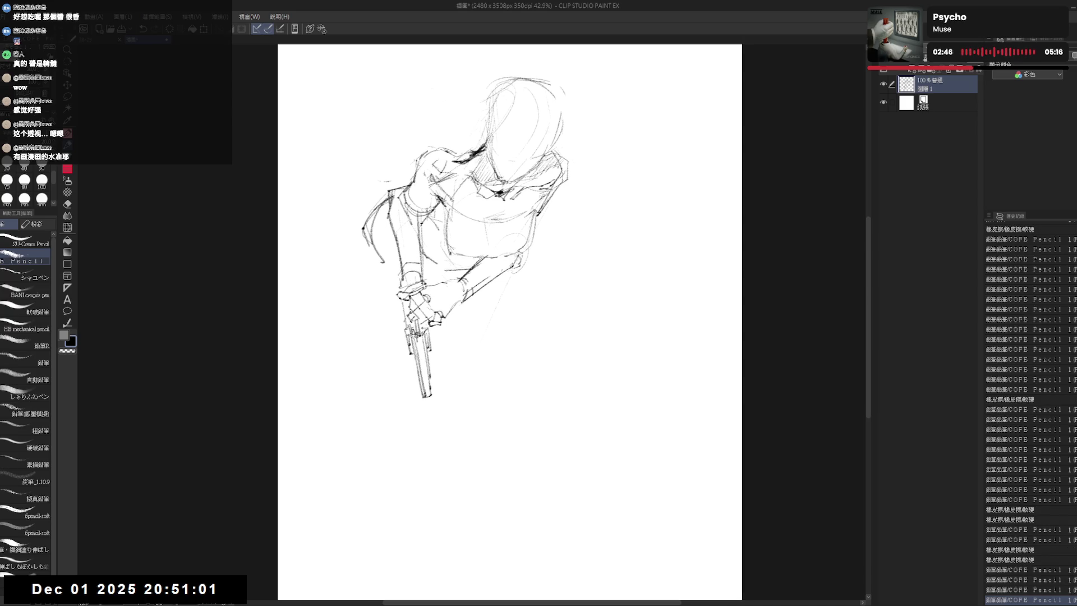
Erase and refine the lower barrel outline with darker pencil lines.
key(e)
drag(408, 354, 430, 408)
key(p)
drag(419, 360, 425, 407)
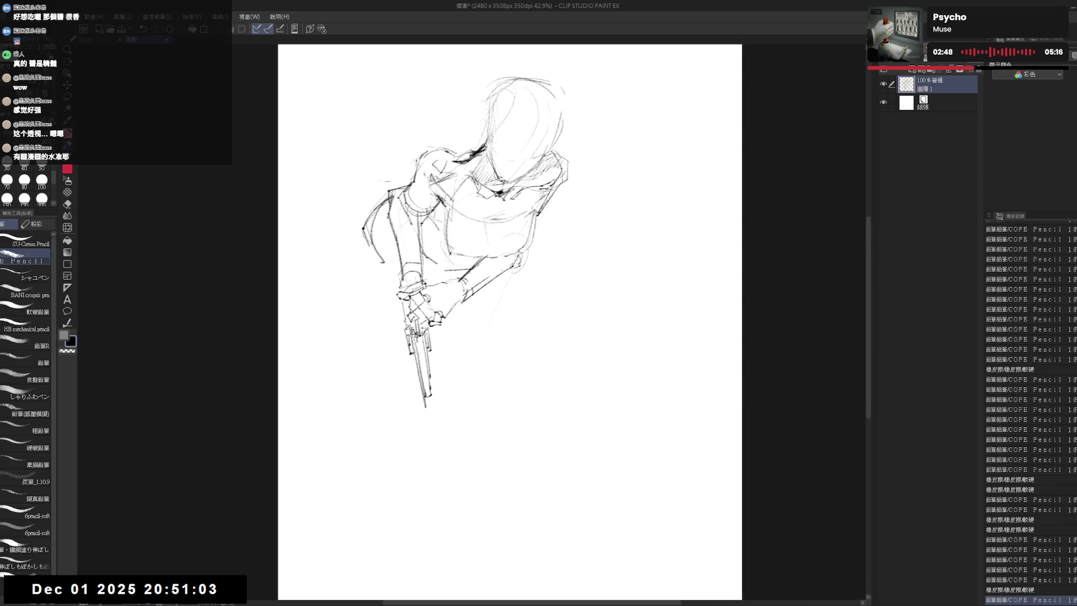
key(e)
key(p)
mouse_move(420, 362)
mouse_down()
mouse_move(438, 396)
mouse_move(429, 406)
mouse_up()
scroll(512, 322, up, 1)
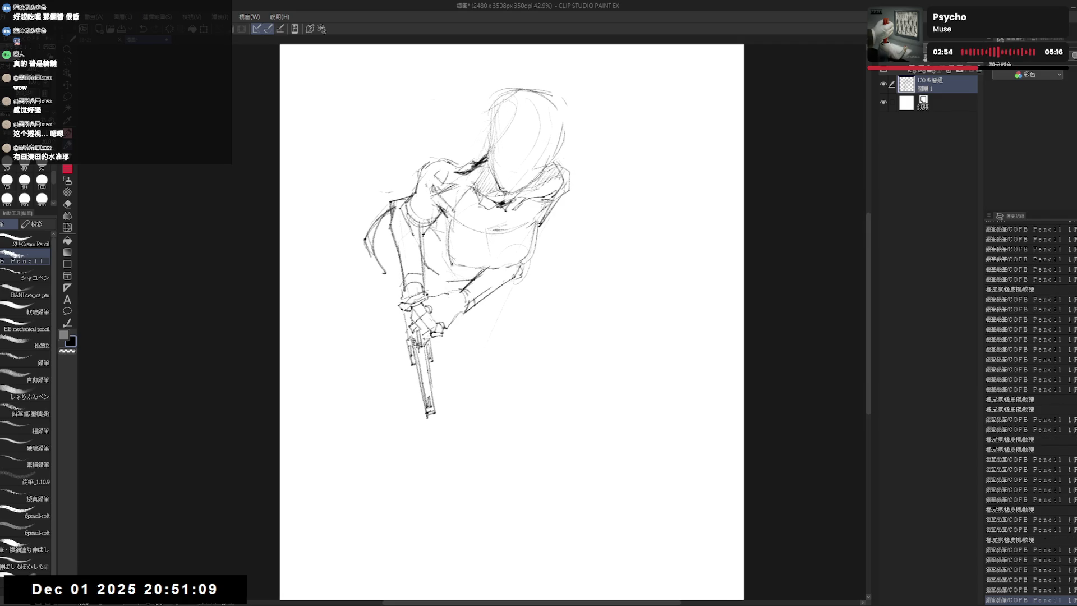
scroll(511, 322, up, 1)
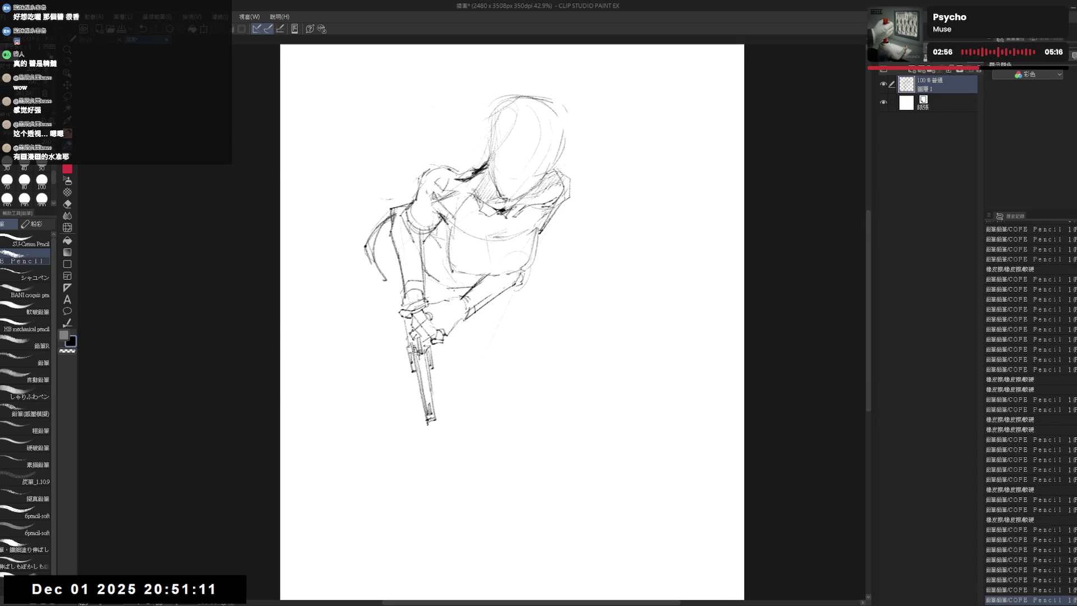
Add faint lines near the hand and draw over the left arm contour.
mouse_move(403, 310)
mouse_down()
mouse_move(416, 327)
mouse_move(400, 354)
mouse_move(413, 388)
mouse_up()
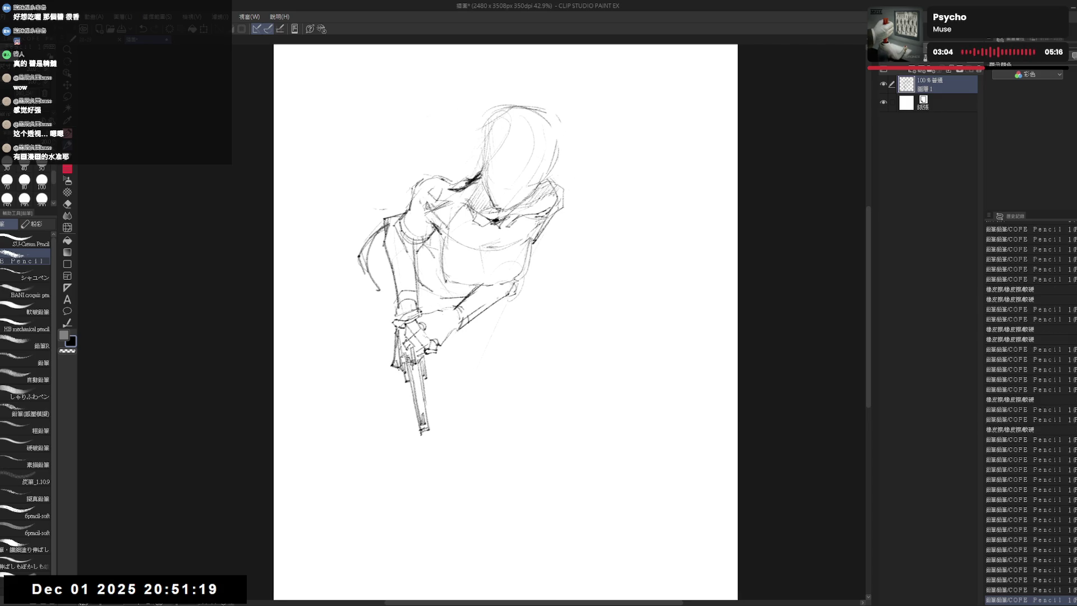
drag(505, 321, 498, 329)
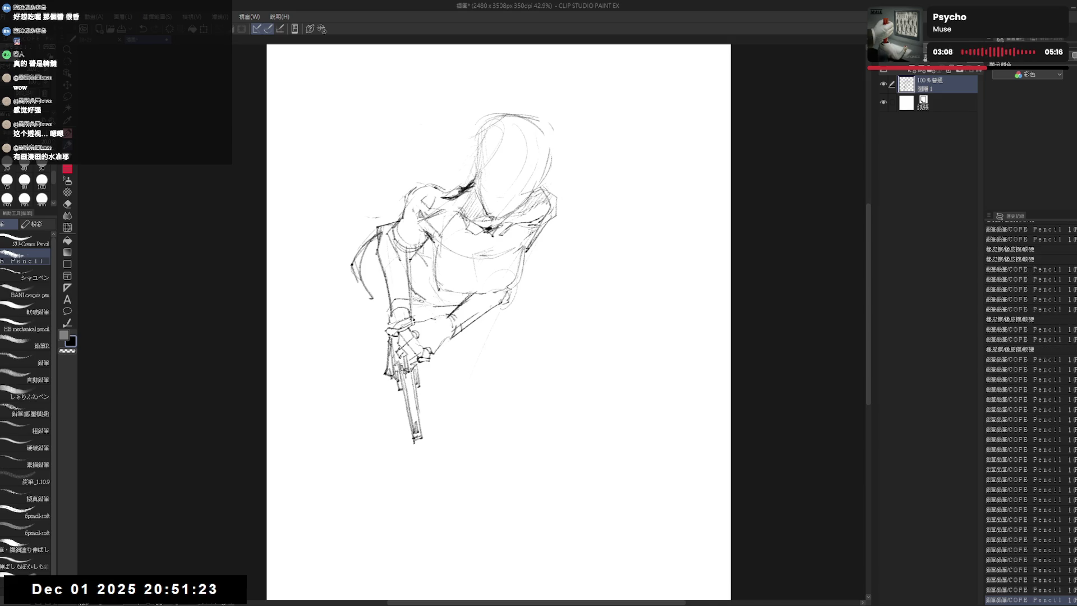
drag(419, 302, 483, 292)
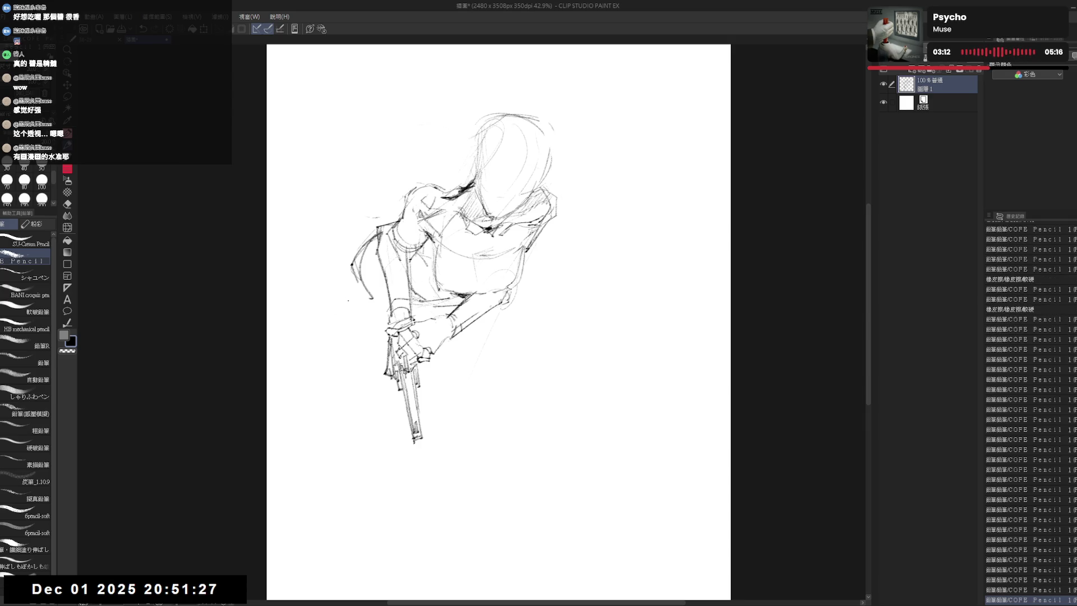
mouse_move(376, 225)
mouse_down()
mouse_move(350, 249)
mouse_move(366, 308)
mouse_up()
Erase stray left-arm strokes and add a long line along the figure's coat edge.
key(e)
key(p)
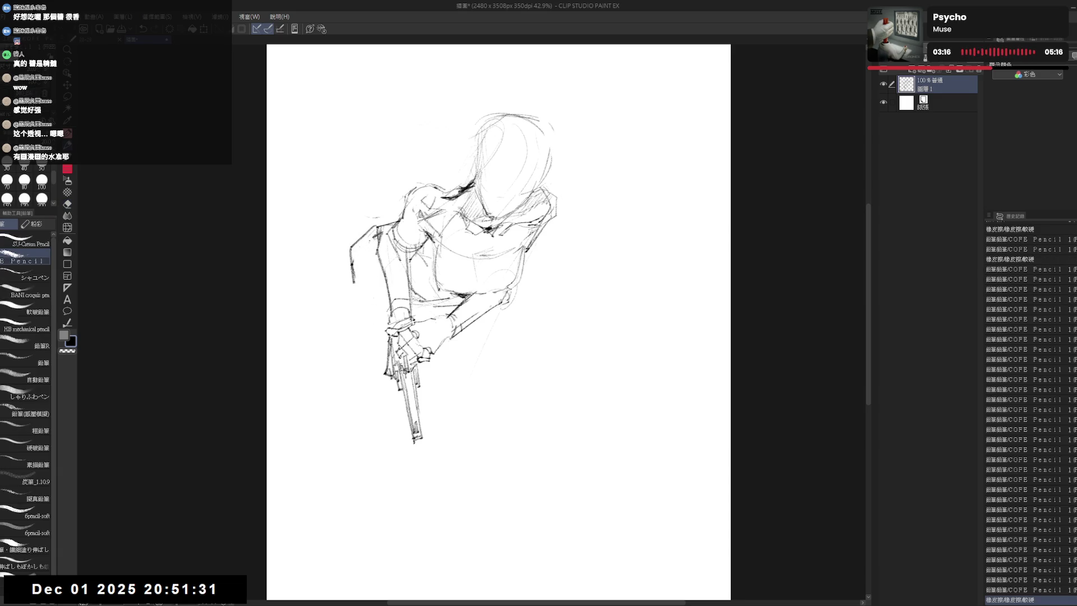
mouse_move(353, 251)
mouse_down()
mouse_move(353, 303)
mouse_move(370, 337)
mouse_up()
key(e)
key(p)
mouse_move(459, 338)
mouse_down()
mouse_move(461, 421)
mouse_move(403, 450)
mouse_up()
drag(507, 155, 500, 176)
Sketch loose strokes above and beside the head, around the face and at the right shoulder.
drag(423, 124, 452, 128)
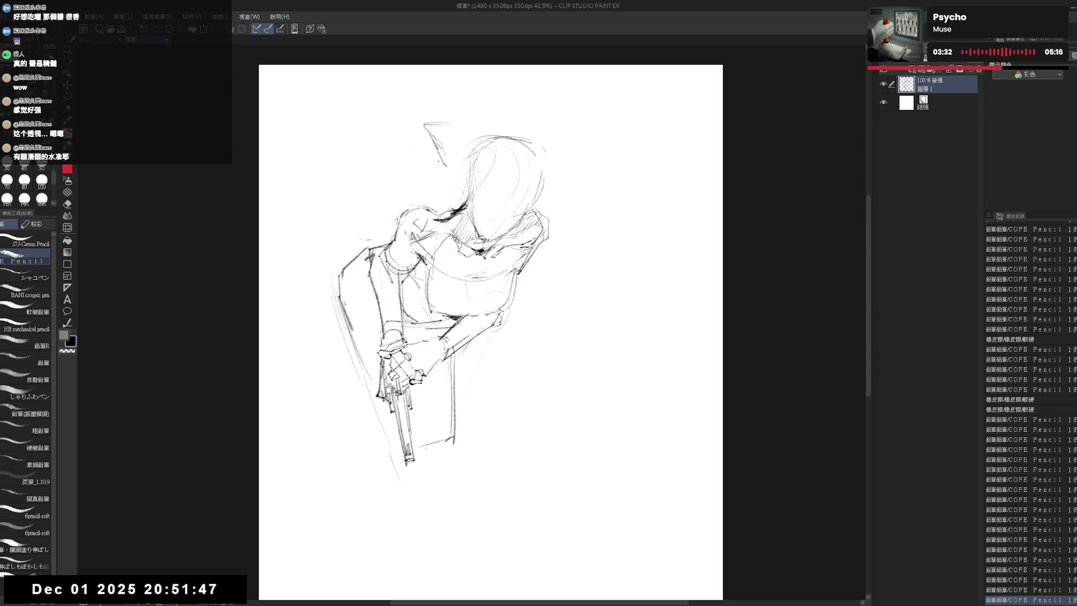
drag(440, 162, 505, 198)
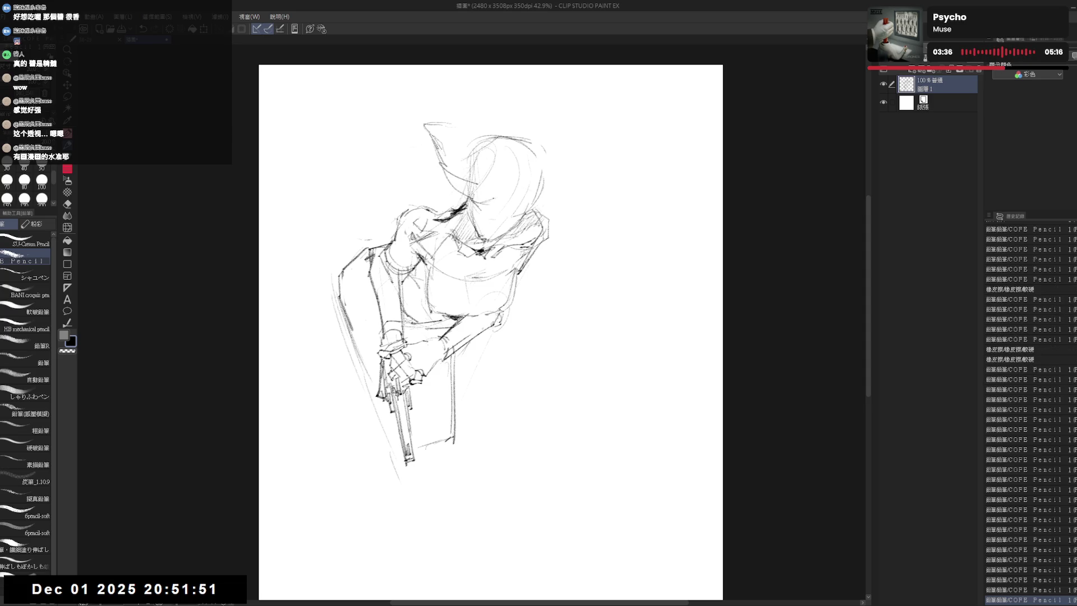
mouse_move(431, 106)
mouse_down()
mouse_move(452, 128)
mouse_move(473, 195)
mouse_move(484, 195)
mouse_up()
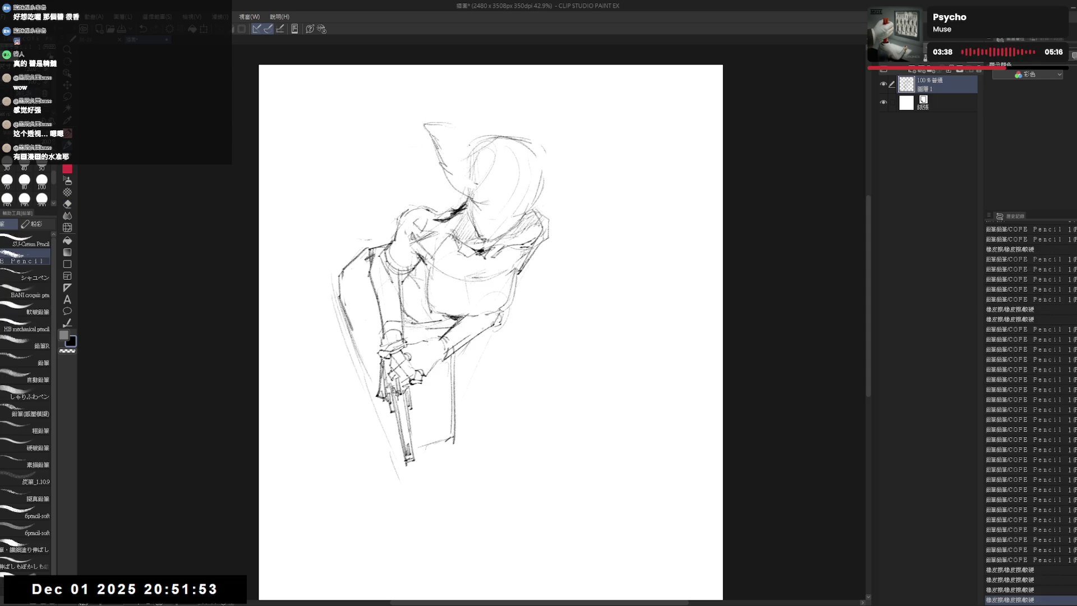
drag(529, 124, 552, 160)
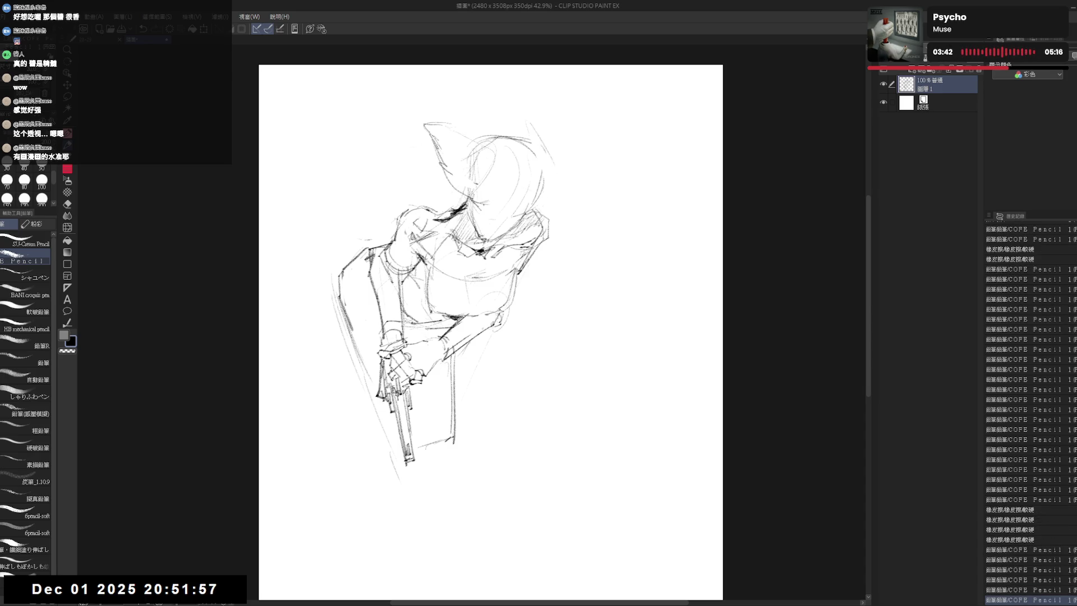
drag(465, 187, 496, 217)
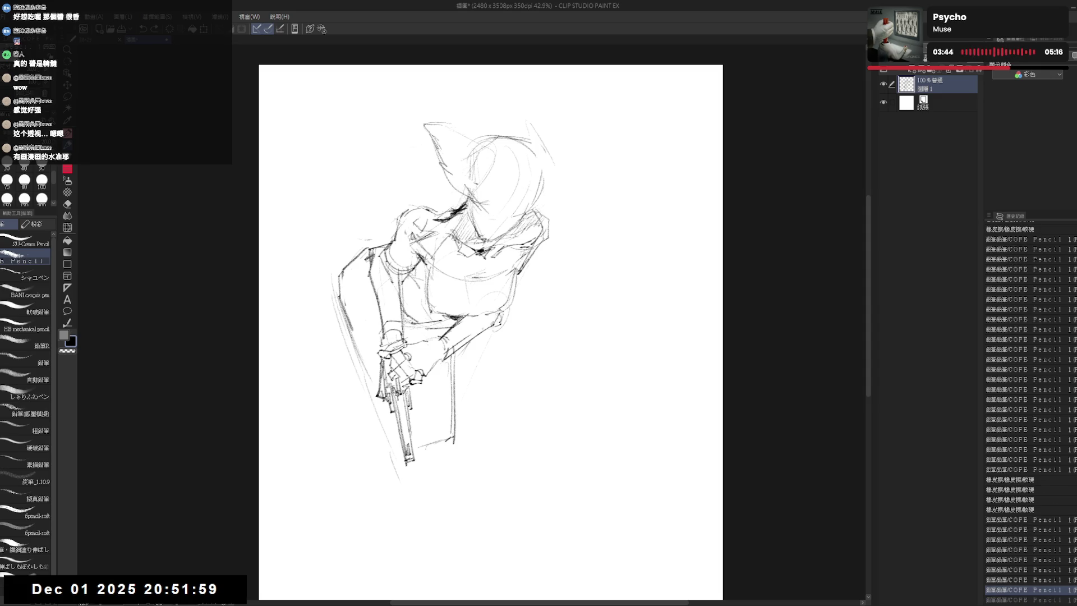
drag(547, 184, 551, 189)
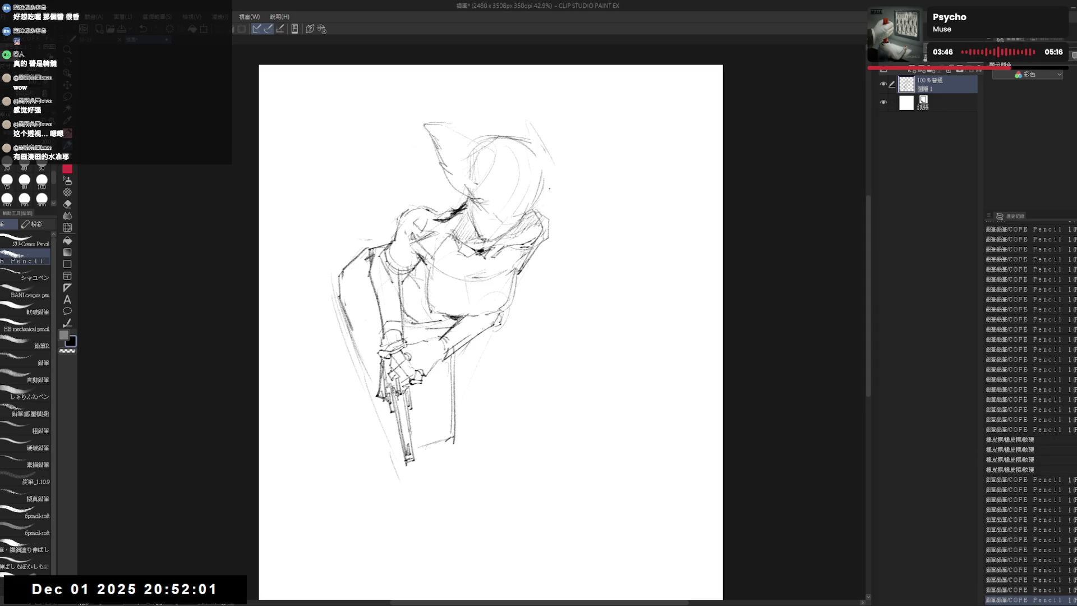
drag(525, 227, 544, 211)
mouse_move(545, 210)
mouse_down()
mouse_move(555, 199)
mouse_move(565, 228)
mouse_up()
Erase the first hat strokes and redraw a small hat shape over the head.
key(e)
mouse_move(427, 127)
mouse_down()
mouse_move(421, 149)
mouse_move(435, 173)
mouse_up()
key(p)
click(493, 109)
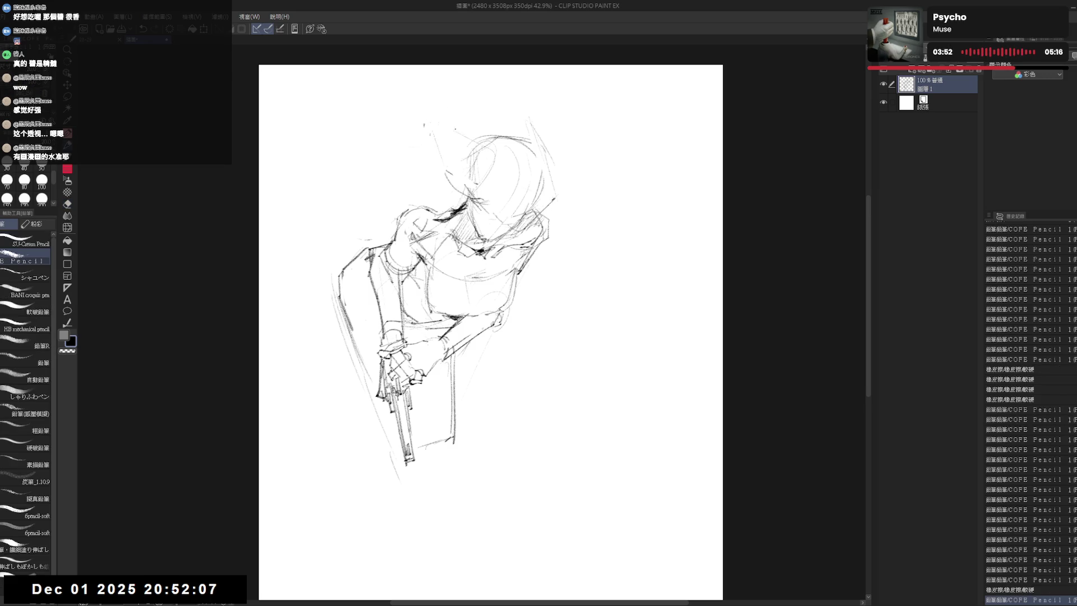
click(469, 114)
drag(478, 132, 476, 117)
mouse_move(477, 116)
mouse_down()
mouse_move(495, 112)
mouse_move(497, 126)
mouse_move(497, 117)
mouse_move(484, 119)
mouse_move(539, 156)
mouse_up()
Undo the hat shape and erase stray marks, alternating eraser and pencil.
key(ctrl+z)
key(e)
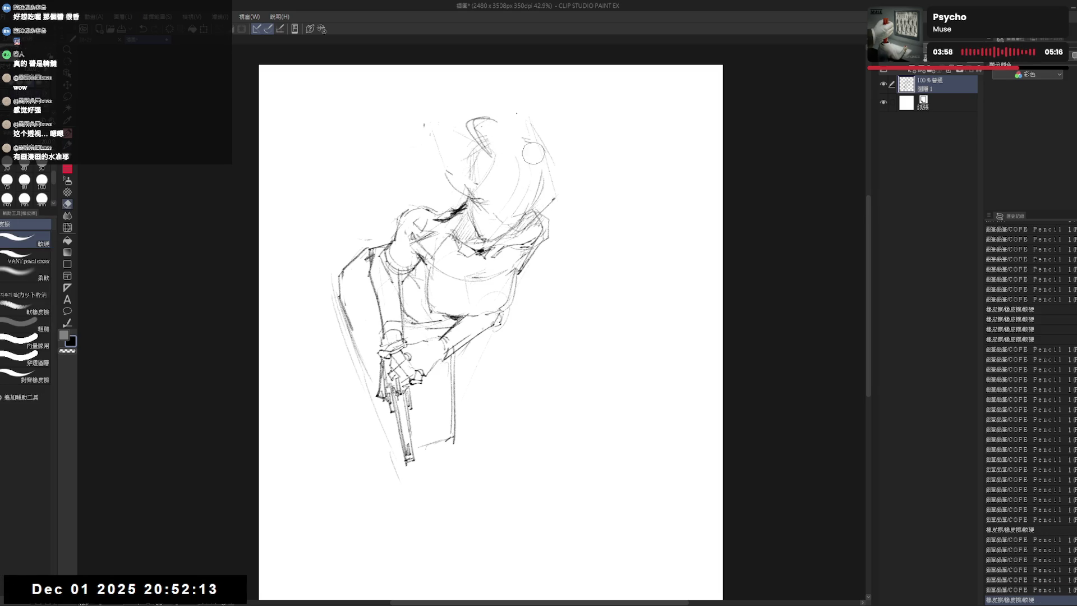
key(p)
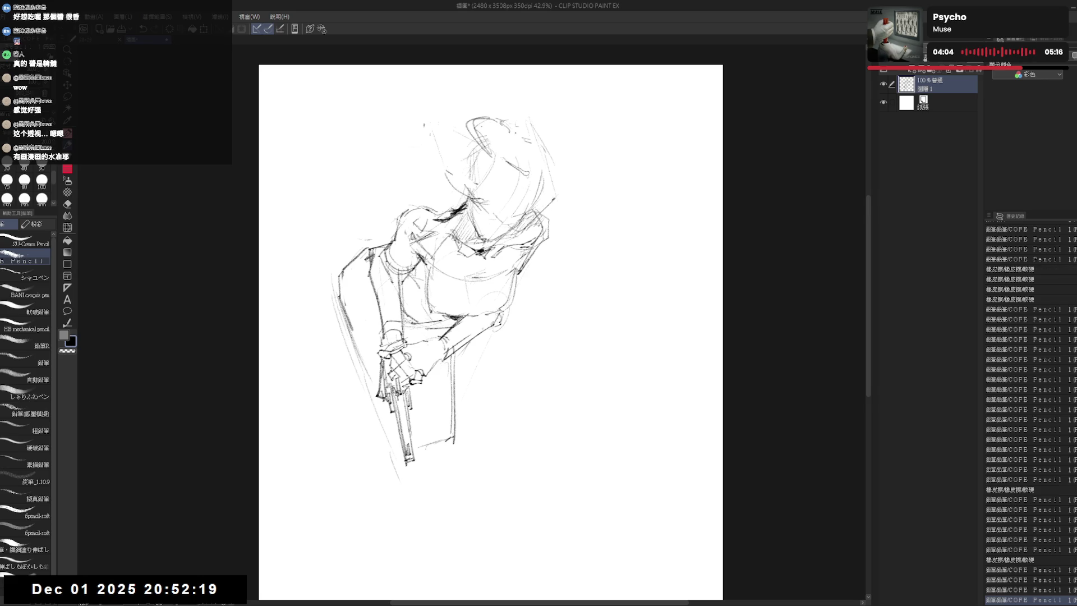
key(e)
key(p)
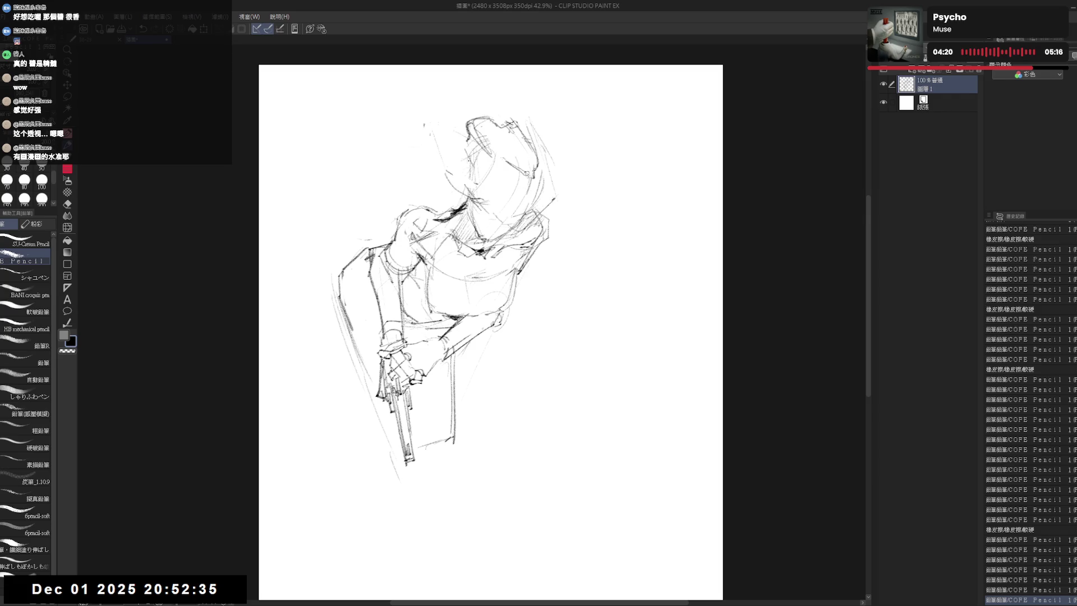
drag(488, 153, 463, 180)
mouse_move(484, 141)
mouse_down()
mouse_move(456, 170)
mouse_move(495, 202)
mouse_up()
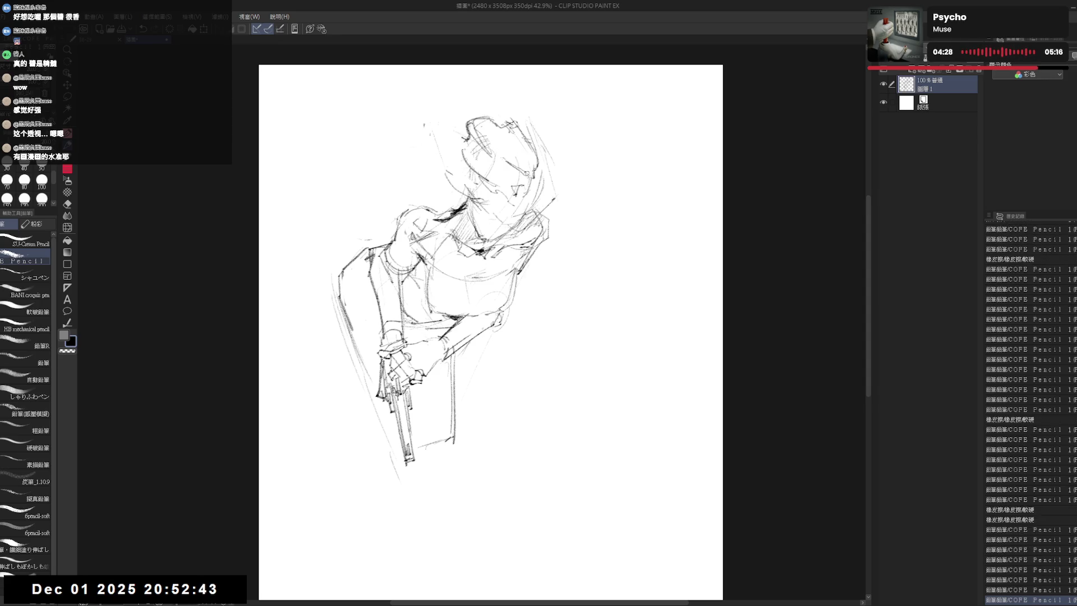
Redraw the hat's left edge and brim, erasing and resketching strokes over the face.
mouse_move(450, 138)
mouse_down()
mouse_move(435, 187)
mouse_move(481, 195)
mouse_up()
key(e)
key(p)
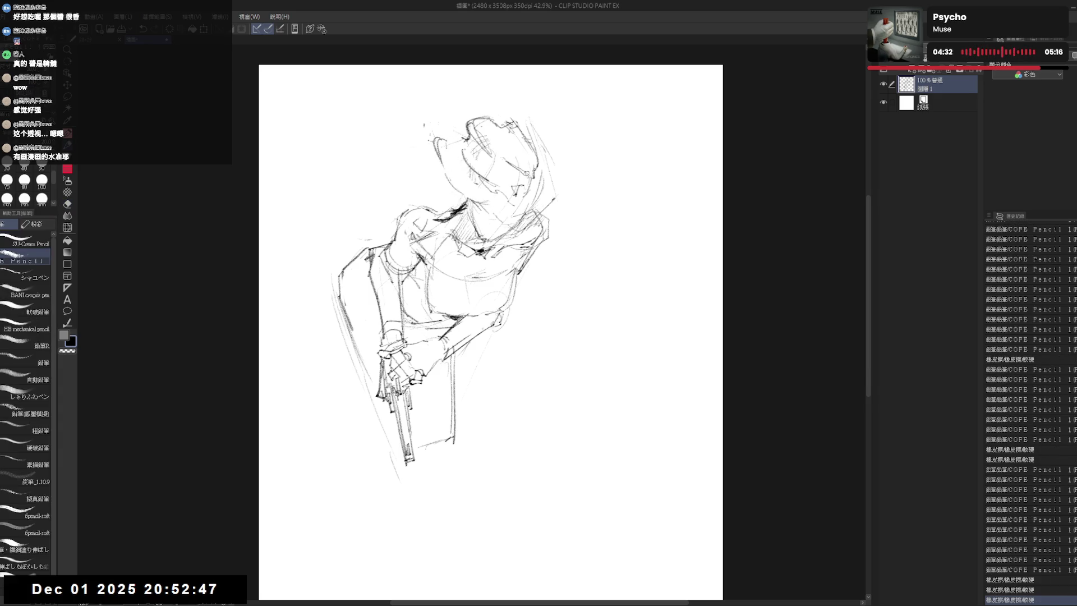
drag(431, 136, 441, 168)
key(e)
key(p)
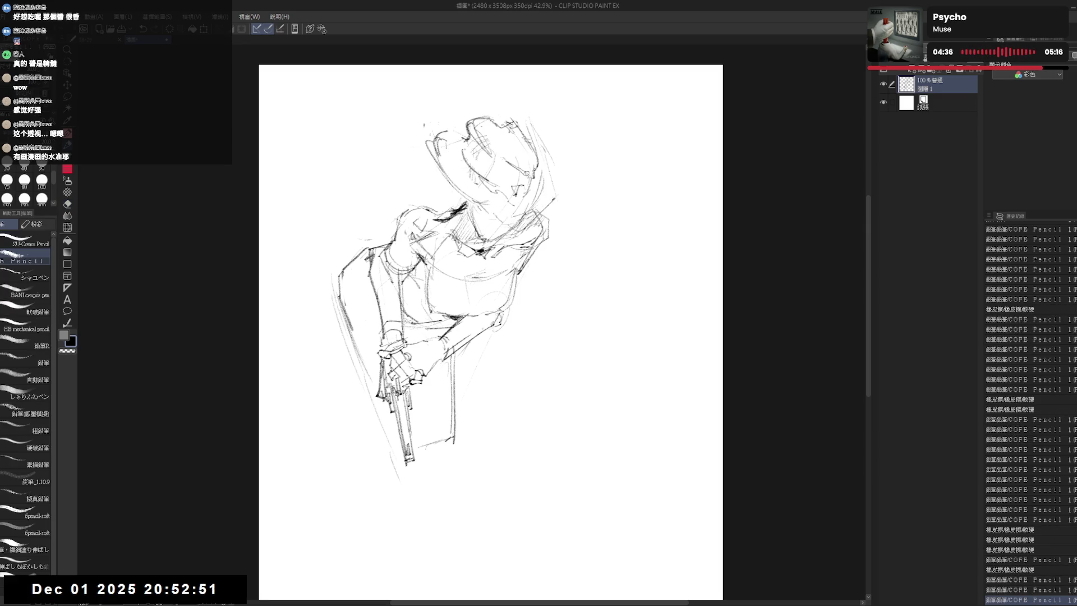
key(e)
mouse_move(435, 128)
mouse_down()
mouse_move(459, 162)
mouse_move(467, 147)
mouse_up()
key(p)
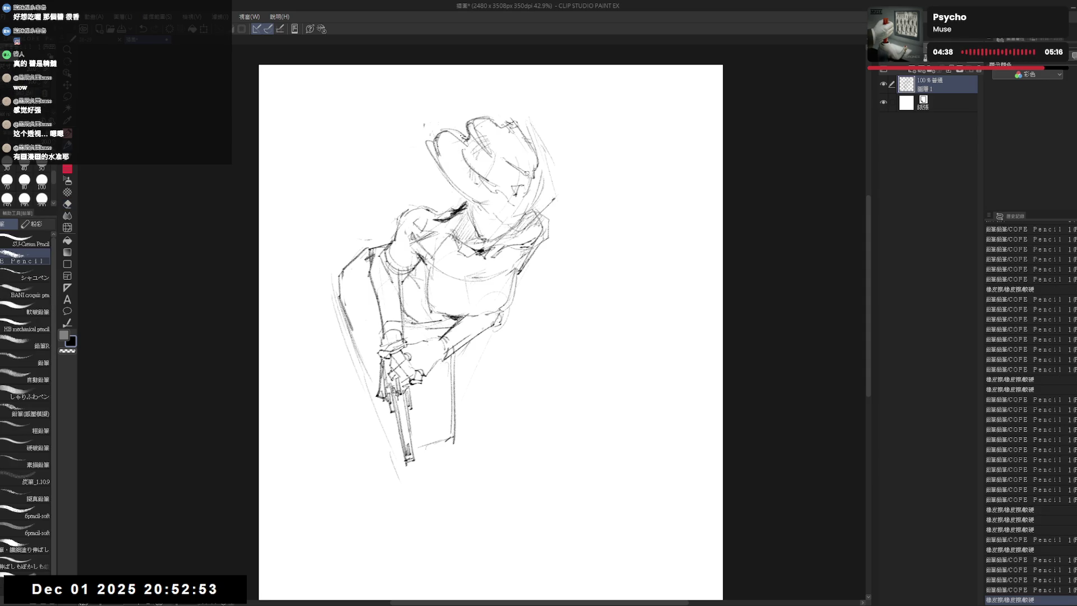
Rework and redraw the hat's right edge, erasing along it as it tightens.
key(e)
drag(530, 126, 552, 161)
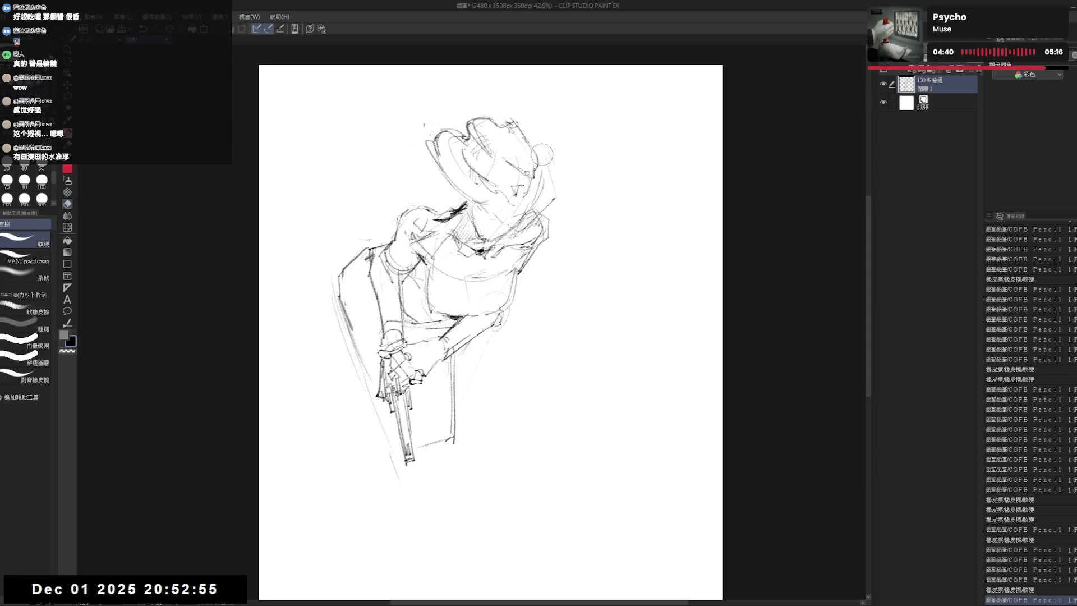
key(p)
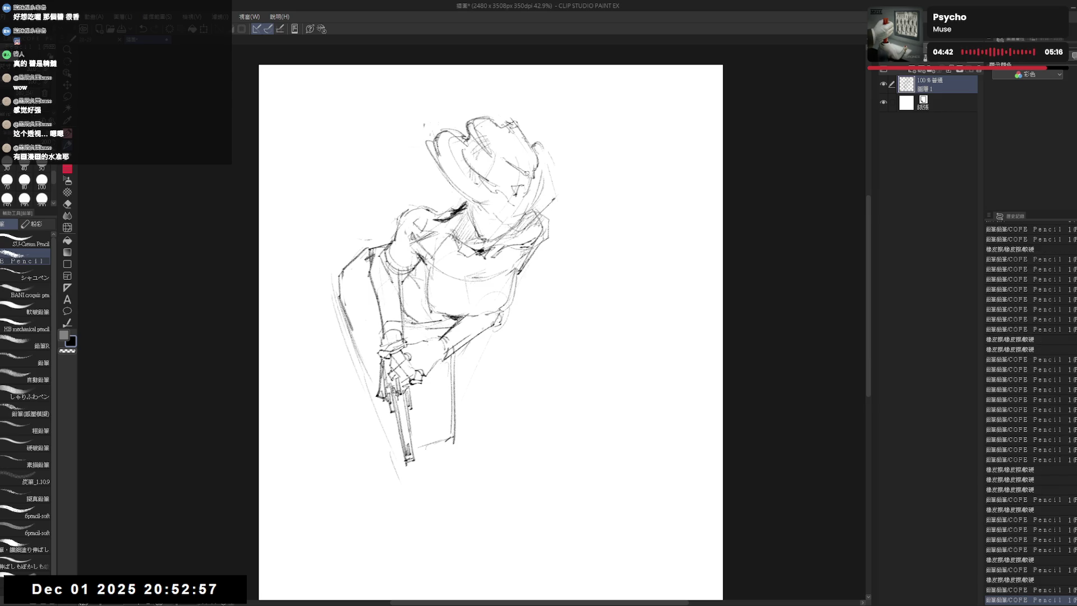
key(e)
drag(532, 144, 561, 191)
key(p)
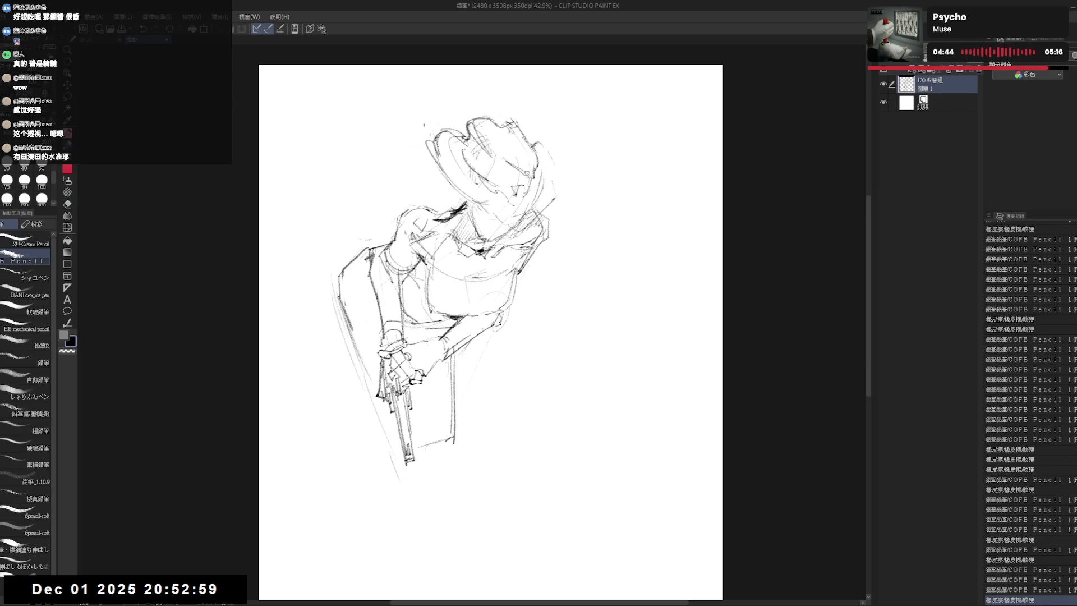
drag(538, 136, 564, 204)
key(e)
key(p)
Erase stray strokes at the hat's right edge and add faint finishing marks.
key(e)
key(p)
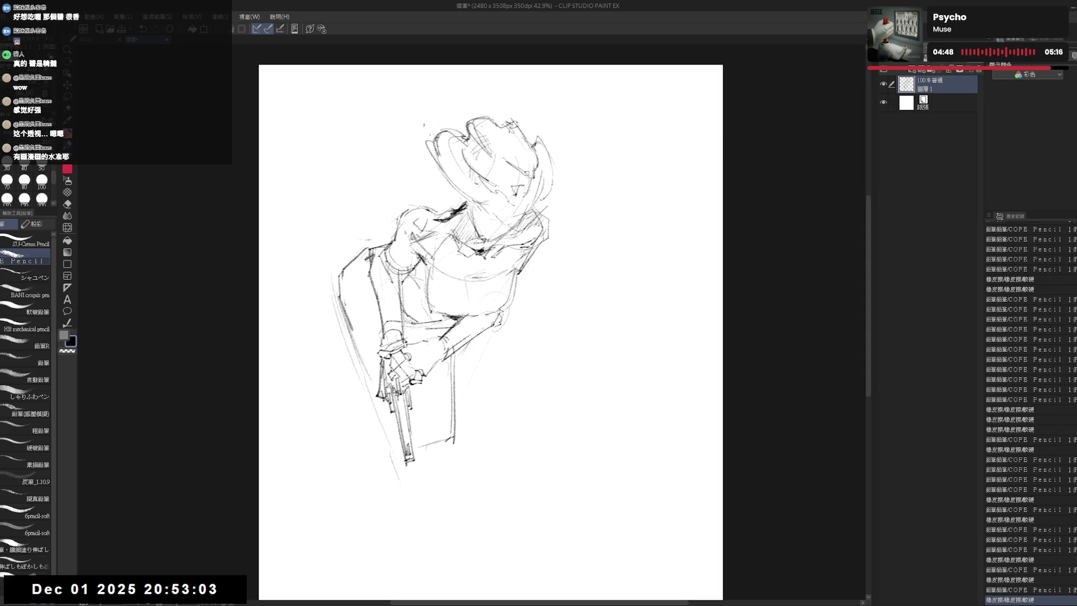
key(e)
drag(529, 161, 555, 207)
key(p)
key(e)
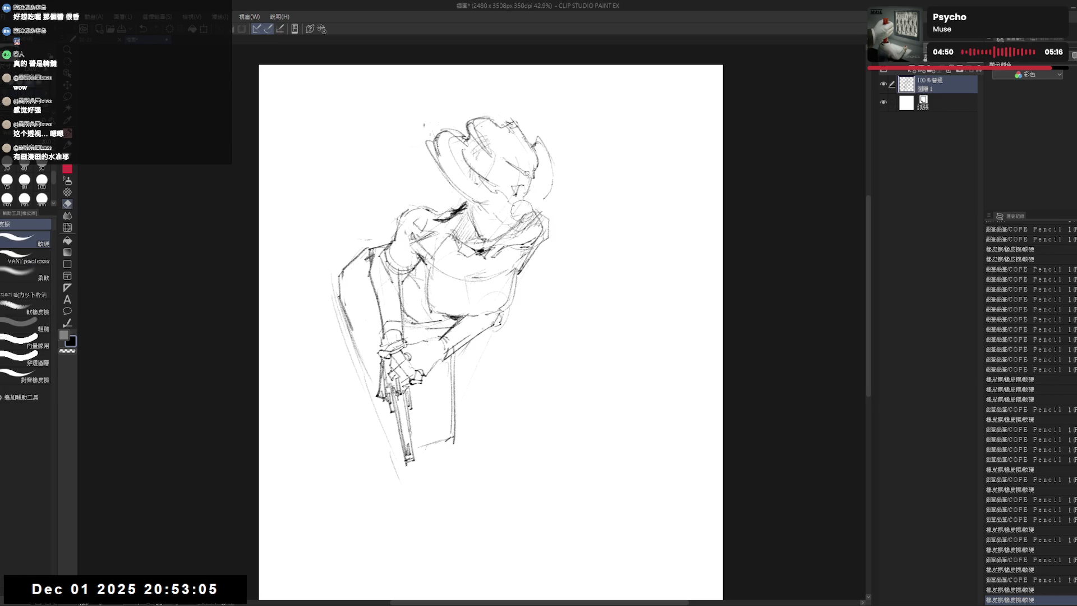
key(p)
drag(532, 171, 537, 198)
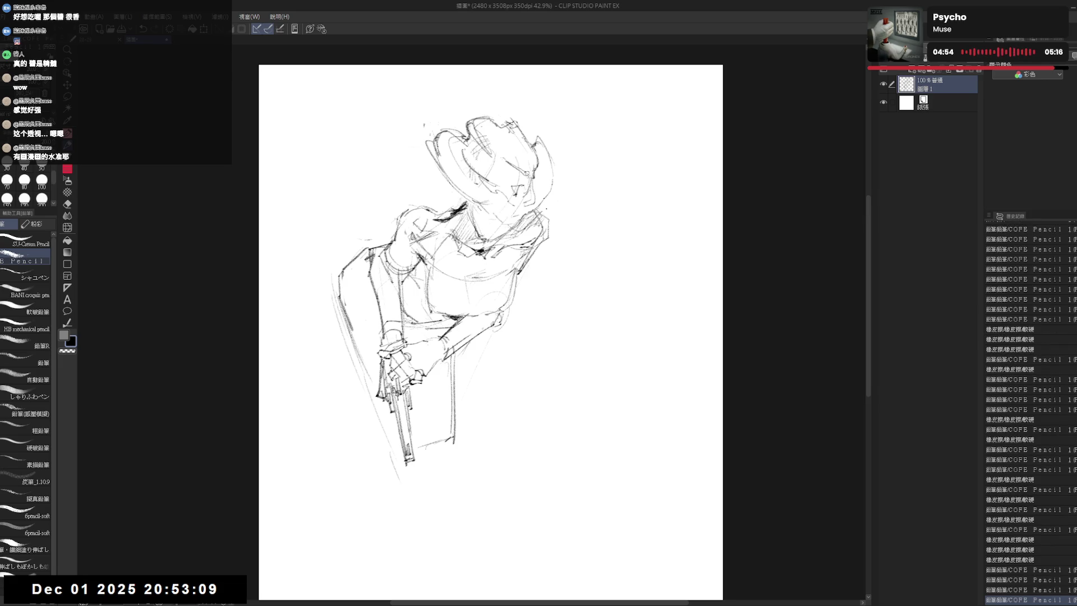
scroll(490, 322, down, 1)
key(e)
Erase faint hat-edge marks, redo a step, and clear small marks near the hat and chin.
drag(442, 127, 425, 101)
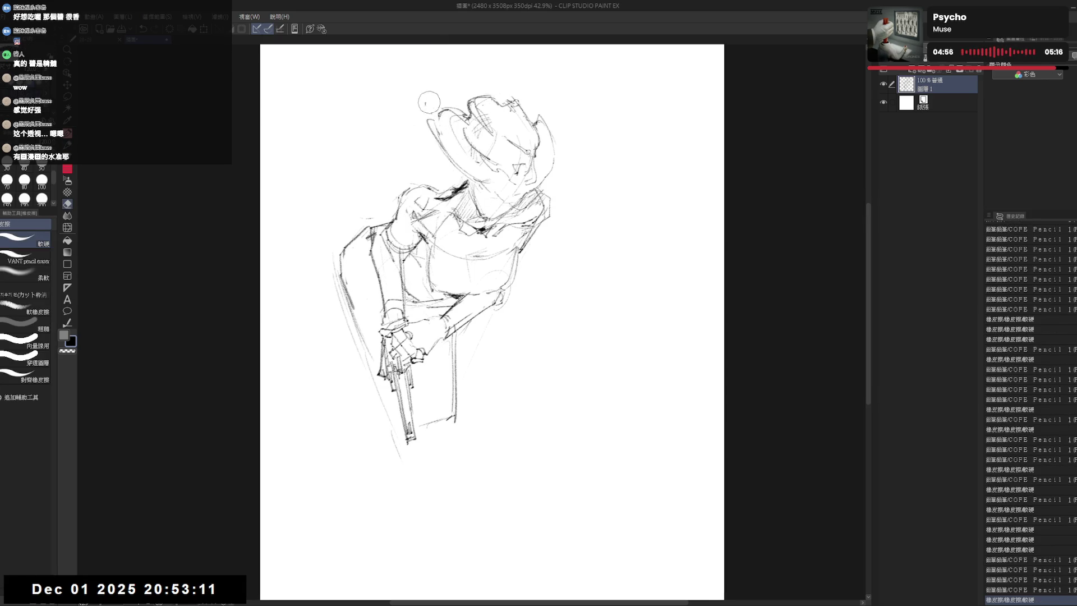
key(p)
key(e)
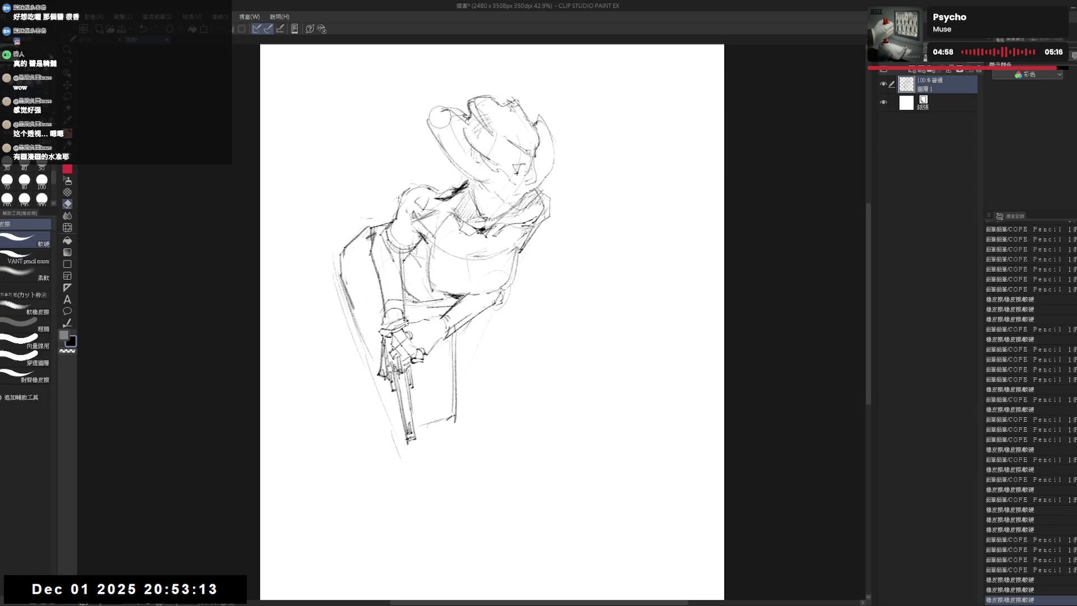
key(p)
key(ctrl+y)
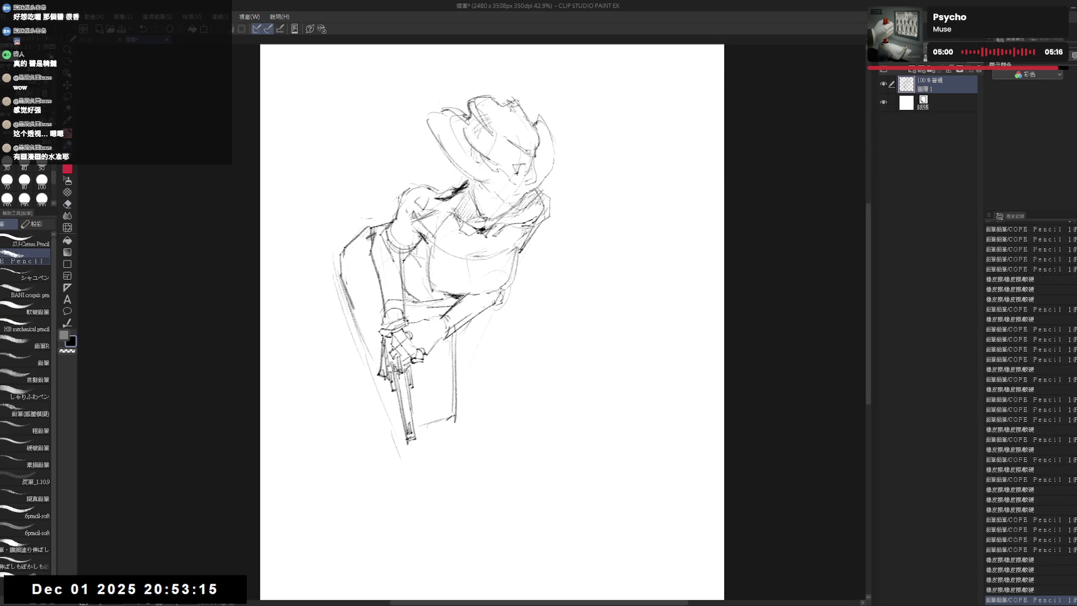
key(e)
mouse_move(508, 169)
mouse_down()
mouse_move(467, 195)
mouse_move(538, 197)
mouse_move(520, 204)
mouse_up()
key(p)
key(e)
key(p)
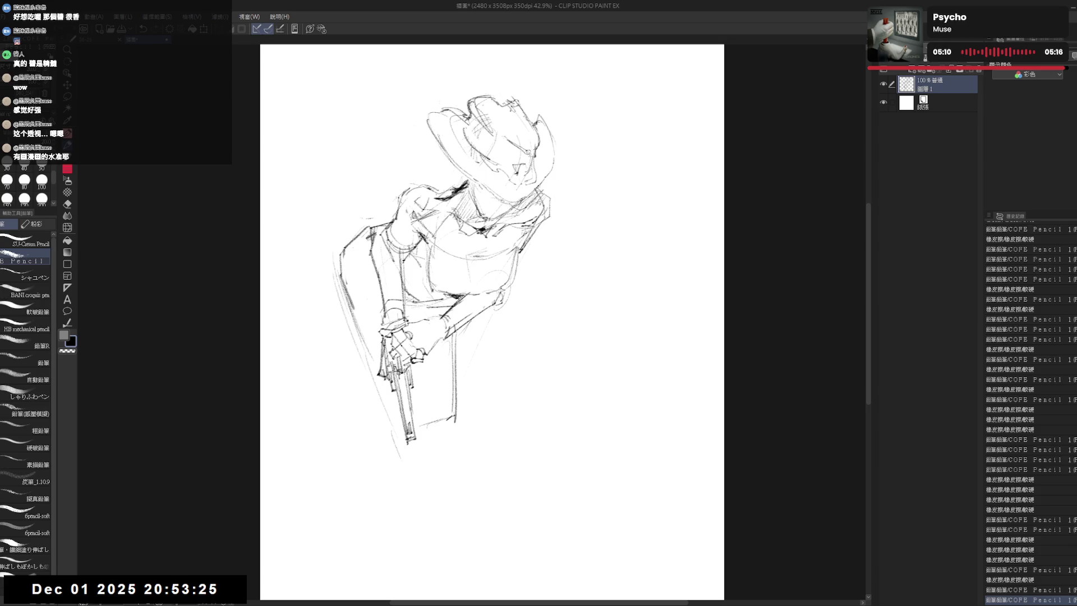
drag(480, 161, 525, 191)
mouse_move(520, 173)
mouse_down()
mouse_move(538, 190)
mouse_move(500, 184)
mouse_move(496, 198)
mouse_up()
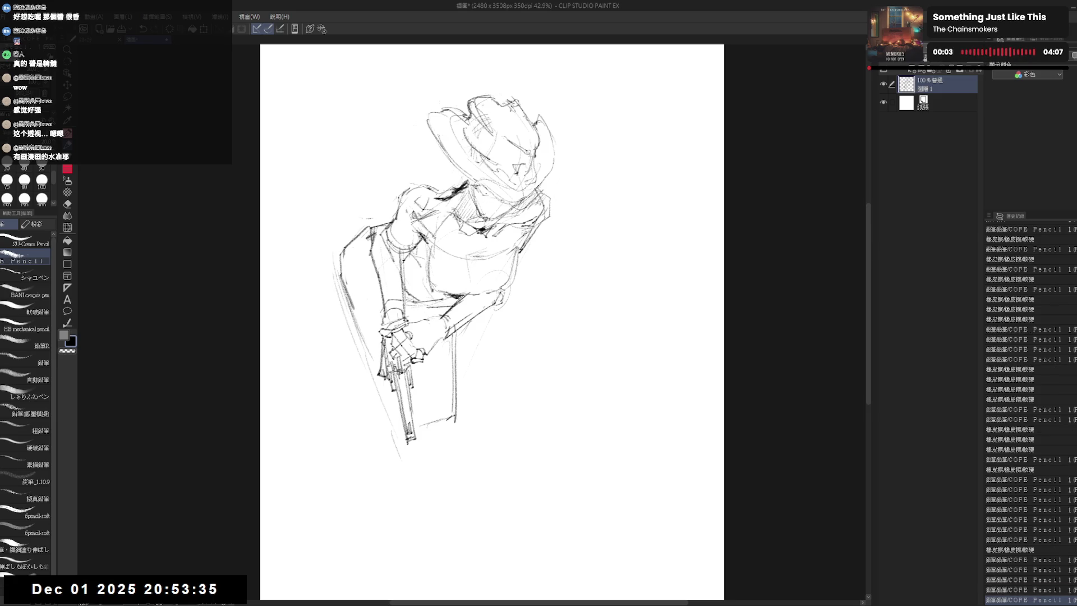
Tilt the view, reset it upright, and erase the dark neck mark with the soft eraser.
key(minus)
key(minus)
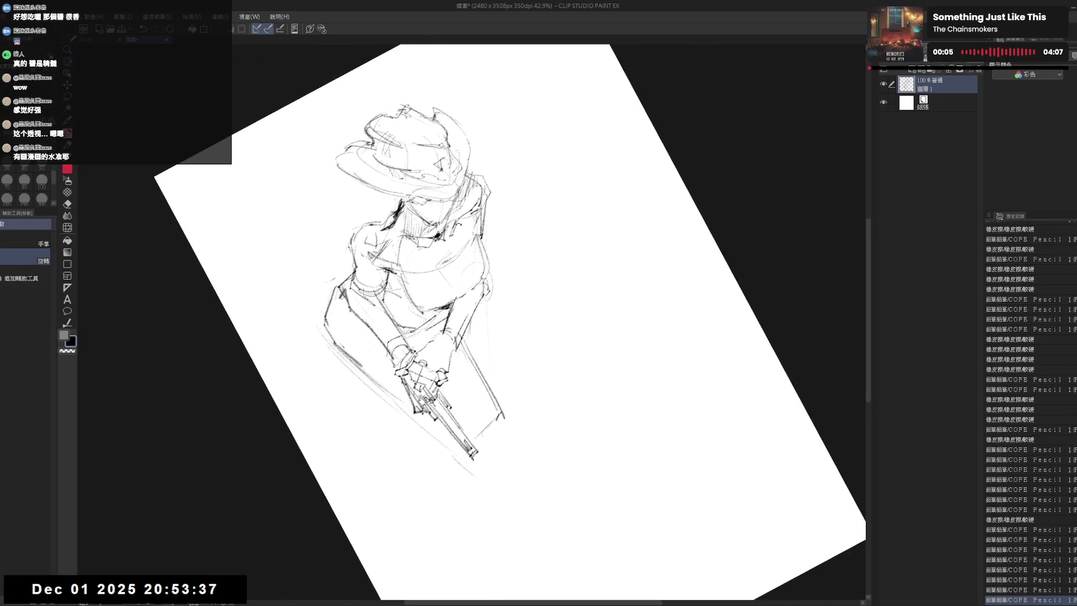
key(e)
key(ctrl+0)
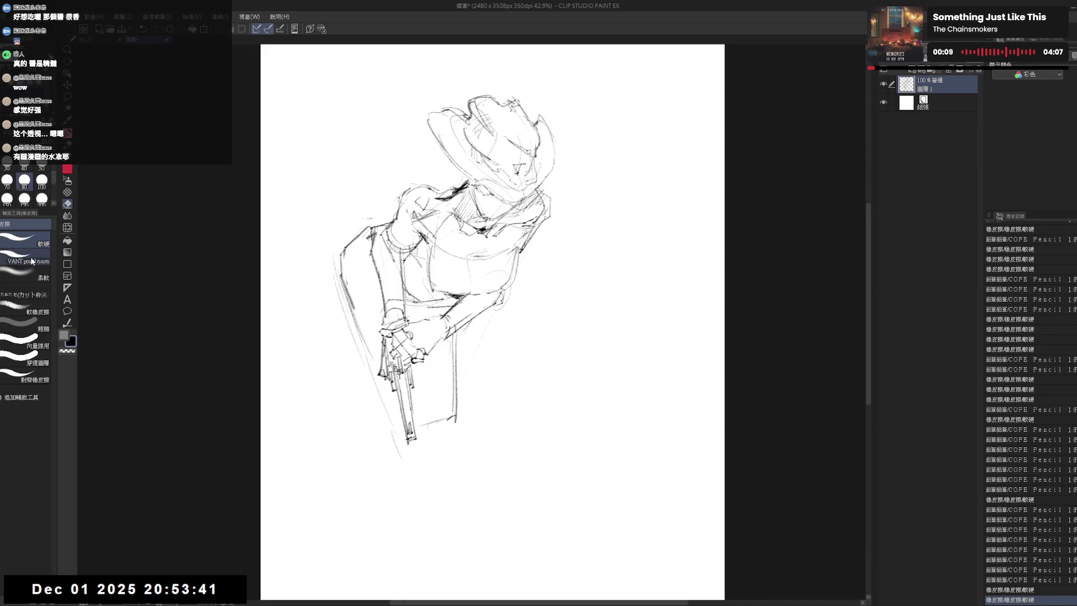
click(26, 259)
click(26, 276)
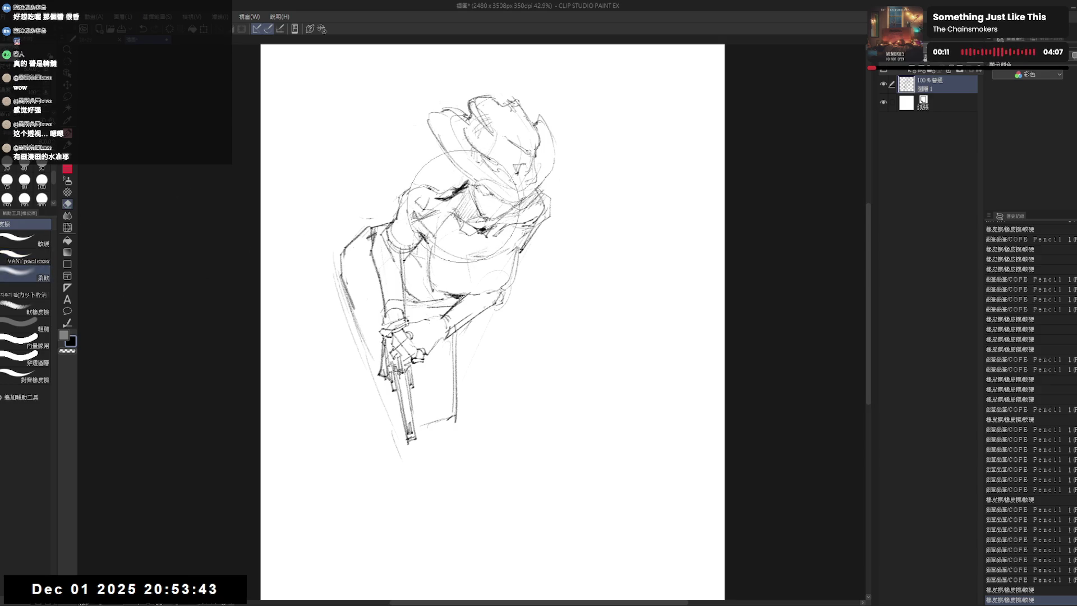
drag(461, 179, 467, 199)
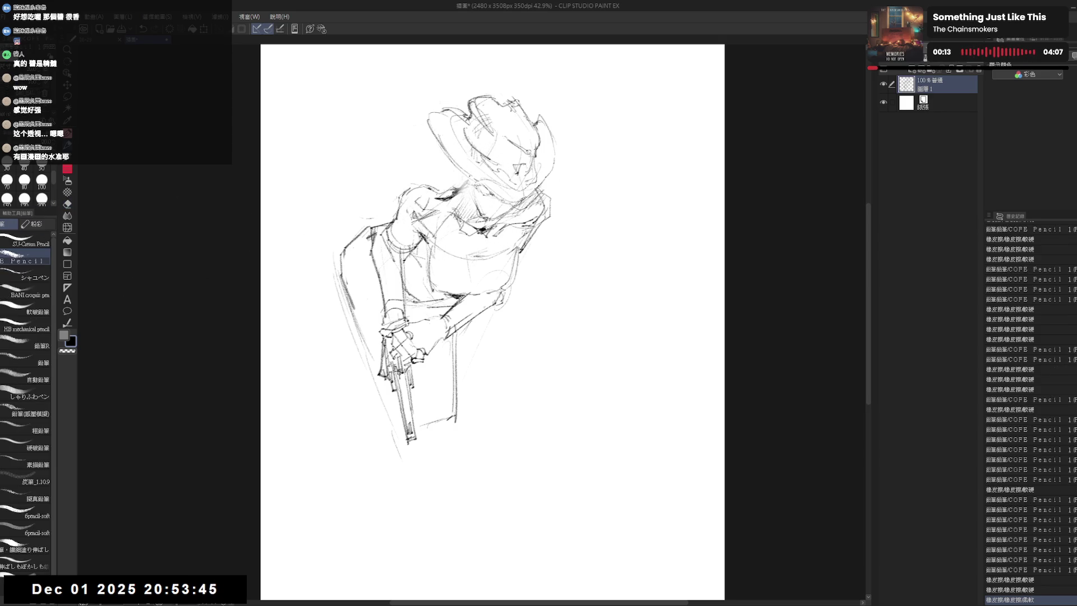
key(p)
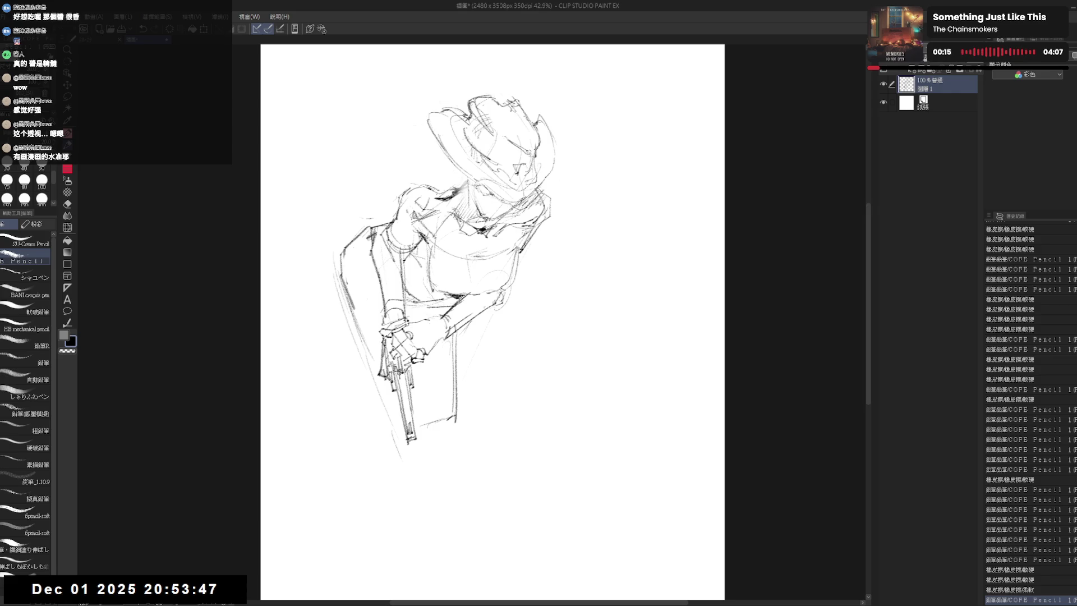
Erase stray neck lines with the medium eraser and redraw faint lines near the face.
key(e)
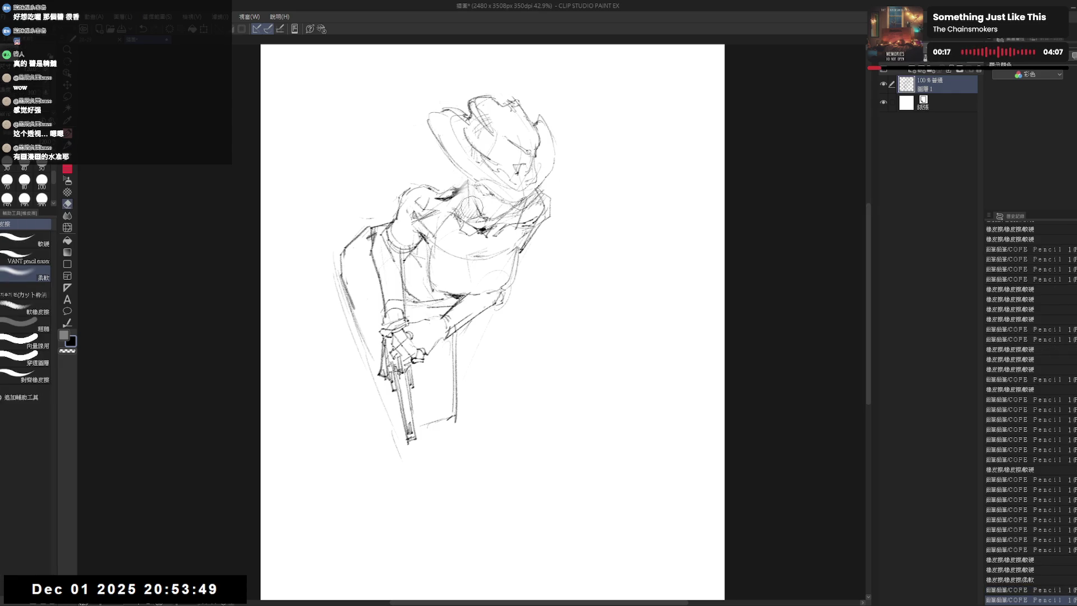
click(26, 244)
drag(492, 202, 472, 192)
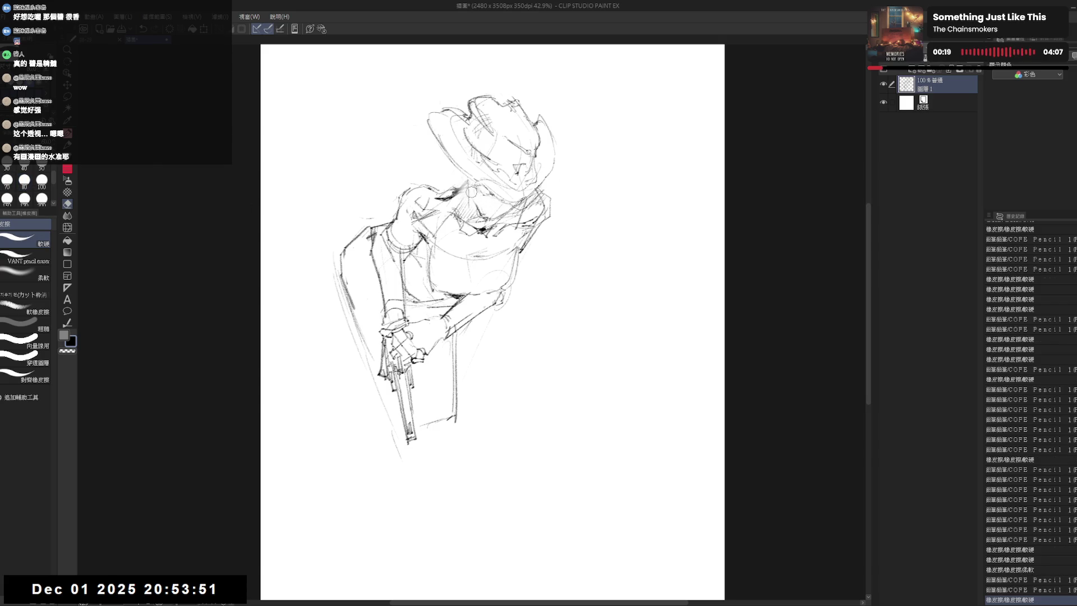
key(p)
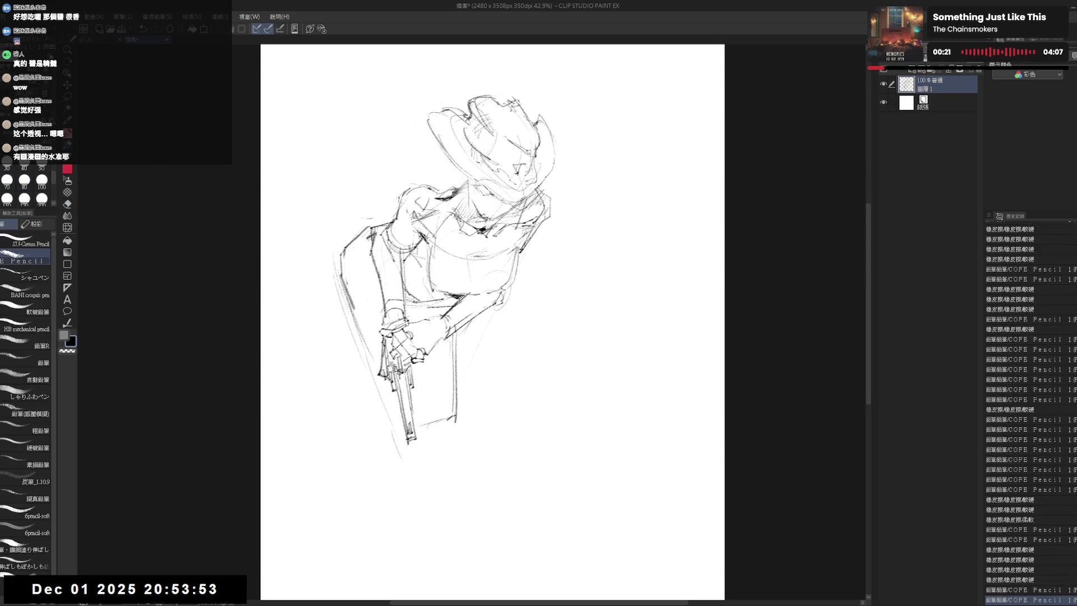
drag(470, 175, 467, 213)
drag(468, 176, 470, 221)
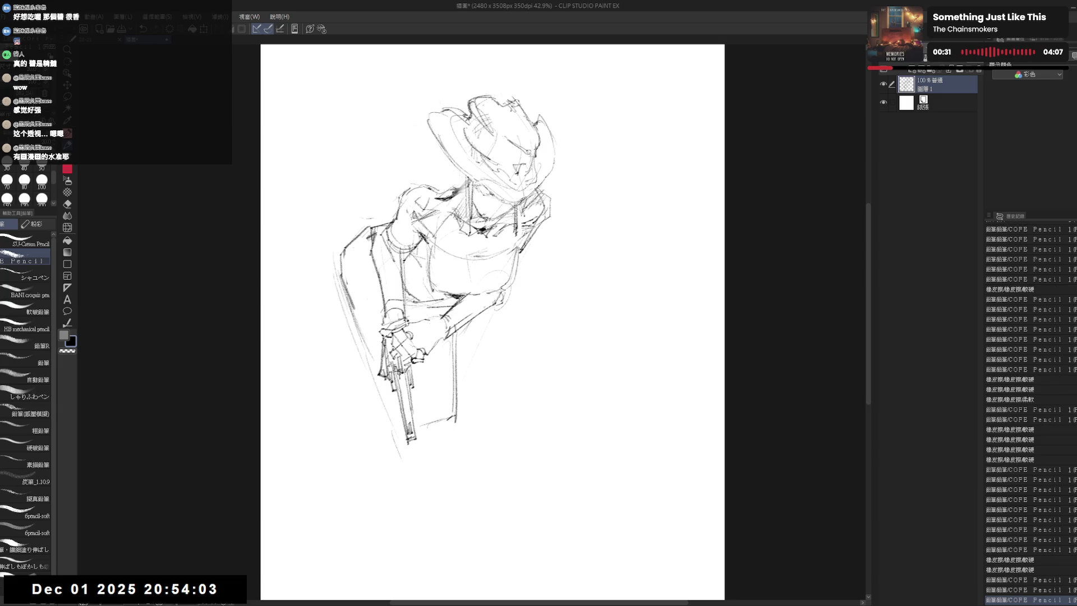
scroll(480, 174, up, 2)
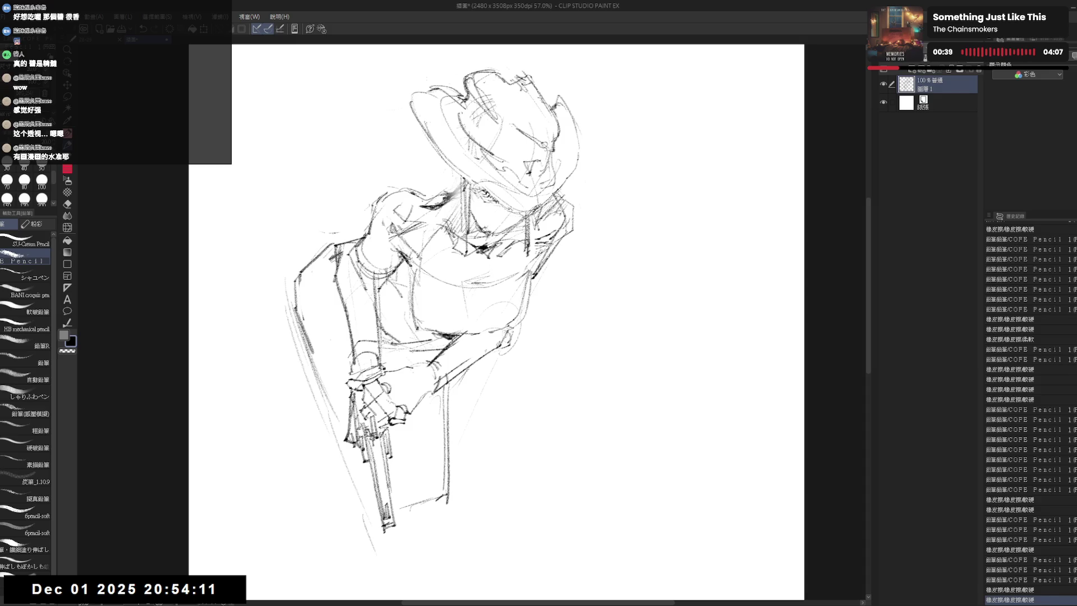
Mirror-check the view, then free-transform the whole sketch larger and slightly rotated and confirm.
key(h)
key(h)
key(ctrl+minus)
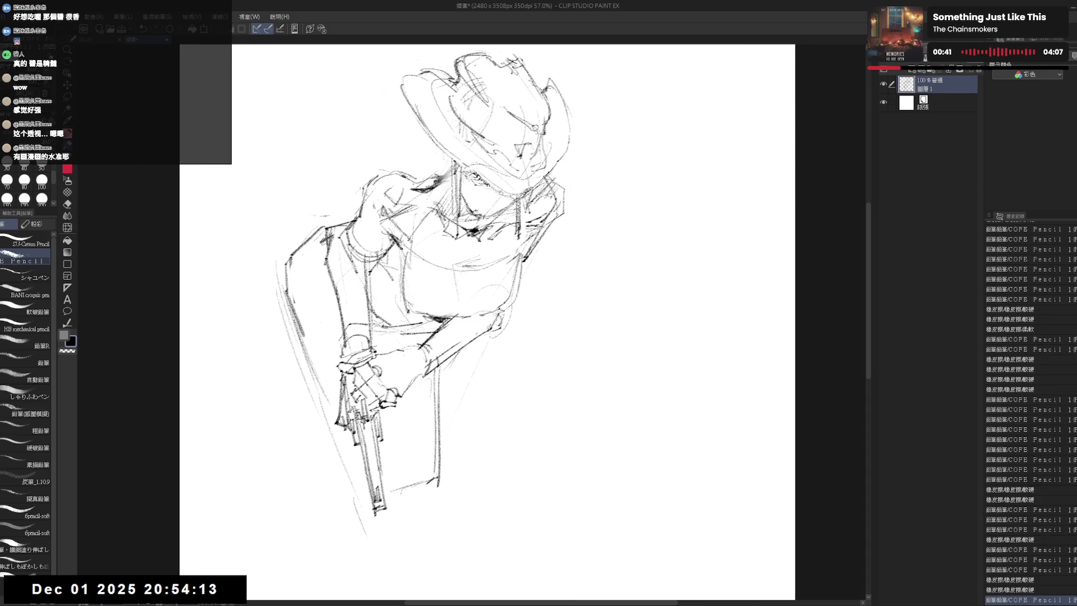
key(ctrl+minus)
key(ctrl+t)
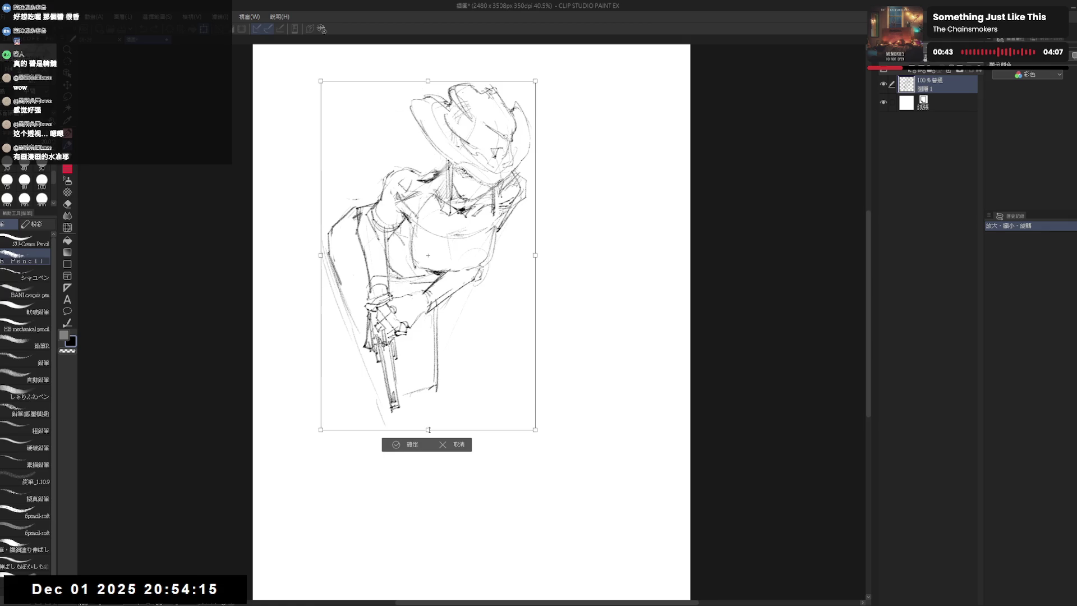
drag(535, 429, 551, 472)
click(412, 489)
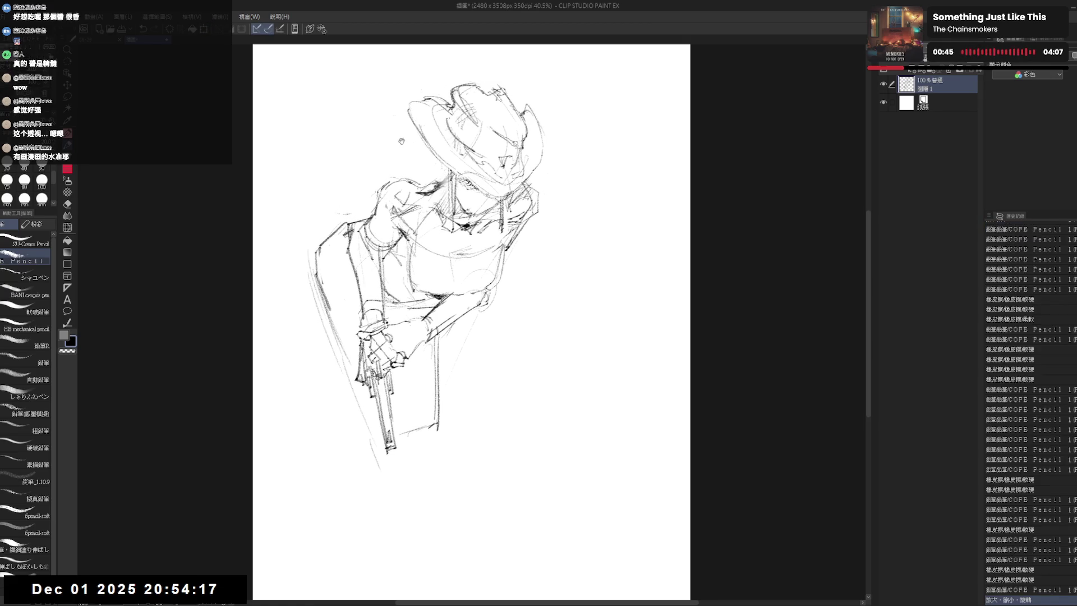
key(ctrl+plus)
key(e)
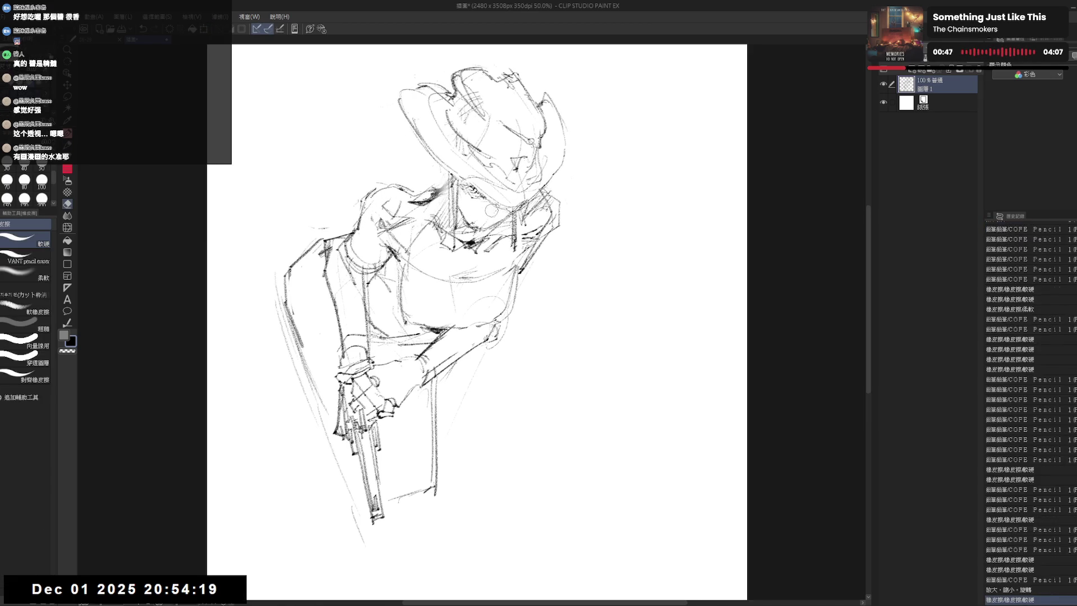
key(p)
Add a pencil stroke below the face and soft-erase a small area near it.
drag(490, 209, 472, 278)
key(e)
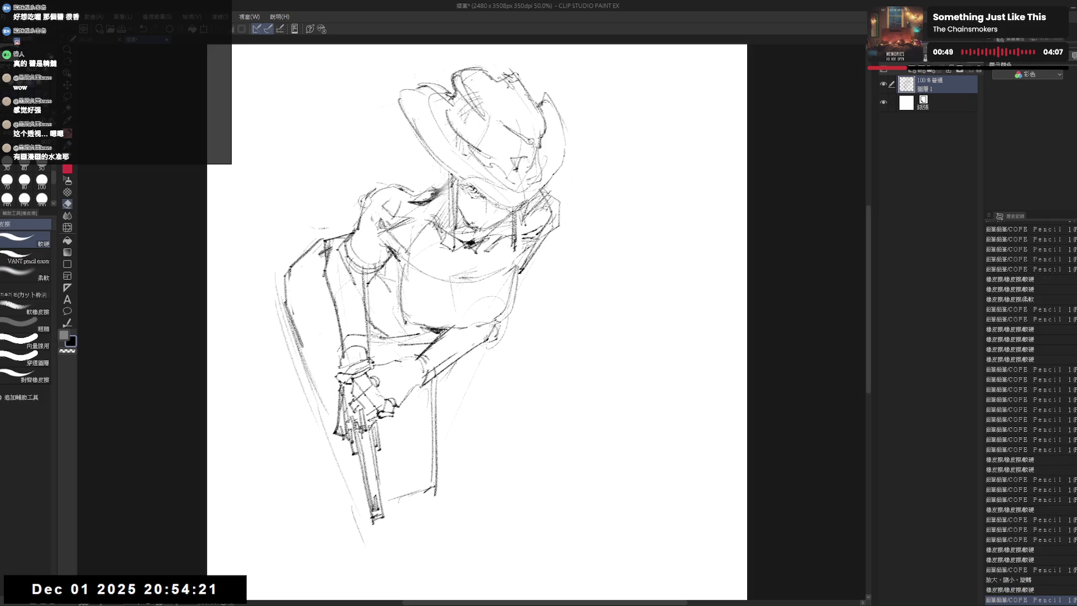
click(26, 275)
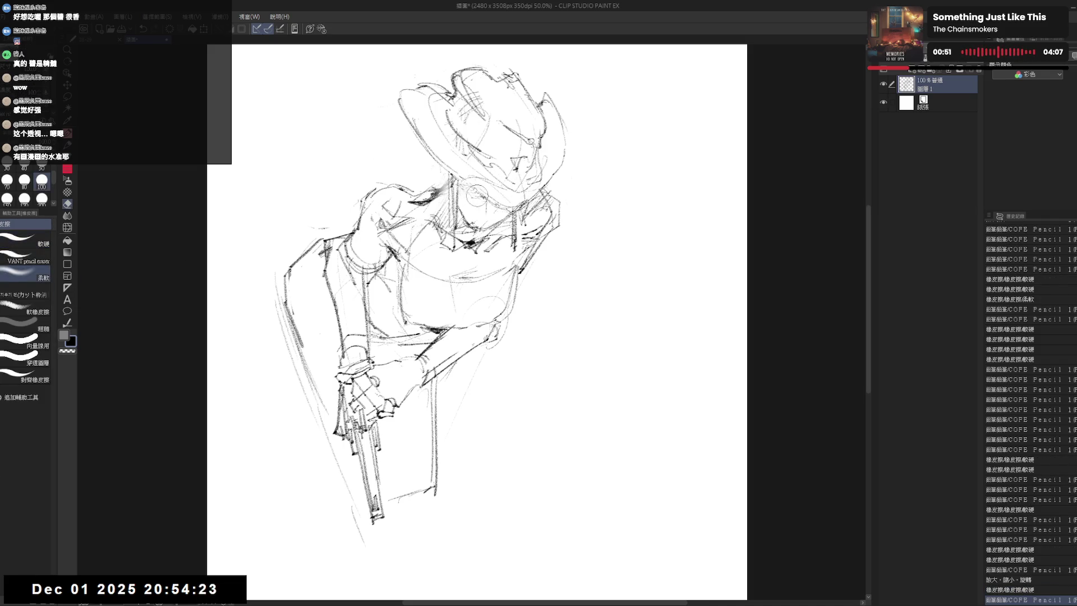
key(p)
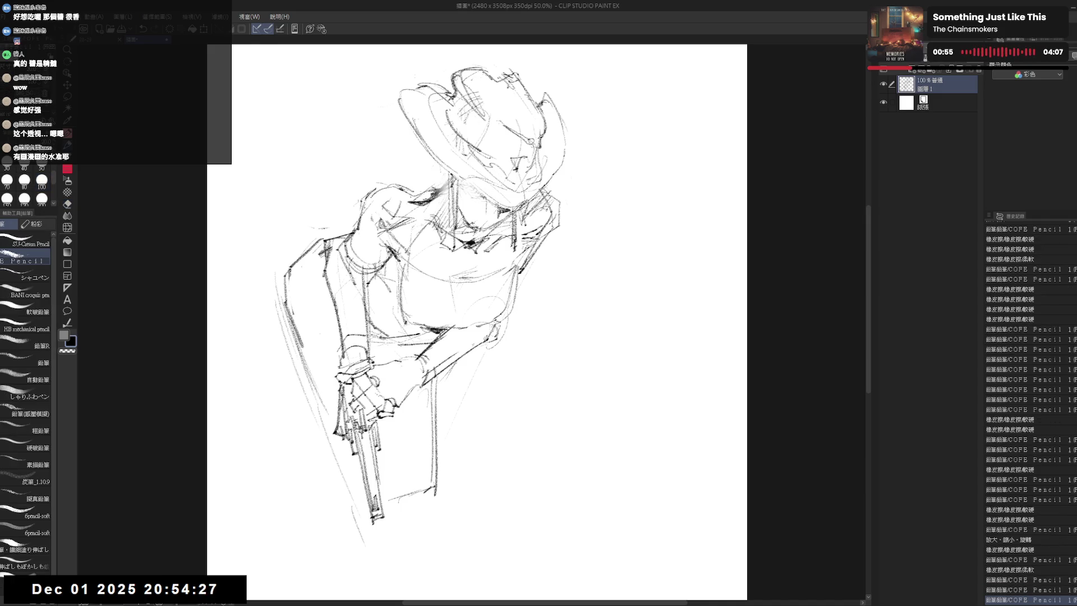
key(e)
mouse_move(497, 204)
mouse_down()
mouse_move(491, 233)
mouse_move(479, 223)
mouse_move(492, 232)
mouse_up()
key(p)
key(e)
key(p)
mouse_move(497, 217)
mouse_down()
mouse_move(491, 233)
mouse_move(472, 236)
mouse_move(483, 231)
mouse_up()
Erase and touch up small lines around the hat and face, alternating eraser and pencil.
key(e)
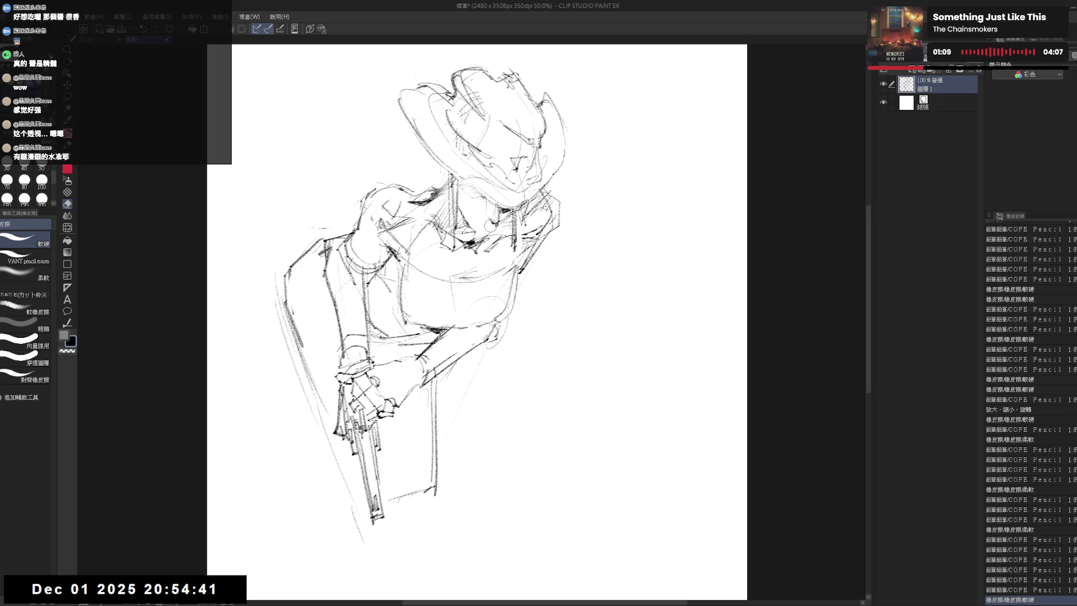
key(p)
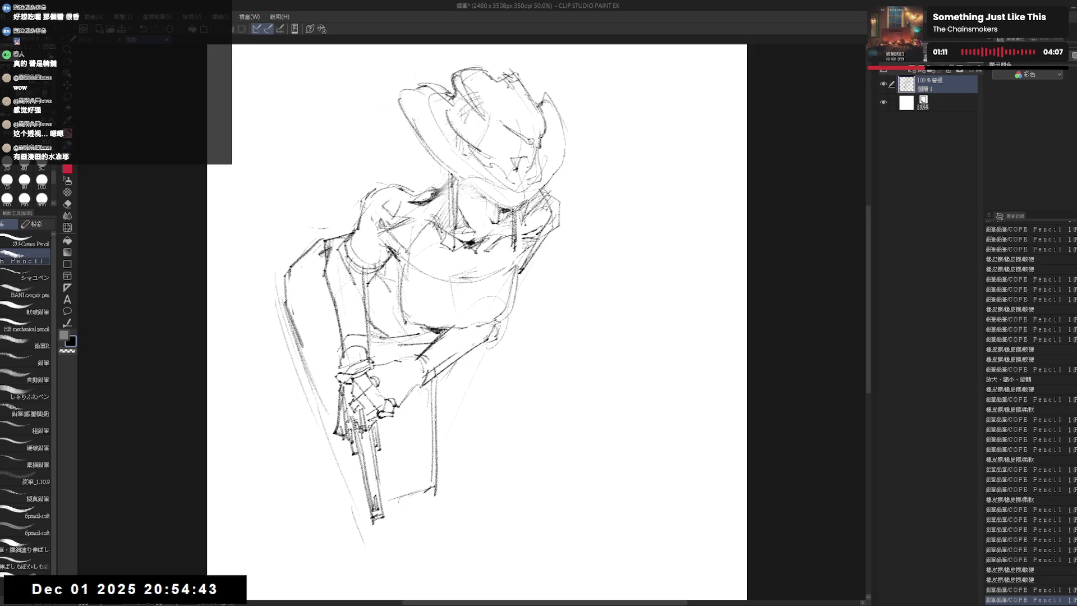
mouse_move(496, 219)
mouse_down()
mouse_move(497, 238)
mouse_move(510, 219)
mouse_move(512, 236)
mouse_up()
key(e)
key(p)
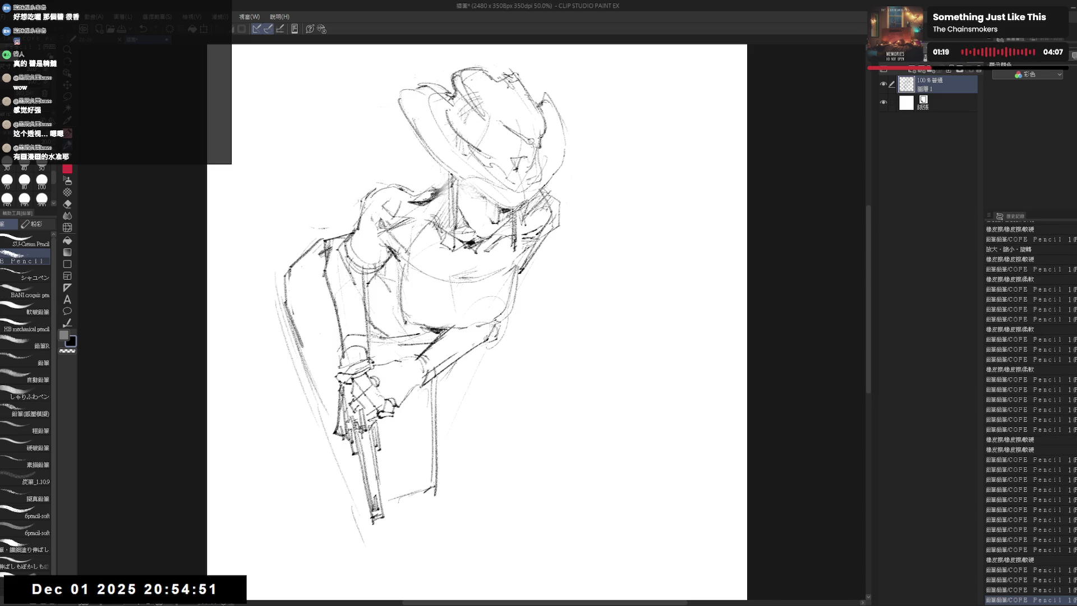
key(e)
mouse_move(478, 235)
mouse_down()
mouse_move(465, 217)
mouse_move(496, 199)
mouse_up()
key(p)
key(e)
key(p)
Sketch new lines along the hat brim, the right torso edge, the neck and below the hat.
drag(396, 122, 442, 166)
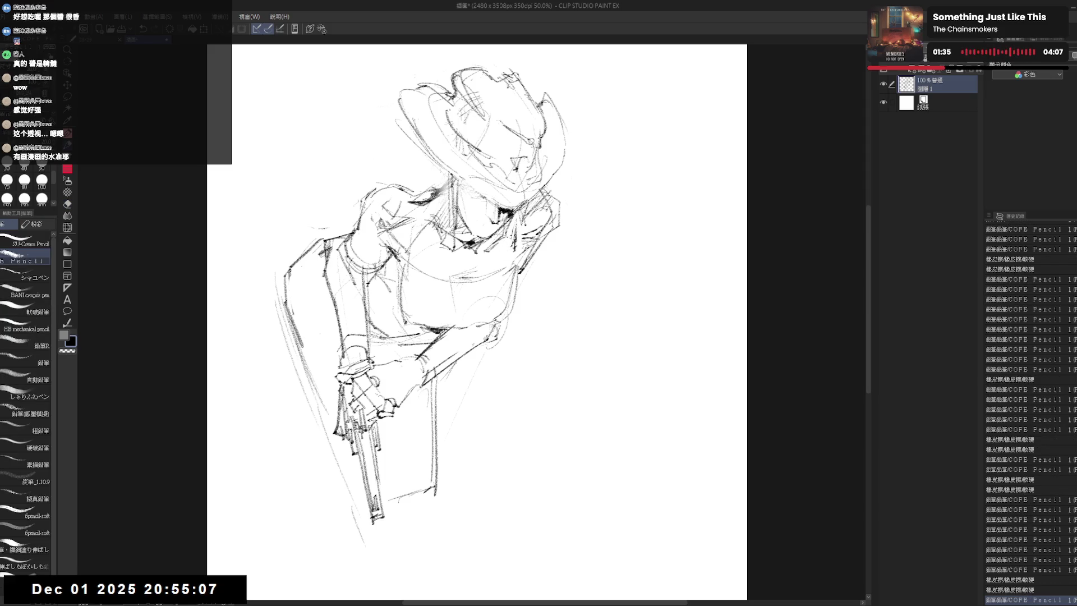
drag(511, 221, 508, 347)
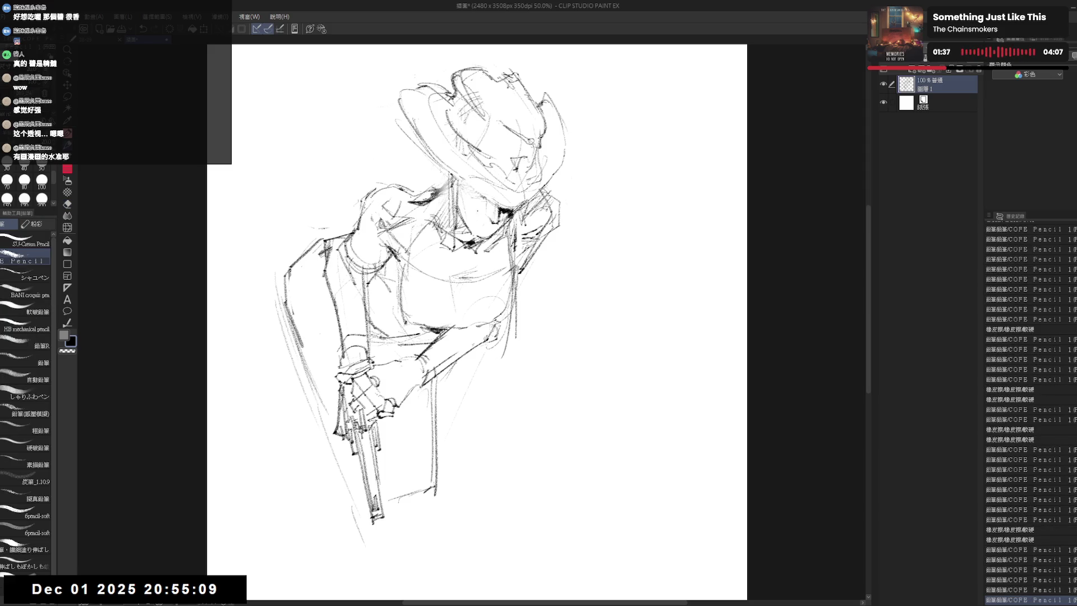
mouse_move(459, 196)
mouse_down()
mouse_move(467, 219)
mouse_move(488, 213)
mouse_up()
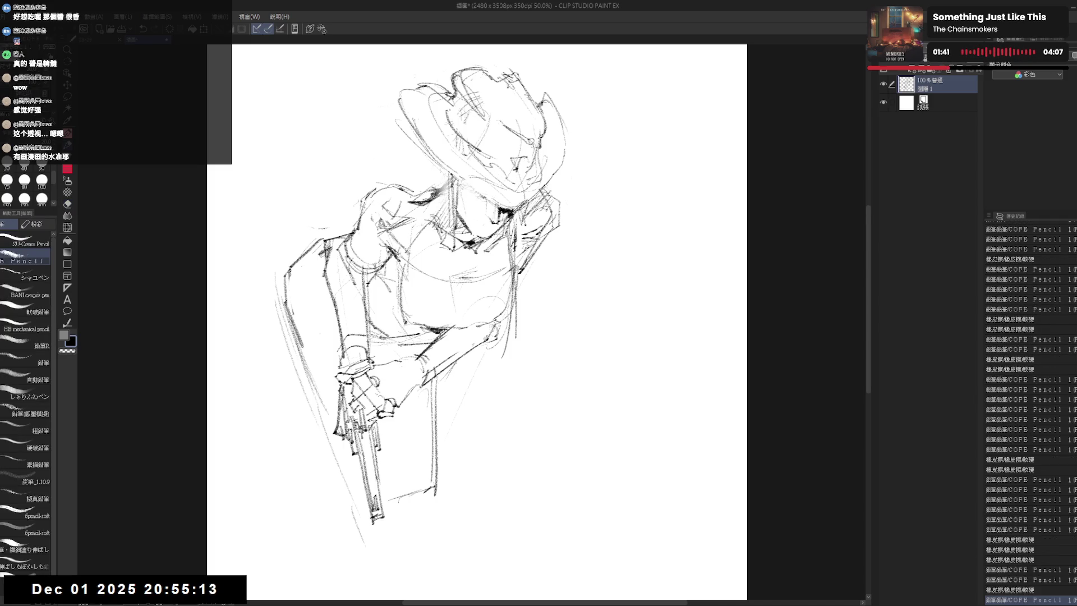
drag(515, 318, 514, 336)
drag(438, 164, 435, 180)
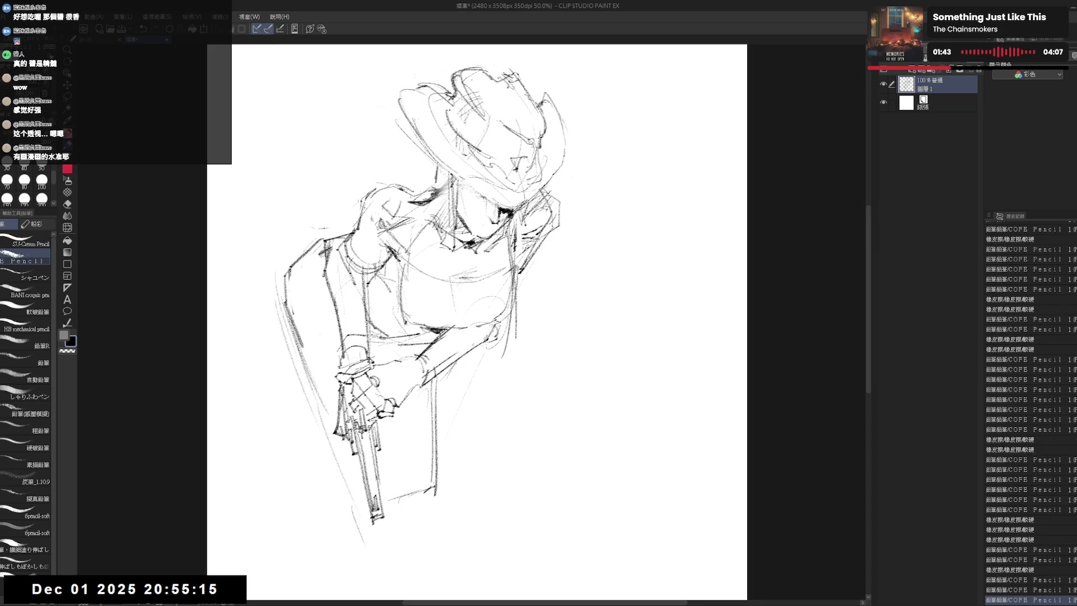
drag(445, 327, 419, 357)
drag(472, 301, 504, 296)
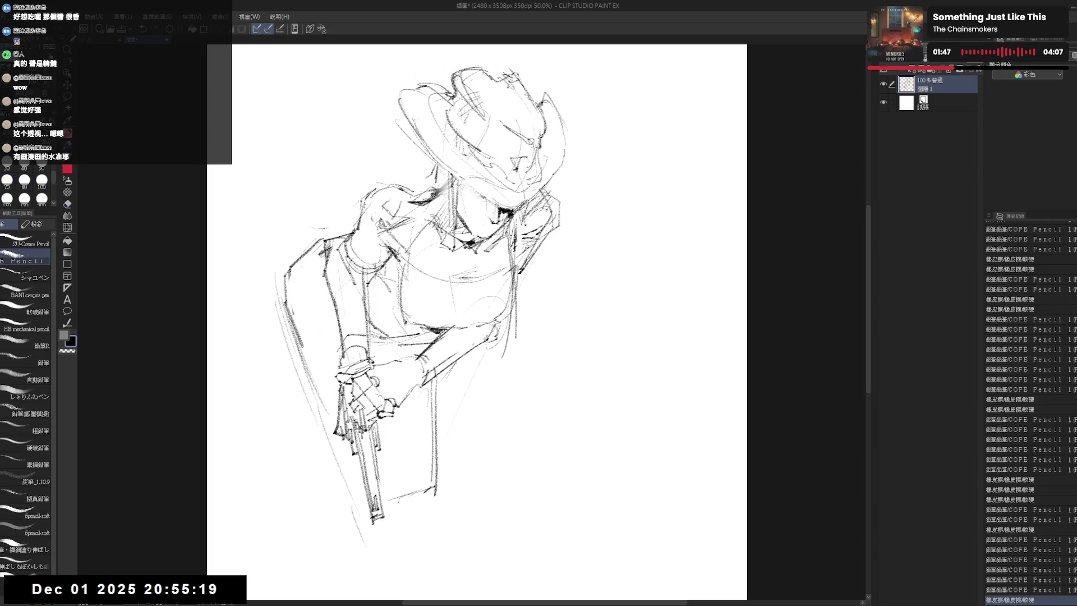
key(m)
scroll(343, 159, down, 1)
Draw a pencil line along the figure's right shoulder.
drag(446, 309, 458, 311)
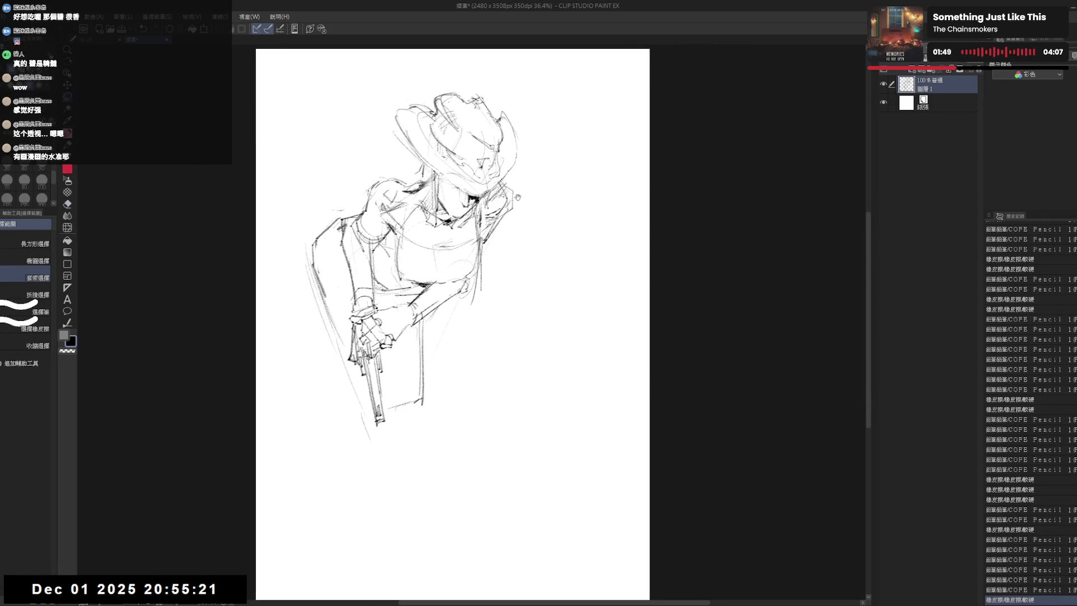
key(p)
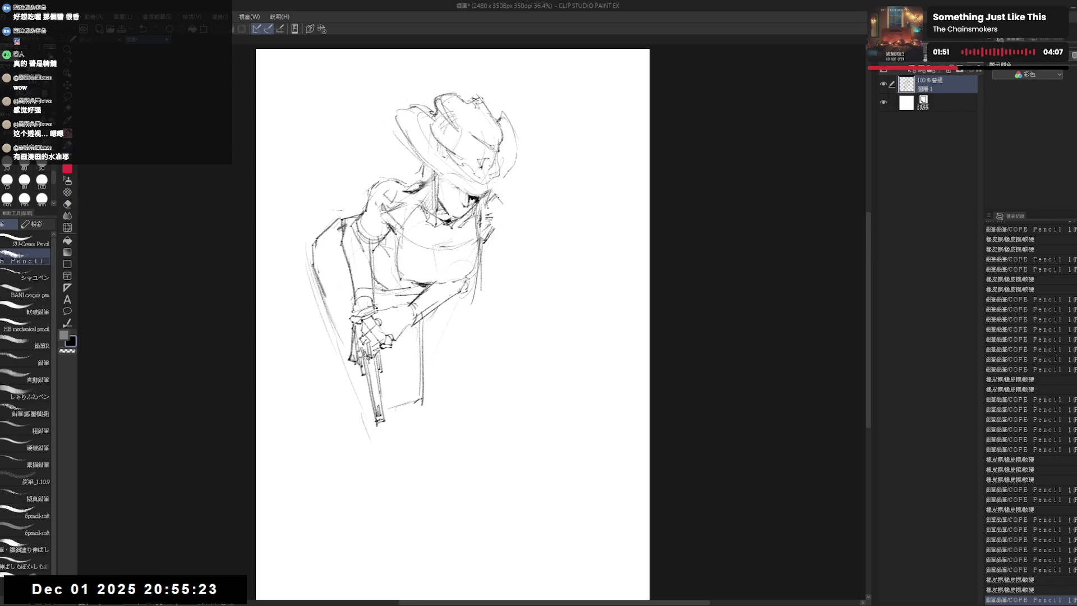
drag(499, 191, 502, 226)
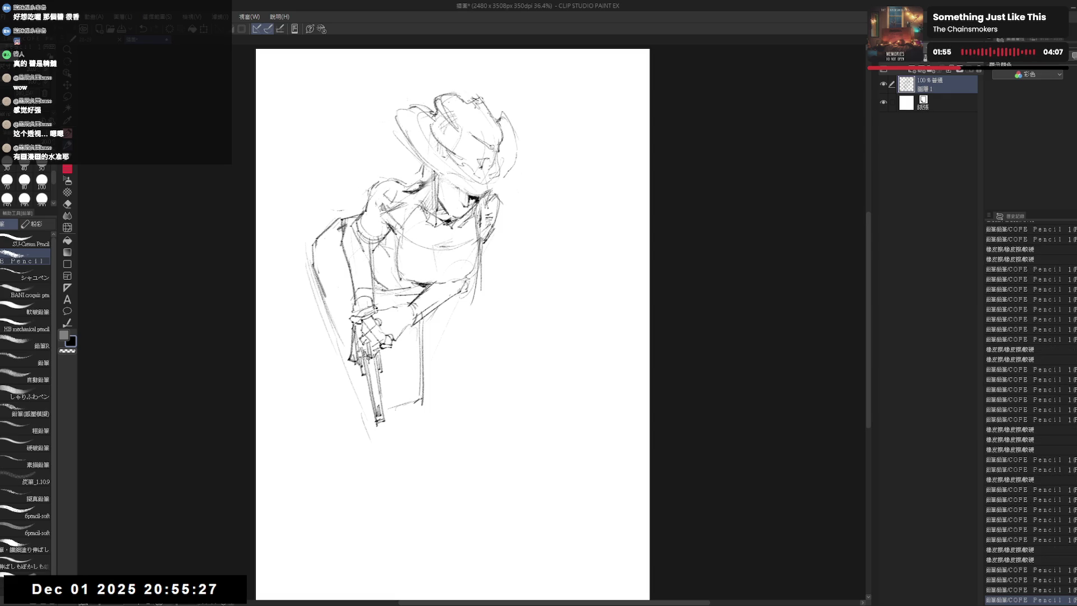
key(e)
key(p)
scroll(370, 168, up, 2)
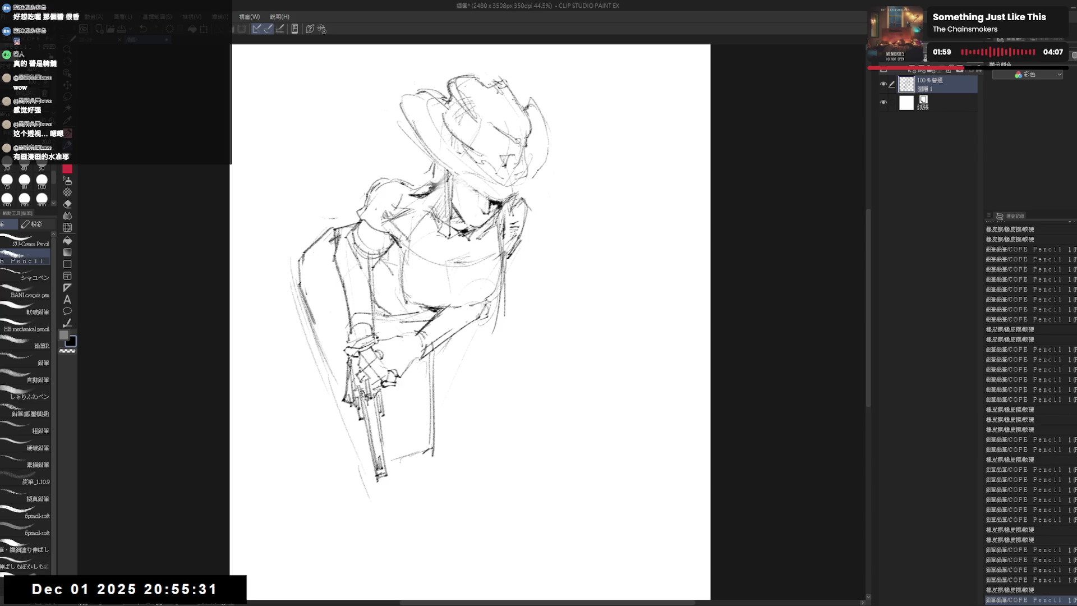
Sketch short strokes forming a rounded guard on the figure's left shoulder.
key(e)
key(p)
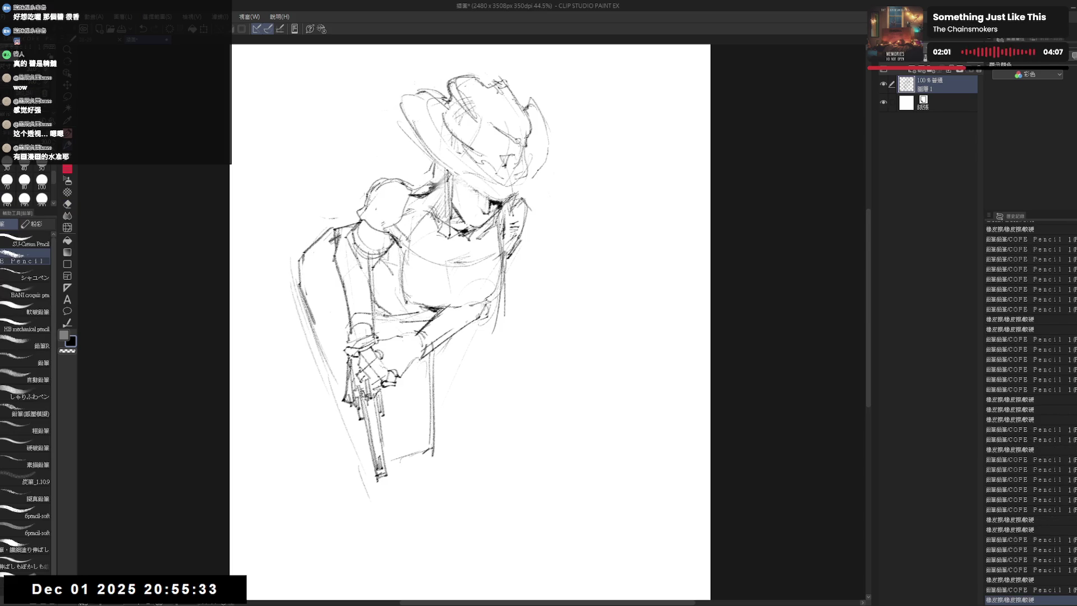
drag(384, 199, 392, 207)
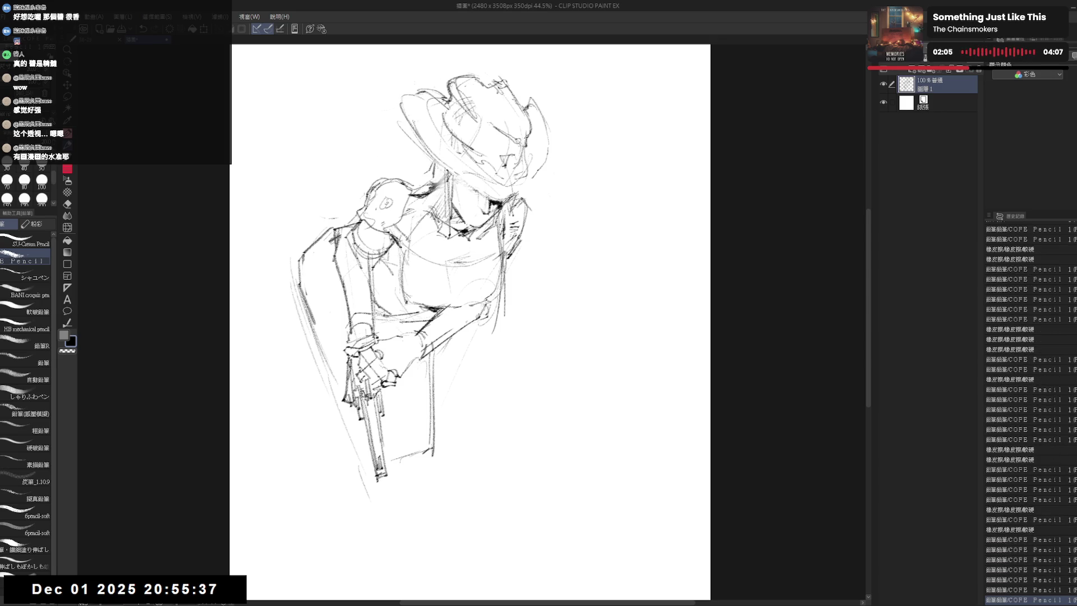
drag(356, 234, 390, 245)
mouse_move(341, 214)
mouse_down()
mouse_move(392, 247)
mouse_move(347, 249)
mouse_up()
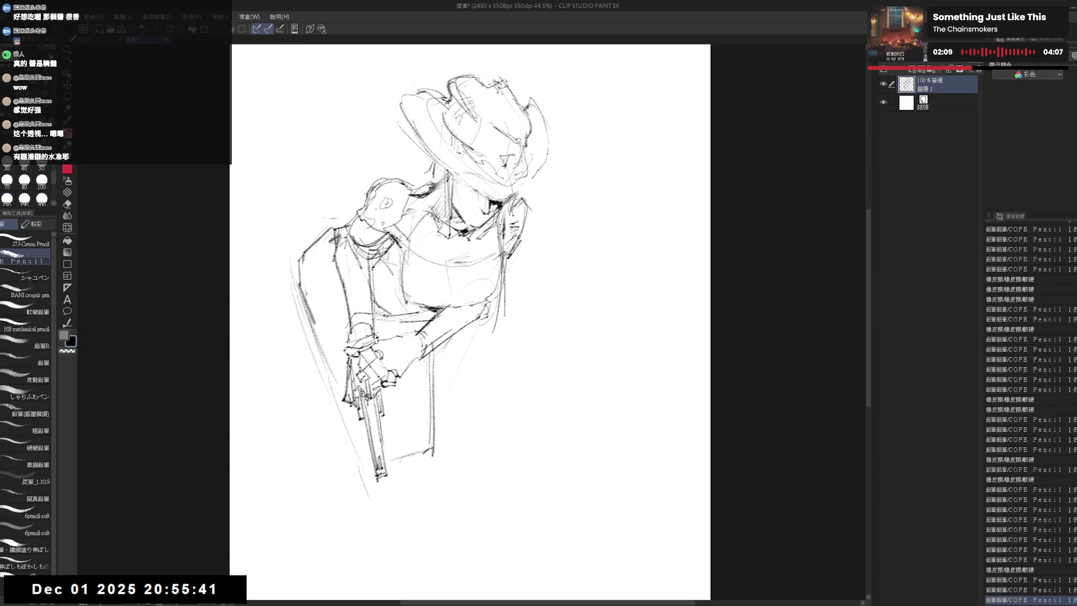
Add strokes beside the shoulder and along the outer arm, undoing one stray line.
key(e)
key(p)
drag(336, 207, 339, 233)
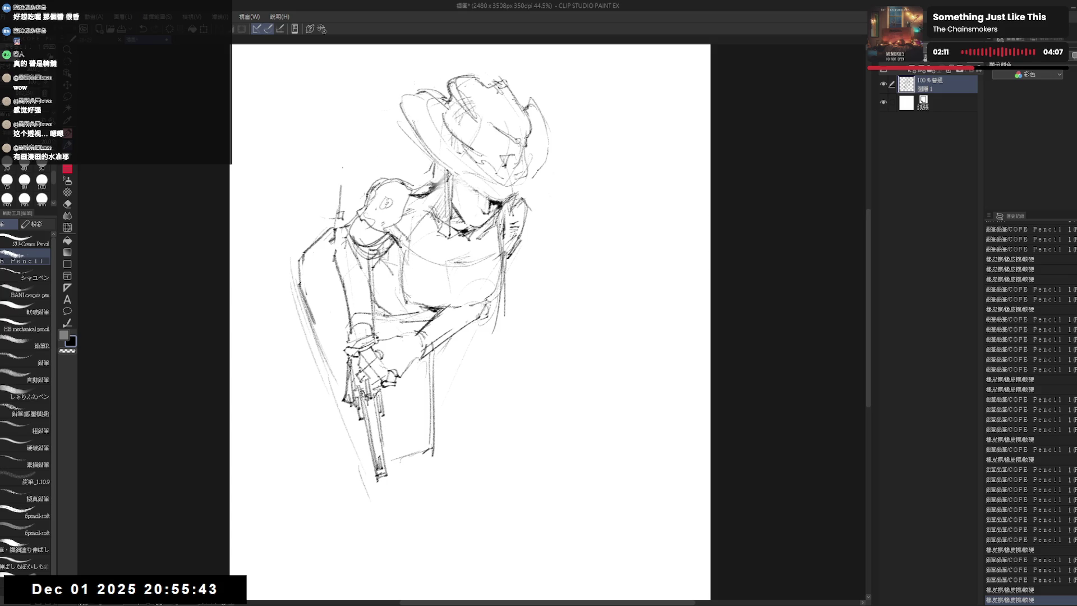
drag(343, 168, 335, 236)
key(ctrl+z)
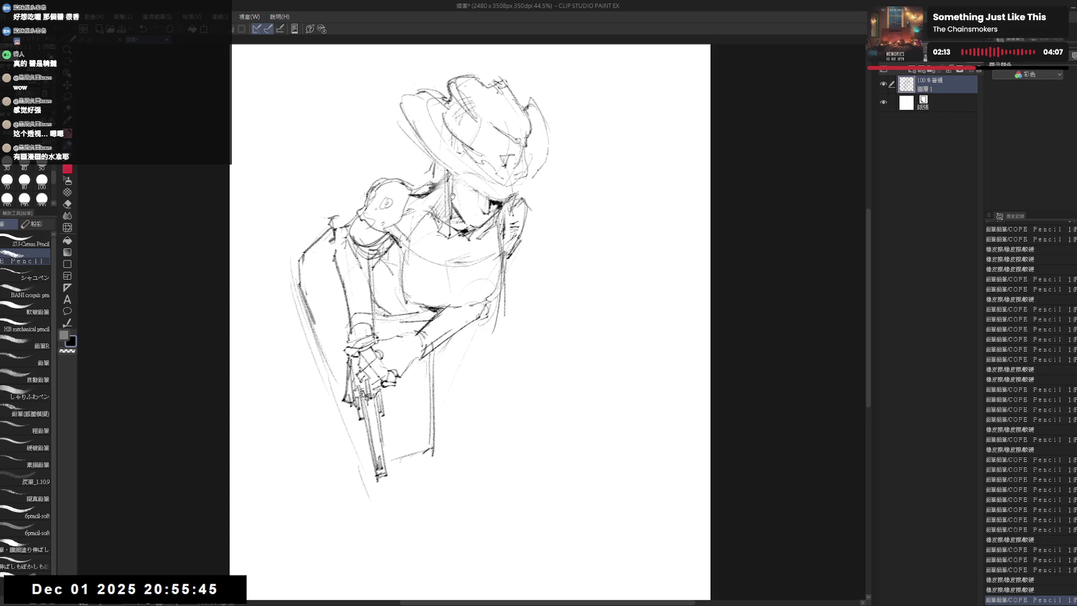
drag(471, 336, 456, 343)
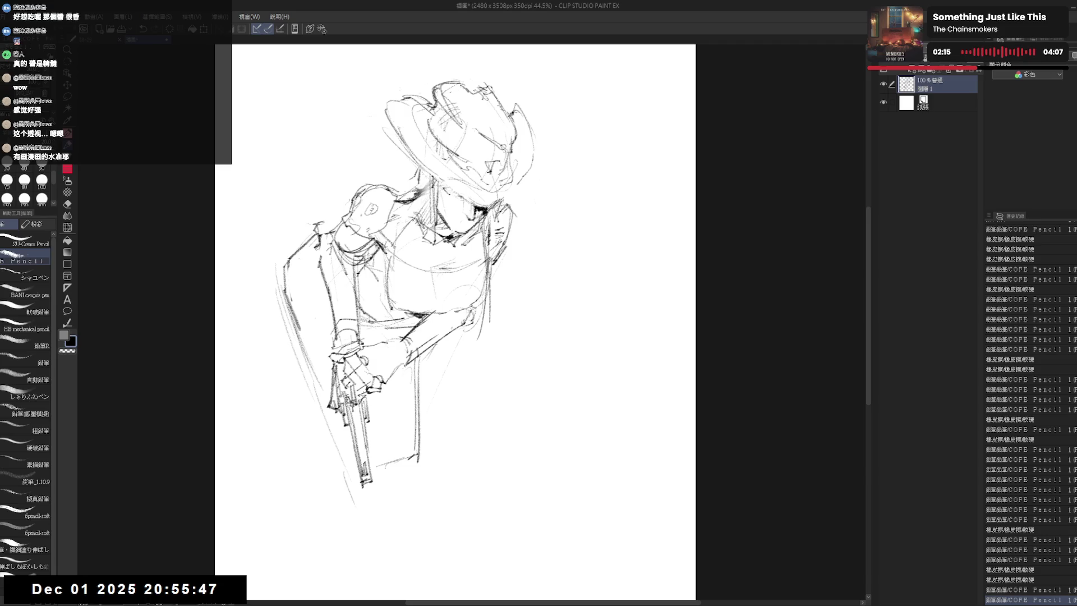
Undo a stroke, add marks at the hat top and shoulder, and rework the chest strokes with pencil and eraser.
key(ctrl+z)
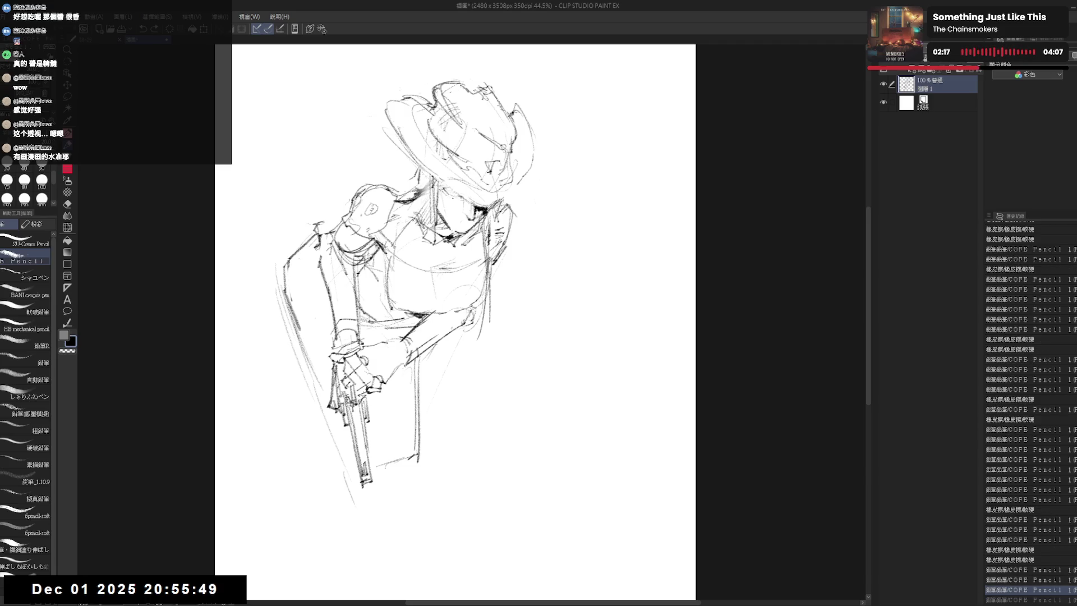
drag(455, 321, 458, 312)
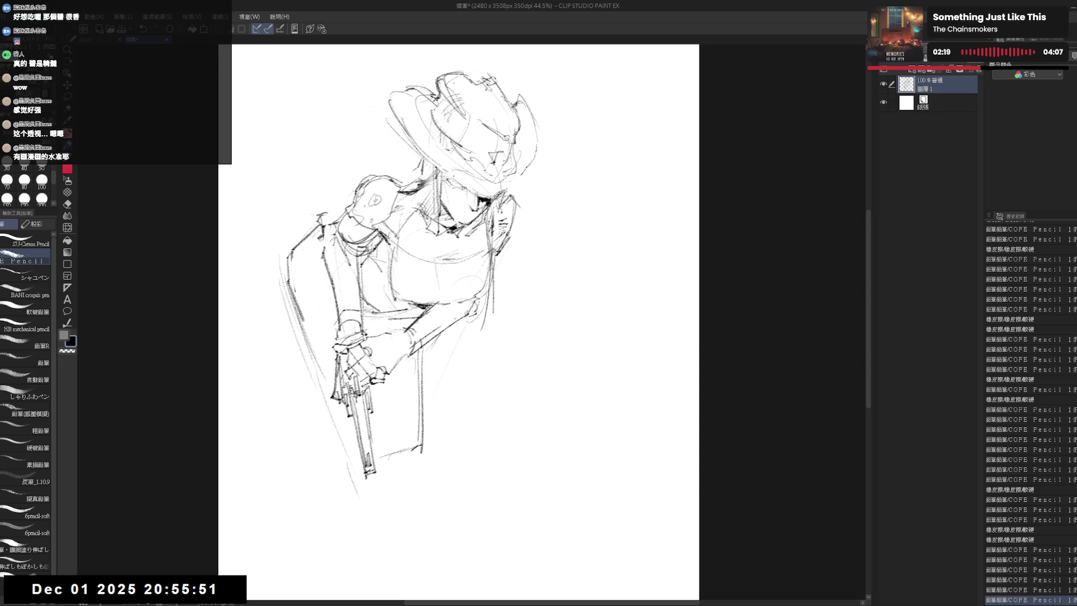
drag(485, 83, 495, 76)
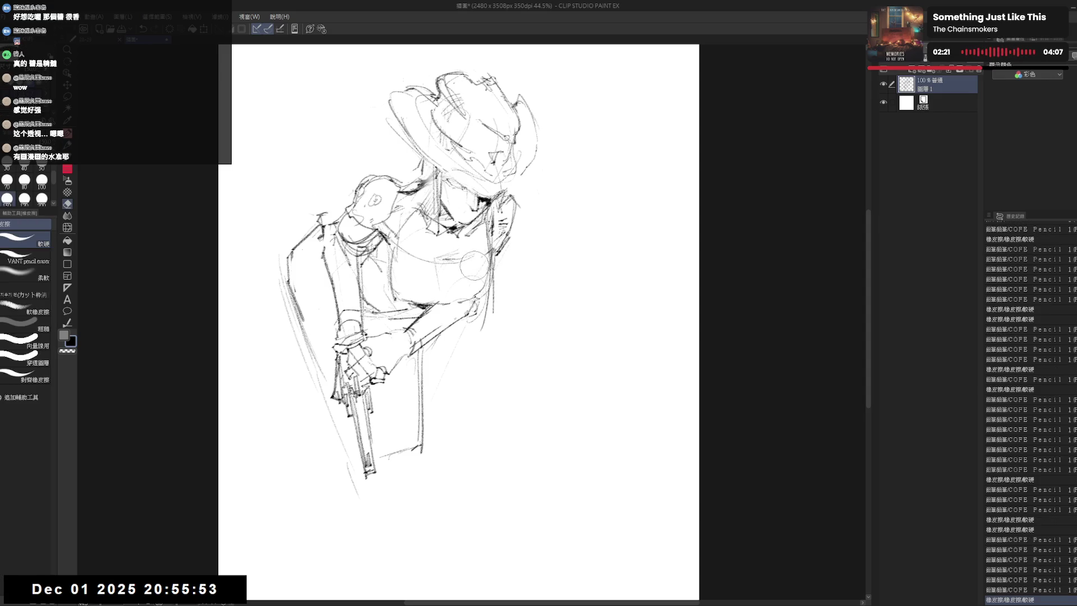
drag(323, 216, 318, 233)
drag(468, 217, 485, 249)
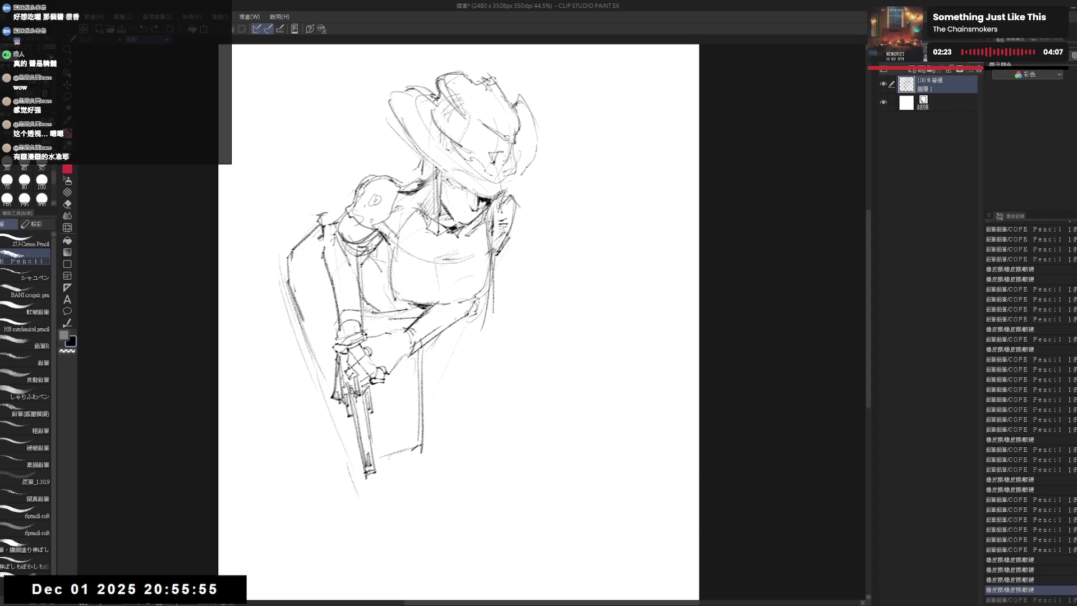
mouse_move(475, 212)
mouse_down()
mouse_move(486, 271)
mouse_move(468, 276)
mouse_up()
key(e)
key(p)
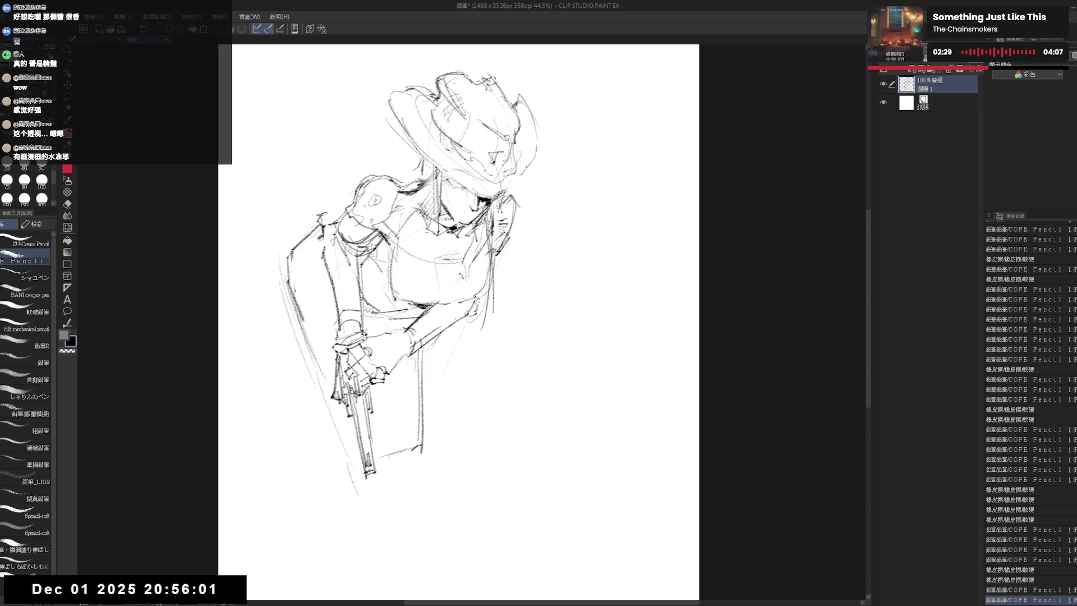
key(e)
drag(479, 228, 505, 310)
key(p)
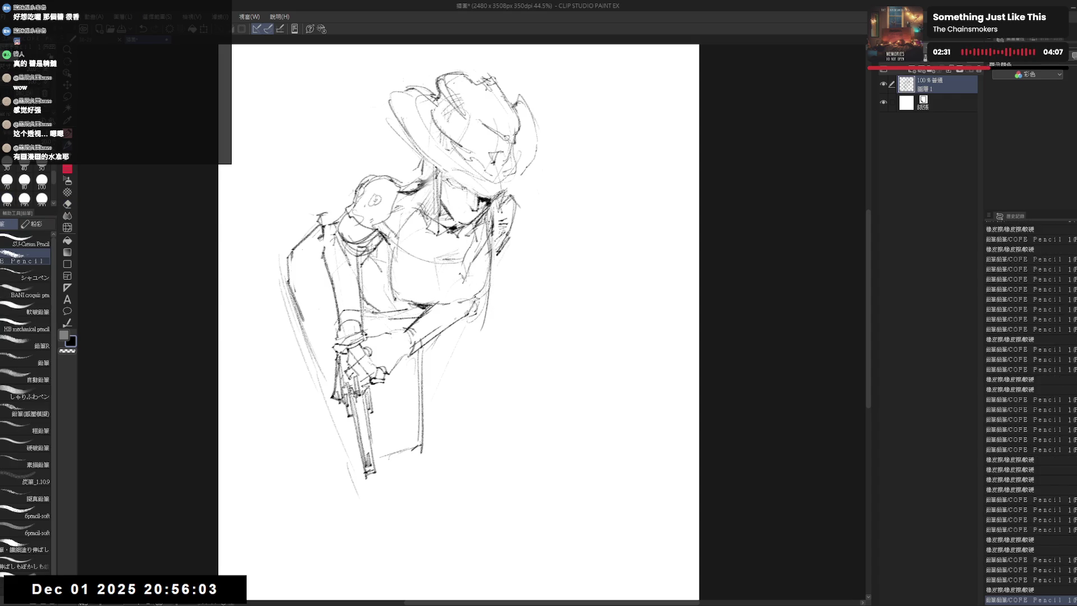
Strengthen the torso's right edge and clean up small marks near the hat, shoulder and neck.
drag(495, 217, 493, 348)
drag(497, 210, 483, 343)
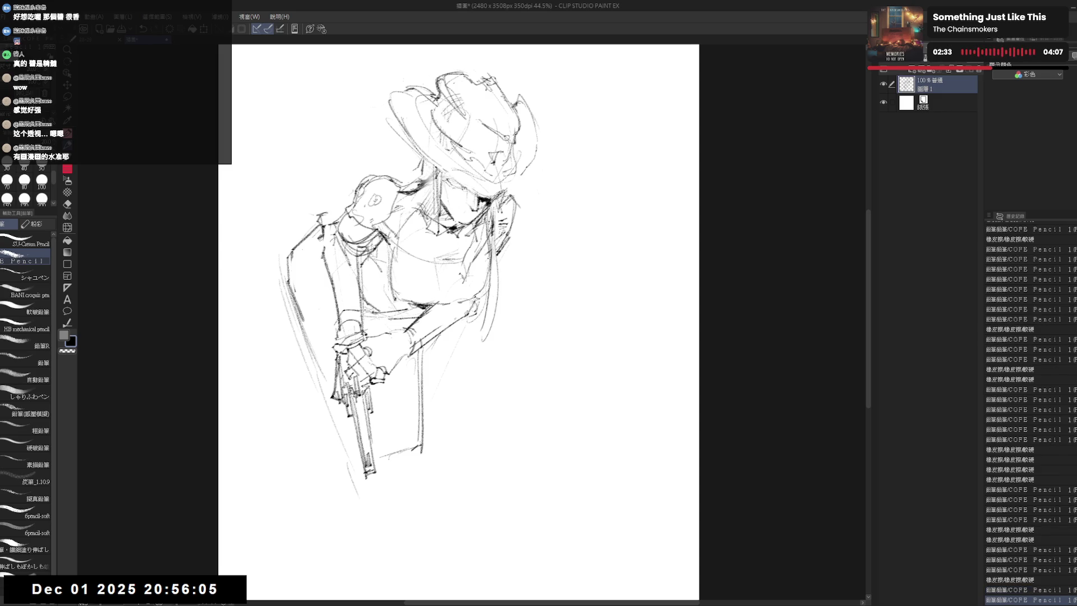
drag(486, 269, 473, 357)
key(e)
key(p)
drag(405, 147, 445, 192)
key(e)
key(p)
key(e)
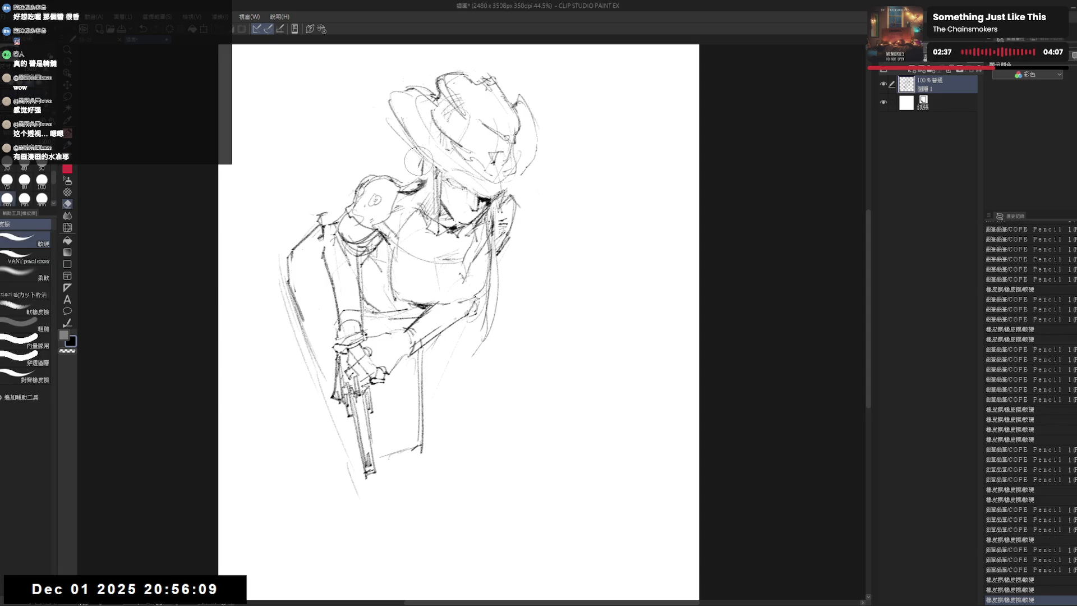
mouse_move(406, 150)
mouse_down()
mouse_move(437, 190)
mouse_move(428, 204)
mouse_up()
key(p)
key(e)
key(p)
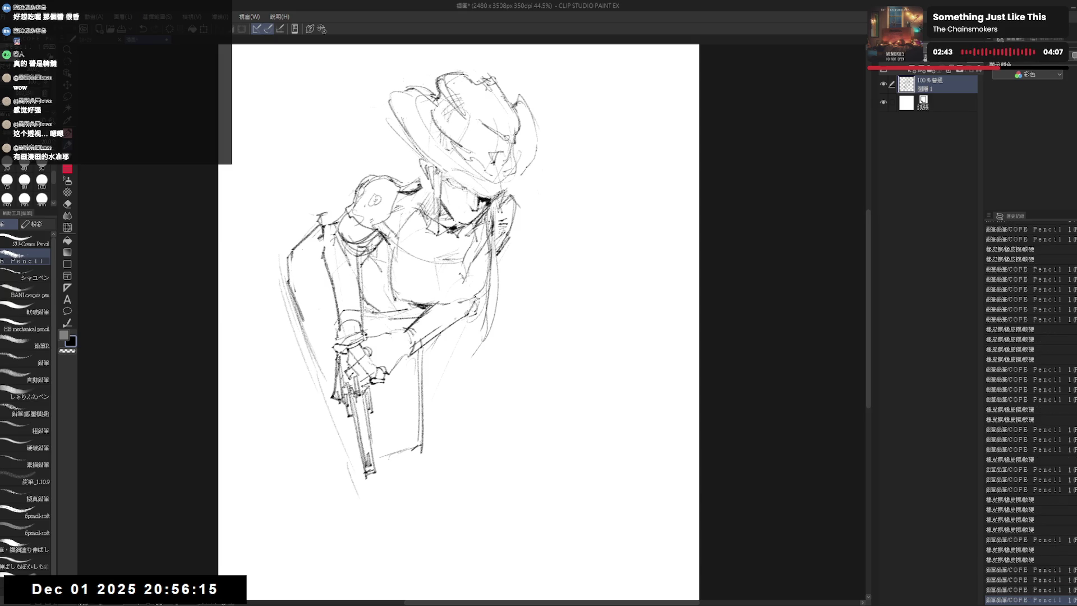
Sketch a ruffled collar at the neck, refine the collar and chest lines, and rough in the hat's left brim.
drag(421, 154, 415, 180)
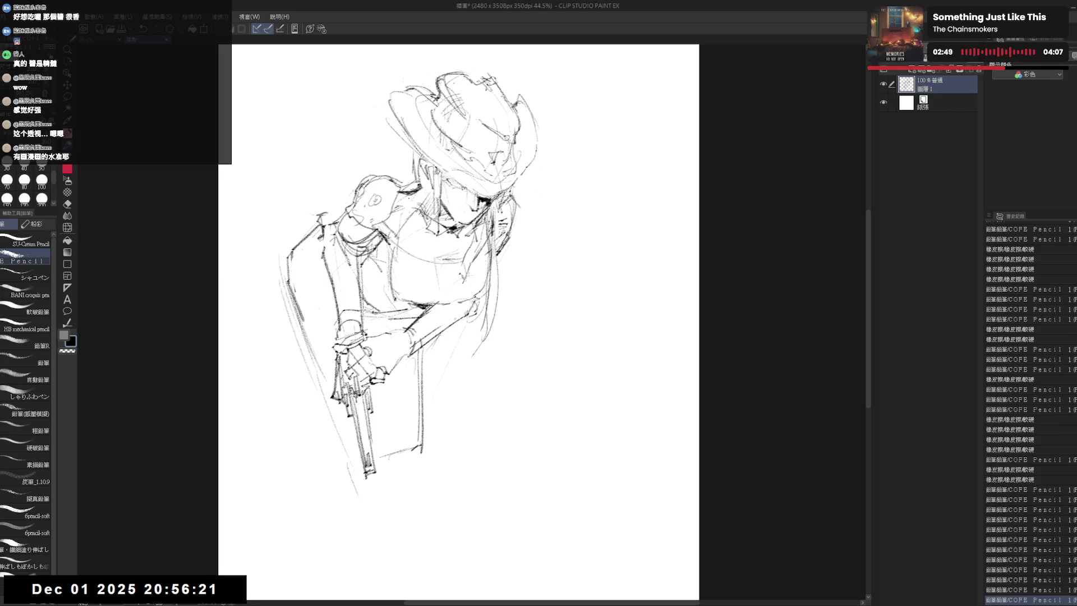
drag(405, 183, 424, 235)
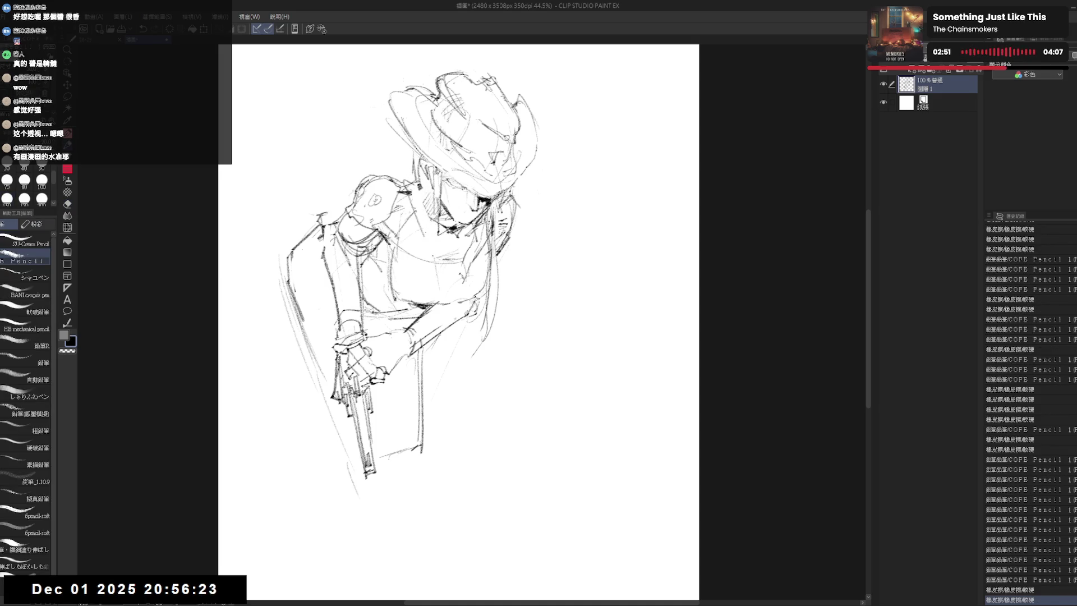
mouse_move(412, 187)
mouse_down()
mouse_move(478, 252)
mouse_move(454, 265)
mouse_up()
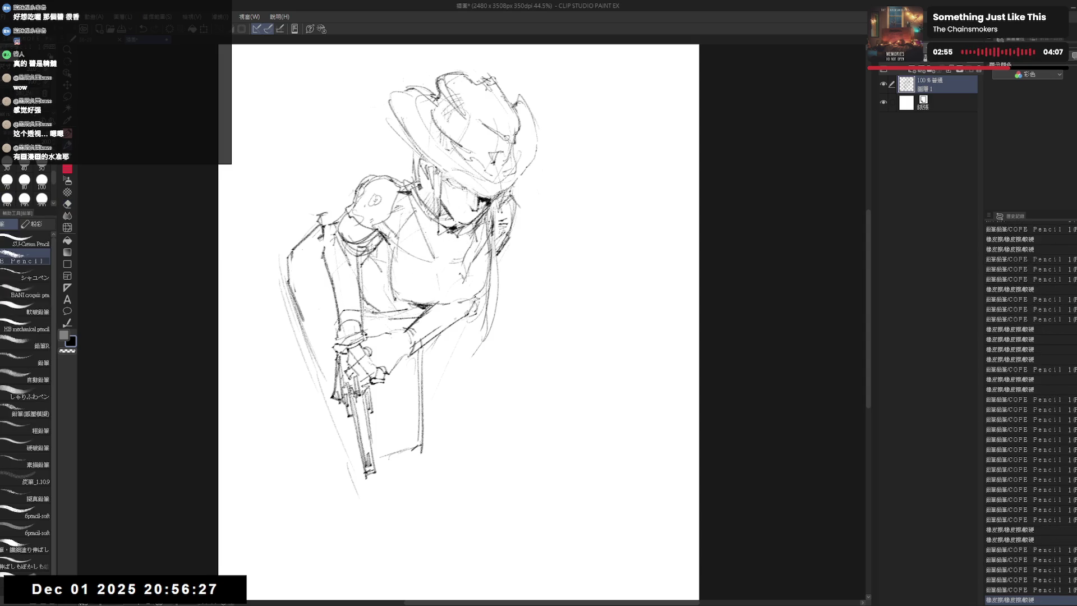
mouse_move(404, 177)
mouse_down()
mouse_move(437, 215)
mouse_move(425, 199)
mouse_move(431, 253)
mouse_up()
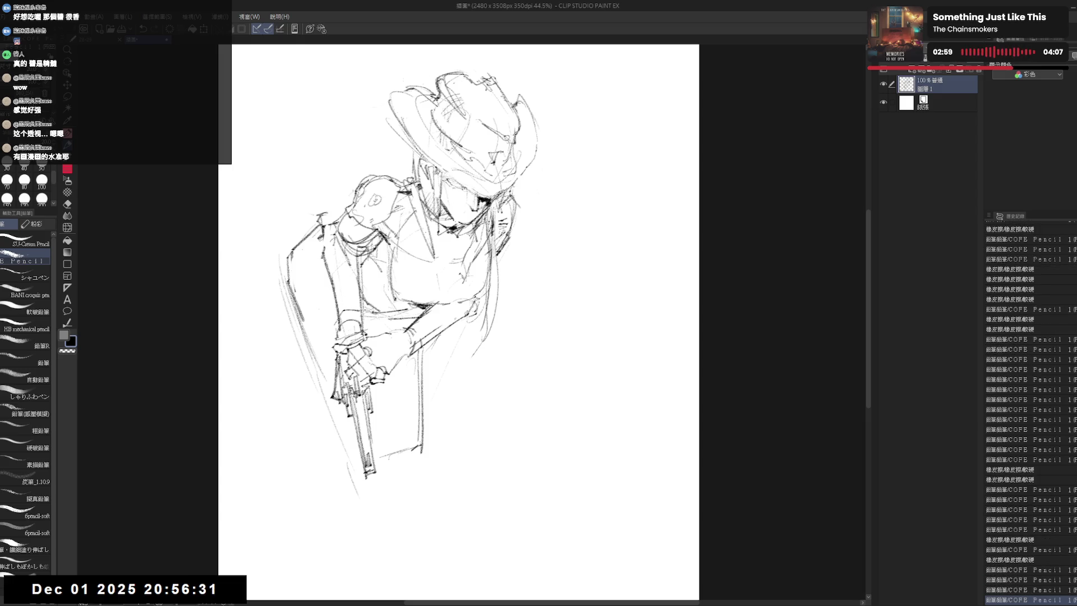
mouse_move(406, 195)
mouse_down()
mouse_move(410, 219)
mouse_move(460, 247)
mouse_move(477, 234)
mouse_up()
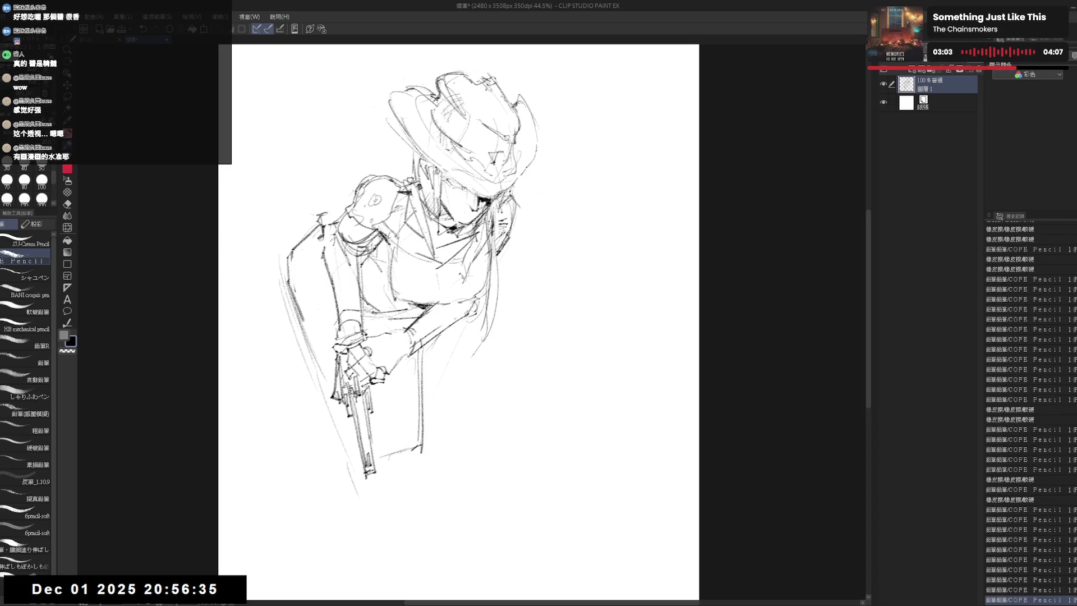
drag(406, 249, 416, 253)
mouse_move(415, 167)
mouse_down()
mouse_move(386, 148)
mouse_move(392, 155)
mouse_up()
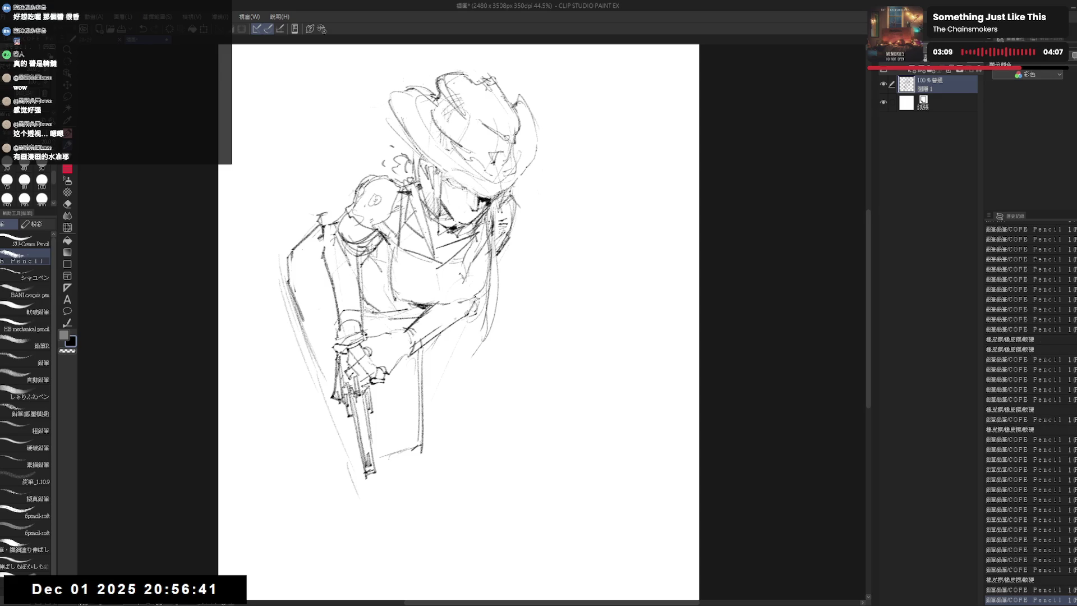
drag(465, 341, 470, 346)
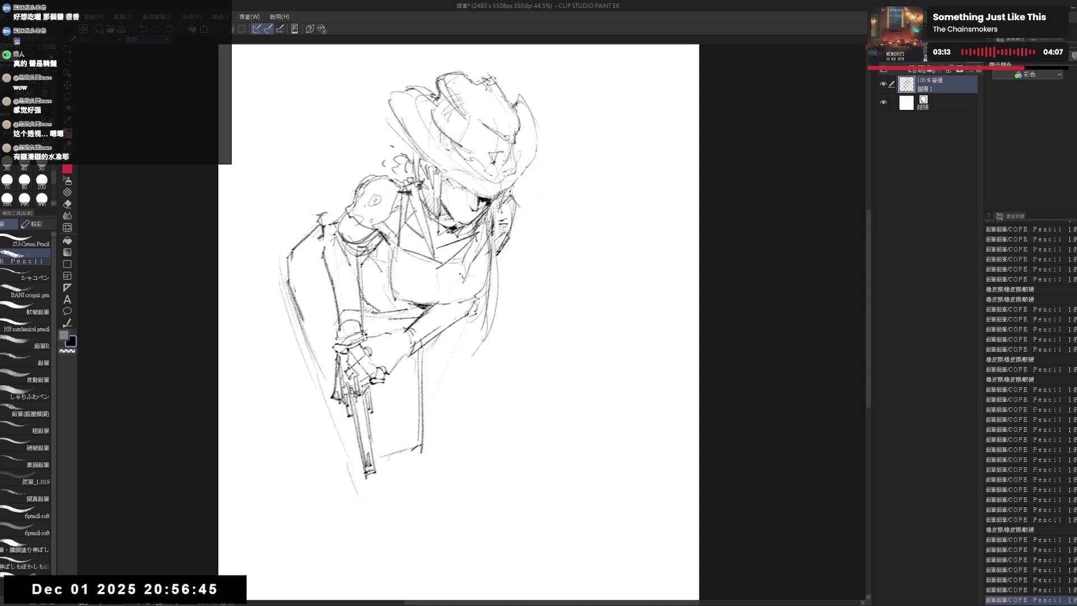
Draw then undo a long curve right of the figure, leaving only a short stroke there.
drag(515, 206, 587, 413)
key(ctrl+z)
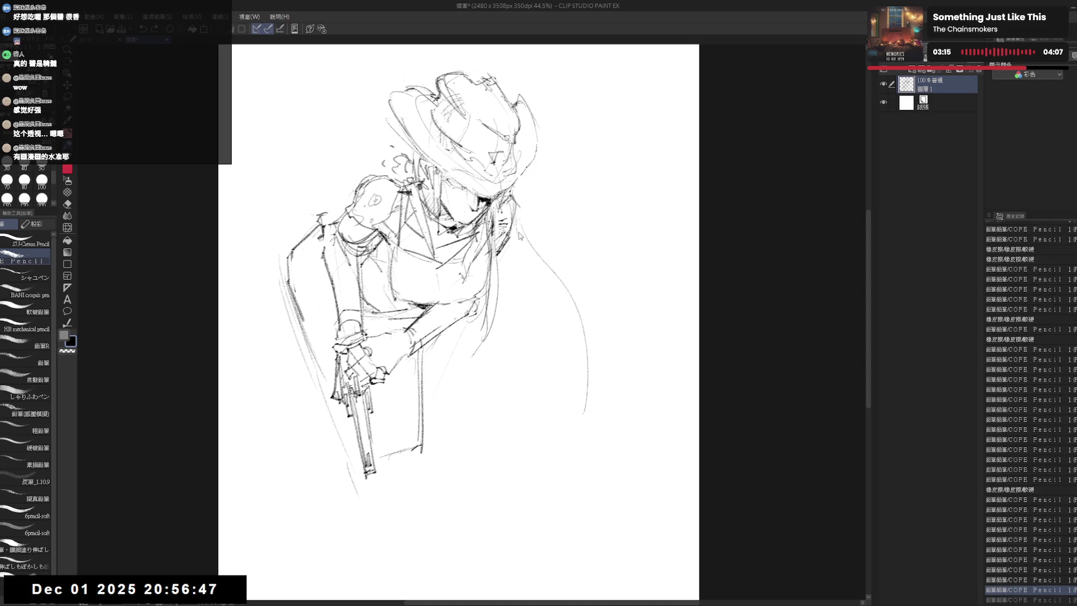
key(ctrl+z)
key(ctrl+z)
drag(503, 238, 507, 253)
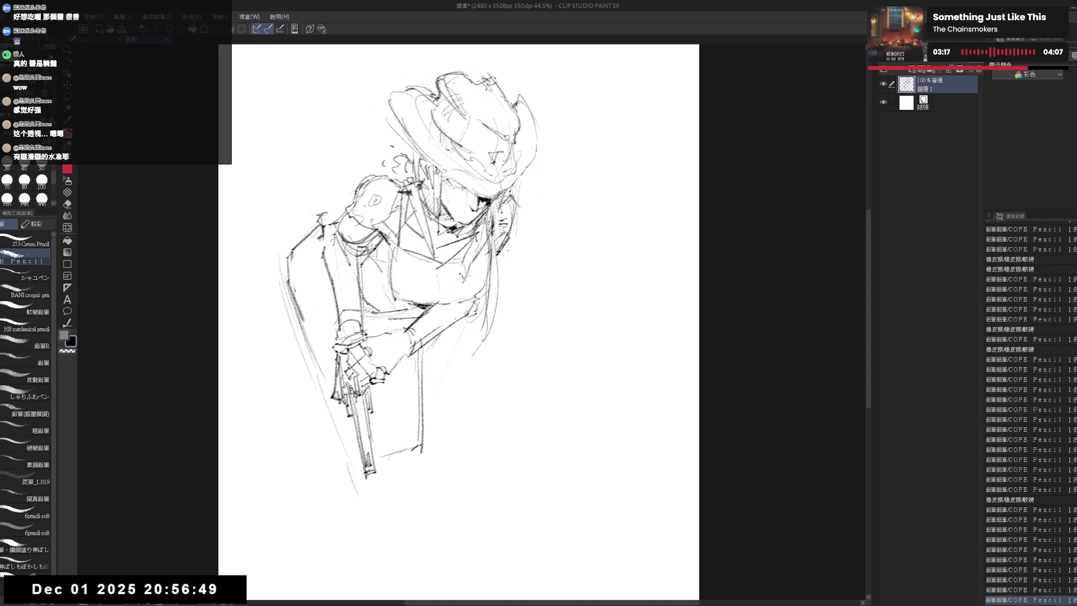
key(ctrl+plus)
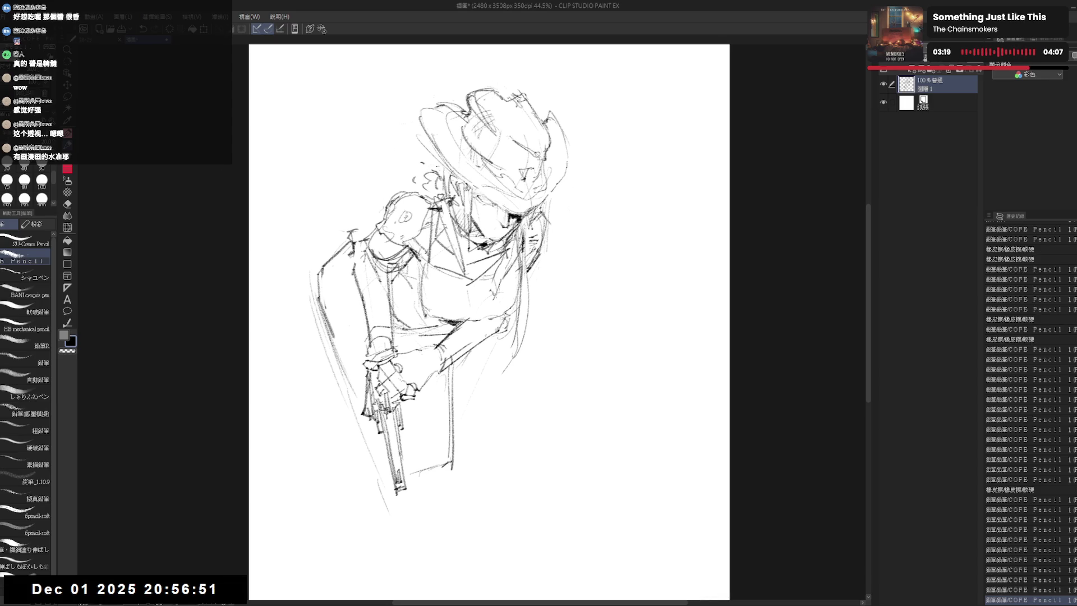
Erase and redraw short strokes around the neck, undoing one attempt and adding faint marks.
key(e)
drag(411, 175, 442, 201)
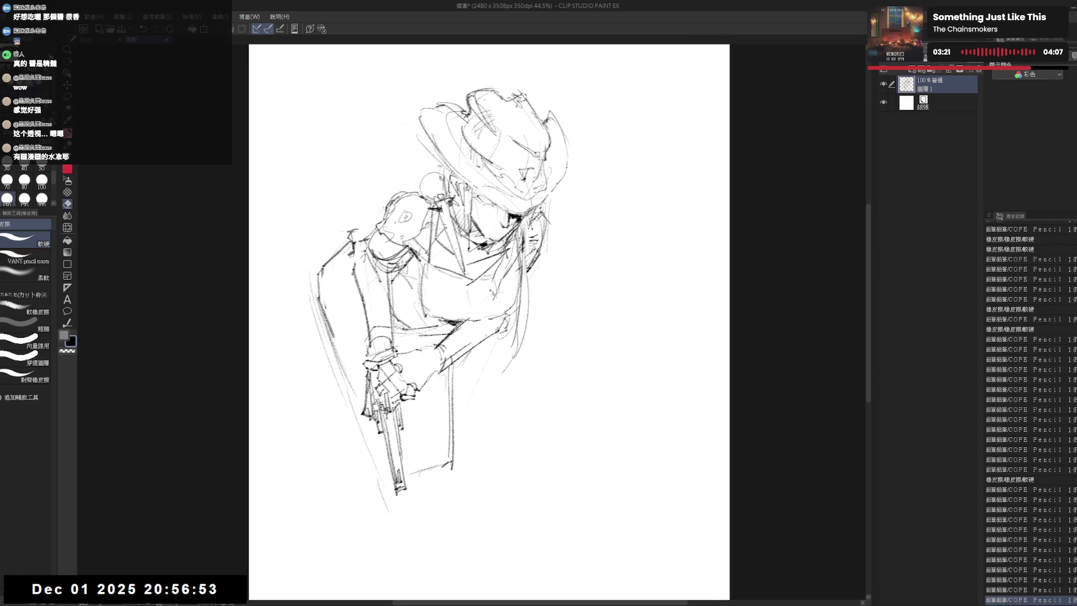
key(p)
mouse_move(425, 156)
mouse_down()
mouse_move(438, 166)
mouse_move(418, 181)
mouse_up()
key(ctrl+z)
key(ctrl+z)
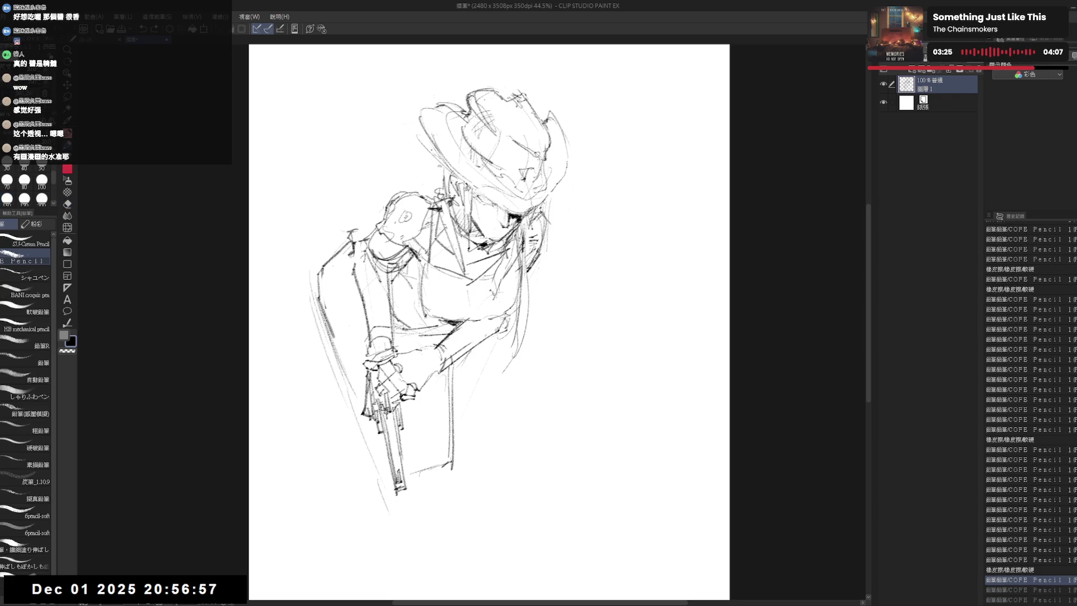
drag(417, 153, 436, 167)
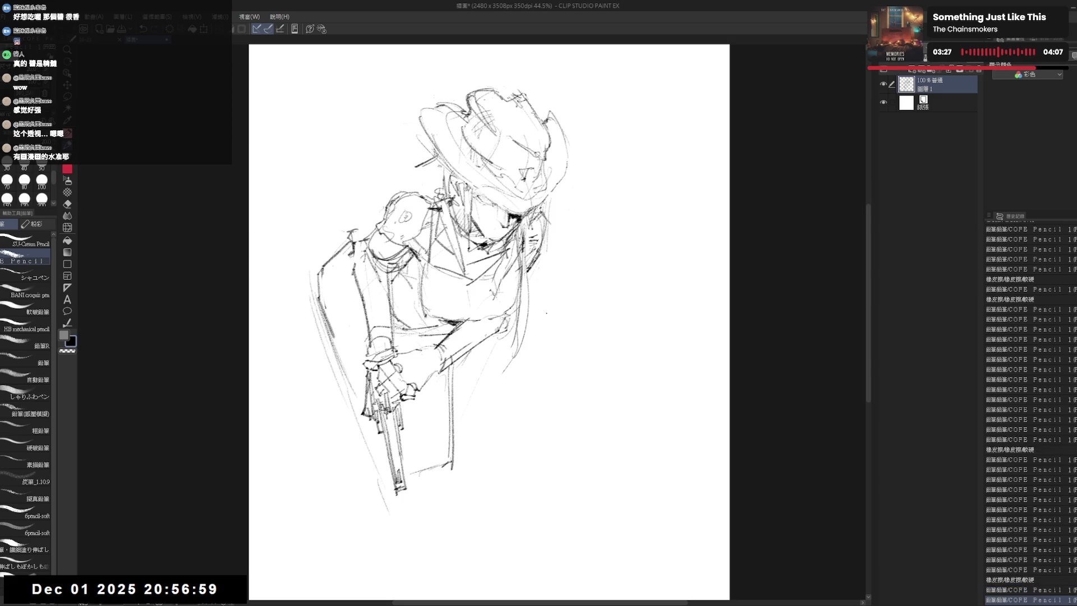
key(e)
drag(522, 278, 531, 362)
key(p)
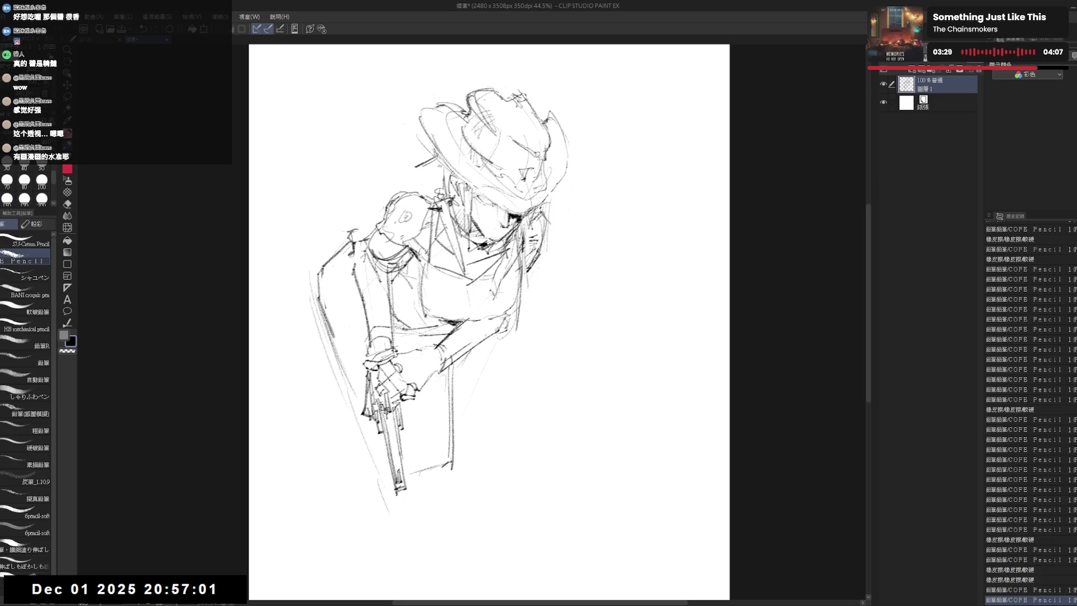
mouse_move(394, 181)
mouse_down()
mouse_move(418, 176)
mouse_move(351, 176)
mouse_move(411, 178)
mouse_move(370, 194)
mouse_move(427, 166)
mouse_up()
Erase the wavy stroke's left end and stray marks beside the hat brim, then start a strand at the top-left.
key(e)
key(p)
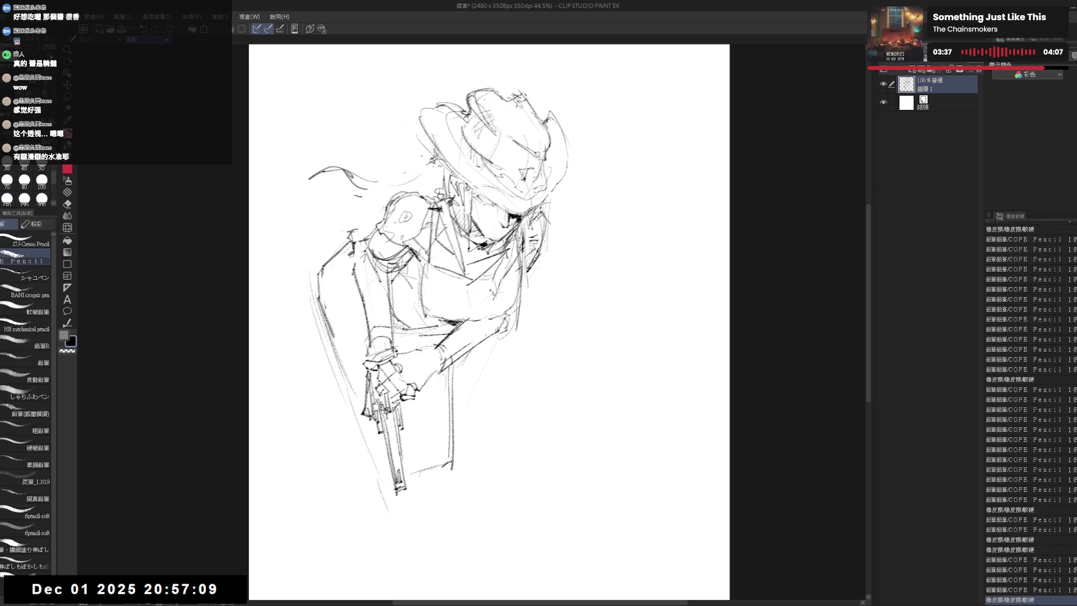
key(e)
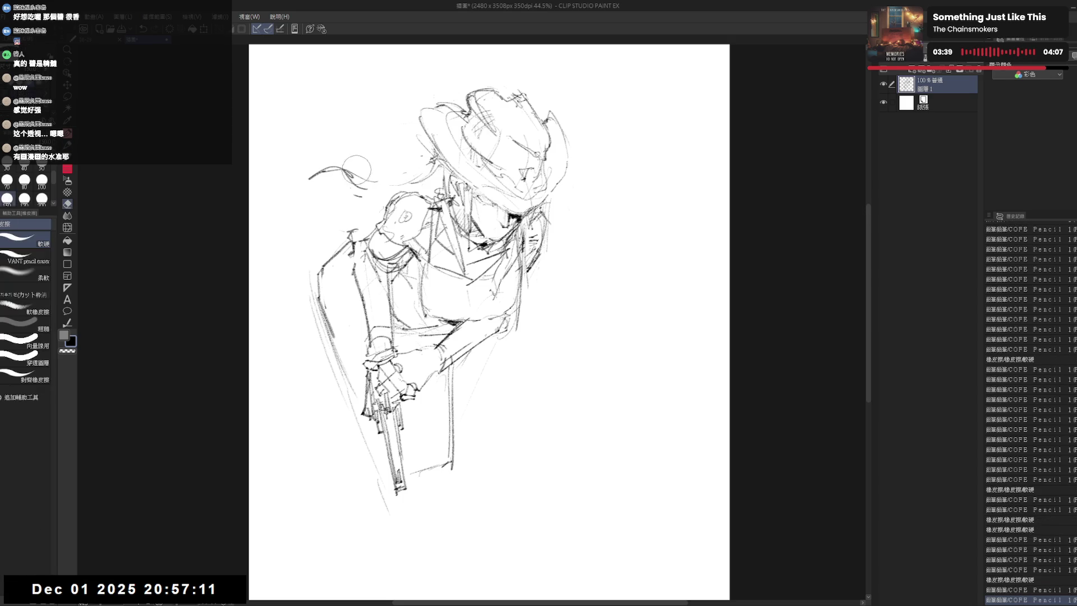
mouse_move(307, 163)
mouse_down()
mouse_move(346, 139)
mouse_move(350, 178)
mouse_move(365, 175)
mouse_up()
key(p)
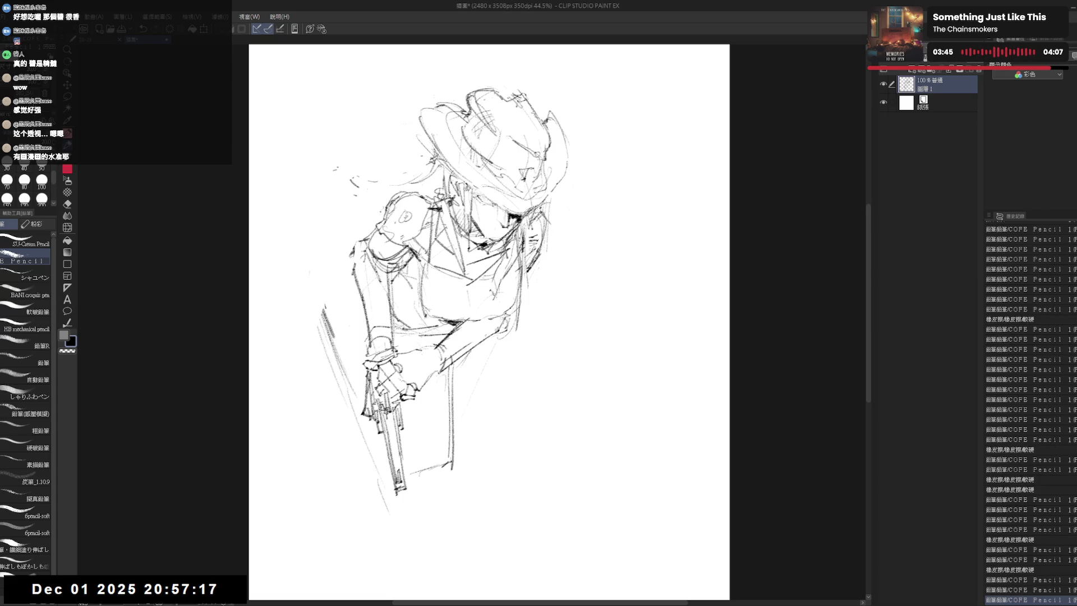
key(e)
drag(361, 156, 375, 173)
key(p)
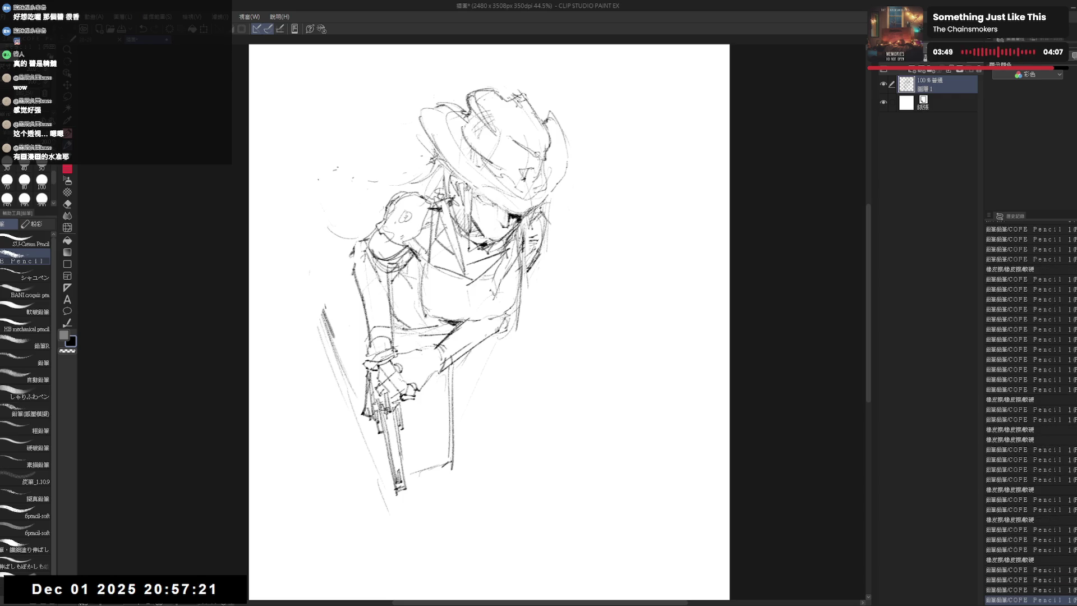
drag(301, 153, 321, 175)
drag(283, 137, 334, 144)
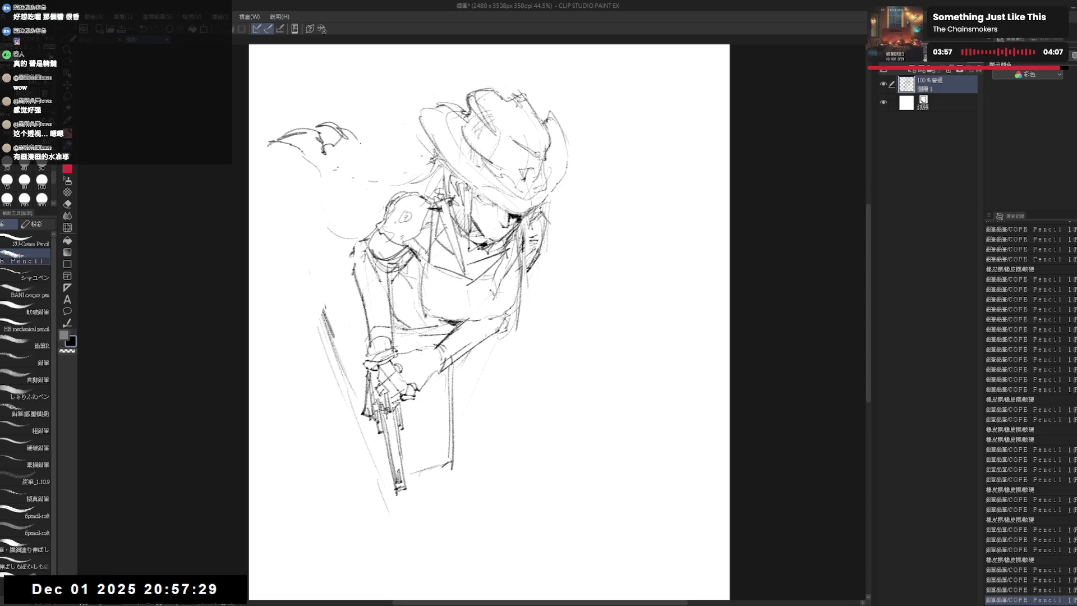
Sketch and darken flowing hair strands left of the hat, erasing a faint stroke below the brim.
drag(356, 136, 365, 148)
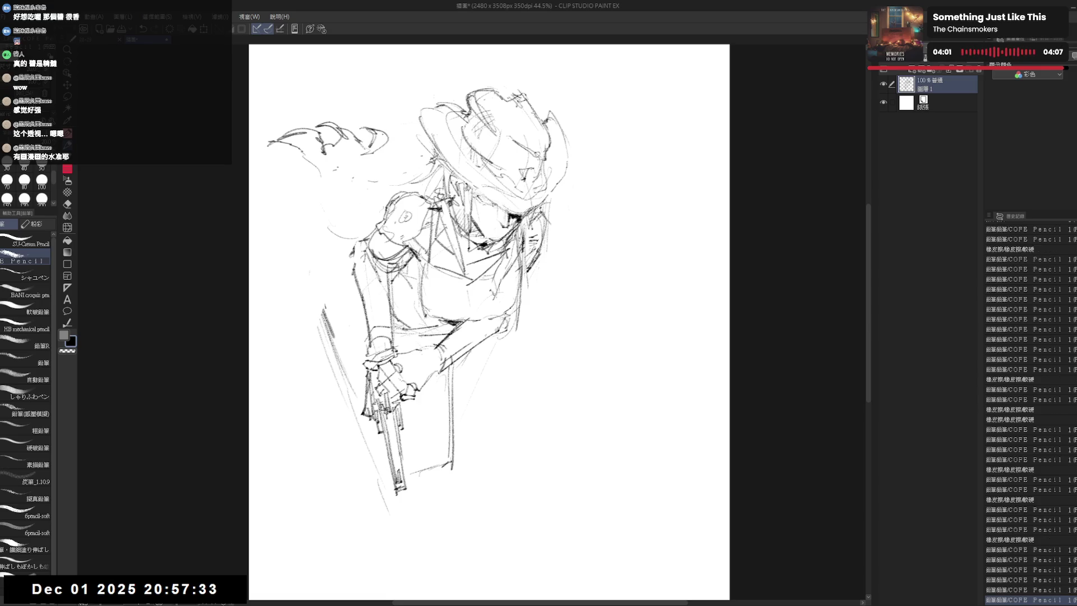
mouse_move(370, 148)
mouse_down()
mouse_move(384, 132)
mouse_move(368, 139)
mouse_move(388, 146)
mouse_move(370, 171)
mouse_up()
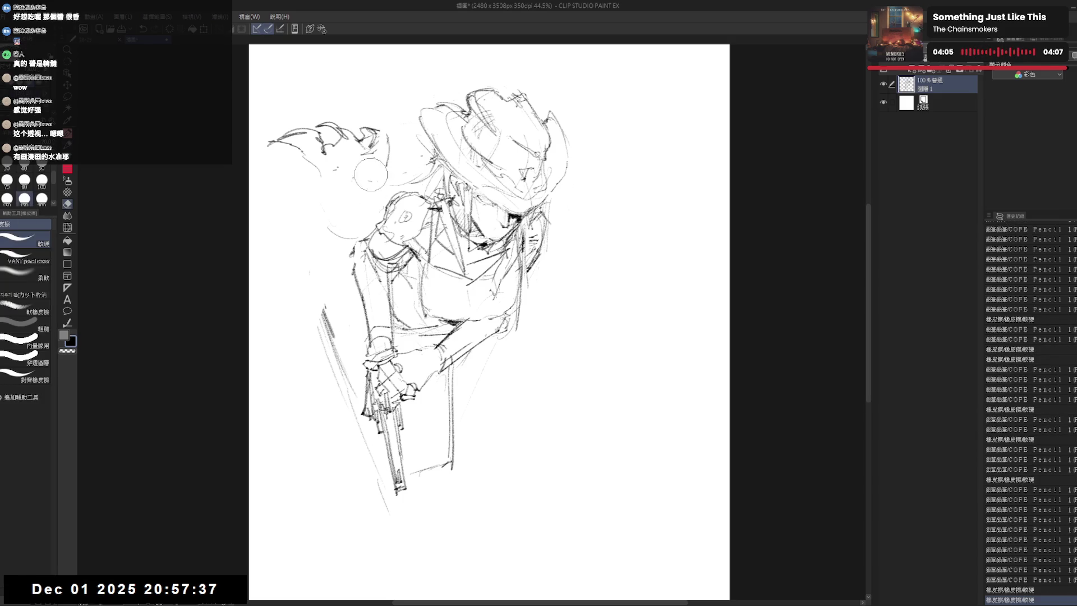
mouse_move(383, 130)
mouse_down()
mouse_move(371, 187)
mouse_move(430, 175)
mouse_move(429, 187)
mouse_up()
key(e)
key(p)
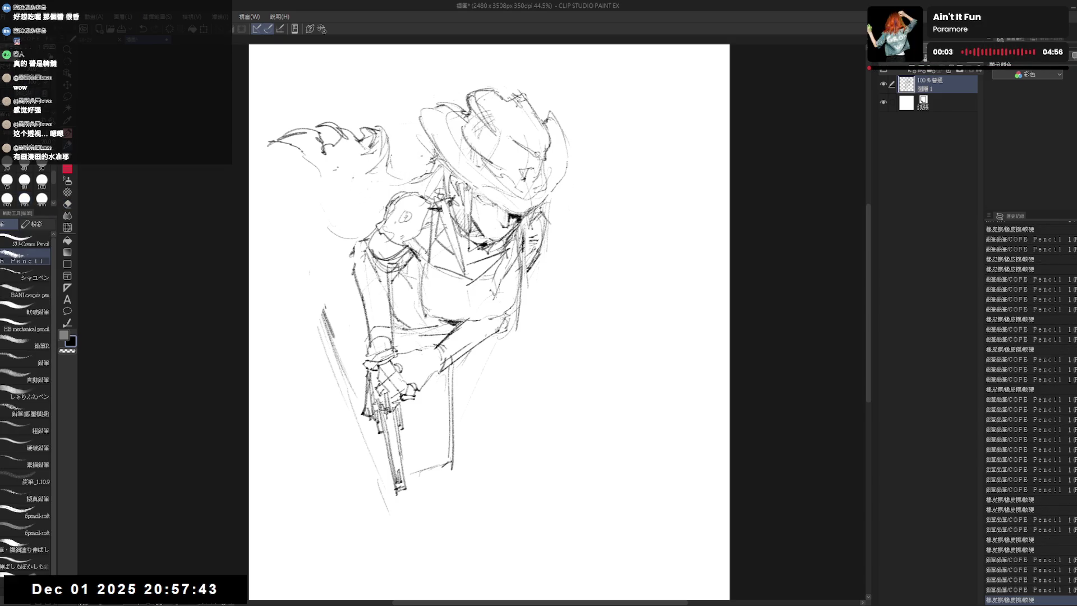
drag(388, 156, 425, 179)
Draw a strand left of the hat, redo it after an undo, and add short far-left strands.
drag(319, 145, 303, 202)
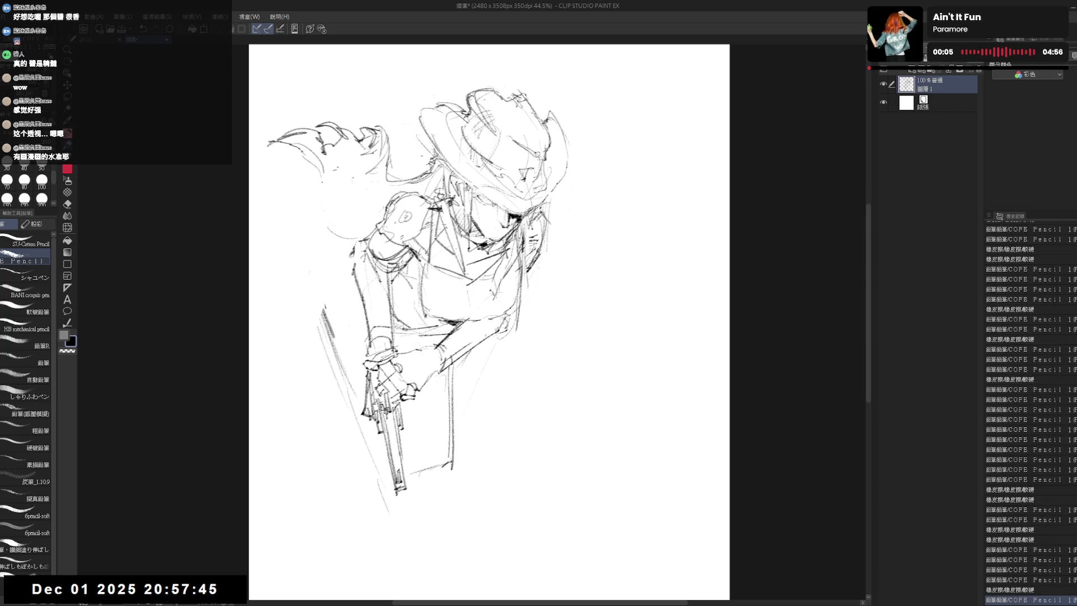
key(ctrl+z)
drag(324, 150, 304, 190)
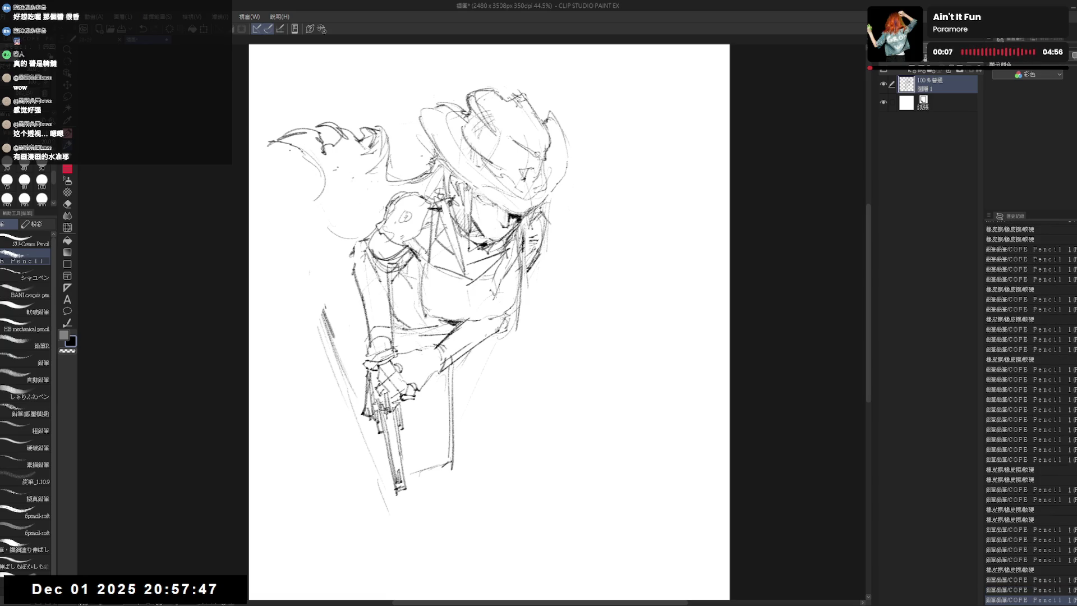
mouse_move(280, 142)
mouse_down()
mouse_move(268, 153)
mouse_move(278, 169)
mouse_up()
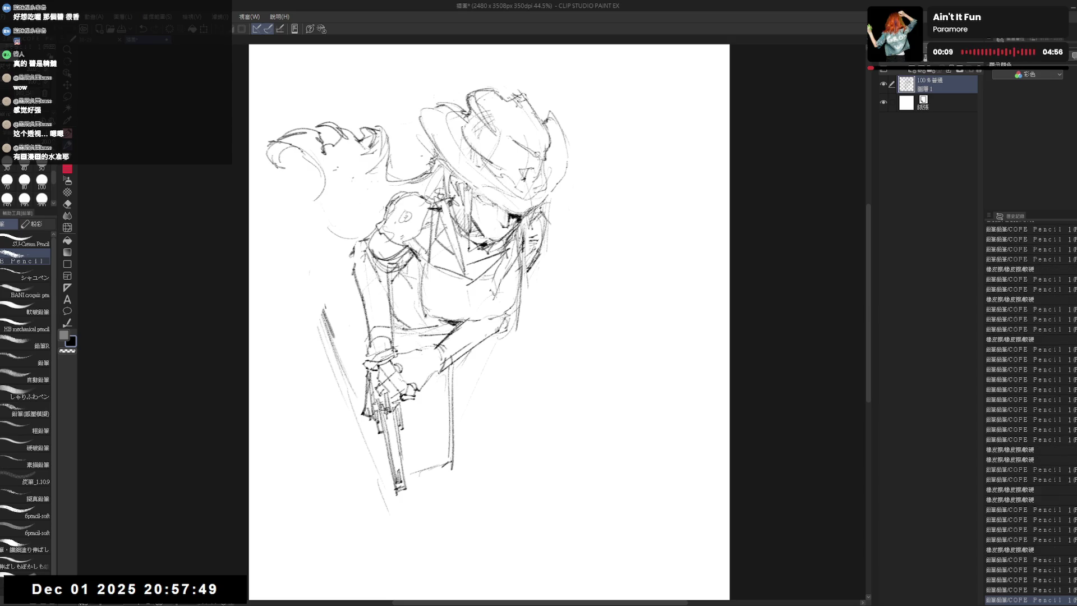
Add faint lines around the upper arm, rework the lower sleeve, and flip the view to check.
key(e)
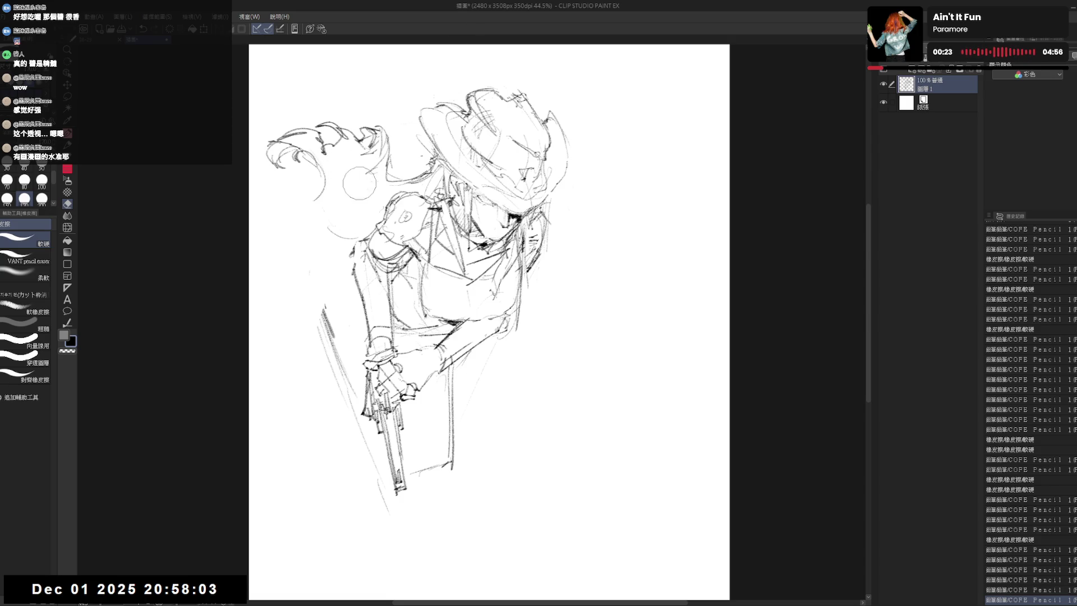
key(p)
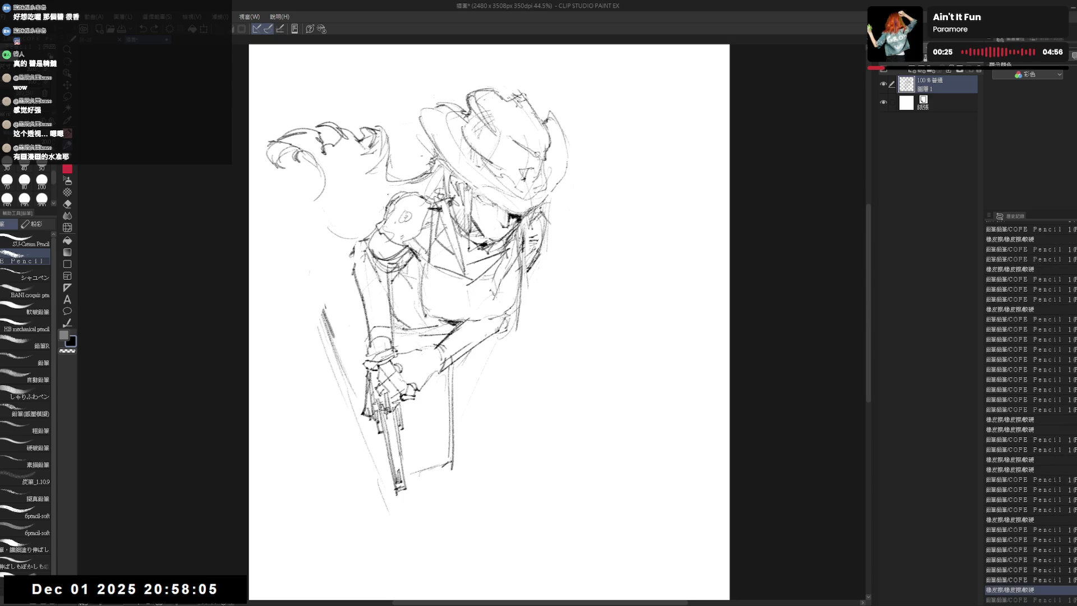
mouse_move(367, 198)
mouse_down()
mouse_move(316, 219)
mouse_move(326, 204)
mouse_move(288, 211)
mouse_move(277, 201)
mouse_move(266, 212)
mouse_move(336, 217)
mouse_move(398, 194)
mouse_move(320, 212)
mouse_move(313, 253)
mouse_up()
mouse_move(365, 221)
mouse_down()
mouse_move(320, 254)
mouse_move(325, 230)
mouse_move(368, 217)
mouse_up()
key(h)
key(h)
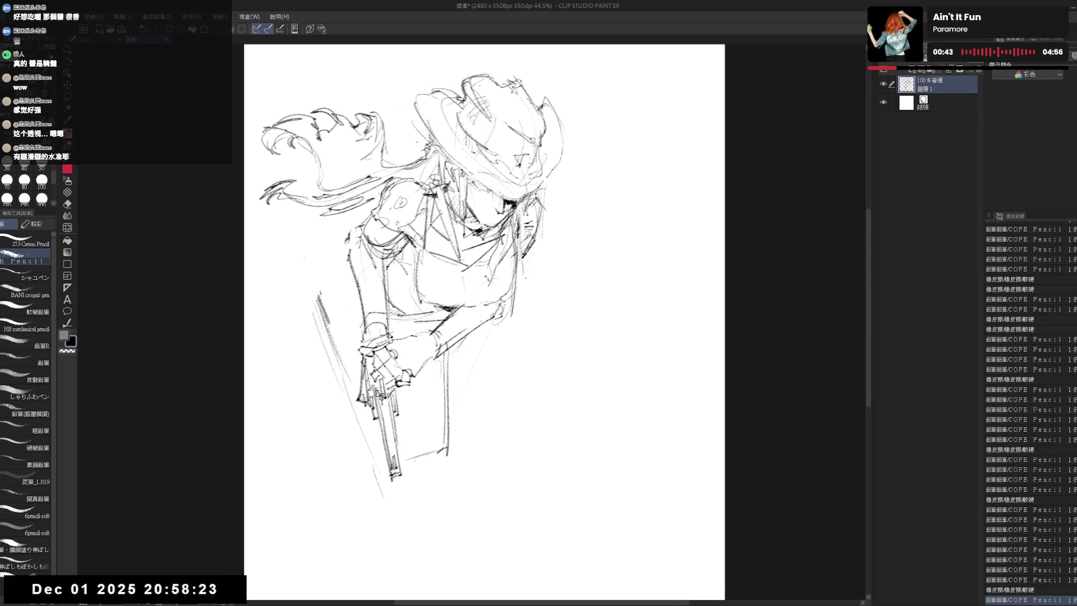
Erase the long lines left of the arm, the hand and gun lines, and the strokes below the arm.
drag(320, 286, 345, 395)
drag(451, 299, 447, 293)
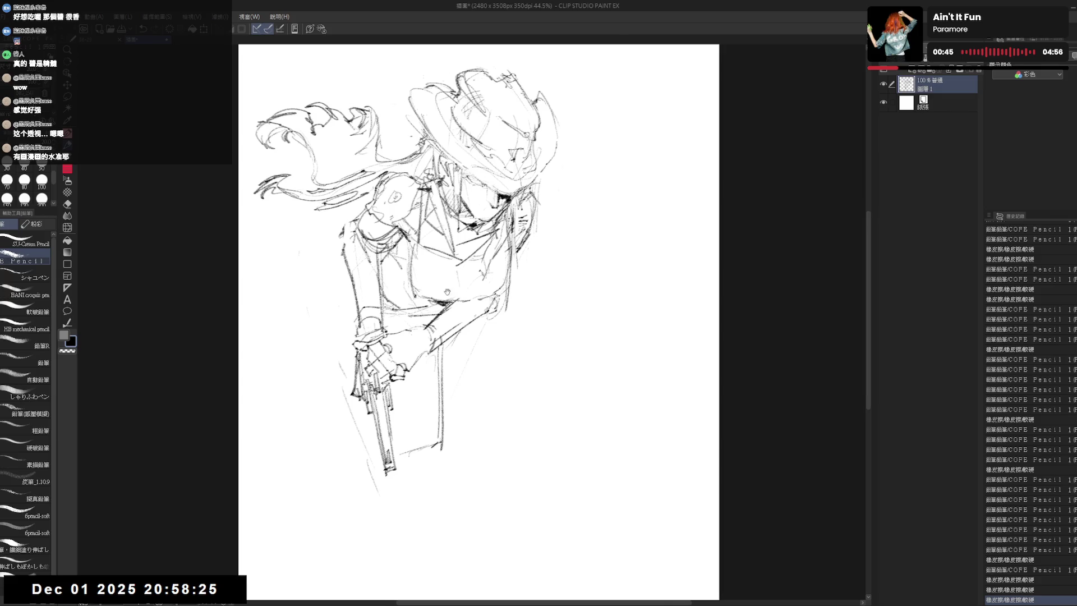
key(e)
mouse_move(353, 311)
mouse_down()
mouse_move(387, 438)
mouse_move(410, 367)
mouse_move(371, 320)
mouse_move(360, 276)
mouse_move(329, 283)
mouse_move(336, 303)
mouse_up()
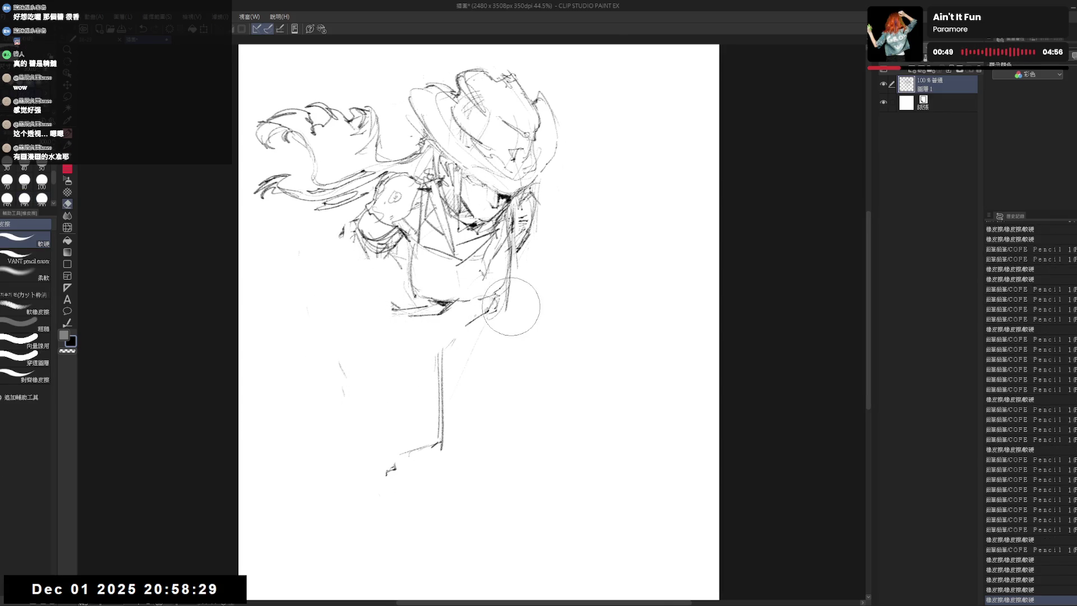
drag(511, 306, 434, 340)
Try a stroke near the hair on the right, erase it, and add a short vertical stroke on the torso.
key(p)
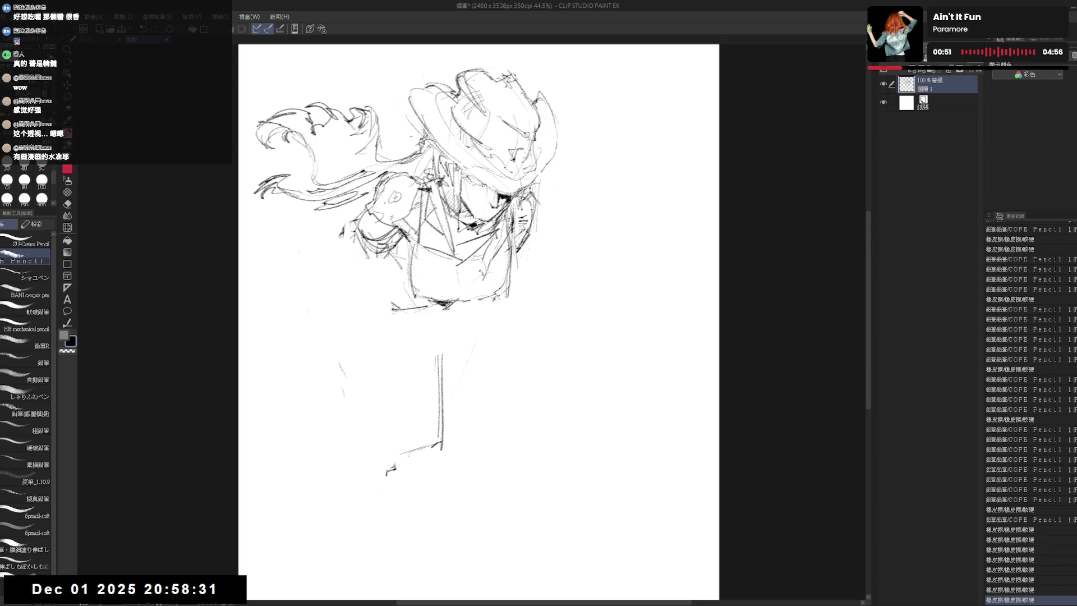
drag(508, 207, 533, 239)
key(e)
drag(555, 189, 522, 262)
key(p)
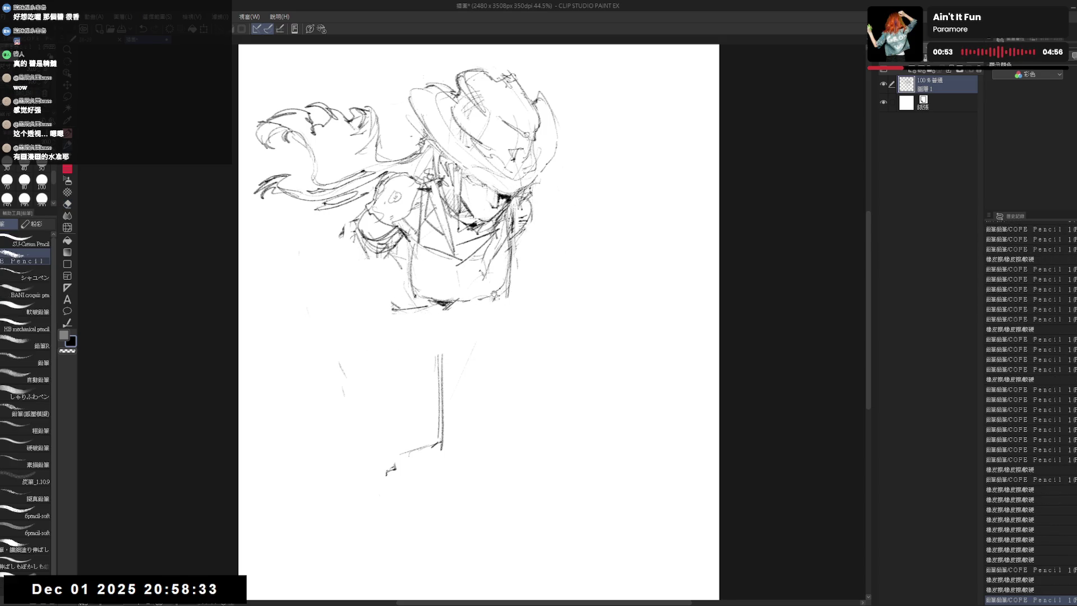
scroll(390, 327, down, 2)
key(e)
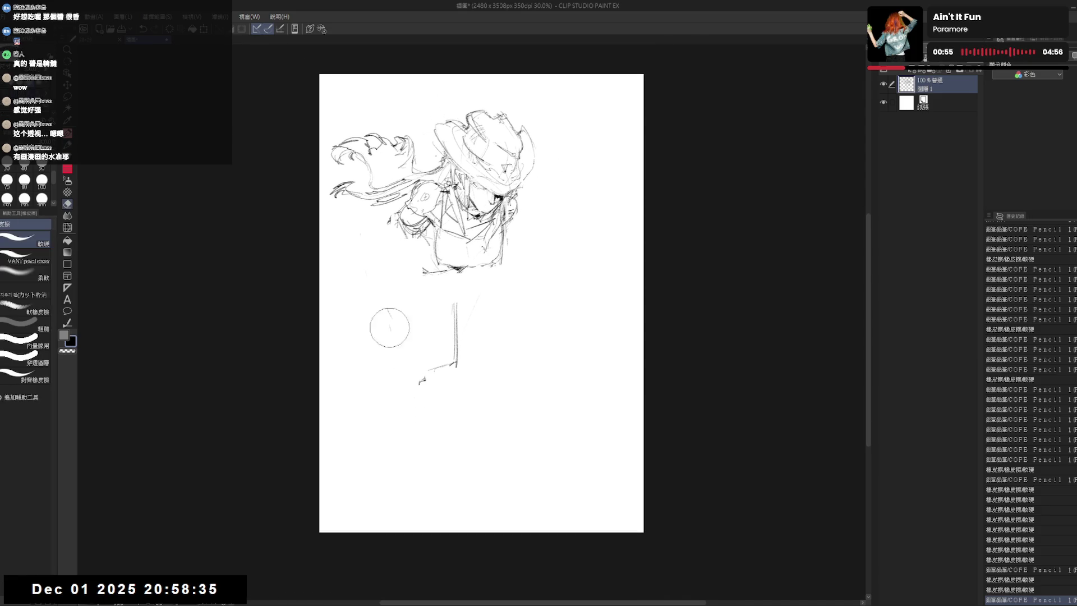
key(p)
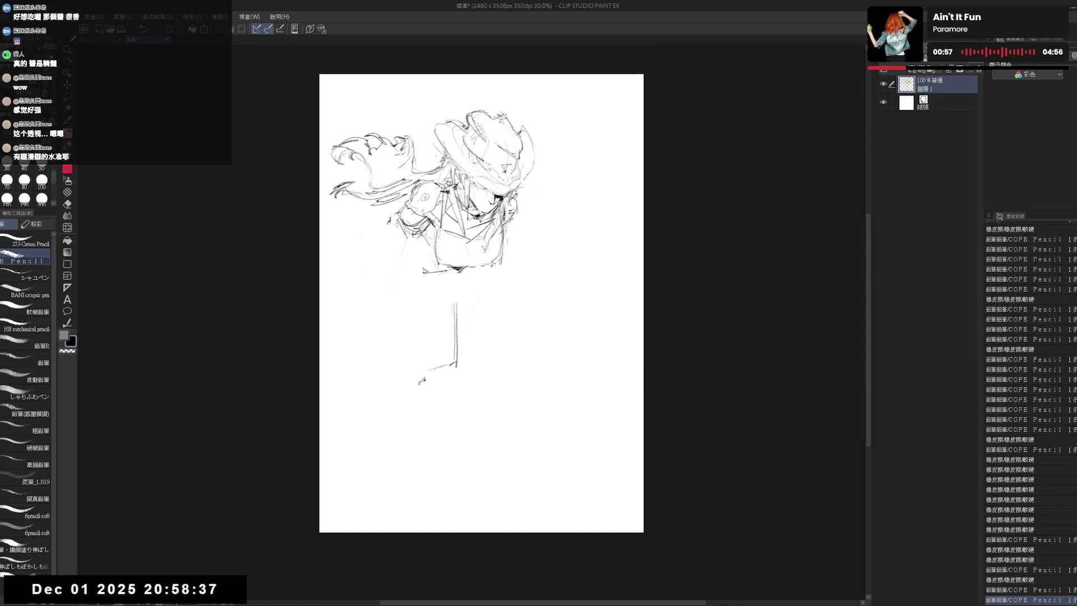
drag(411, 240, 411, 287)
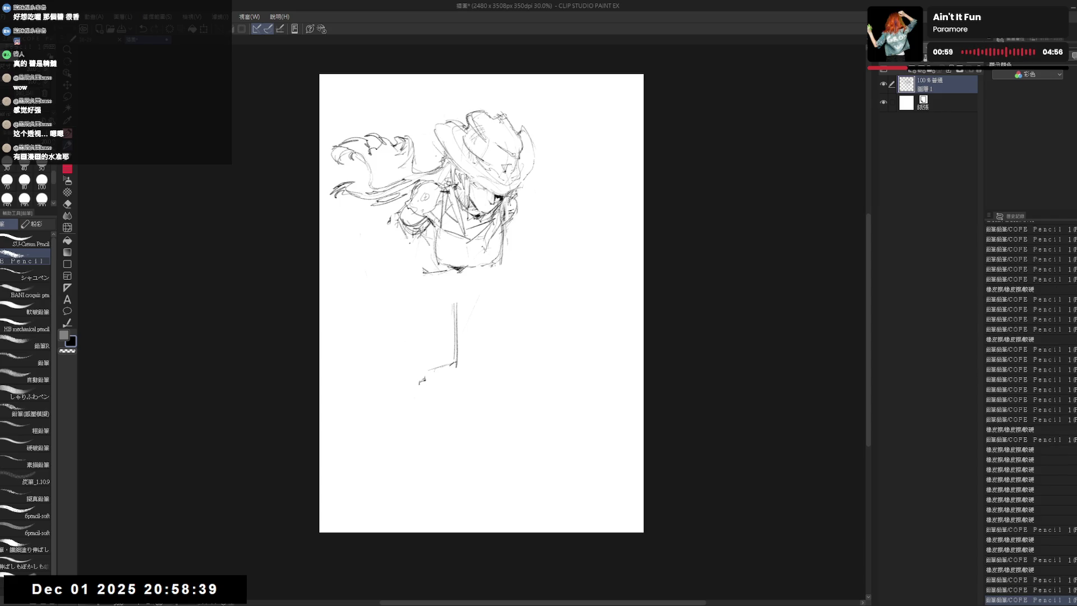
Scale the whole sketch down slightly with Ctrl+T and add two short strokes left of the hair.
key(ctrl+t)
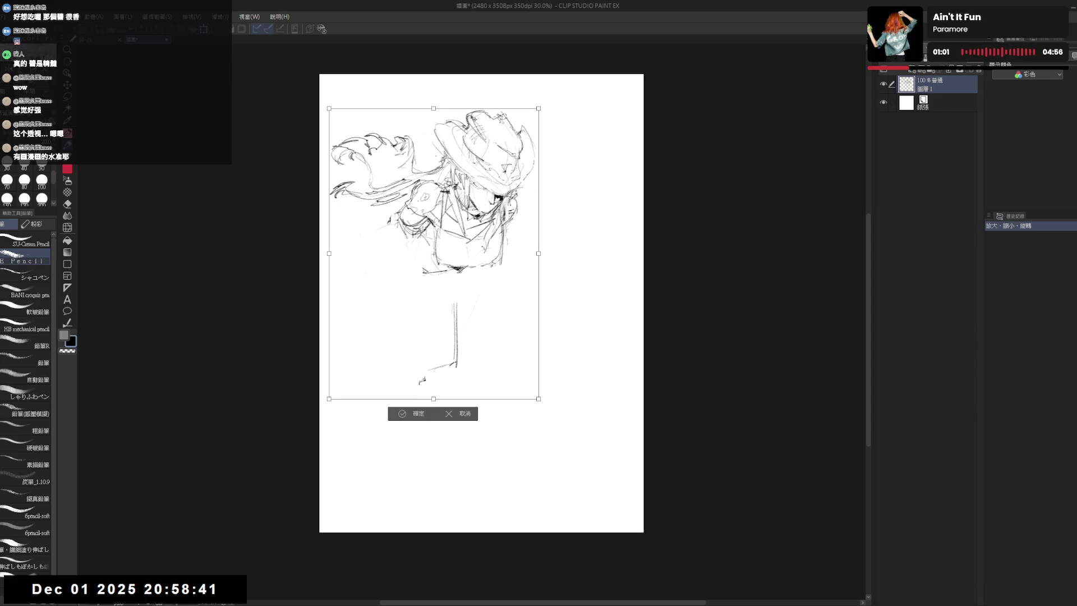
drag(473, 119, 503, 147)
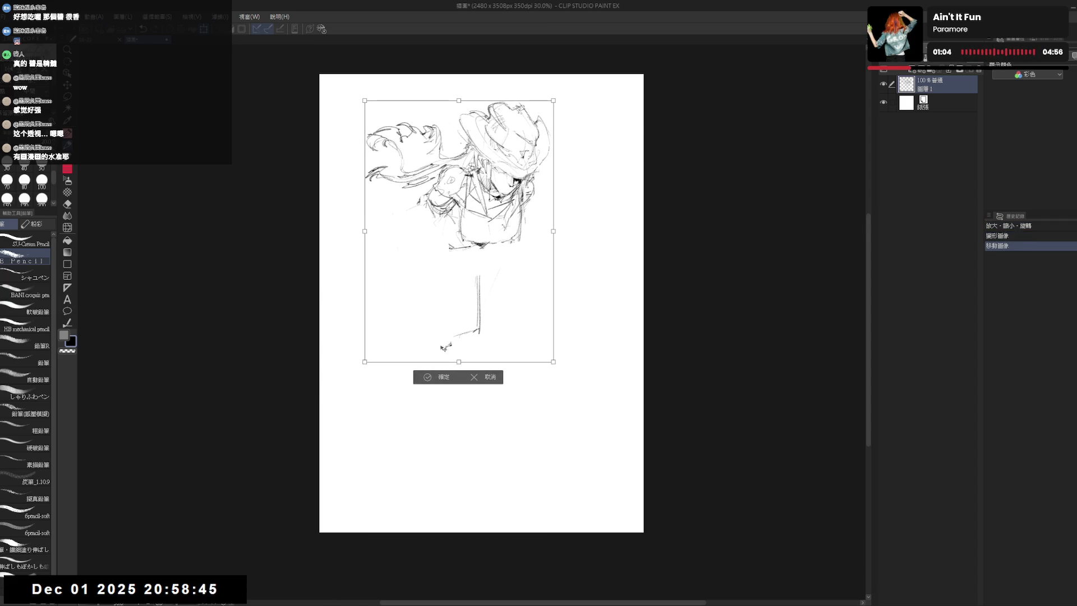
click(445, 380)
scroll(449, 167, up, 1)
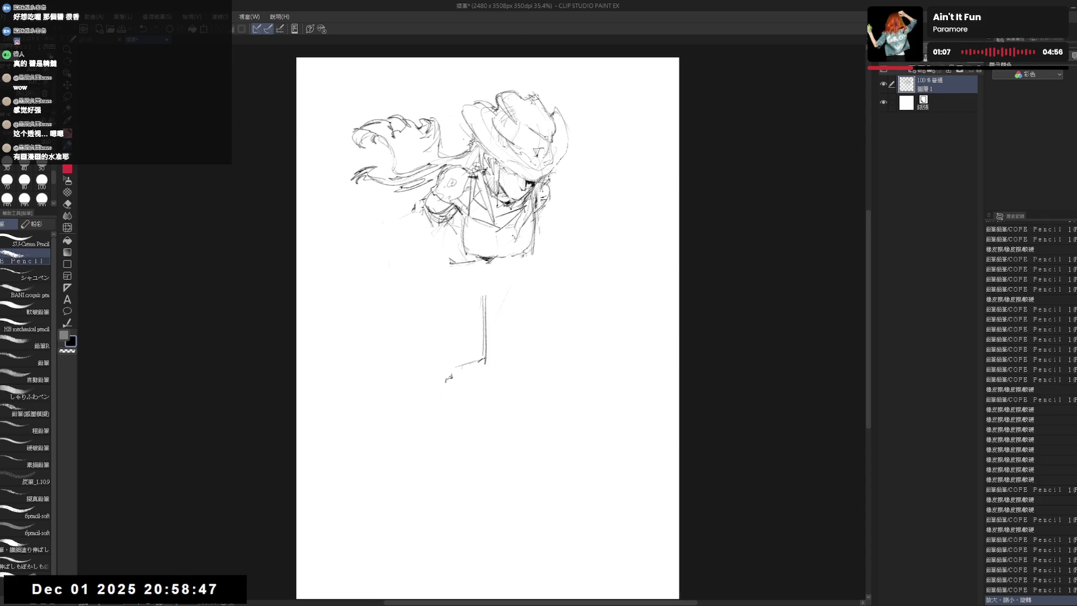
drag(374, 118, 335, 124)
Lasso-select the hat, resize it with a transform, then deselect and return to the pencil.
key(m)
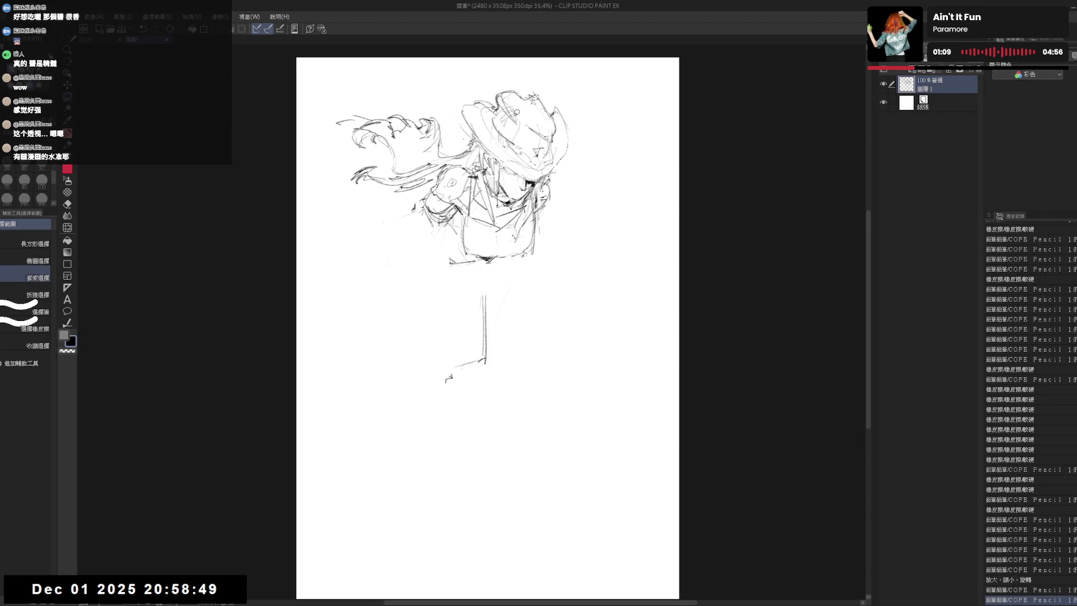
mouse_move(496, 90)
mouse_down()
mouse_move(488, 186)
mouse_move(502, 94)
mouse_up()
key(ctrl+t)
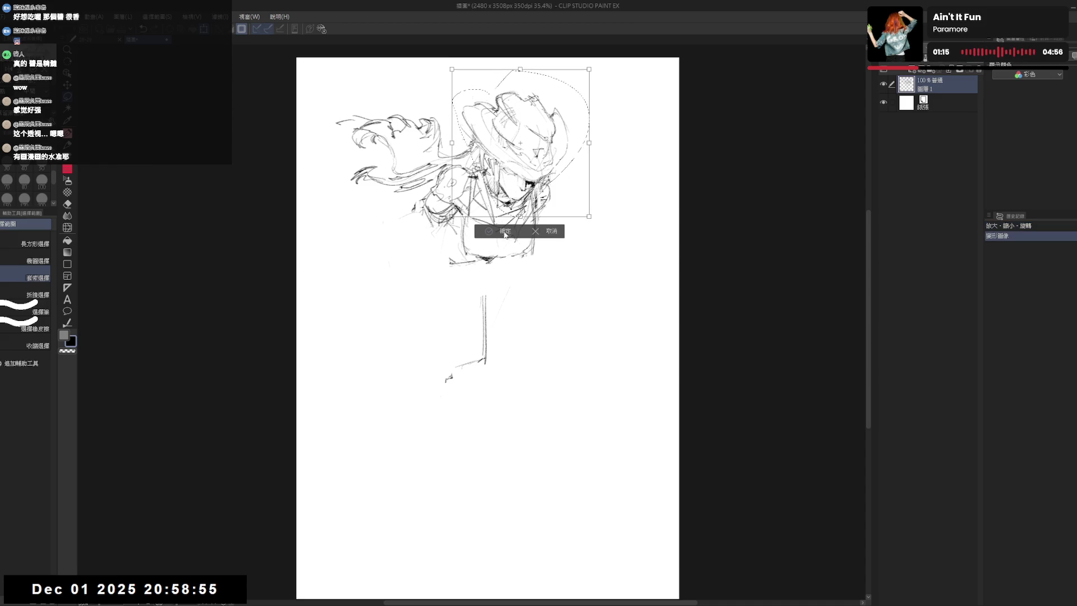
click(506, 233)
key(ctrl+d)
key(p)
Add marks on the hat's right side, undo a stray one, and erase lines near the left arm.
mouse_move(579, 156)
mouse_down()
mouse_move(574, 188)
mouse_move(586, 172)
mouse_up()
mouse_move(576, 176)
mouse_down()
mouse_move(602, 175)
mouse_move(579, 201)
mouse_move(587, 197)
mouse_move(591, 214)
mouse_up()
key(ctrl+z)
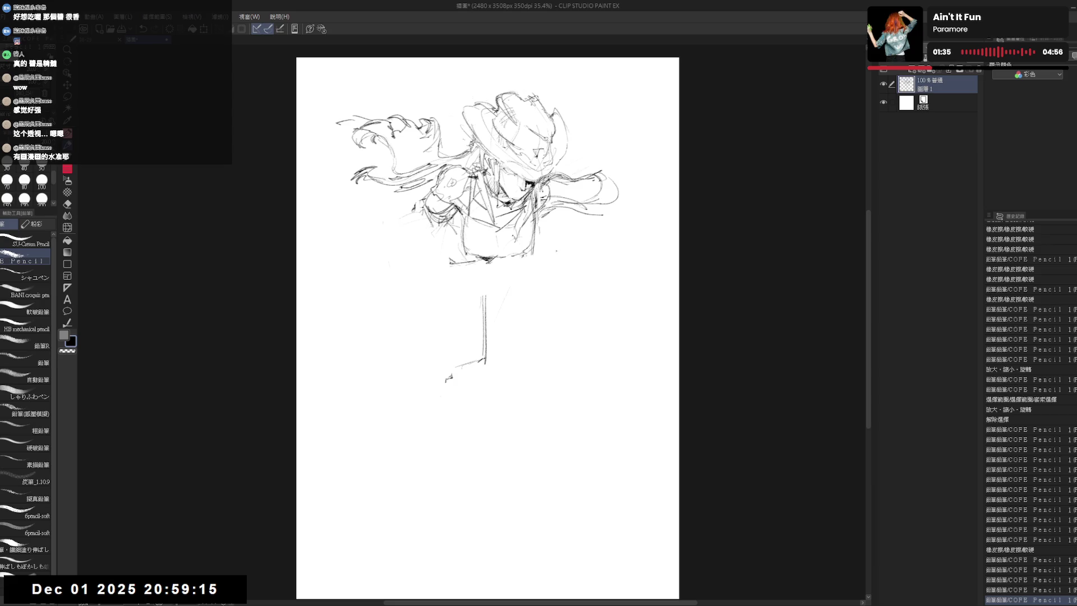
key(e)
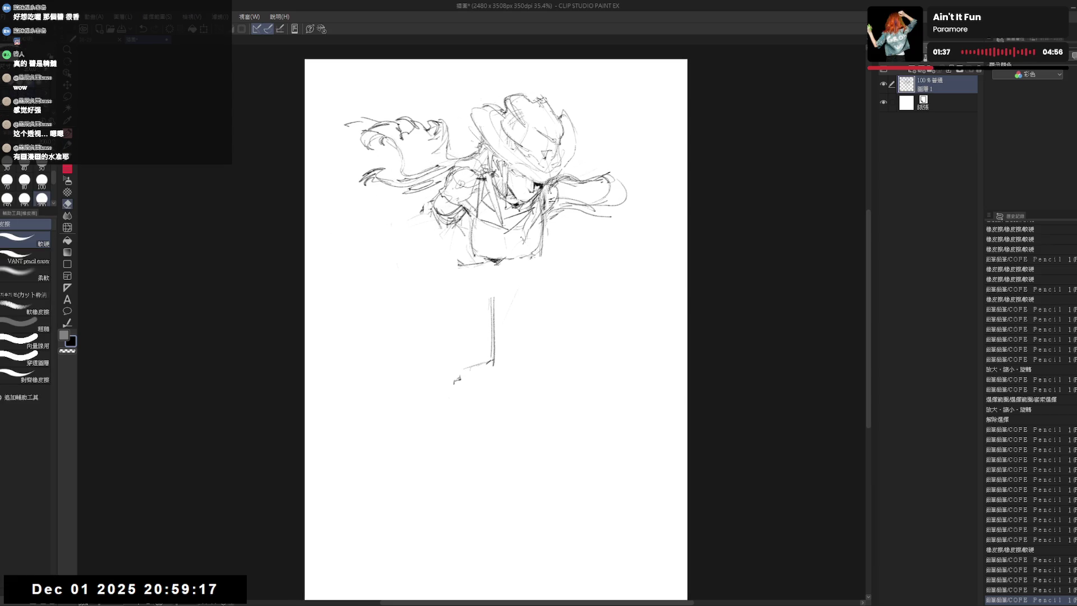
drag(468, 171, 426, 202)
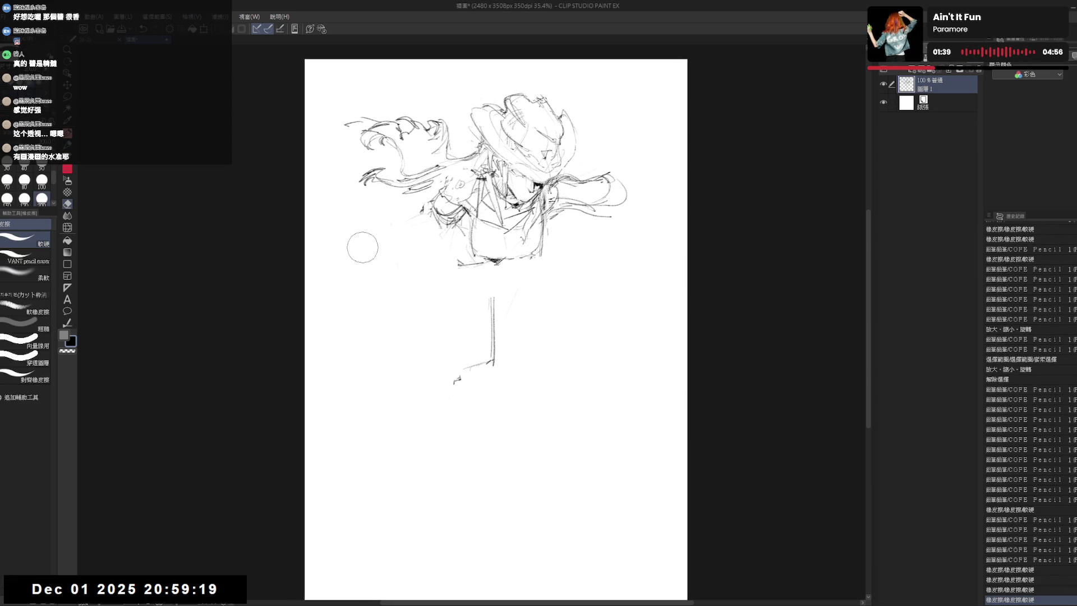
key(p)
key(e)
key(p)
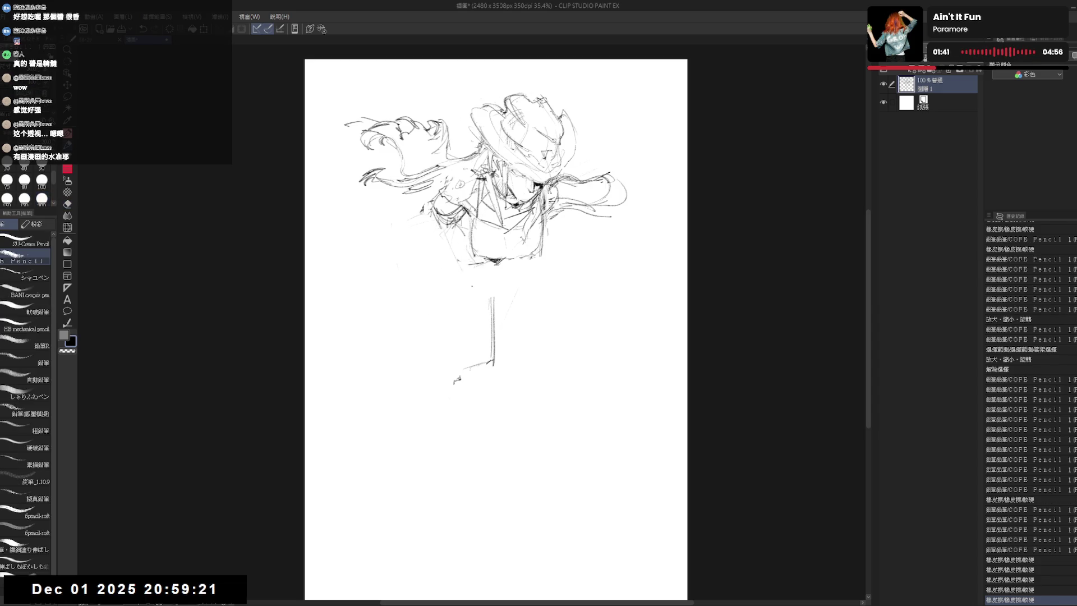
key(ctrl+z)
key(ctrl+y)
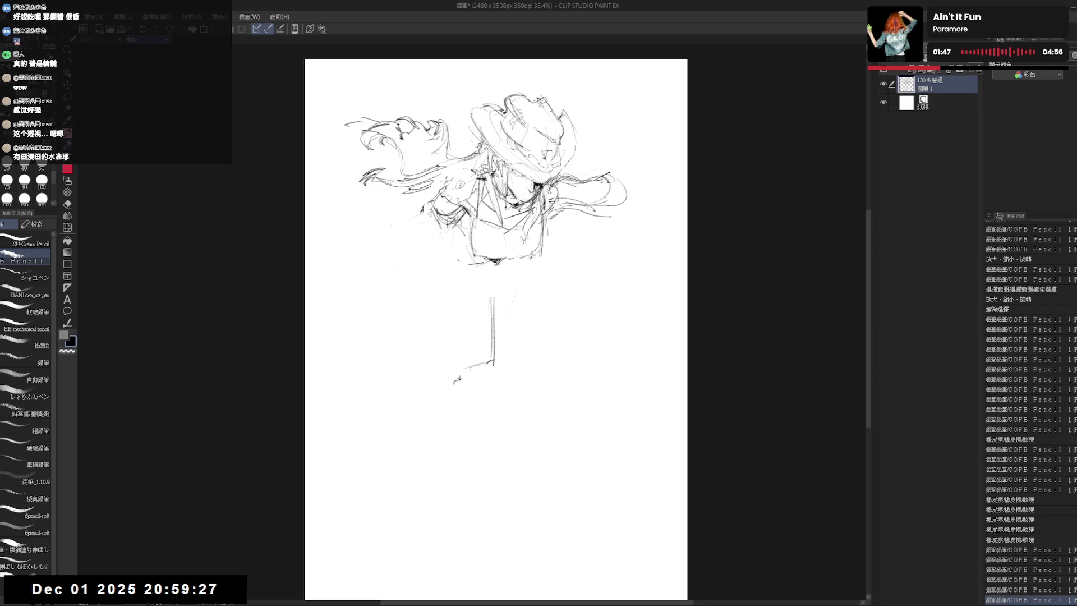
drag(534, 192, 551, 220)
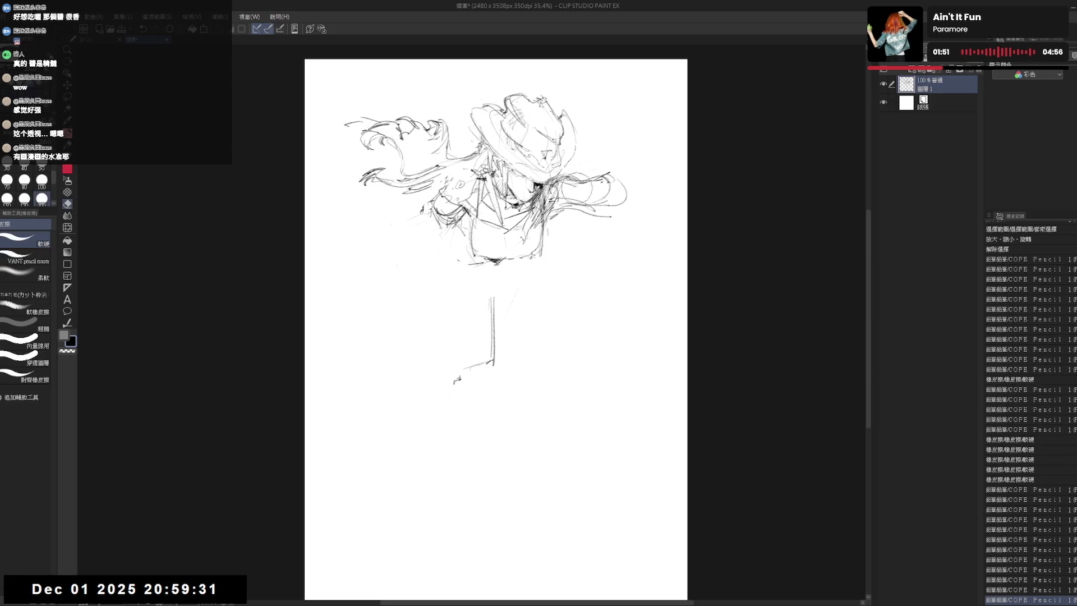
Sketch the draped right sleeve beside the hair, refining it and undoing an overlong stroke.
drag(563, 175, 599, 207)
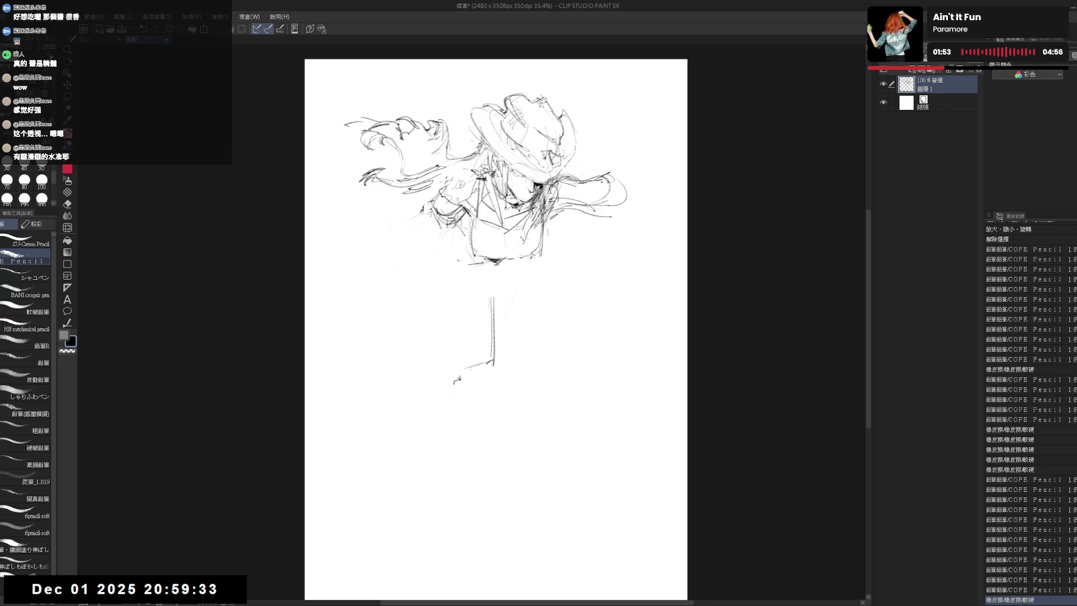
mouse_move(555, 142)
mouse_down()
mouse_move(623, 189)
mouse_move(611, 205)
mouse_move(579, 169)
mouse_move(557, 209)
mouse_up()
key(e)
key(p)
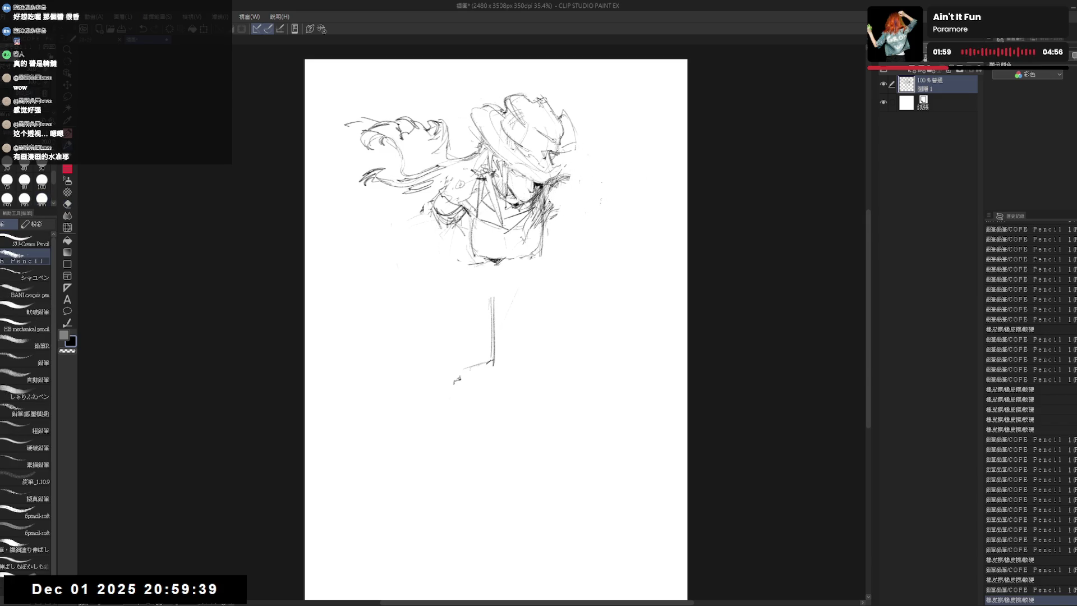
mouse_move(552, 141)
mouse_down()
mouse_move(644, 181)
mouse_move(633, 198)
mouse_move(631, 182)
mouse_move(639, 207)
mouse_up()
key(e)
key(p)
key(ctrl+z)
key(ctrl+z)
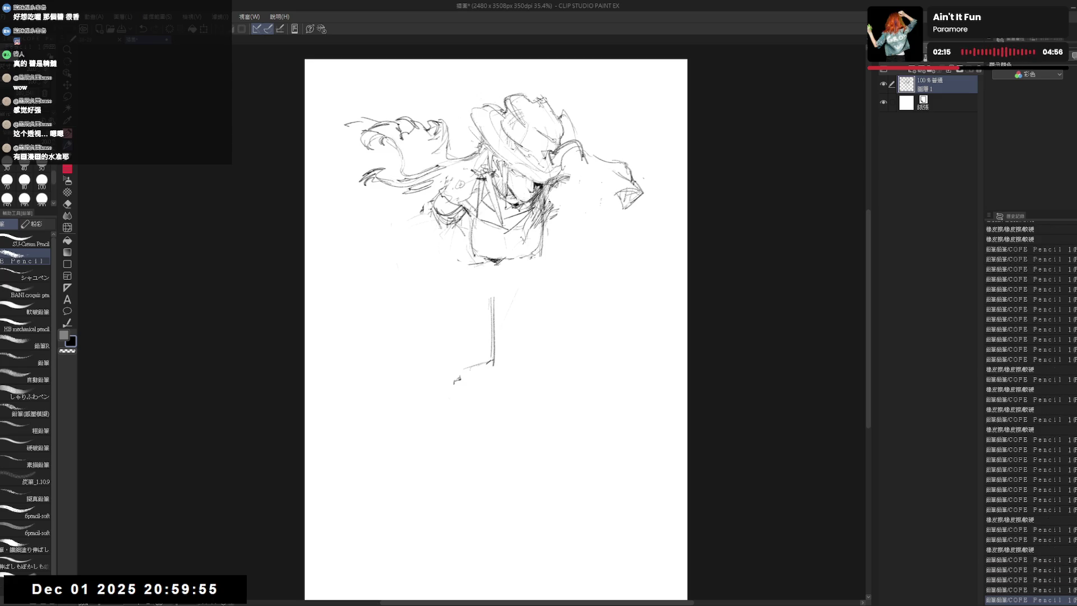
Build up small strokes right of the hair and clean stray marks off the right sleeve.
drag(587, 175, 605, 191)
mouse_move(566, 160)
mouse_down()
mouse_move(587, 189)
mouse_move(621, 202)
mouse_up()
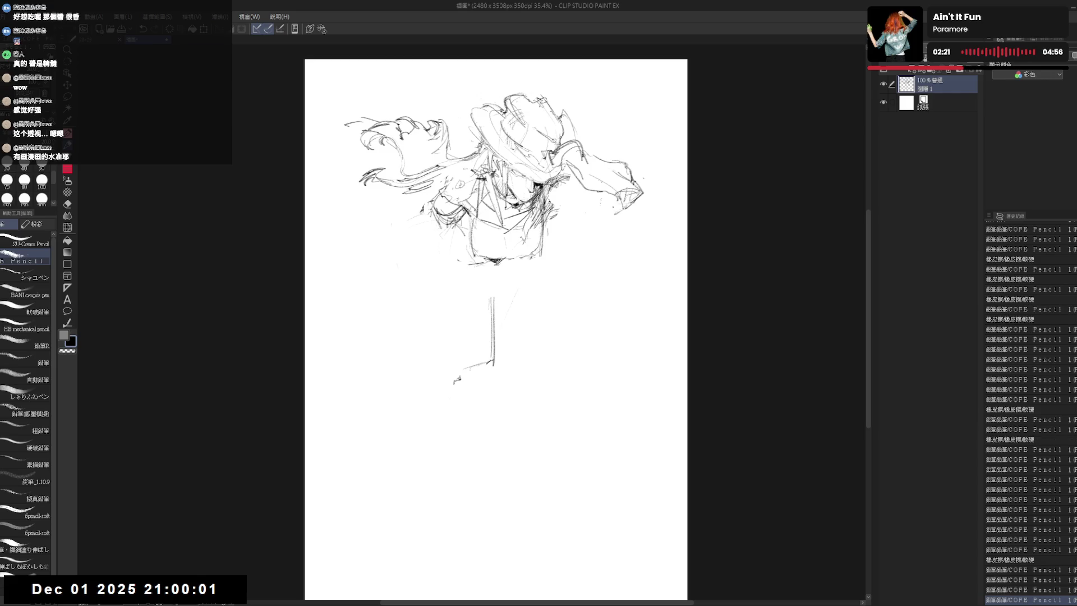
mouse_move(581, 173)
mouse_down()
mouse_move(600, 188)
mouse_move(568, 188)
mouse_move(567, 222)
mouse_move(580, 214)
mouse_up()
key(e)
key(p)
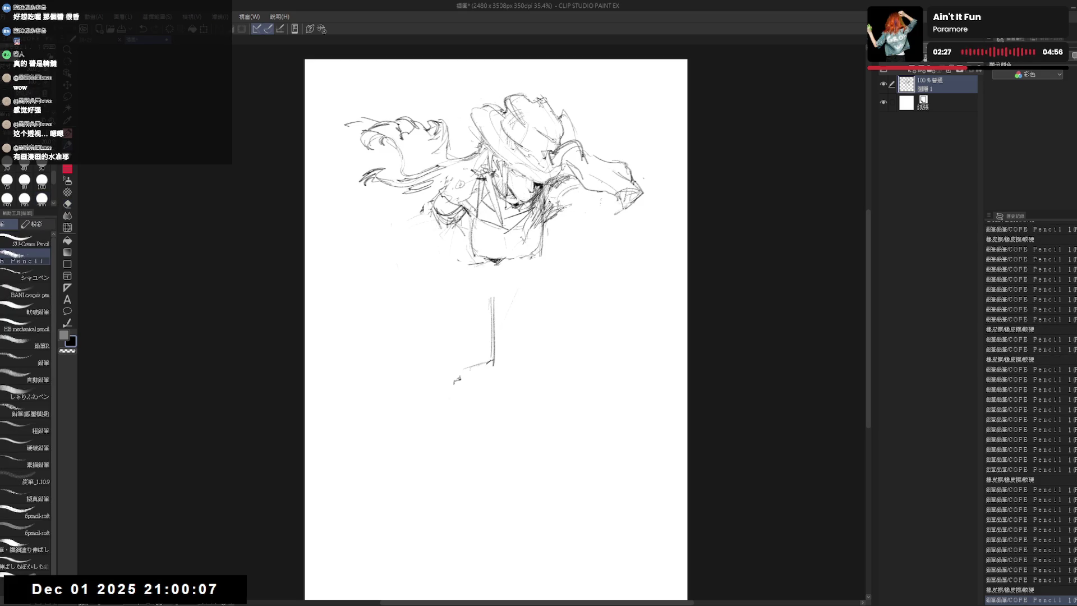
key(e)
key(p)
mouse_move(568, 164)
mouse_down()
mouse_move(618, 202)
mouse_move(579, 185)
mouse_move(604, 208)
mouse_move(652, 202)
mouse_up()
key(e)
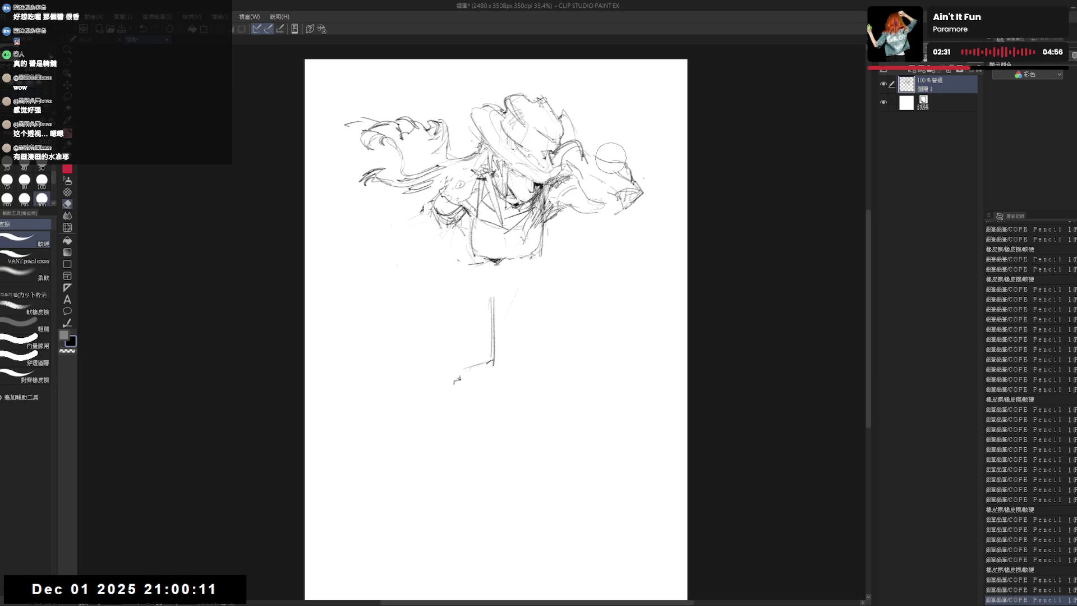
drag(590, 144, 652, 195)
key(p)
drag(599, 163, 618, 172)
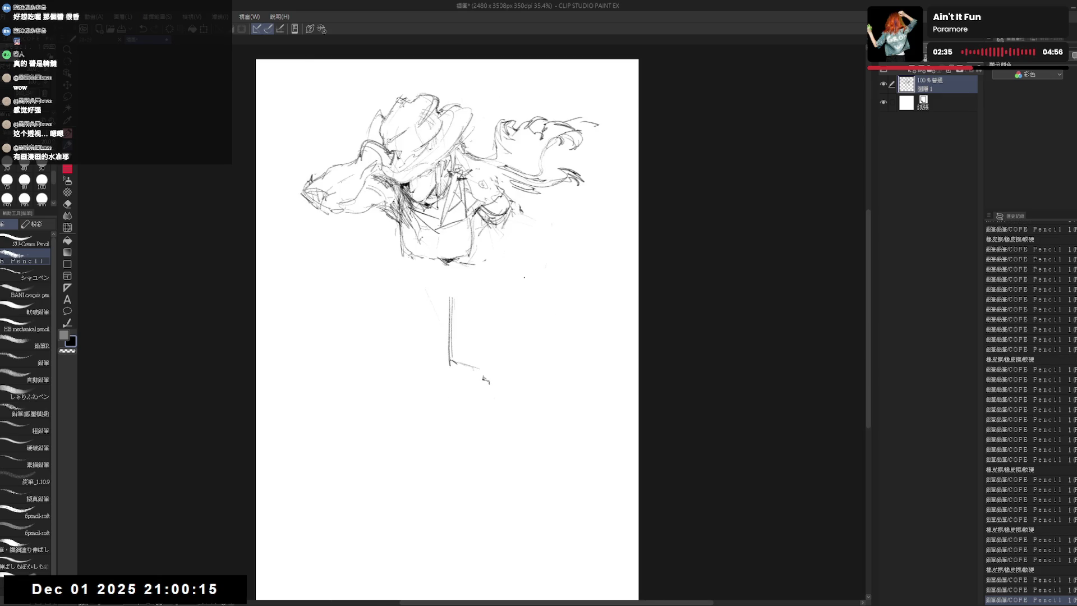
Add small pencil marks on the torso and darken a mark on the left arm.
key(e)
key(p)
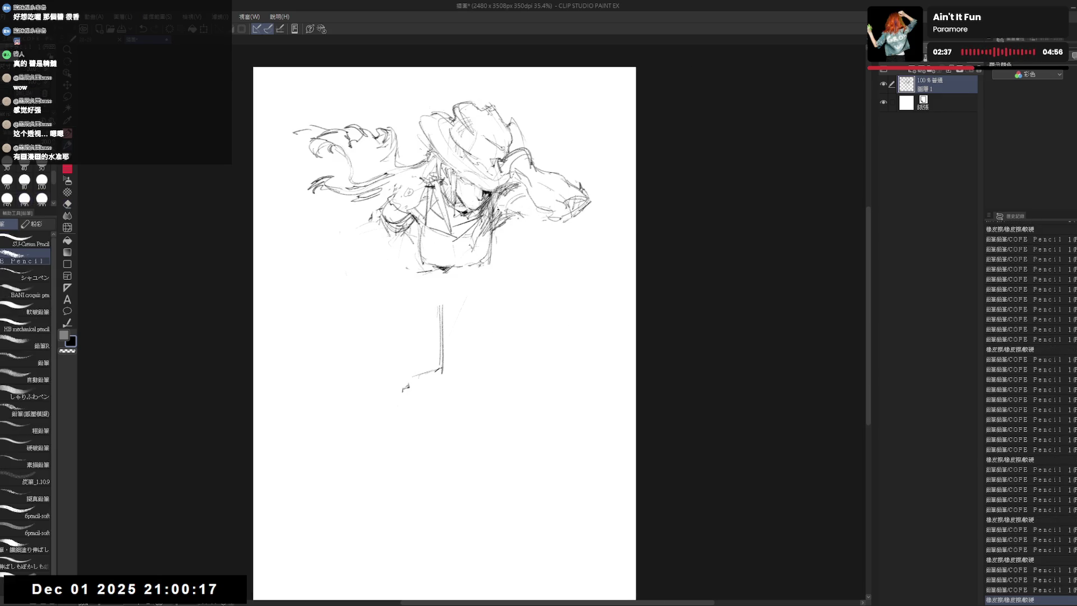
mouse_move(532, 217)
mouse_down()
mouse_move(581, 227)
mouse_move(589, 218)
mouse_up()
key(e)
key(p)
mouse_move(511, 154)
mouse_down()
mouse_move(524, 168)
mouse_move(508, 207)
mouse_up()
drag(505, 337, 524, 314)
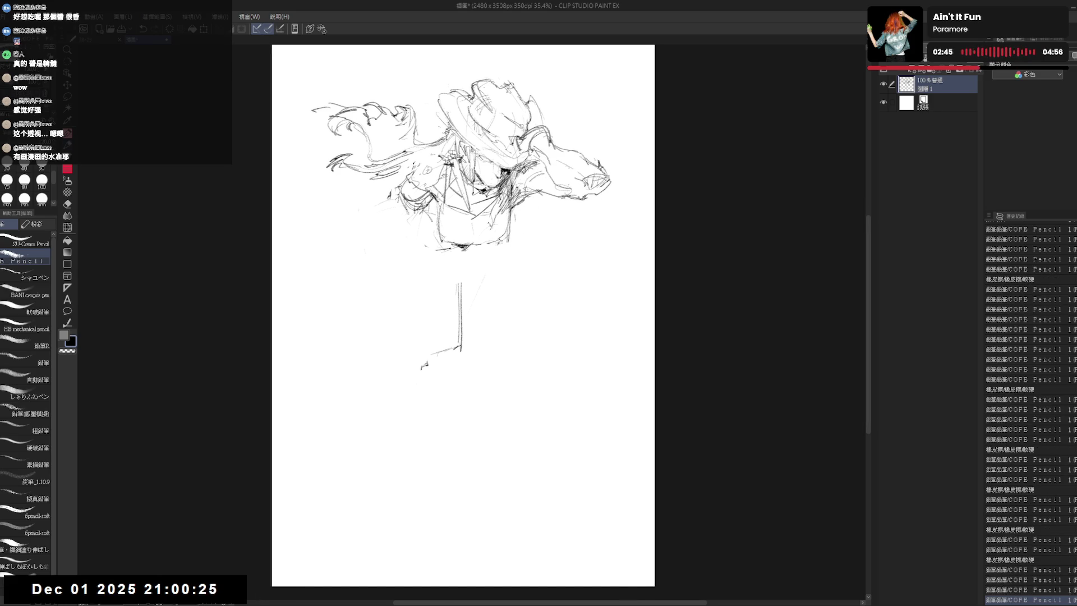
Erase the stray lines around the right arm and clean the billowing right sleeve.
key(e)
key(p)
key(e)
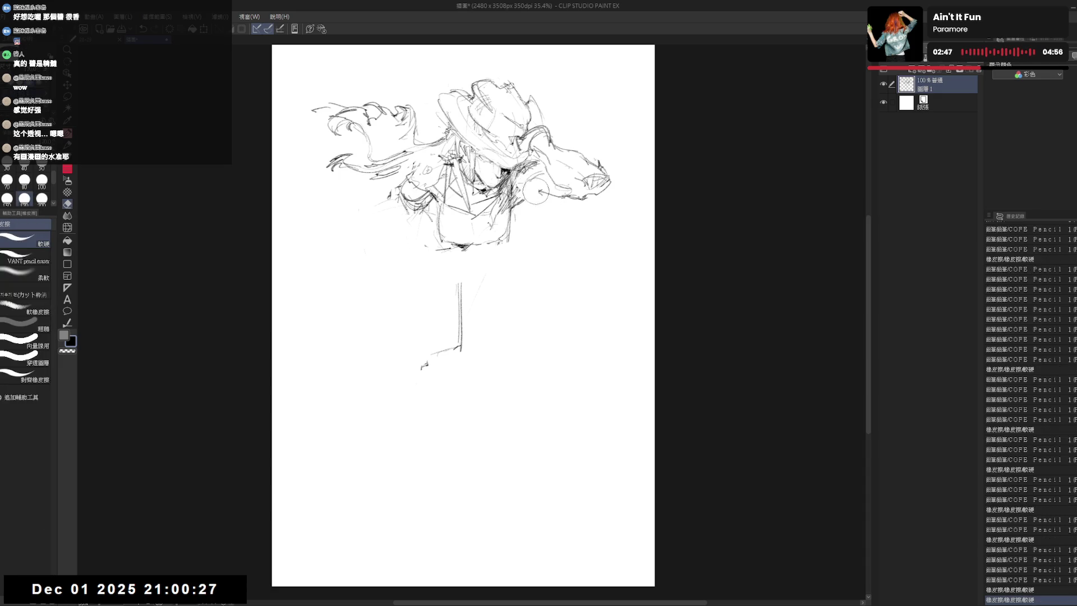
key(p)
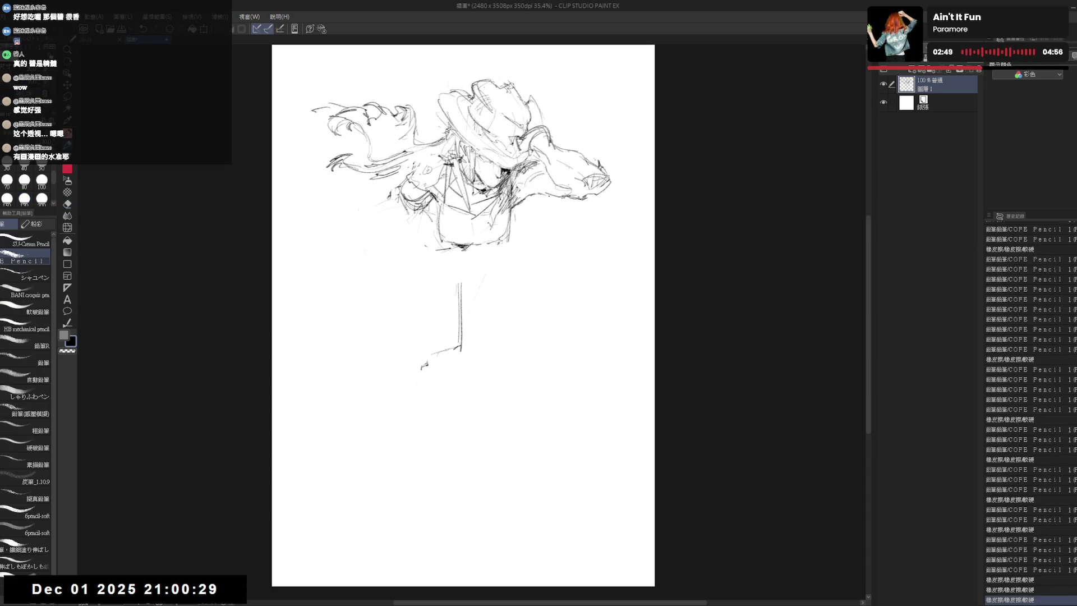
key(e)
drag(593, 187, 547, 210)
key(p)
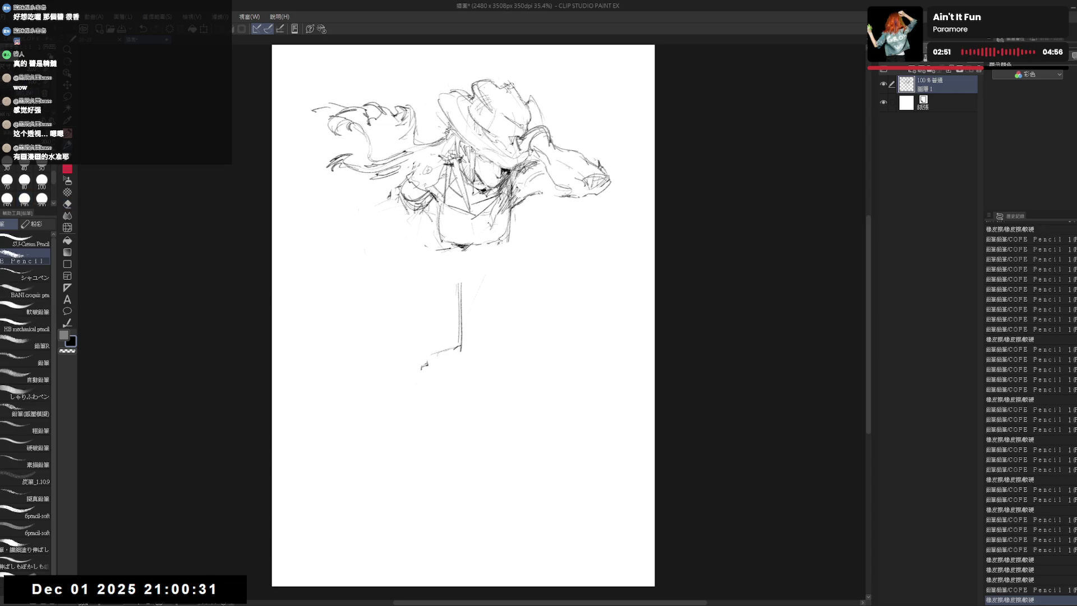
key(e)
drag(589, 181, 538, 206)
key(p)
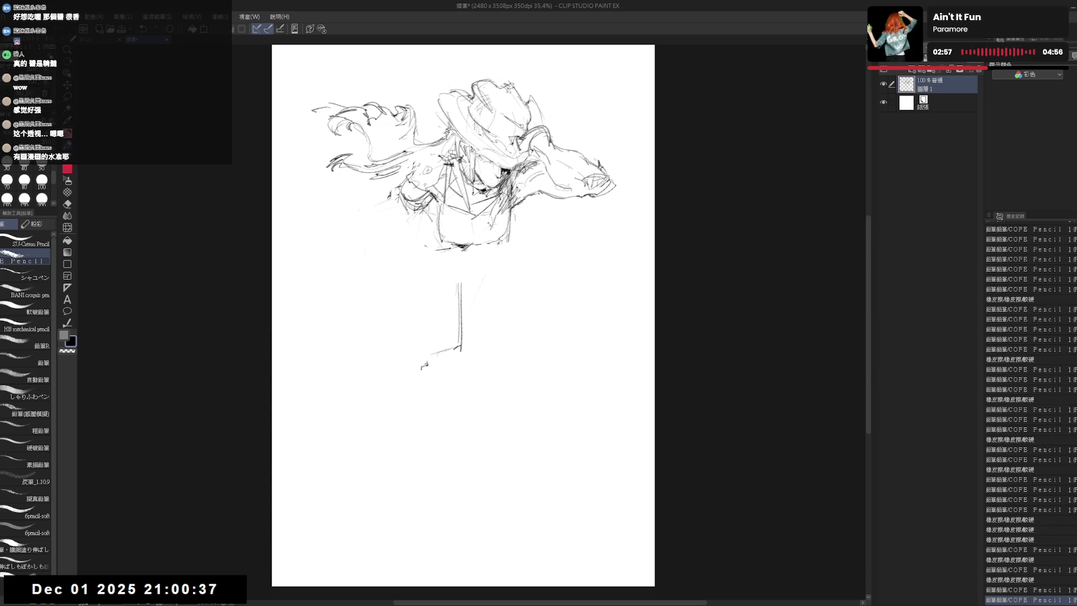
key(e)
drag(580, 172, 551, 202)
key(p)
key(e)
key(p)
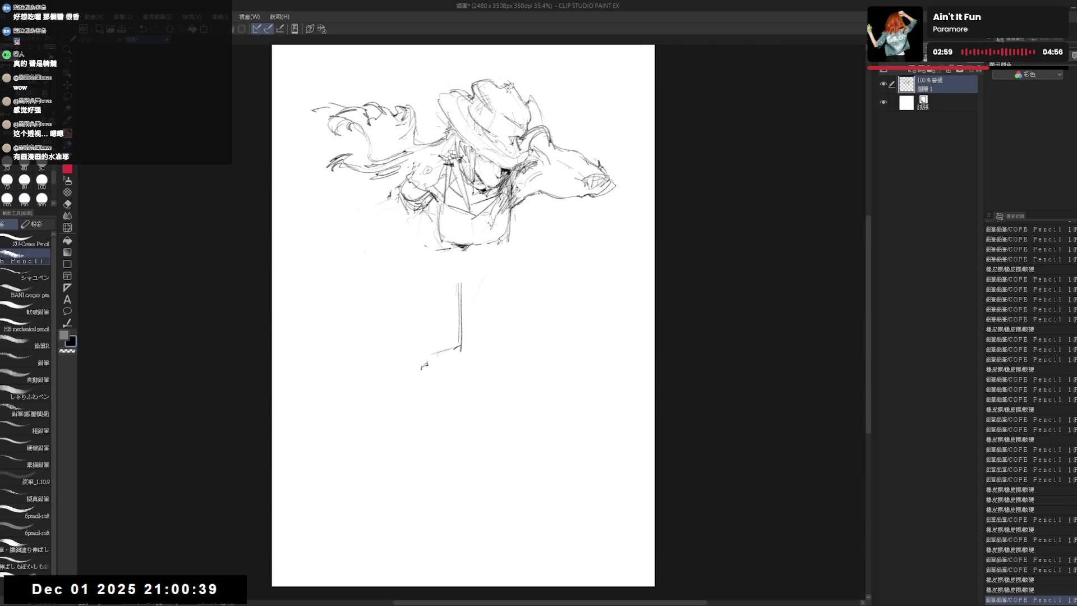
key(e)
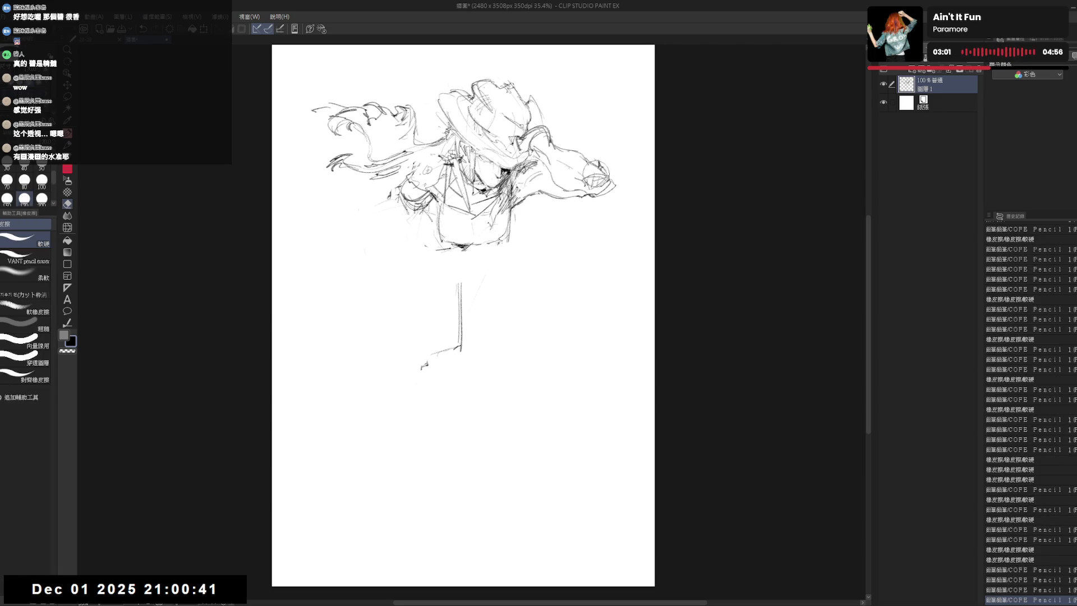
mouse_move(614, 181)
mouse_down()
mouse_move(589, 151)
mouse_move(614, 182)
mouse_up()
key(p)
Redraw the chest with fresh pencil strokes, erasing a small part between passes.
key(e)
drag(530, 244, 525, 241)
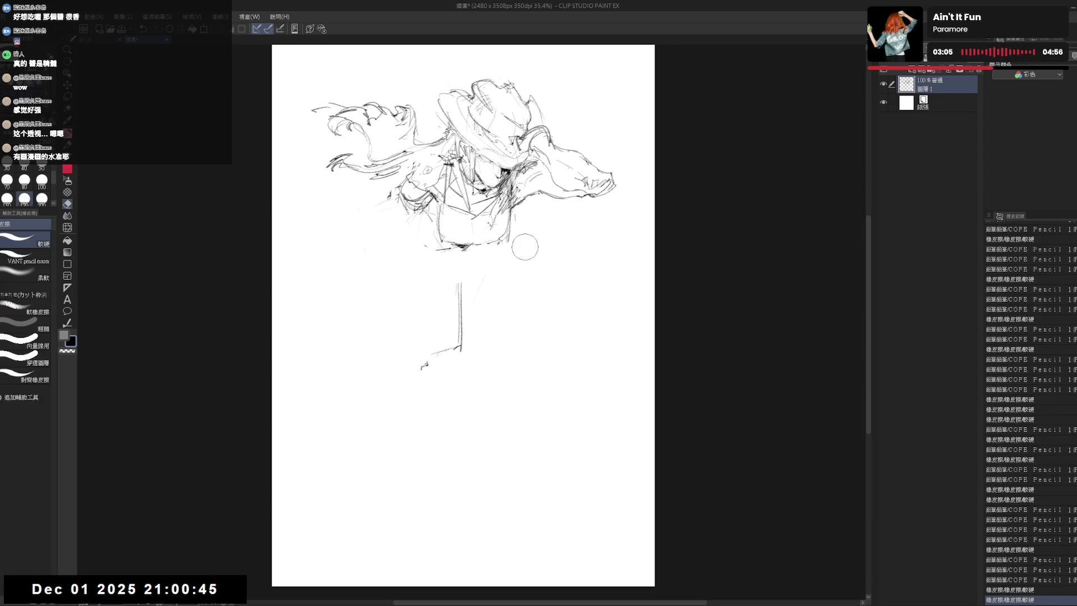
key(p)
key(e)
key(p)
key(e)
mouse_move(509, 180)
mouse_down()
mouse_move(526, 198)
mouse_move(480, 228)
mouse_up()
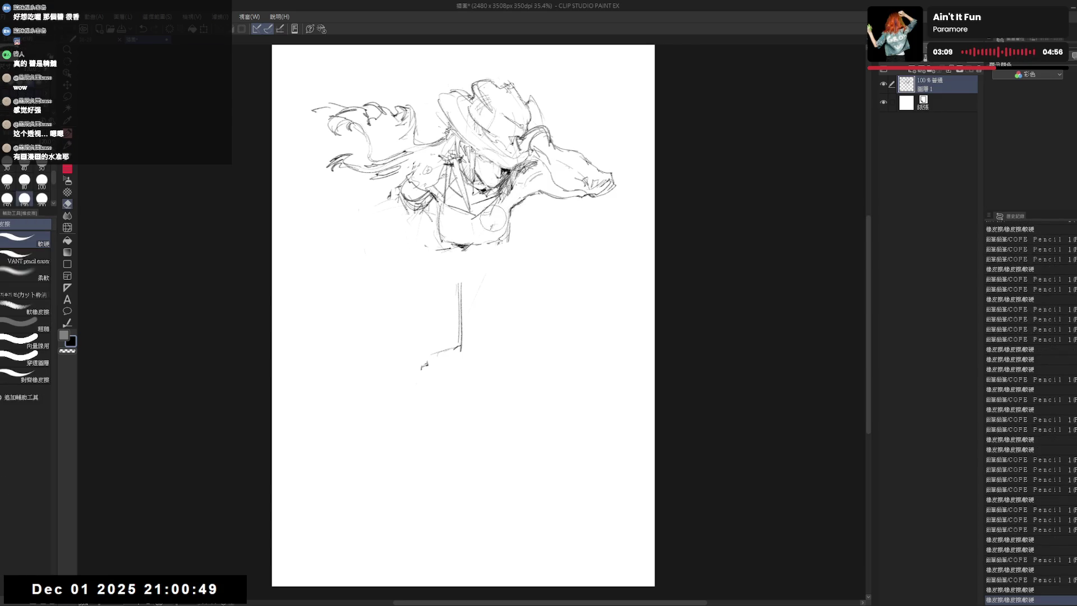
key(p)
key(e)
drag(517, 169, 492, 207)
key(p)
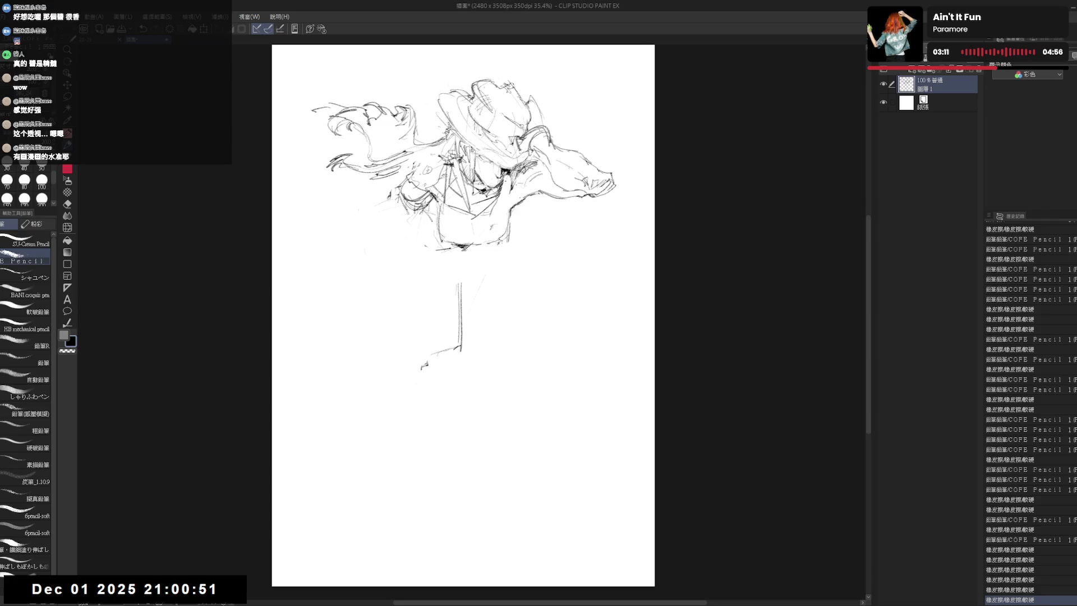
key(e)
key(p)
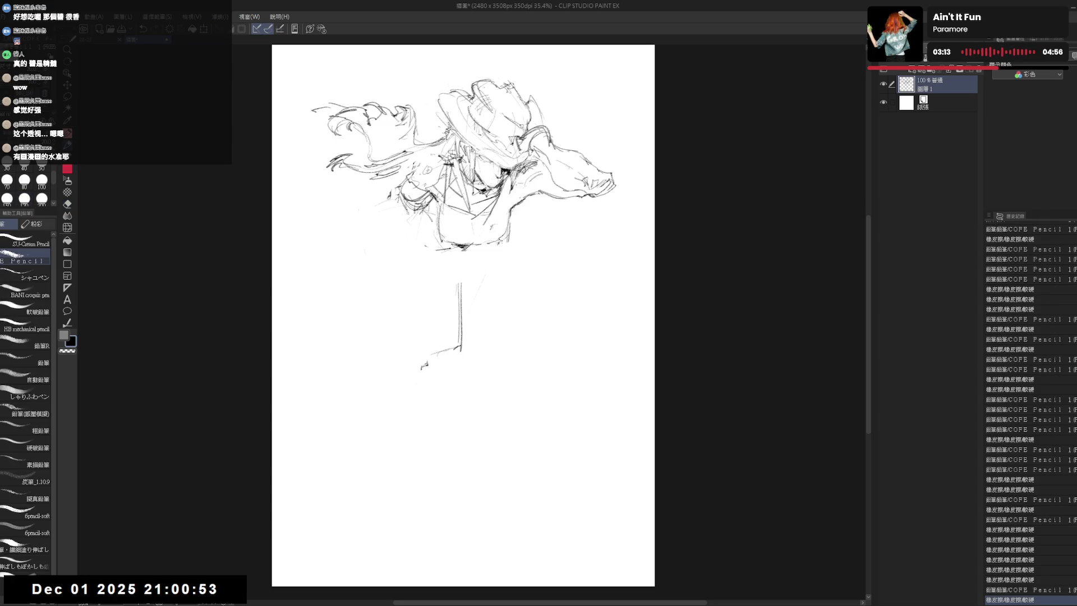
drag(506, 178, 488, 227)
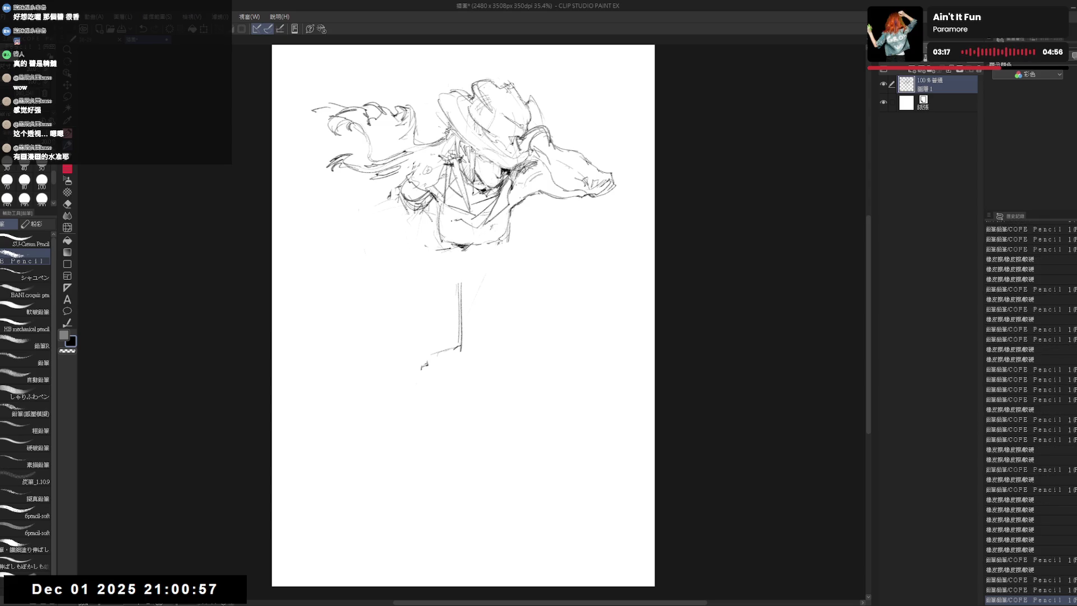
Erase the top of the vertical leg line below the torso.
key(e)
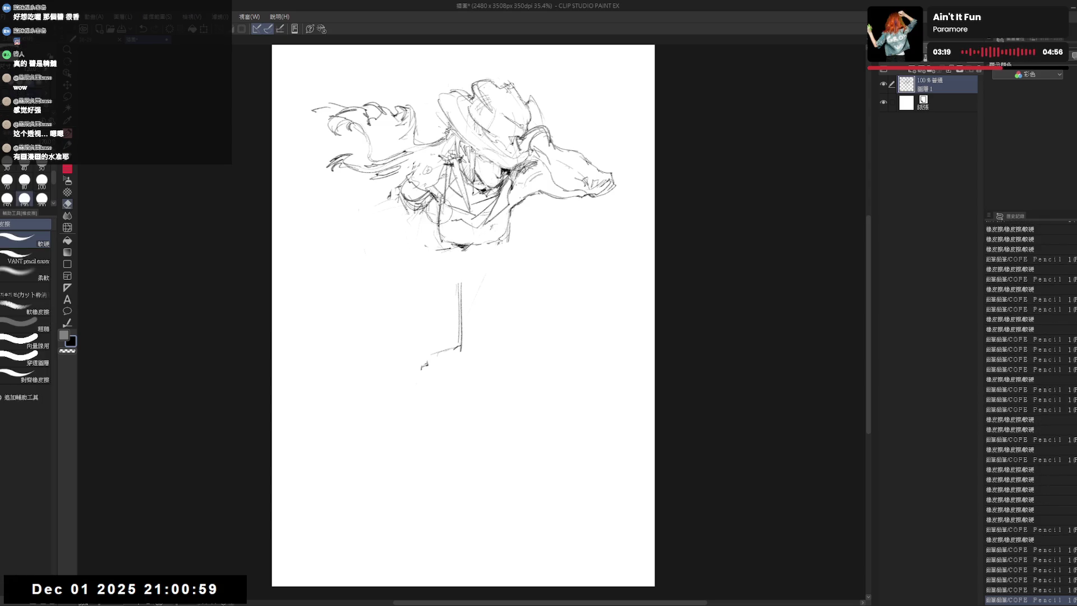
key(p)
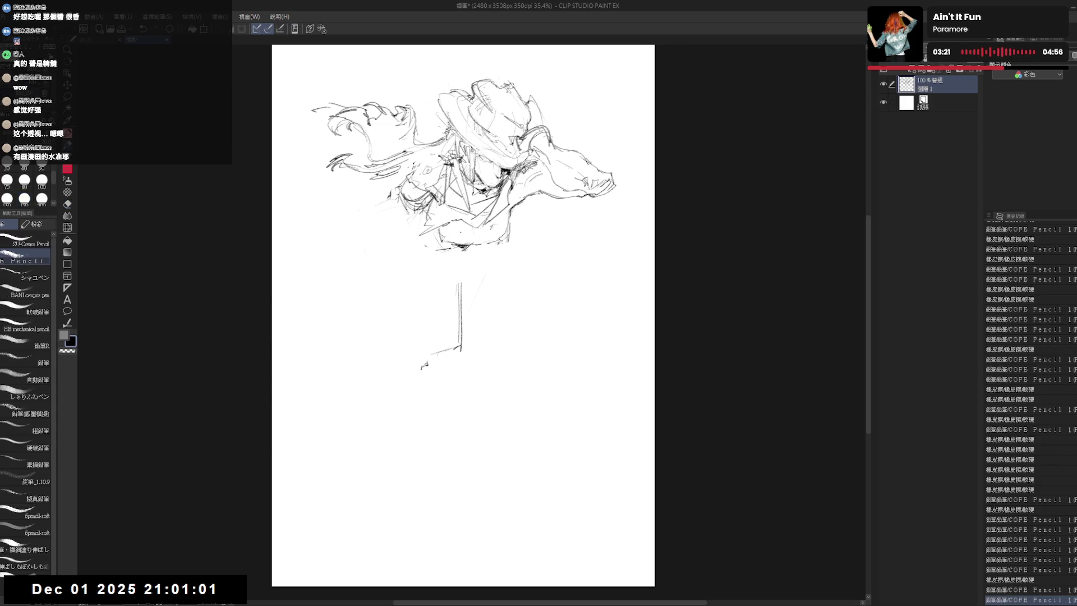
key(e)
mouse_move(457, 312)
mouse_down()
mouse_move(472, 260)
mouse_move(458, 288)
mouse_up()
key(p)
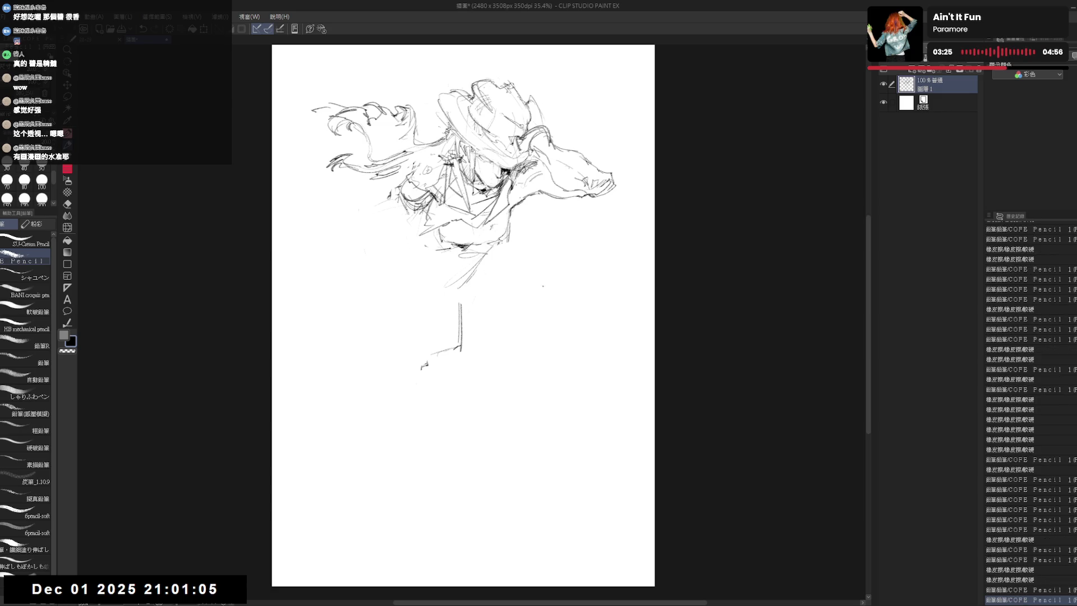
Sketch a diagonal leg line and the long outer curve of the left thigh.
drag(502, 258, 539, 306)
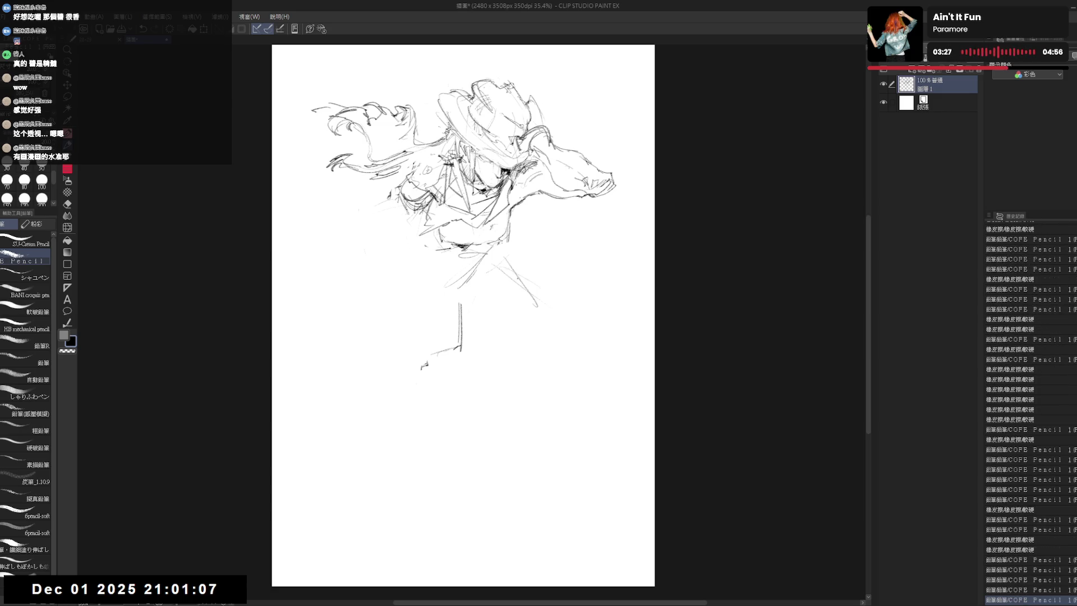
drag(388, 259, 378, 303)
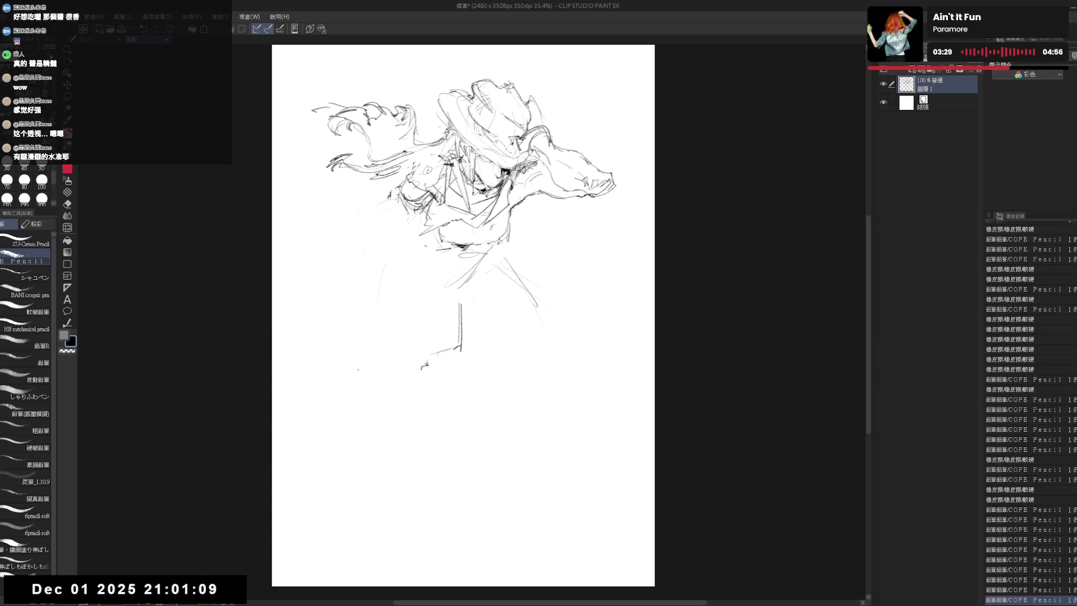
drag(372, 353, 413, 460)
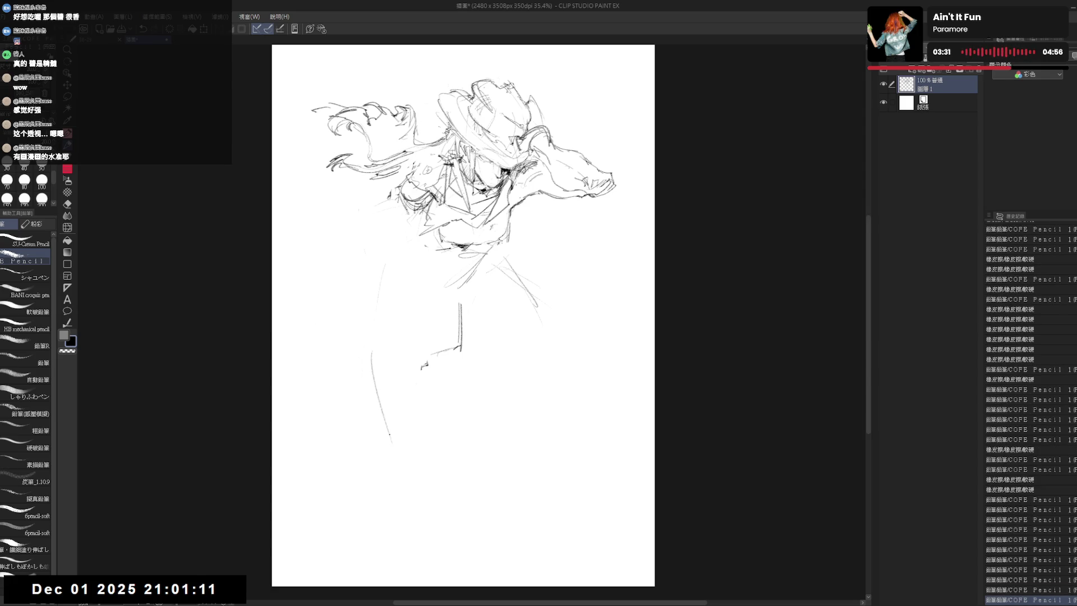
drag(372, 426, 455, 486)
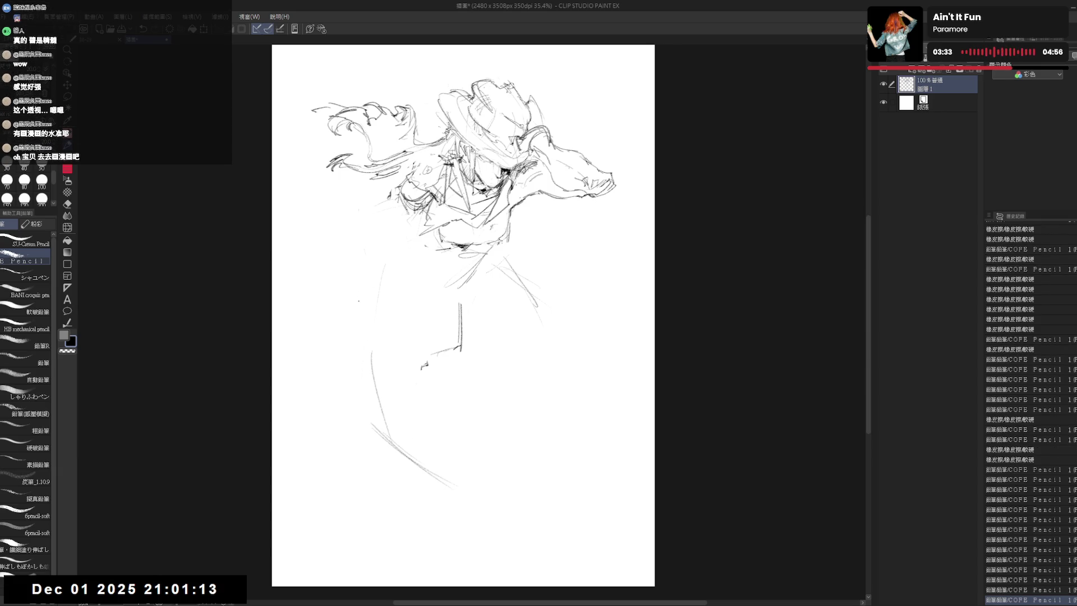
drag(374, 200, 383, 219)
drag(435, 158, 431, 168)
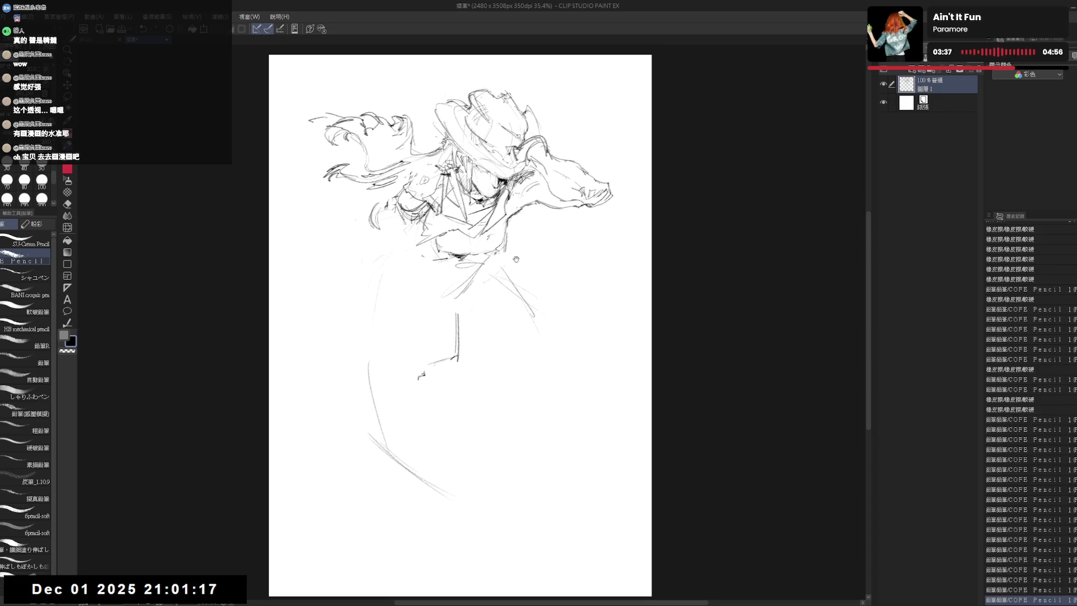
Rough in faint horizontal lines across the hips.
key(e)
key(p)
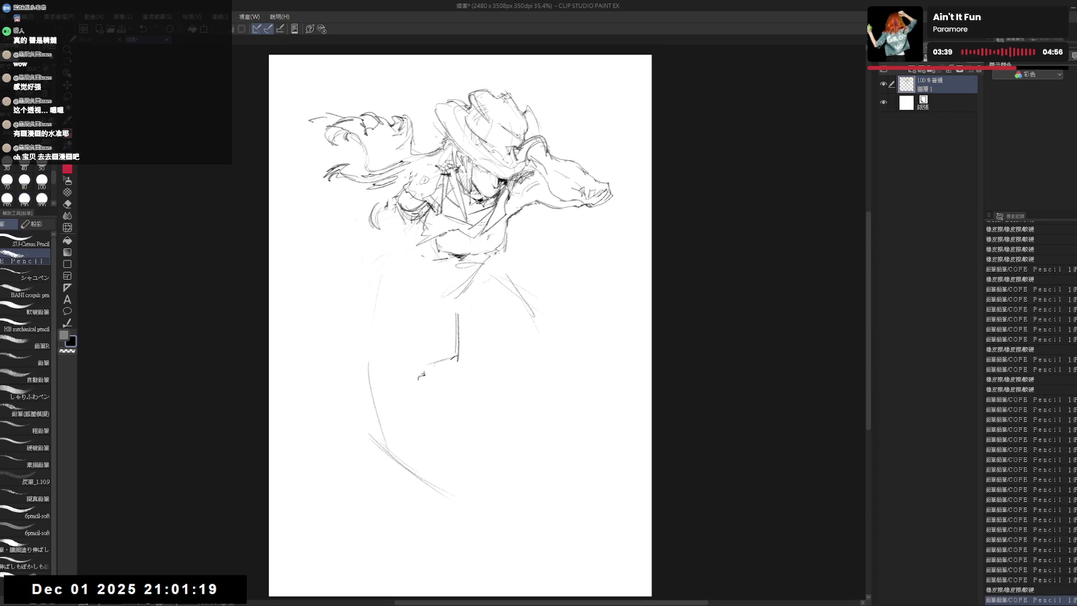
drag(465, 271, 480, 283)
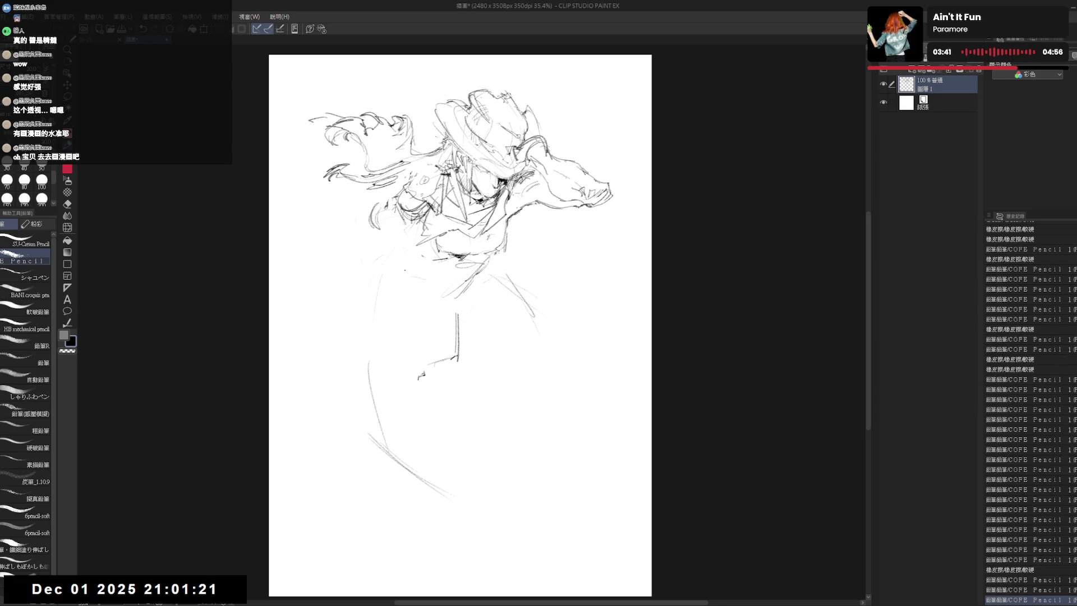
click(409, 310)
drag(396, 313, 455, 313)
drag(404, 278, 472, 286)
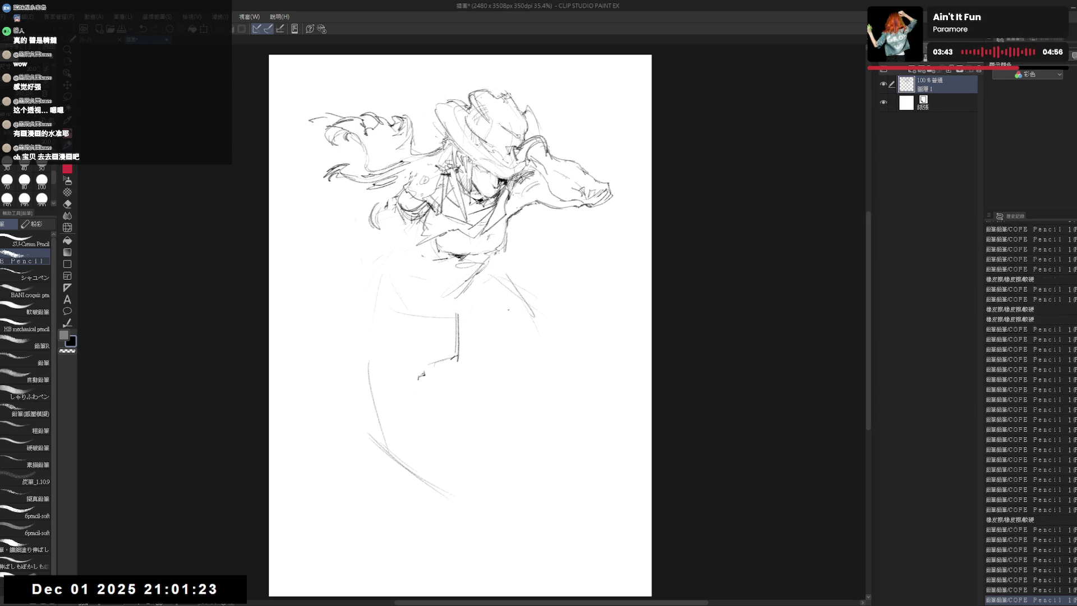
drag(396, 313, 454, 315)
Add faint marks on the left hip and ready the eraser for cleanup.
click(362, 396)
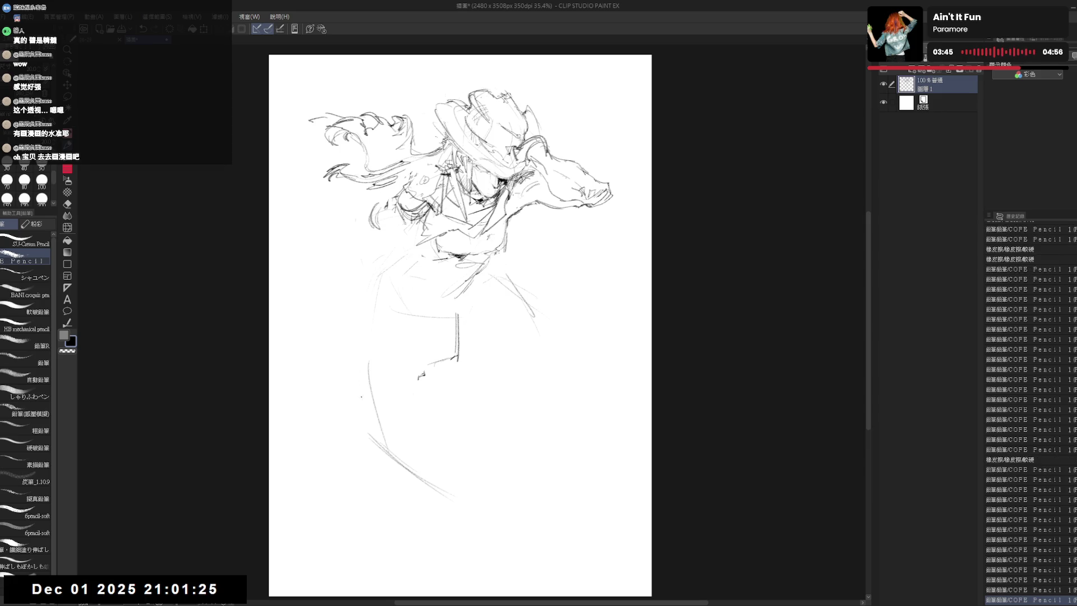
mouse_move(340, 315)
mouse_down()
mouse_move(353, 305)
mouse_move(336, 347)
mouse_move(346, 383)
mouse_up()
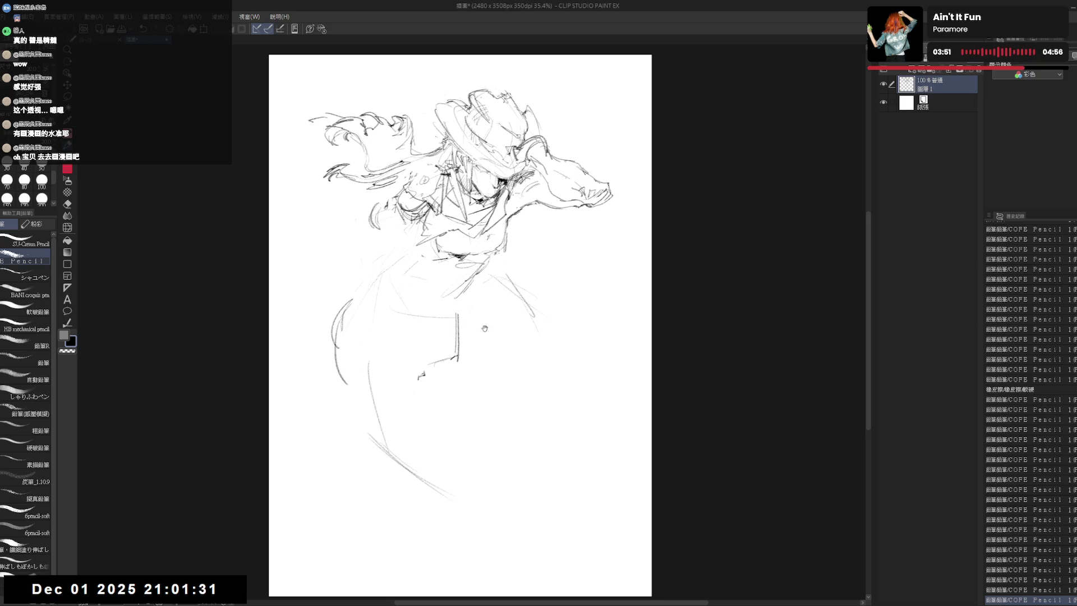
drag(485, 328, 463, 378)
key(e)
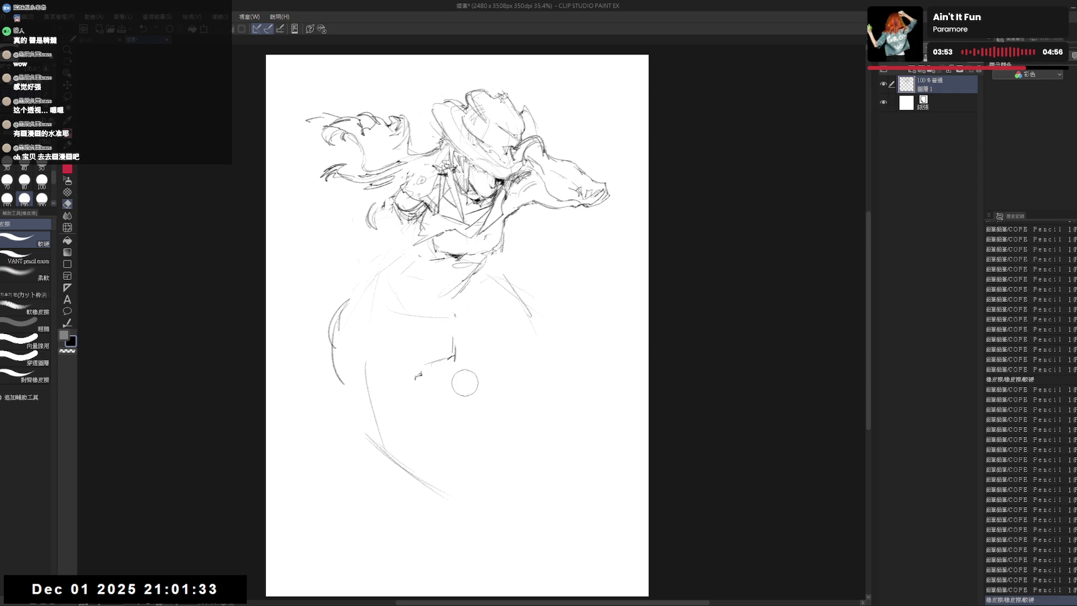
Sketch faint strokes along the hips and up toward the right thigh.
key(p)
mouse_move(362, 291)
mouse_down()
mouse_move(446, 261)
mouse_move(517, 282)
mouse_up()
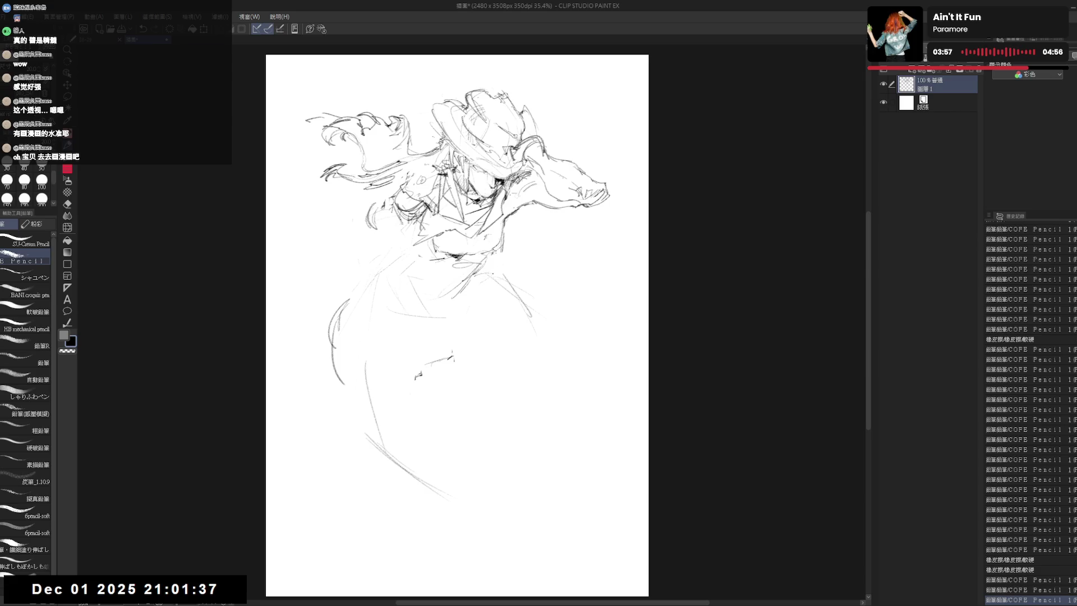
mouse_move(425, 333)
mouse_down()
mouse_move(465, 284)
mouse_move(479, 293)
mouse_move(524, 270)
mouse_move(542, 278)
mouse_move(565, 320)
mouse_up()
key(e)
key(p)
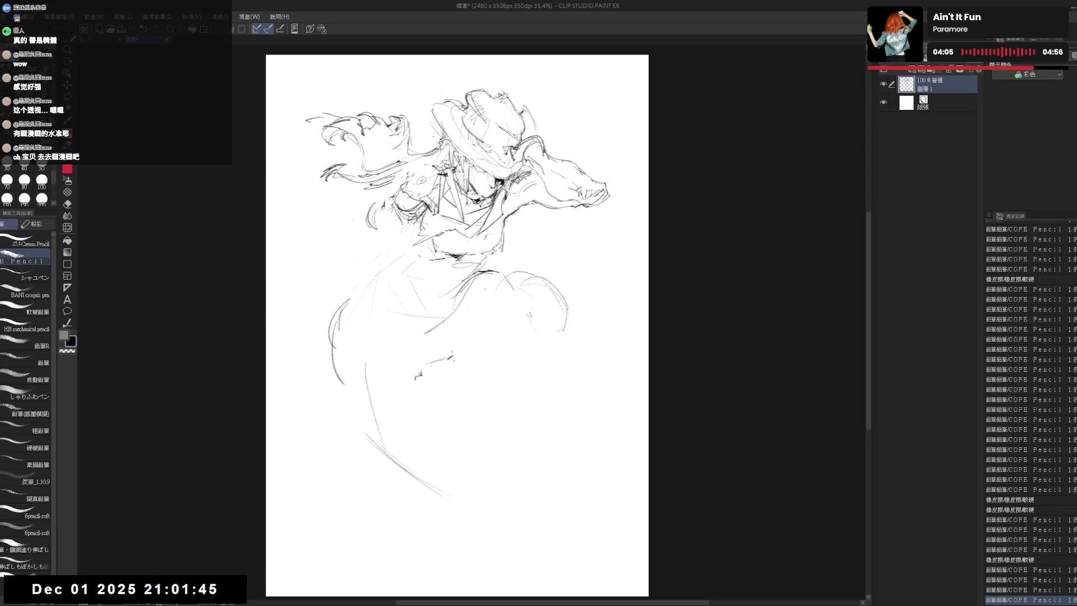
Shape the right knee and hip with short faint strokes.
drag(476, 279, 570, 309)
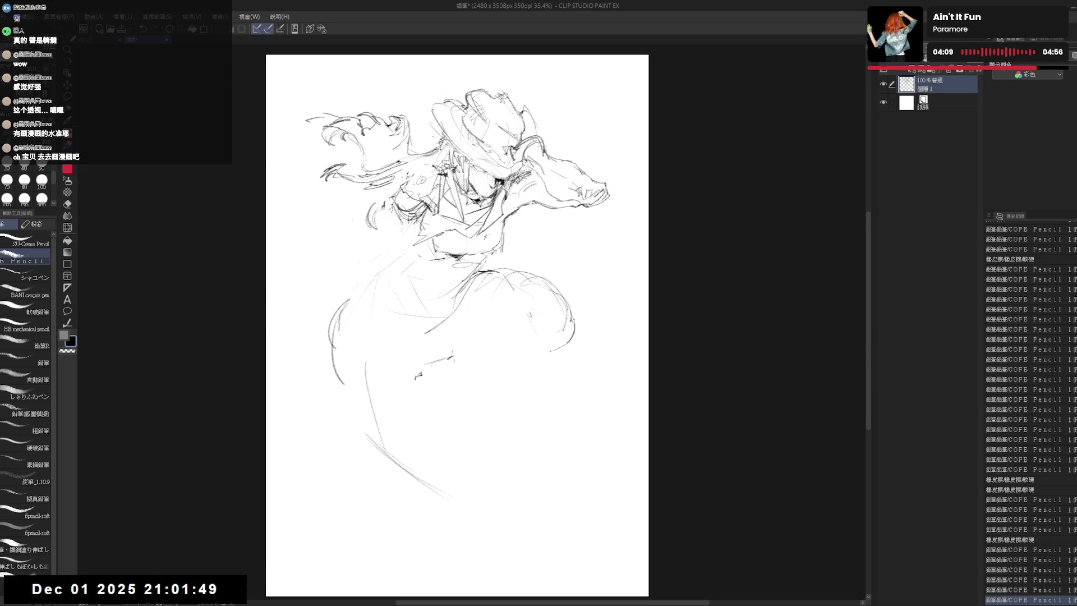
mouse_move(540, 309)
mouse_down()
mouse_move(541, 367)
mouse_move(550, 366)
mouse_up()
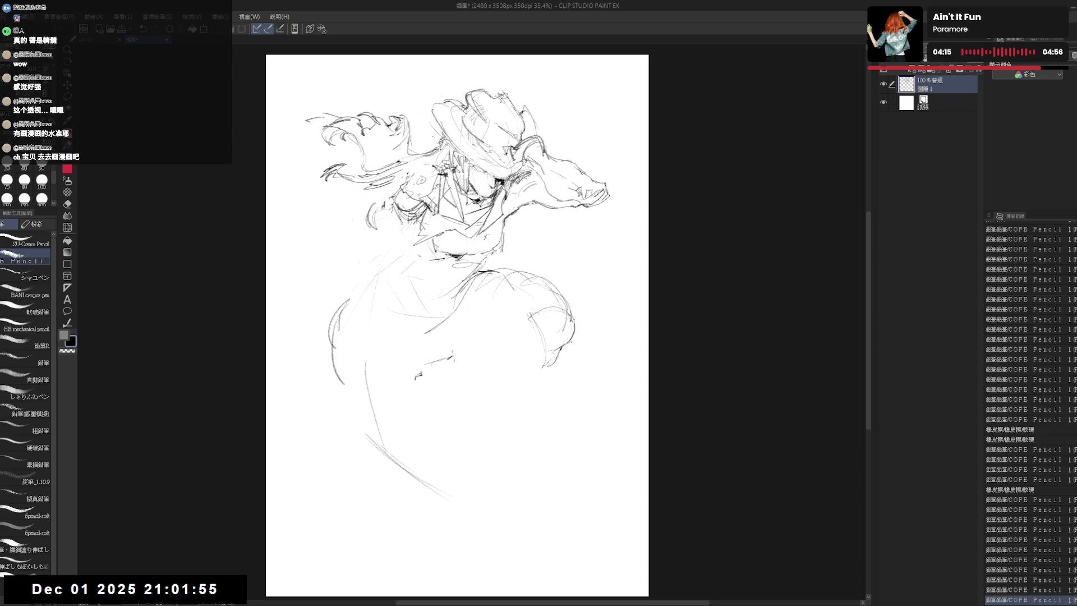
mouse_move(558, 303)
mouse_down()
mouse_move(577, 325)
mouse_move(557, 350)
mouse_move(560, 338)
mouse_up()
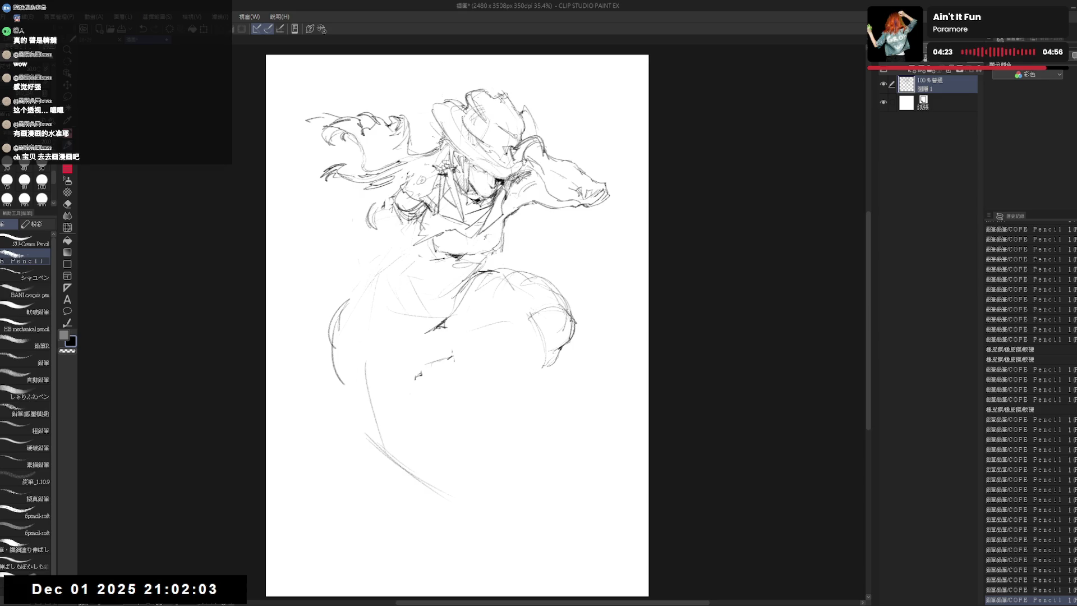
mouse_move(427, 330)
mouse_down()
mouse_move(446, 321)
mouse_move(464, 337)
mouse_up()
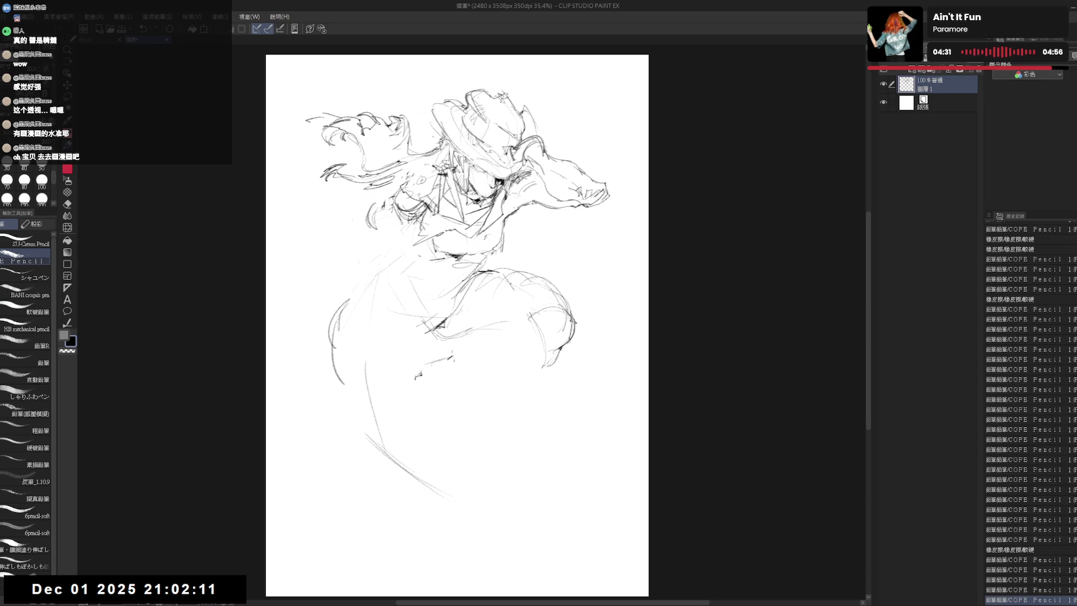
Erase stray marks around the right leg and dot tiny marks under the thigh.
key(e)
mouse_move(545, 295)
mouse_down()
mouse_move(523, 274)
mouse_move(537, 290)
mouse_up()
key(p)
click(475, 296)
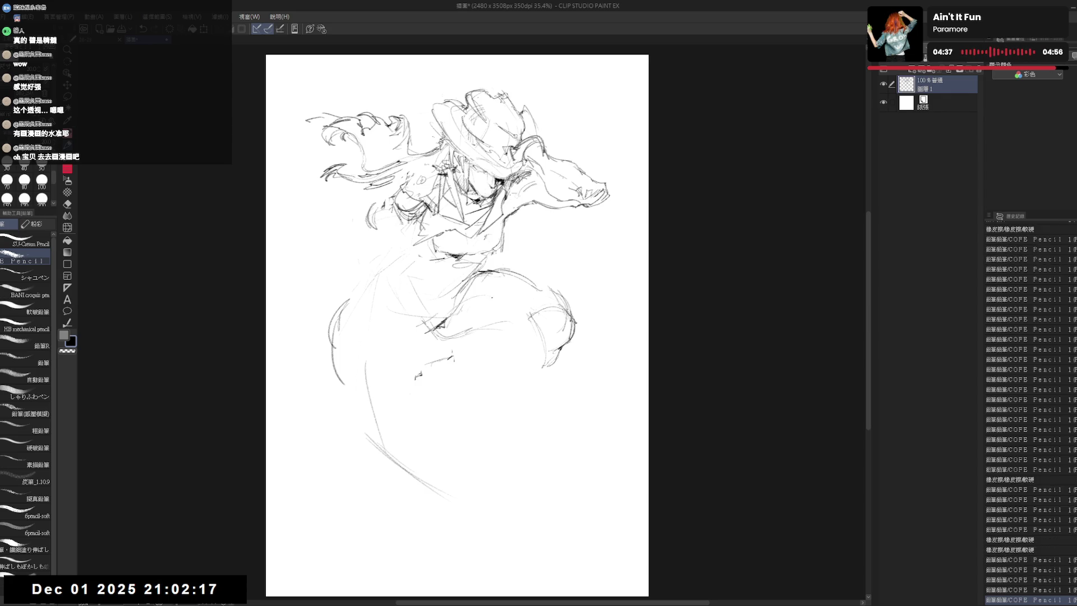
click(495, 298)
drag(529, 310, 549, 318)
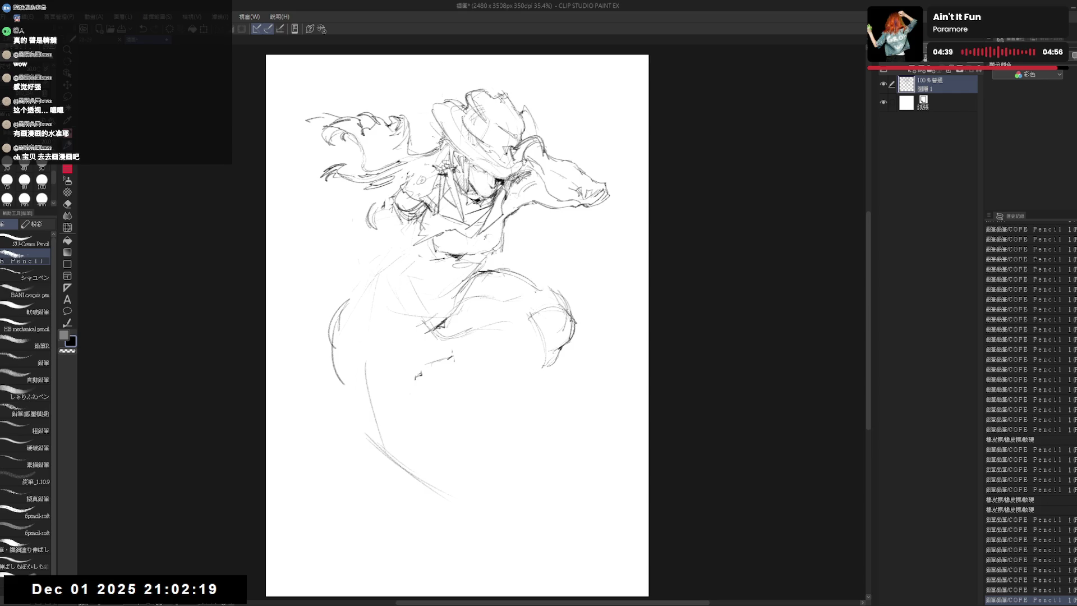
drag(539, 278, 589, 313)
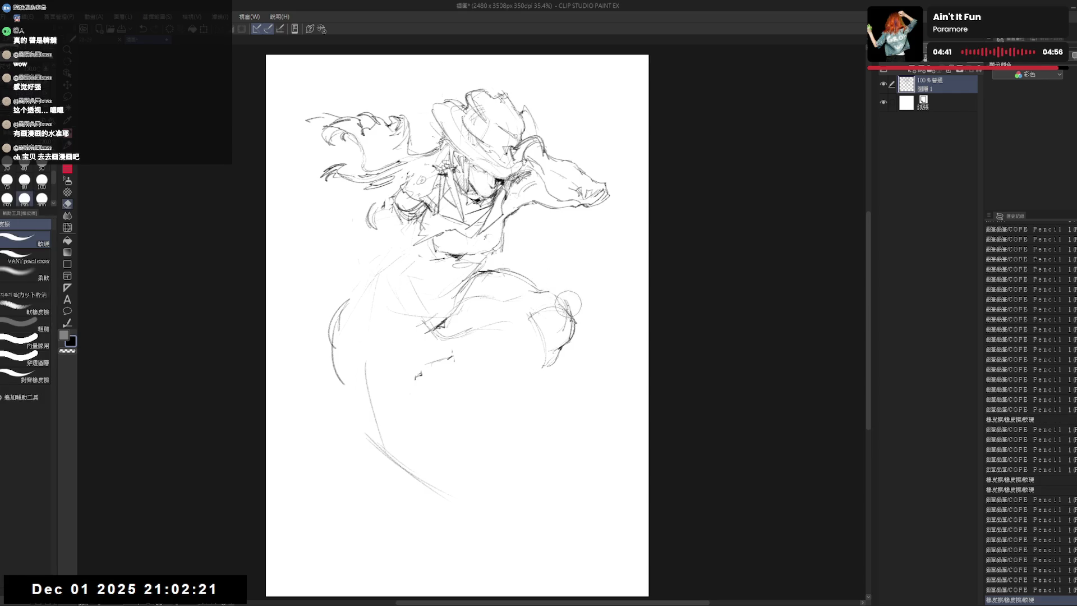
Enlarge the canvas and erase the old left leg and hip lines.
drag(457, 326, 475, 301)
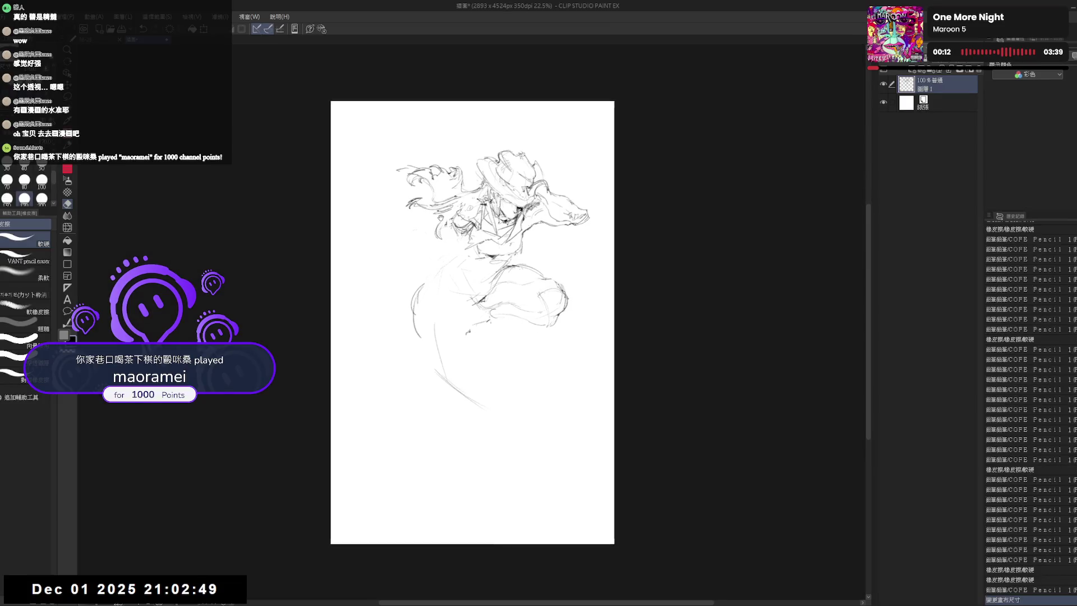
key(e)
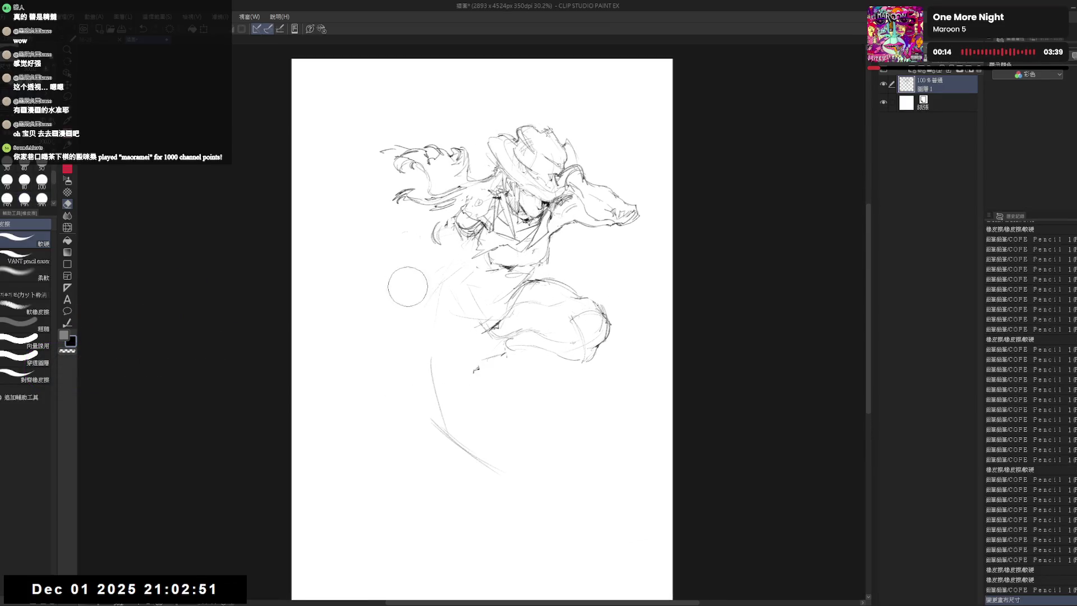
mouse_move(421, 290)
mouse_down()
mouse_move(411, 444)
mouse_move(457, 421)
mouse_up()
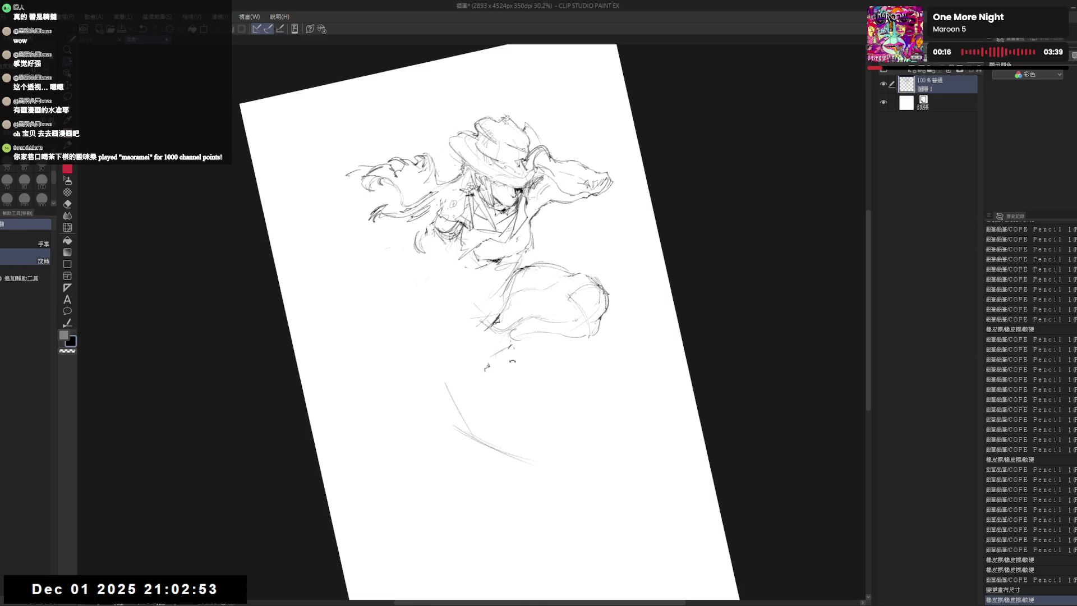
key(p)
Draw the new left leg down toward the page bottom, reset rotation, and add waist strokes.
click(427, 323)
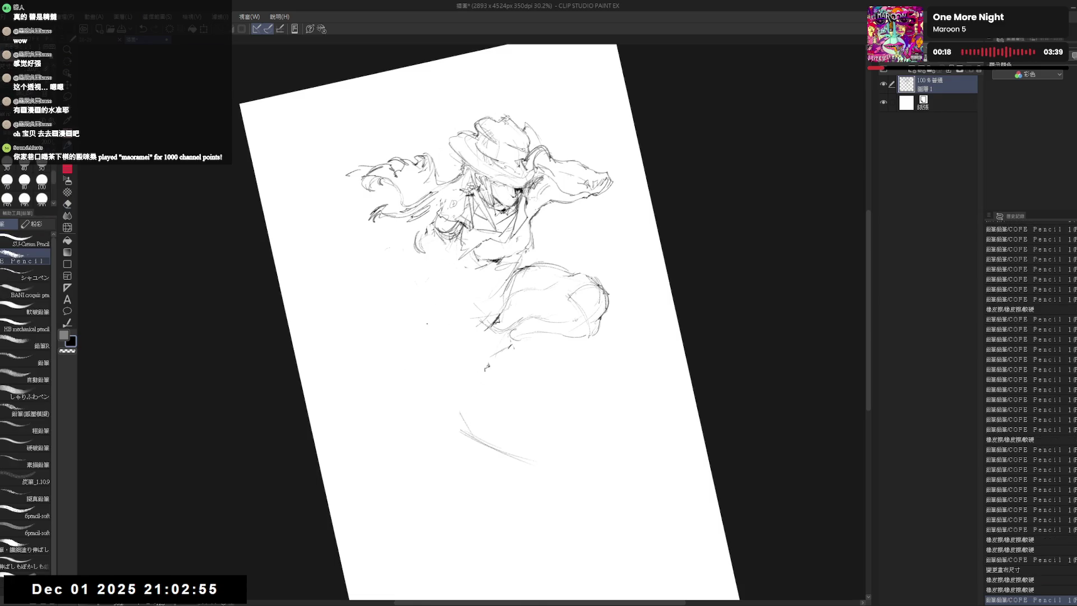
mouse_move(436, 302)
mouse_down()
mouse_move(399, 440)
mouse_move(397, 521)
mouse_up()
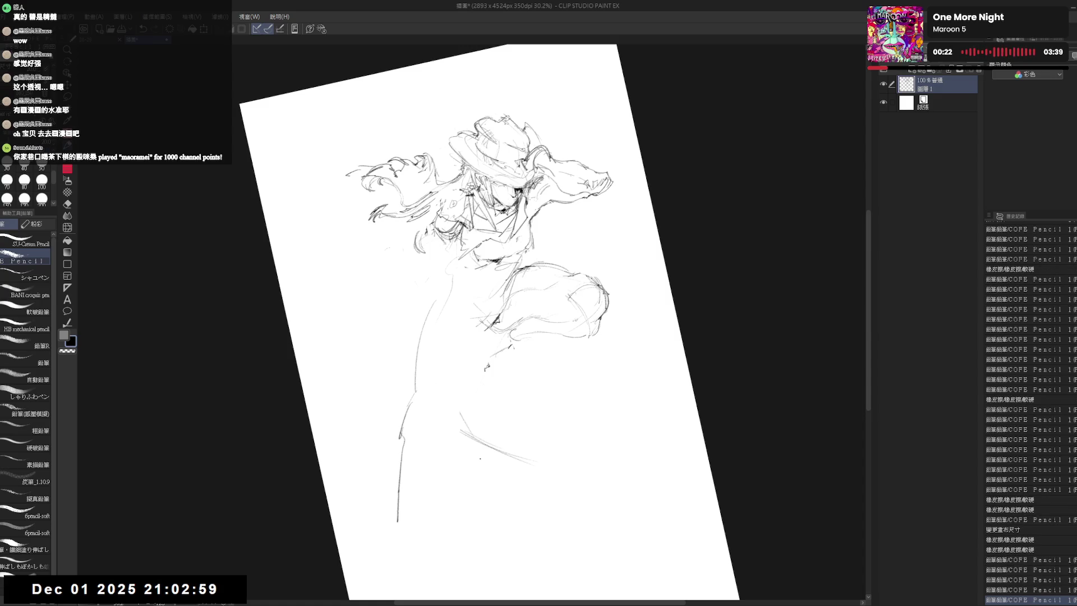
key(e)
key(p)
key(ctrl+@)
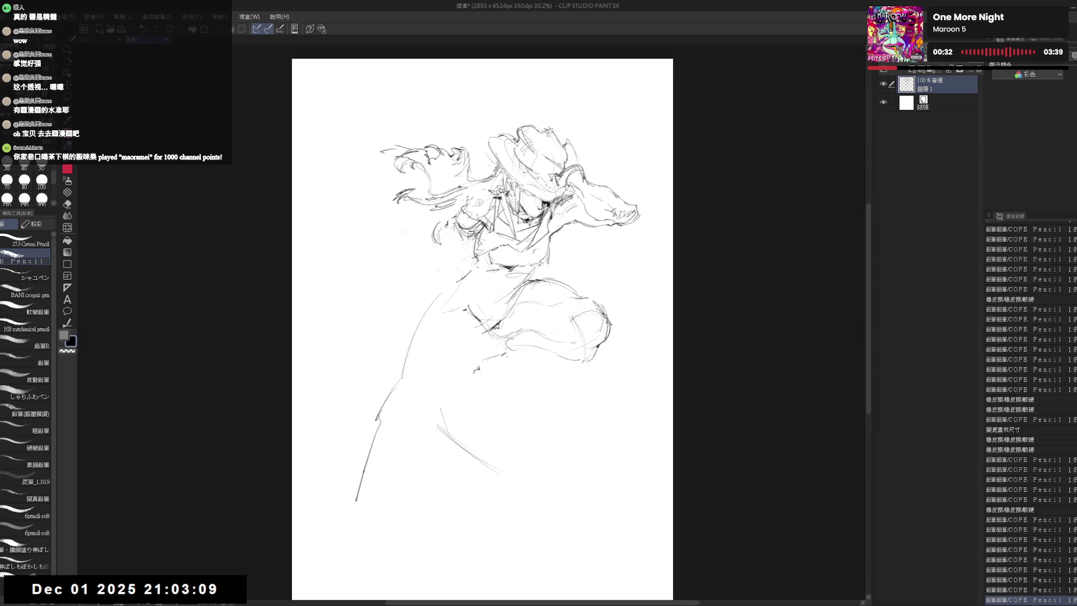
drag(460, 278, 435, 301)
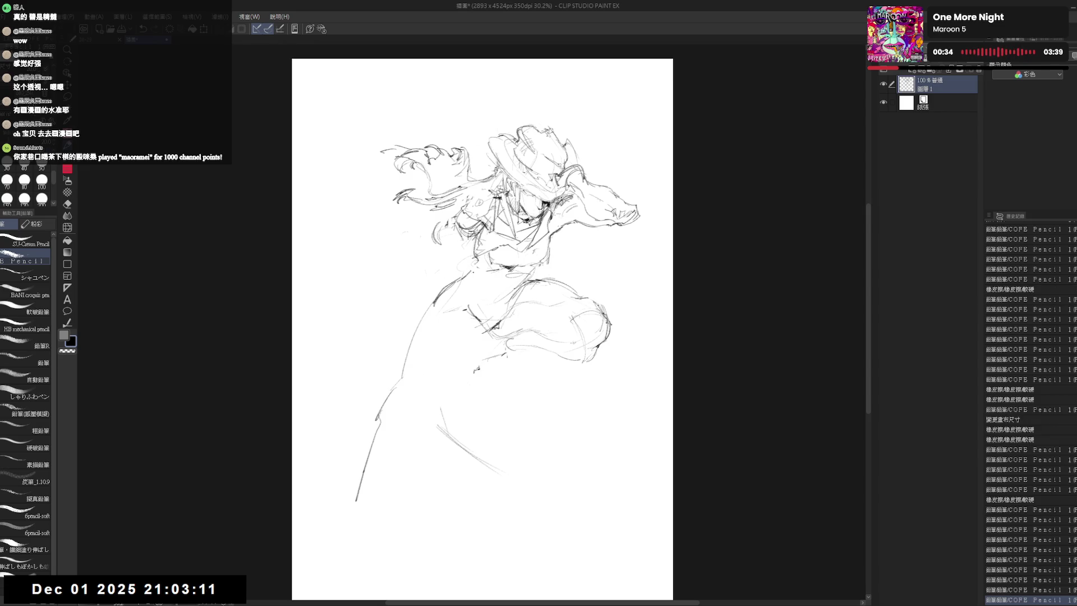
drag(488, 251, 444, 293)
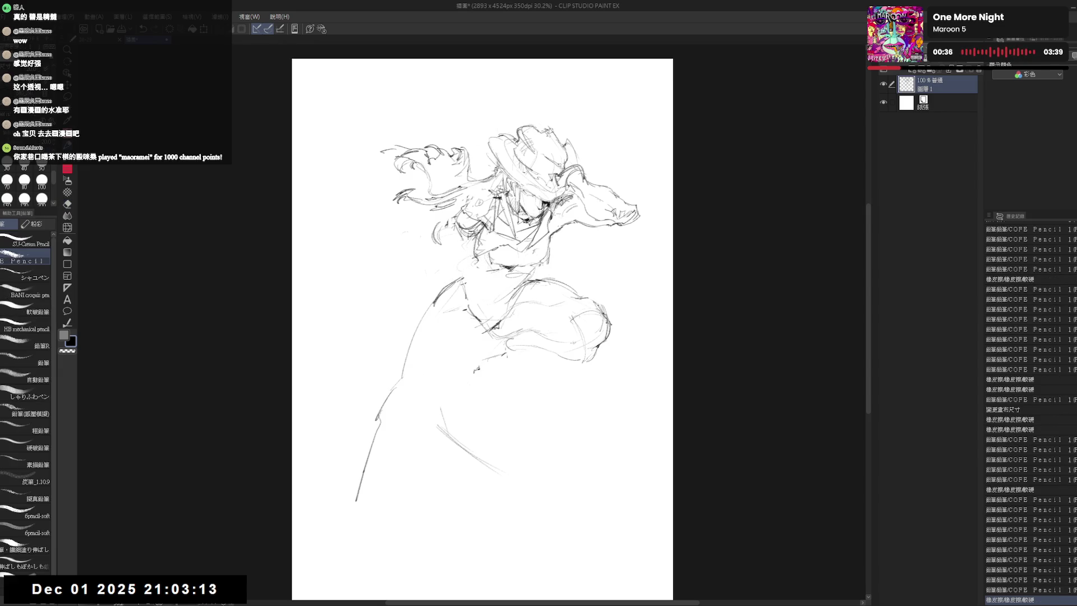
scroll(480, 154, up, 1)
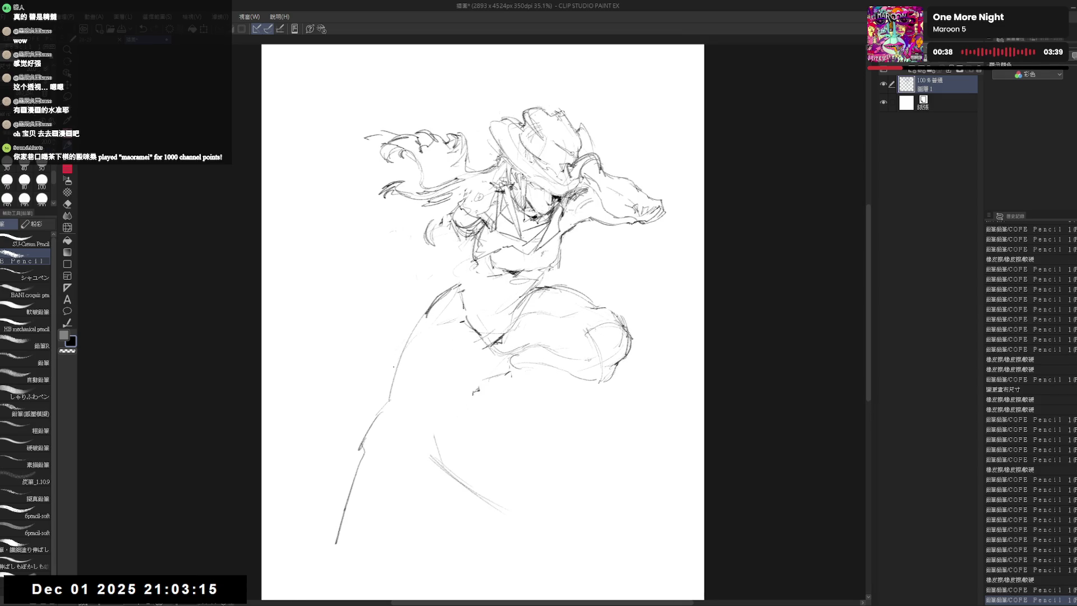
scroll(462, 145, up, 1)
Sketch curved strokes to the left of the figure for the arm.
key(e)
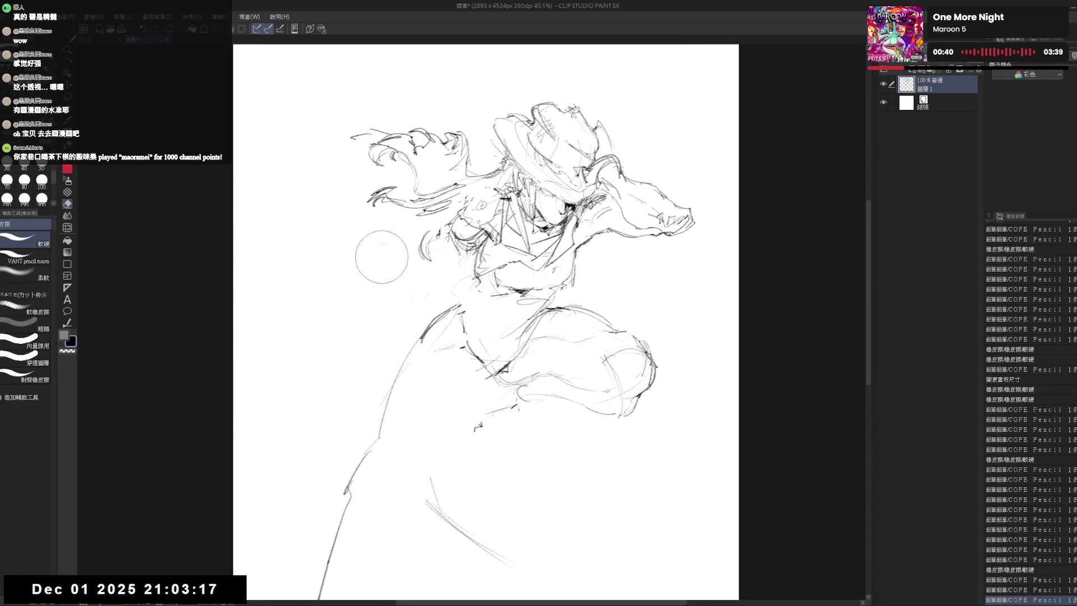
key(p)
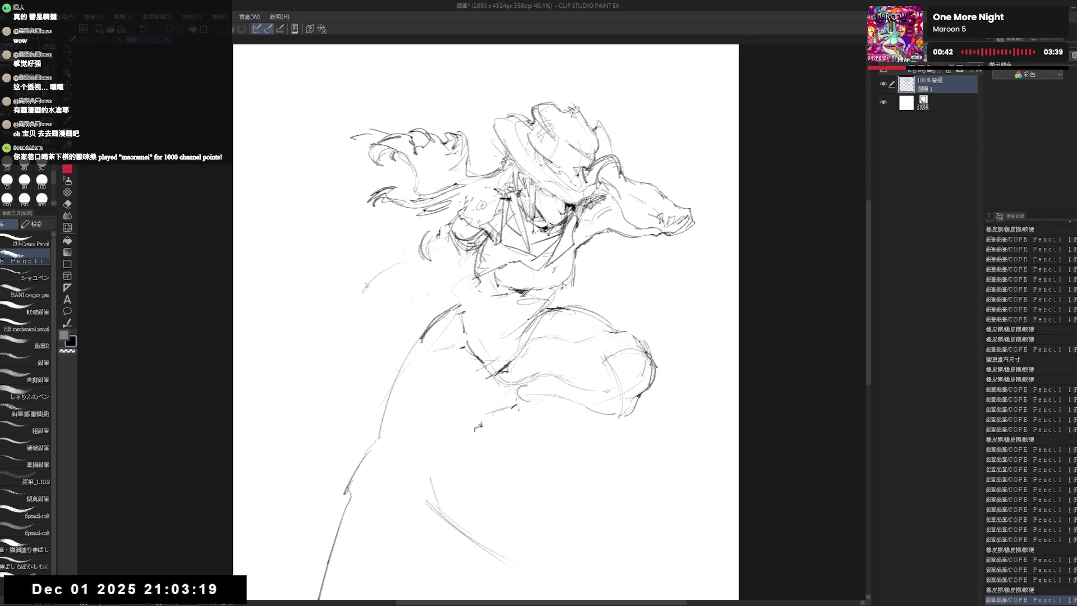
mouse_move(391, 264)
mouse_down()
mouse_move(367, 284)
mouse_move(387, 289)
mouse_up()
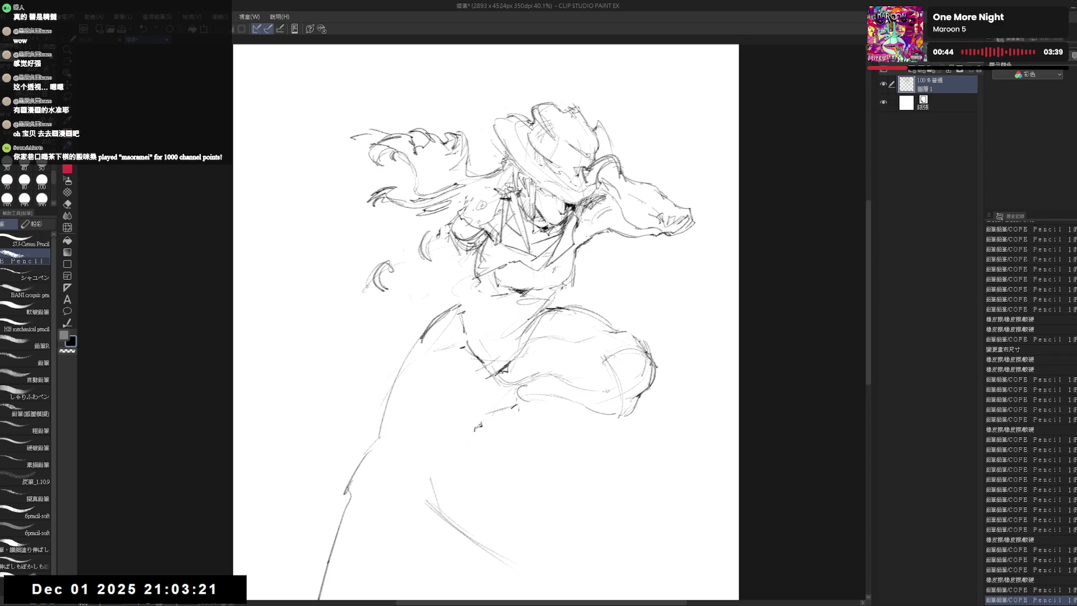
drag(471, 252, 474, 259)
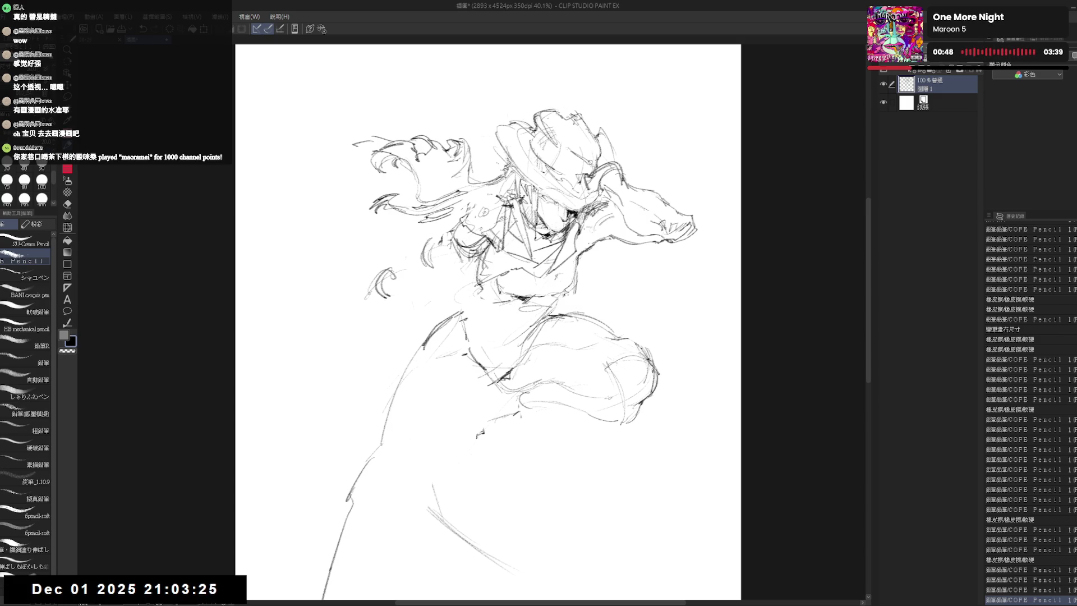
drag(545, 304, 555, 318)
drag(484, 320, 475, 327)
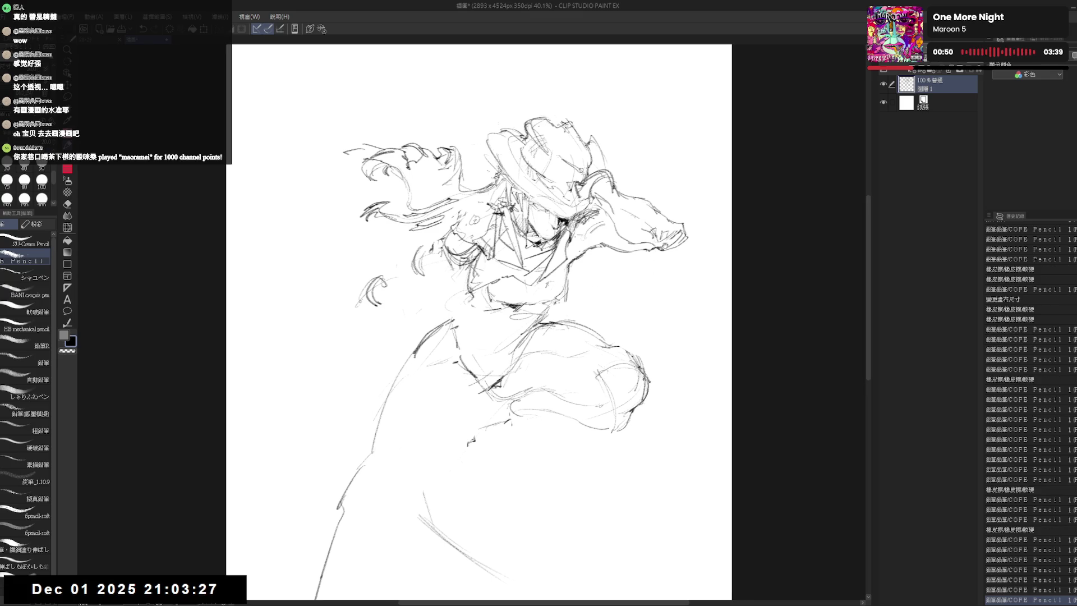
Add two short strokes shaping the sleeve cuff.
key(e)
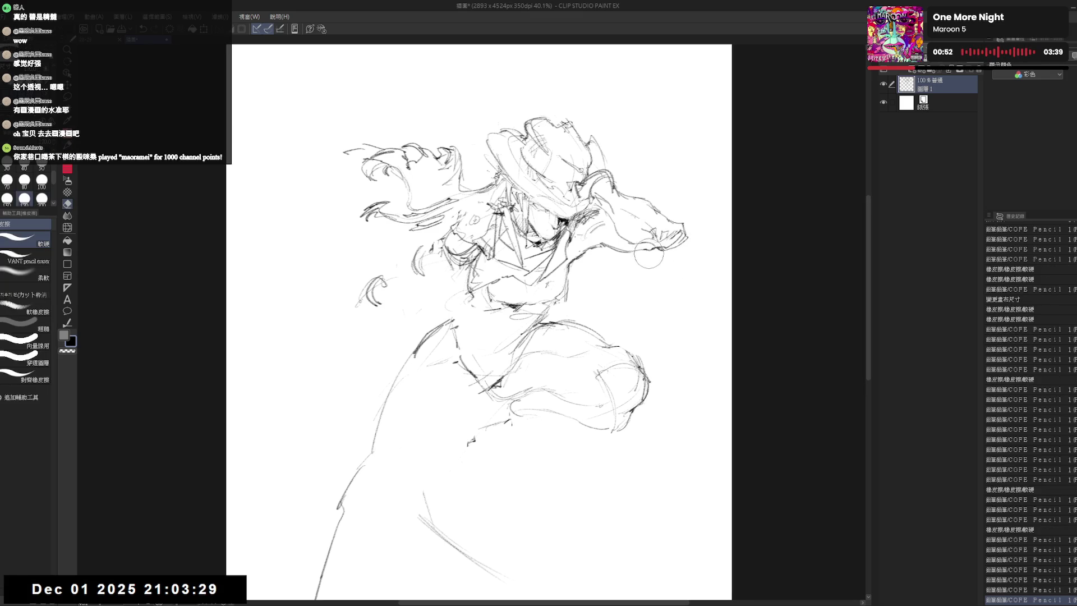
key(p)
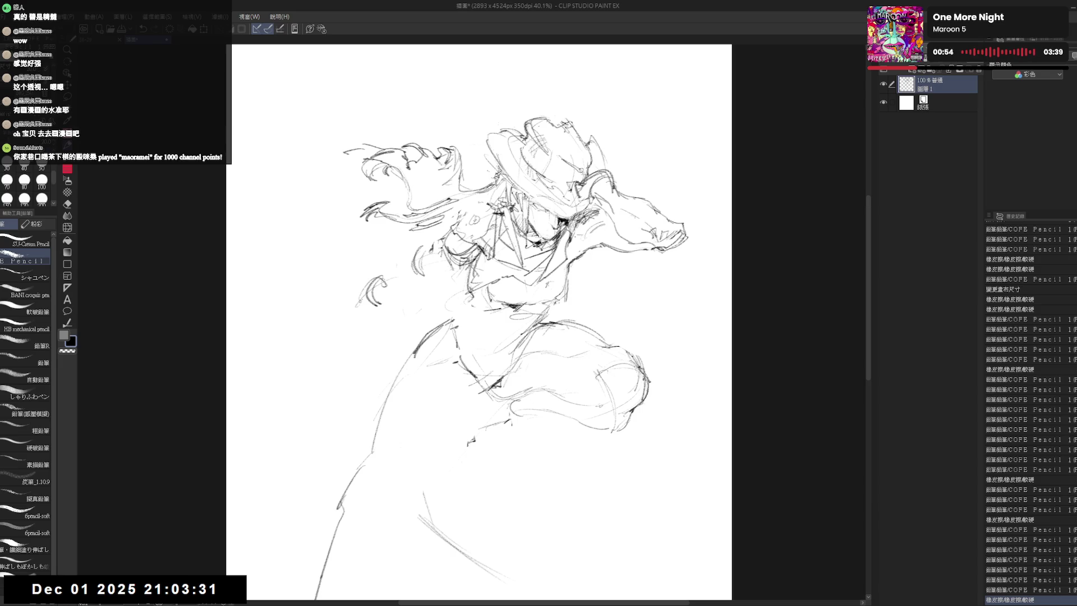
drag(457, 250, 473, 228)
key(e)
key(p)
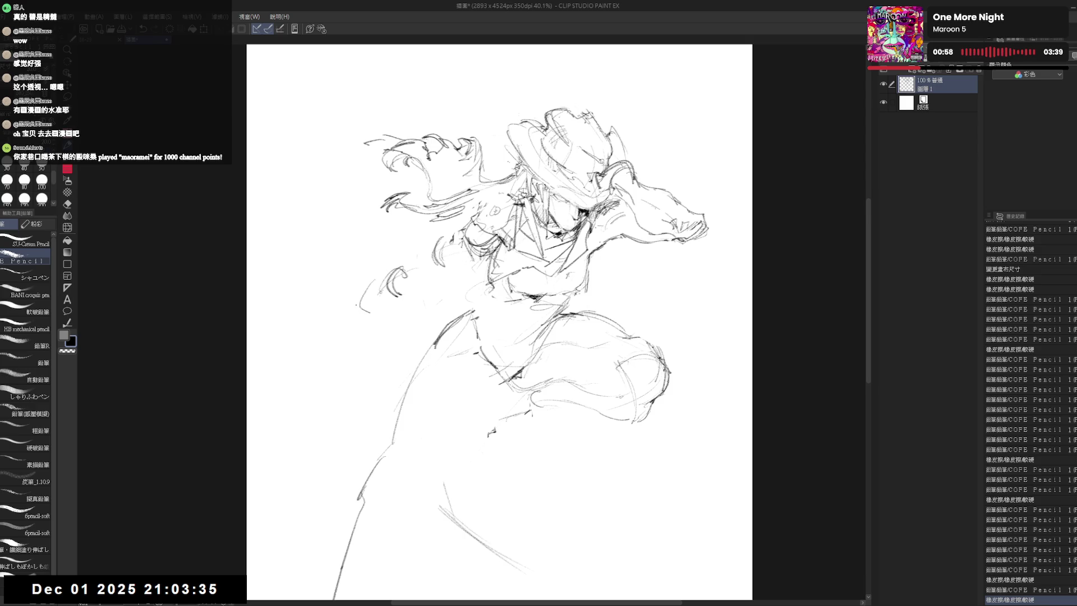
drag(357, 284, 348, 296)
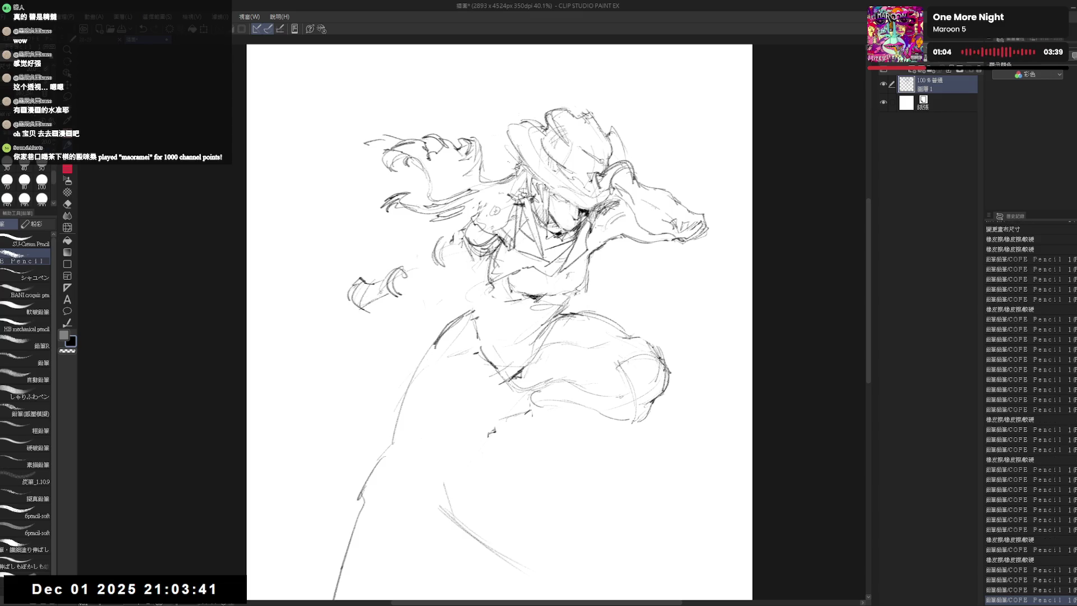
Sketch lines along the outstretched left arm.
mouse_move(439, 271)
mouse_down()
mouse_move(414, 292)
mouse_move(419, 300)
mouse_move(443, 271)
mouse_up()
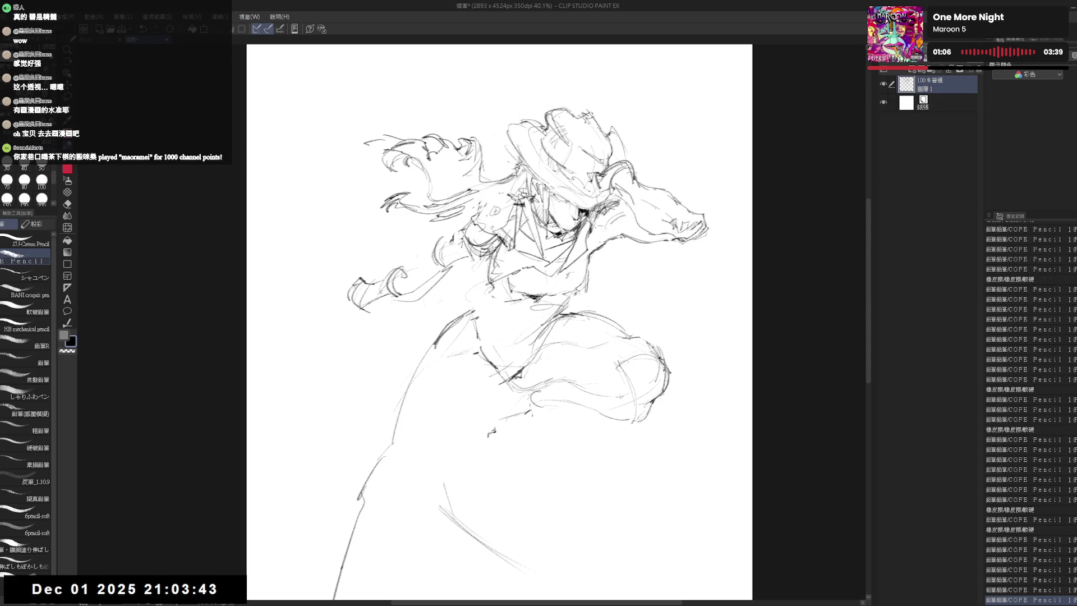
drag(519, 380, 447, 450)
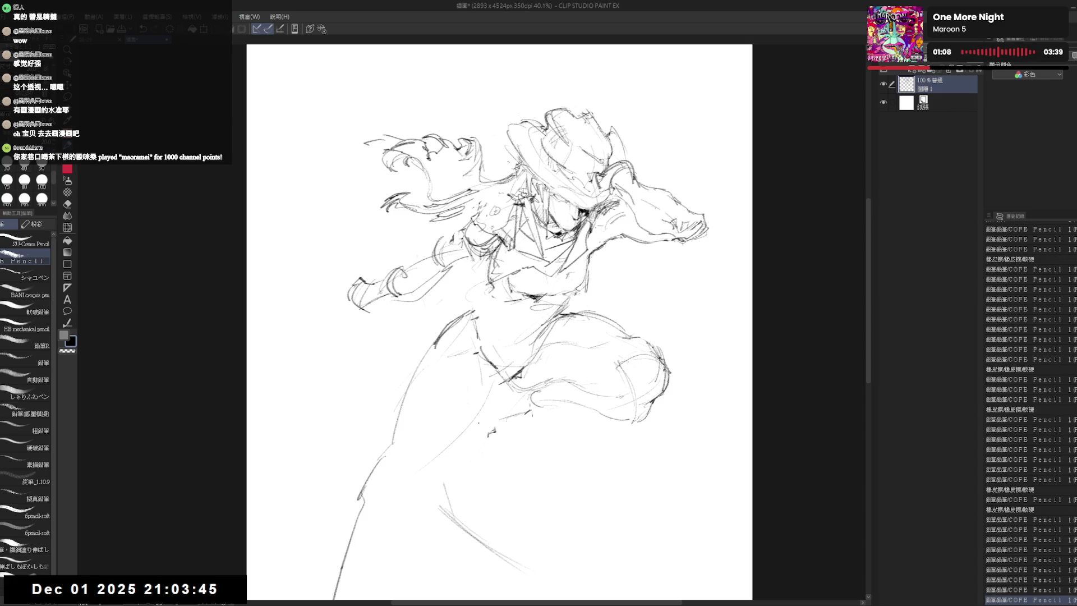
drag(441, 405, 447, 295)
Sketch lines on the thigh and short strokes capping the lower left leg.
drag(486, 246, 405, 369)
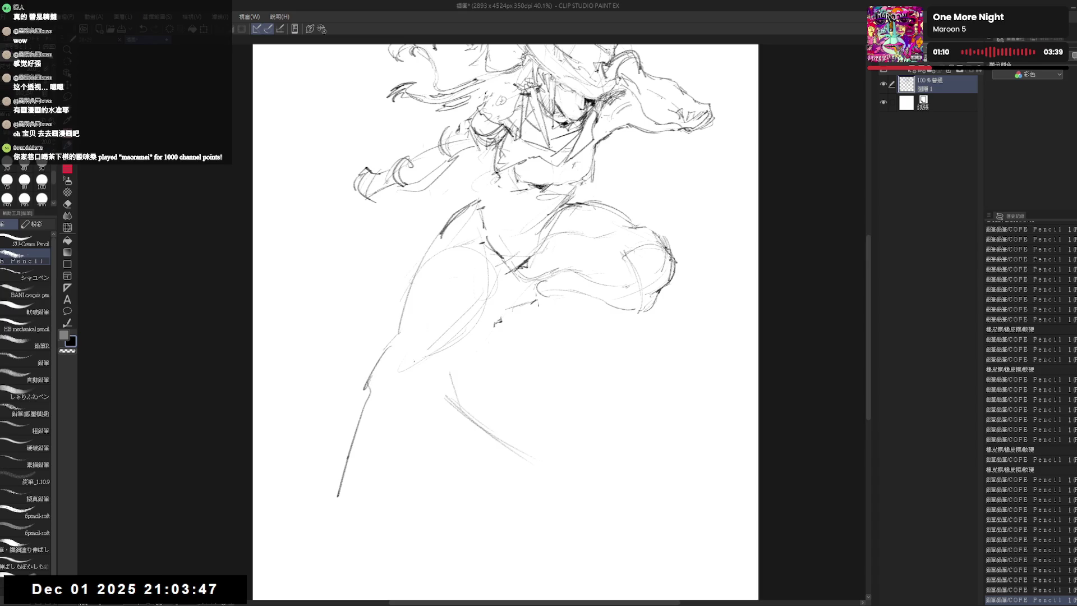
mouse_move(427, 308)
mouse_down()
mouse_move(399, 354)
mouse_move(415, 391)
mouse_move(396, 459)
mouse_move(331, 556)
mouse_up()
mouse_move(515, 280)
mouse_down()
mouse_move(474, 350)
mouse_move(531, 240)
mouse_up()
drag(417, 299, 375, 355)
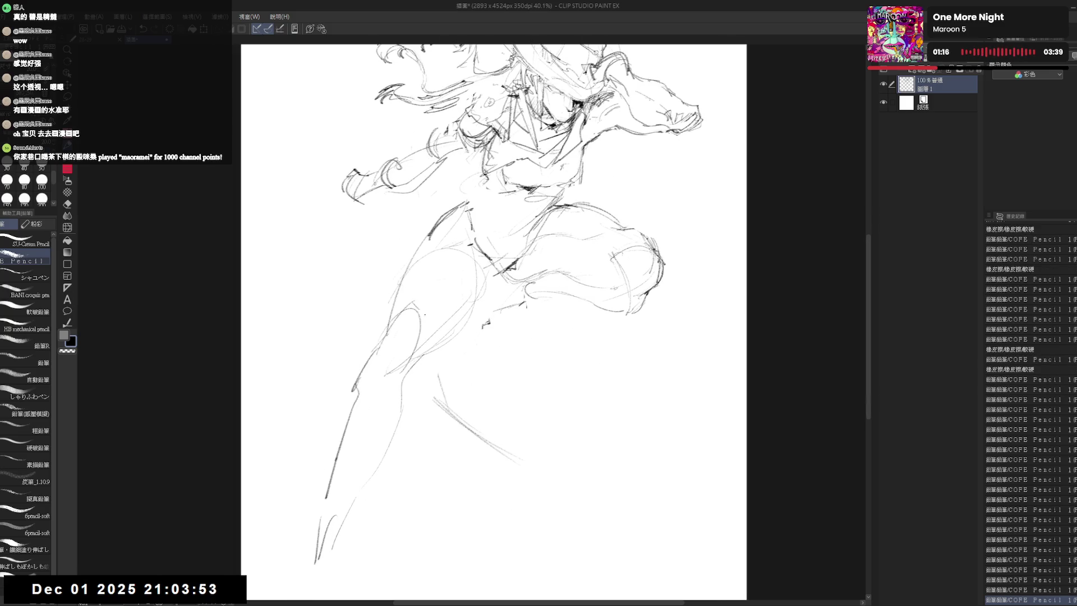
drag(505, 337, 534, 311)
drag(360, 444, 342, 505)
drag(365, 464, 340, 493)
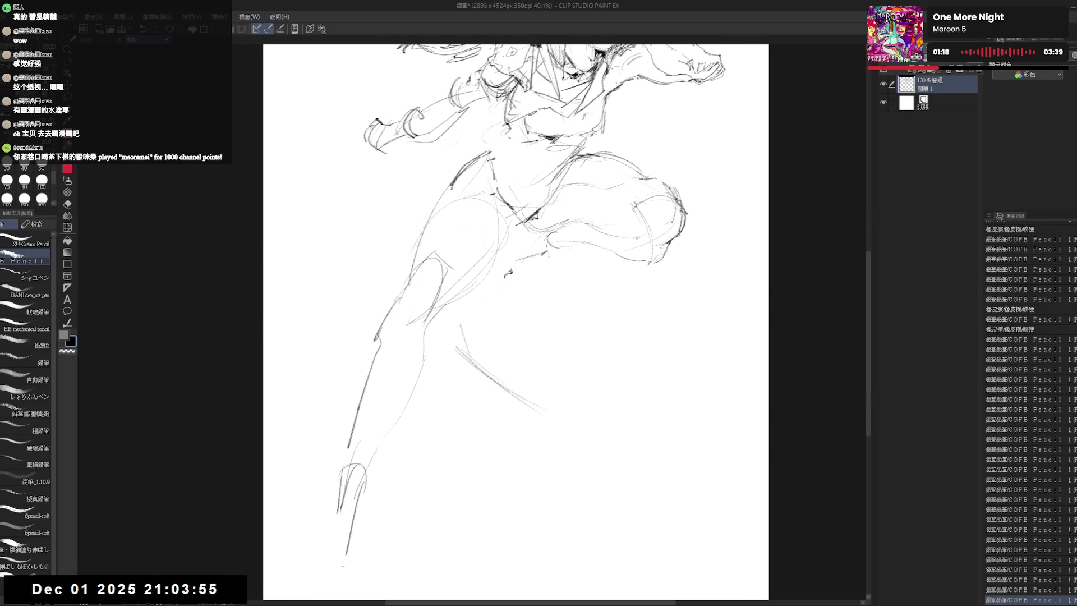
drag(470, 267, 446, 357)
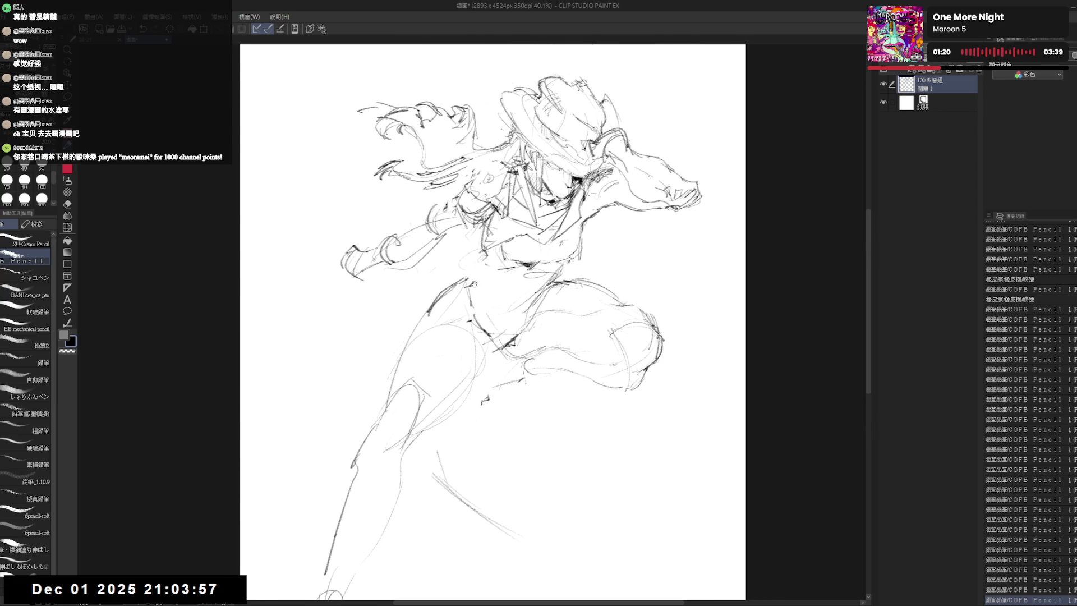
scroll(492, 322, up, 1)
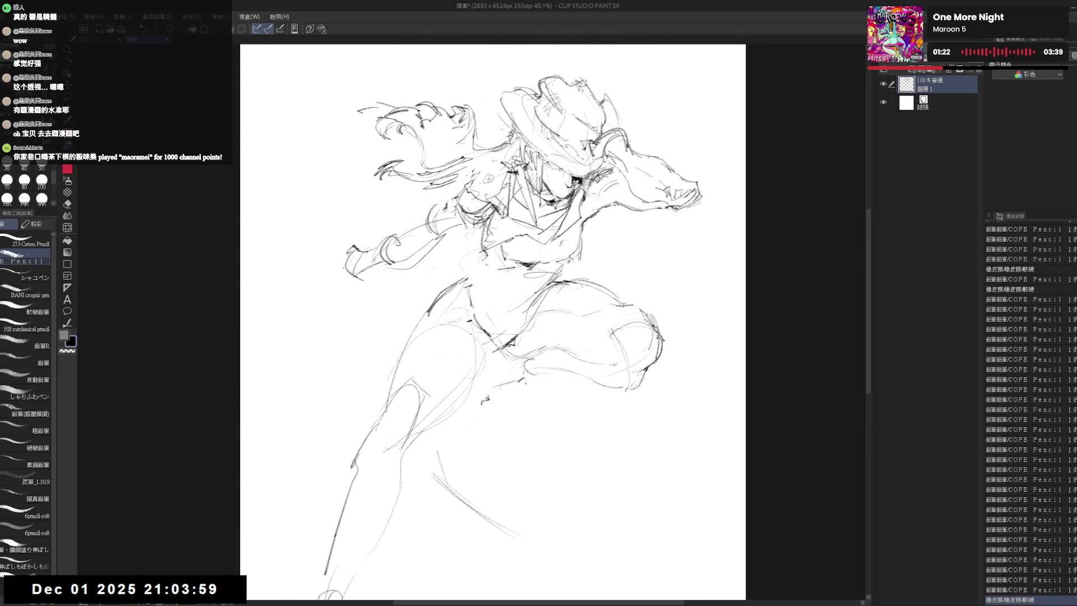
Erase the extended left arm strokes after a last mark near the thigh.
drag(404, 387, 418, 433)
mouse_move(374, 263)
mouse_down()
mouse_move(404, 278)
mouse_move(562, 212)
mouse_up()
key(e)
key(p)
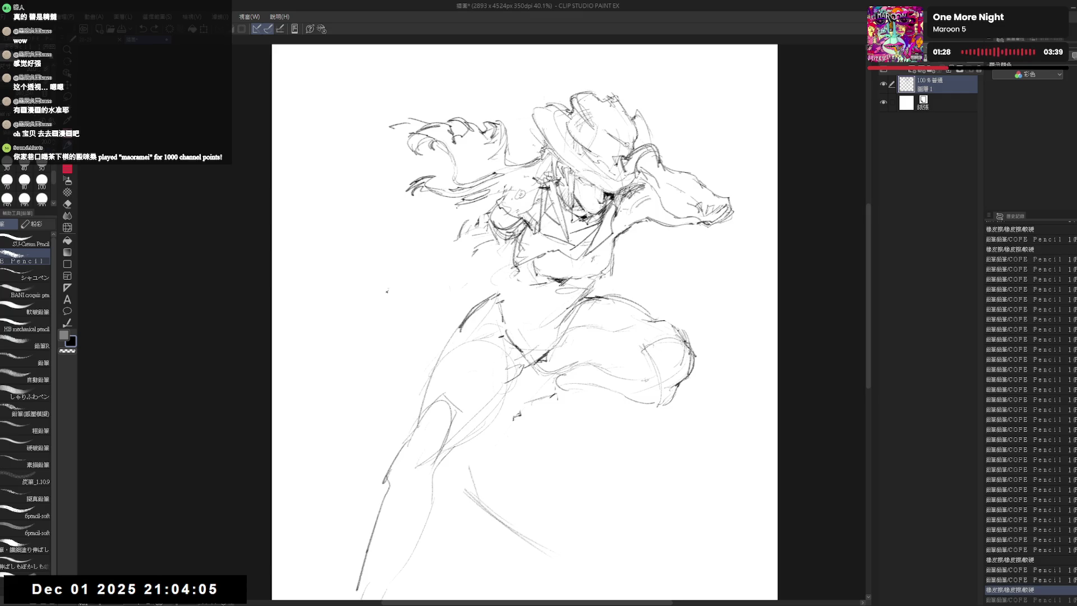
key(e)
mouse_move(385, 180)
mouse_down()
mouse_move(496, 110)
mouse_move(397, 180)
mouse_up()
key(p)
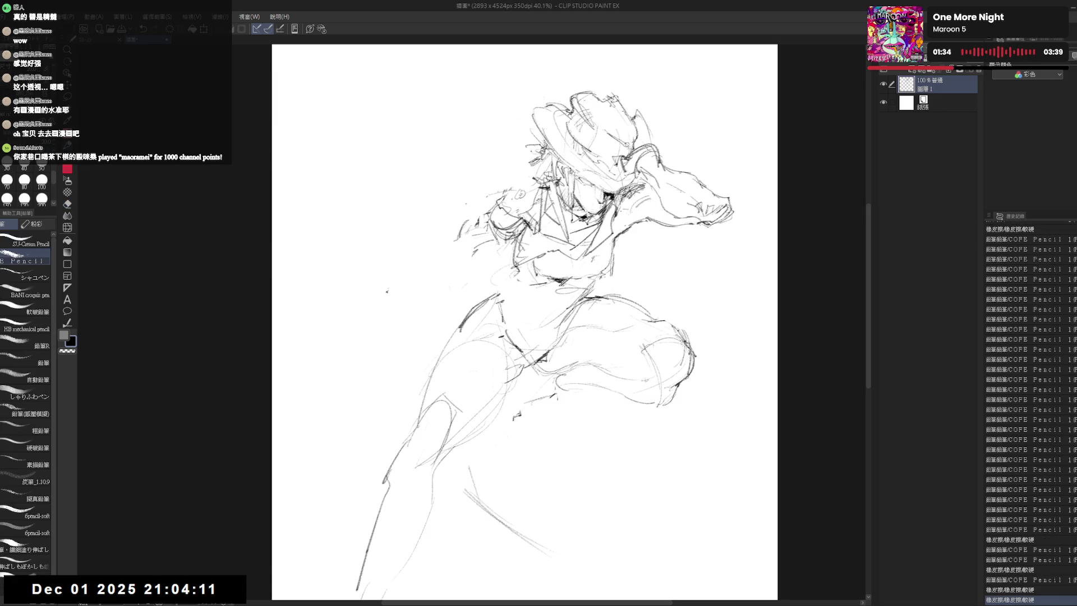
Erase stray hair strokes beside the hat and add a short shoulder stroke.
drag(526, 152, 549, 146)
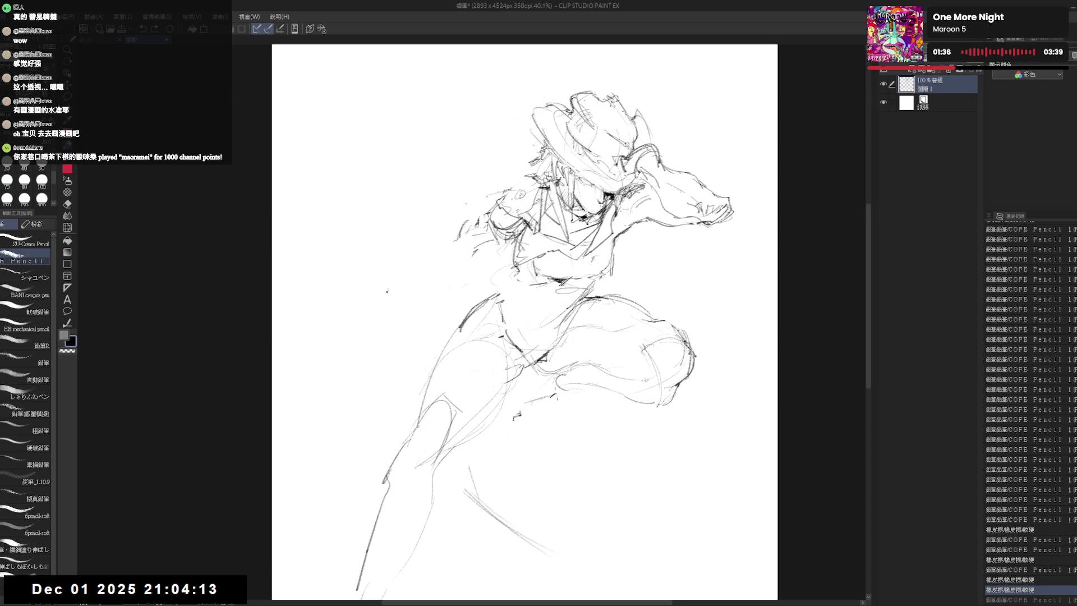
mouse_move(493, 185)
mouse_down()
mouse_move(516, 189)
mouse_move(544, 148)
mouse_move(548, 159)
mouse_up()
key(e)
key(p)
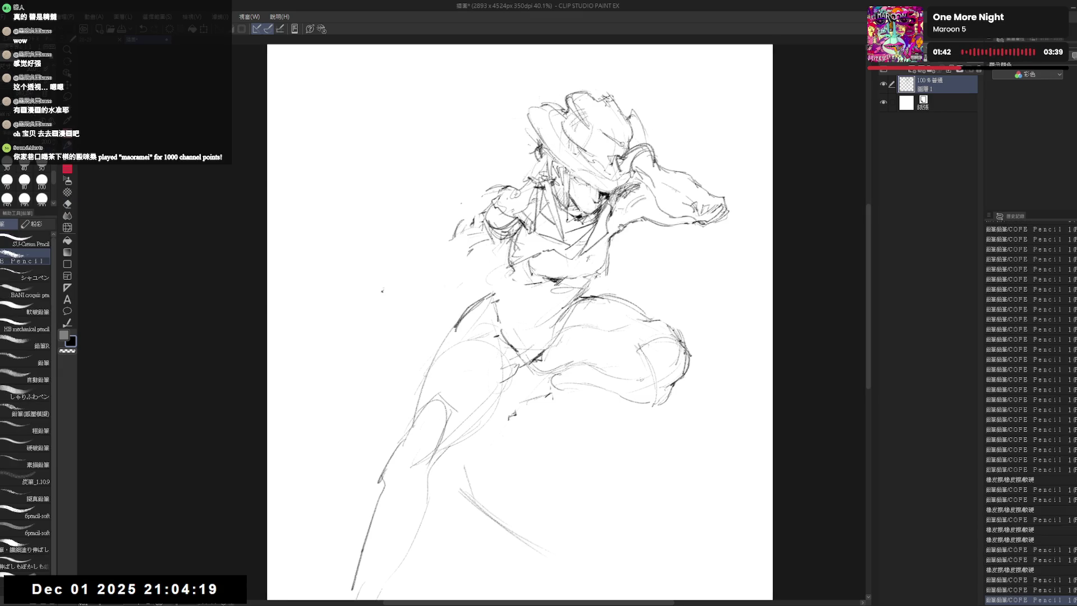
drag(522, 336, 483, 329)
Add small strokes along the arm, undoing one misplaced stroke.
drag(613, 217, 621, 233)
drag(625, 248, 628, 276)
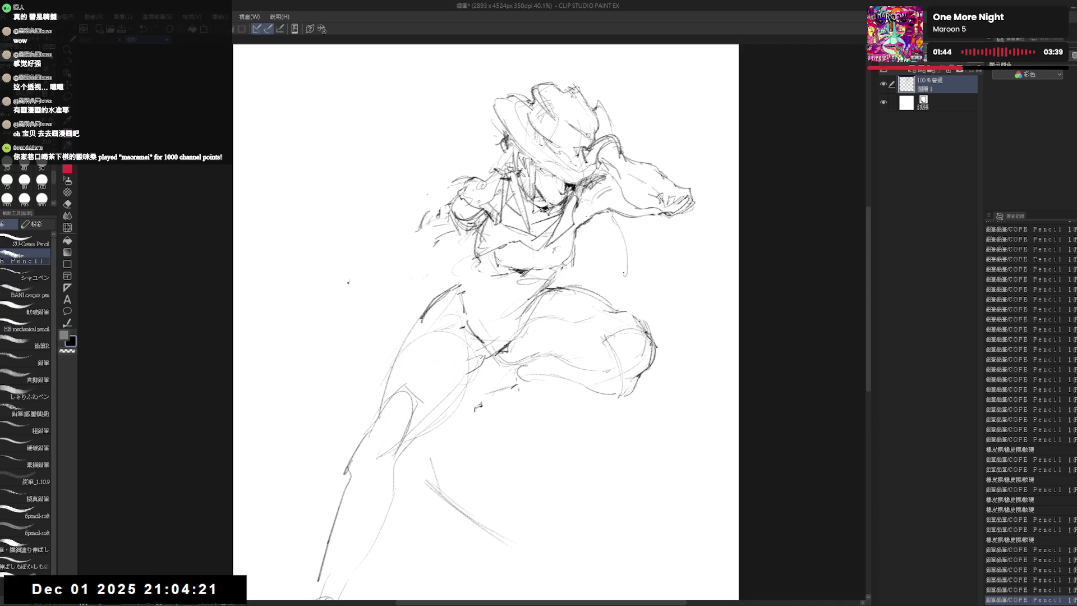
key(ctrl+z)
drag(609, 212, 625, 269)
drag(505, 337, 526, 351)
Extend the hair and arm lines beside the face.
drag(486, 196, 441, 196)
mouse_move(483, 190)
mouse_down()
mouse_move(462, 197)
mouse_move(509, 209)
mouse_move(520, 183)
mouse_move(438, 202)
mouse_move(477, 192)
mouse_move(446, 196)
mouse_up()
key(e)
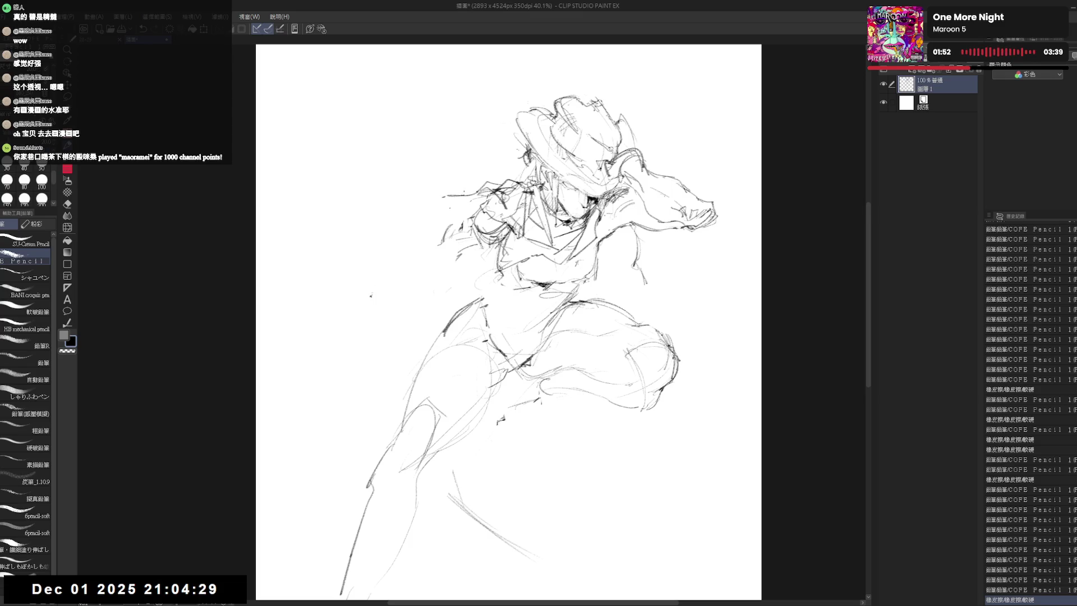
drag(504, 336, 514, 319)
key(e)
key(p)
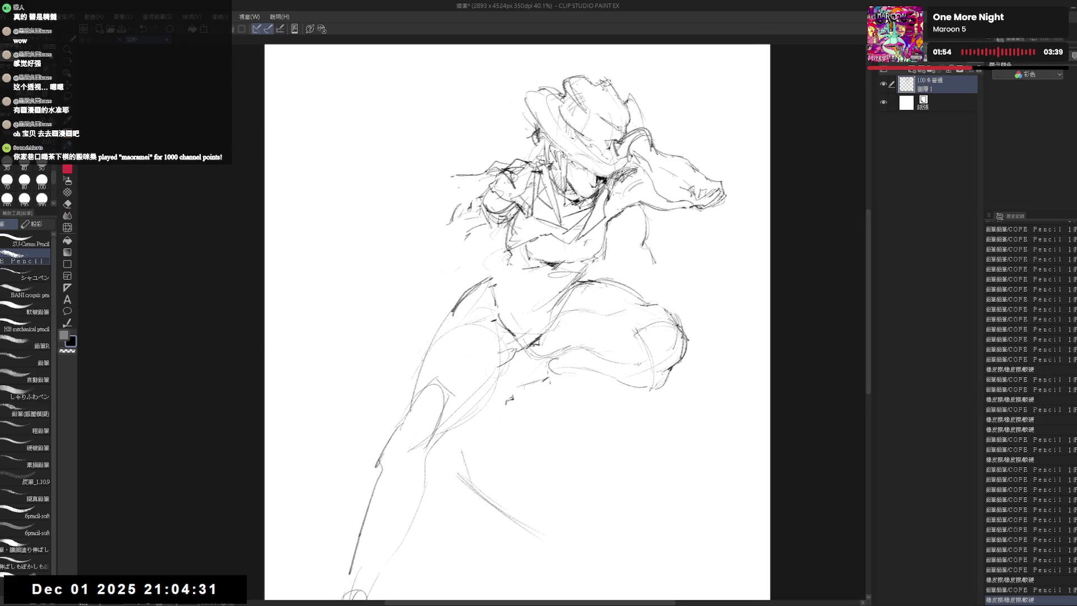
drag(488, 267, 510, 273)
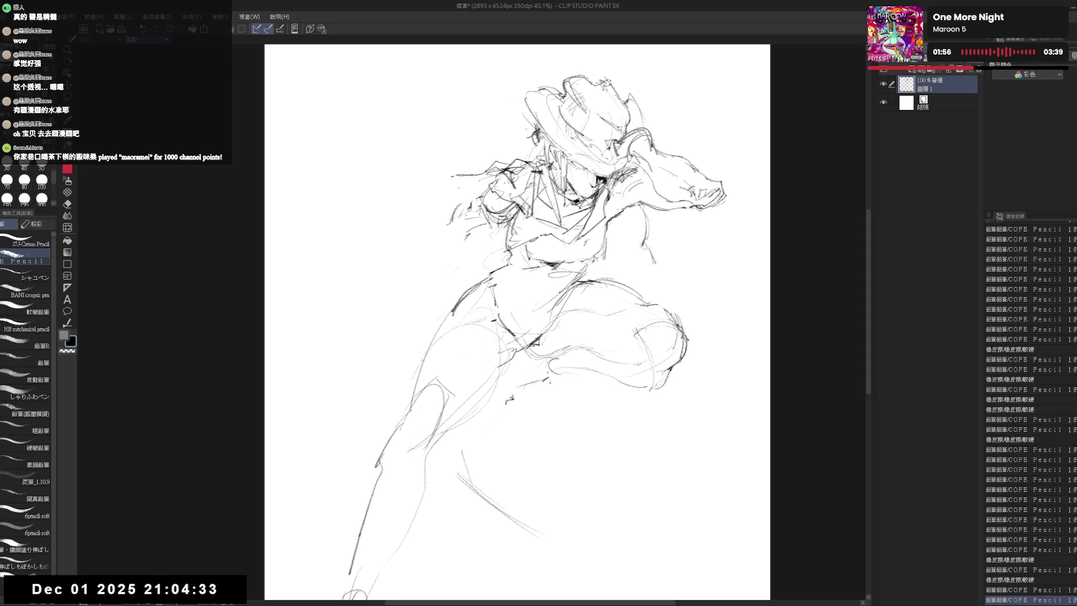
Reshape the lines left of the face with erasing and a fresh stroke.
key(e)
mouse_move(438, 260)
mouse_down()
mouse_move(488, 218)
mouse_move(459, 198)
mouse_move(476, 195)
mouse_move(472, 221)
mouse_up()
key(p)
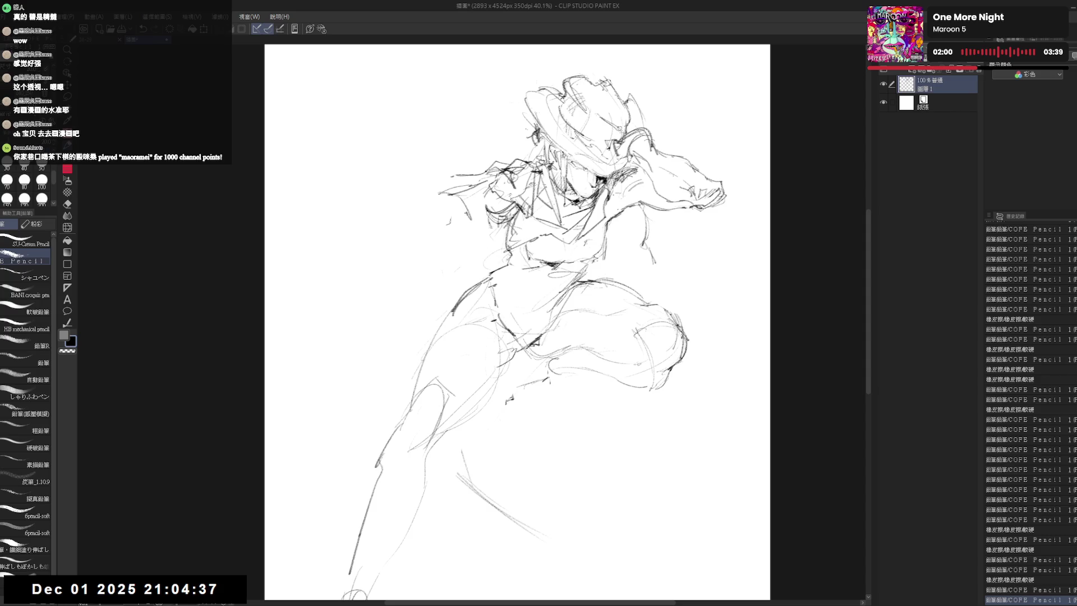
key(e)
key(p)
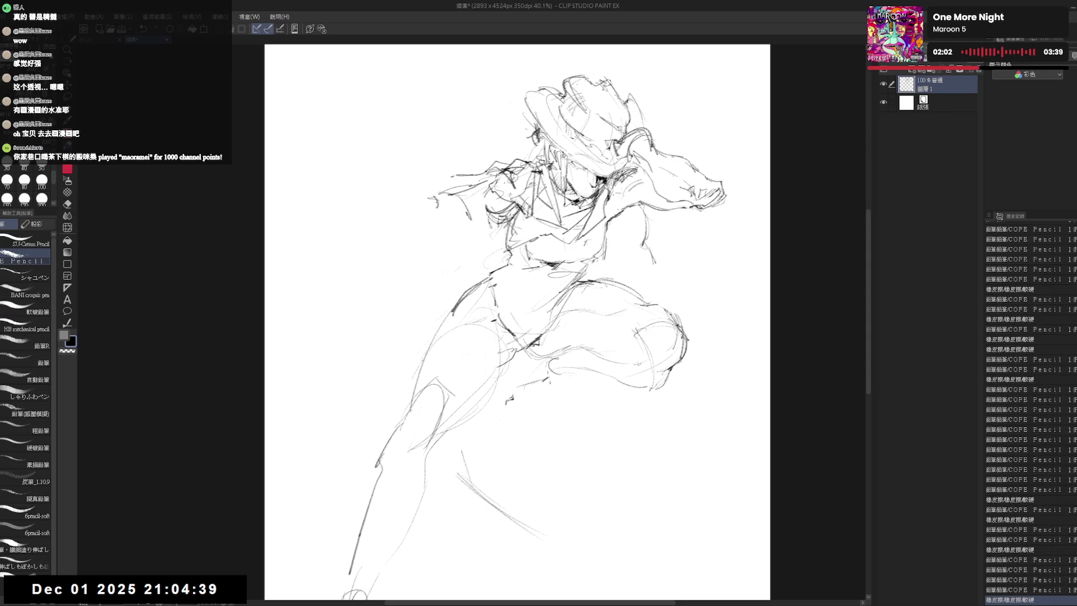
mouse_move(444, 202)
mouse_down()
mouse_move(436, 219)
mouse_move(421, 203)
mouse_move(388, 276)
mouse_up()
key(e)
key(p)
Rough in the reaching hand and its fingers at the end of the cowboy's outstretched left arm.
click(383, 237)
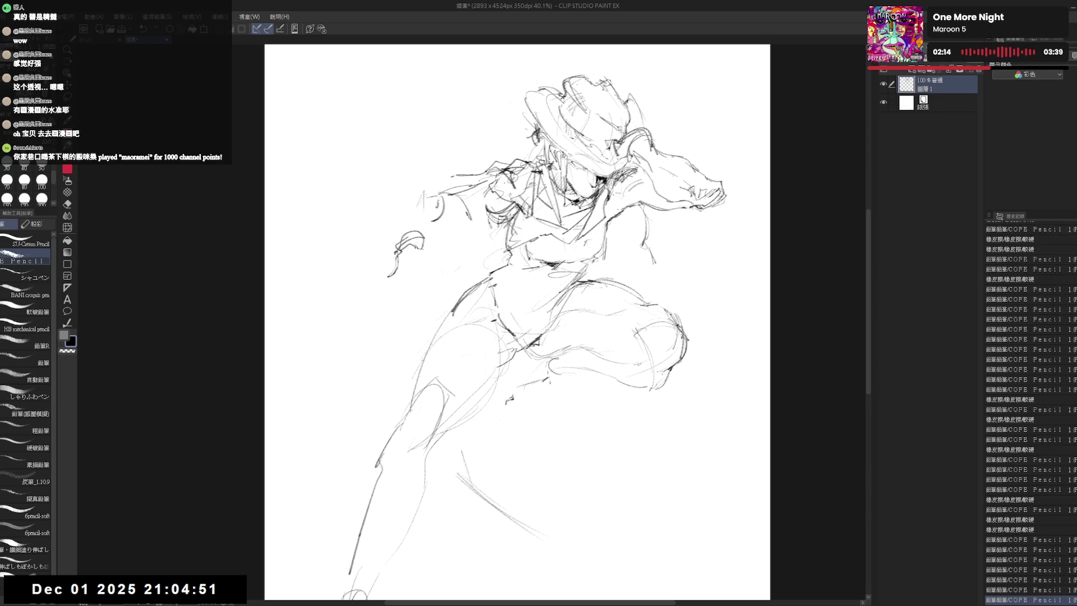
drag(419, 239, 437, 258)
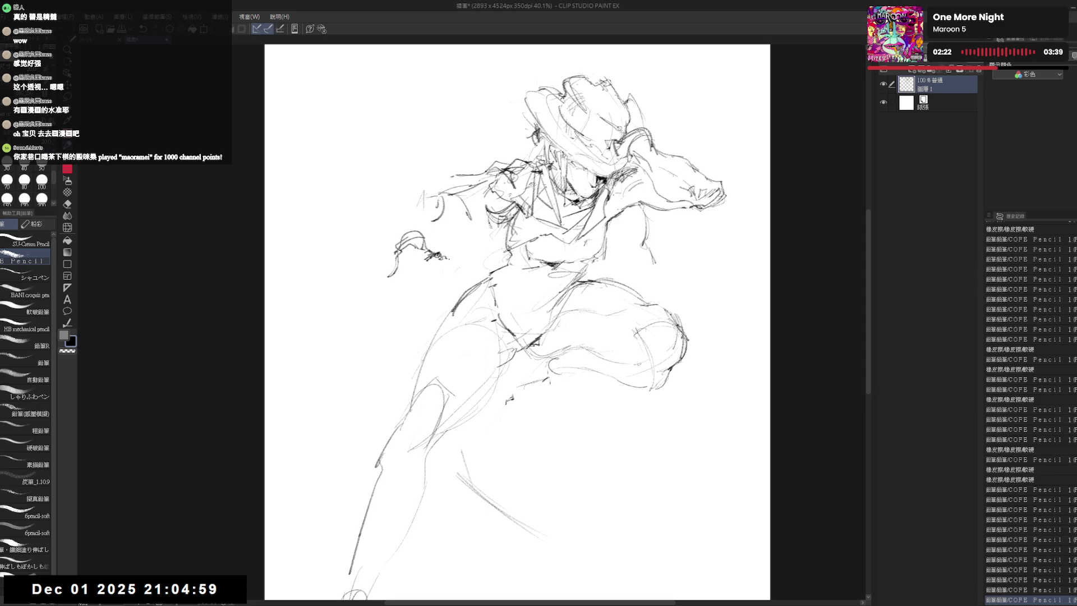
drag(444, 256, 460, 264)
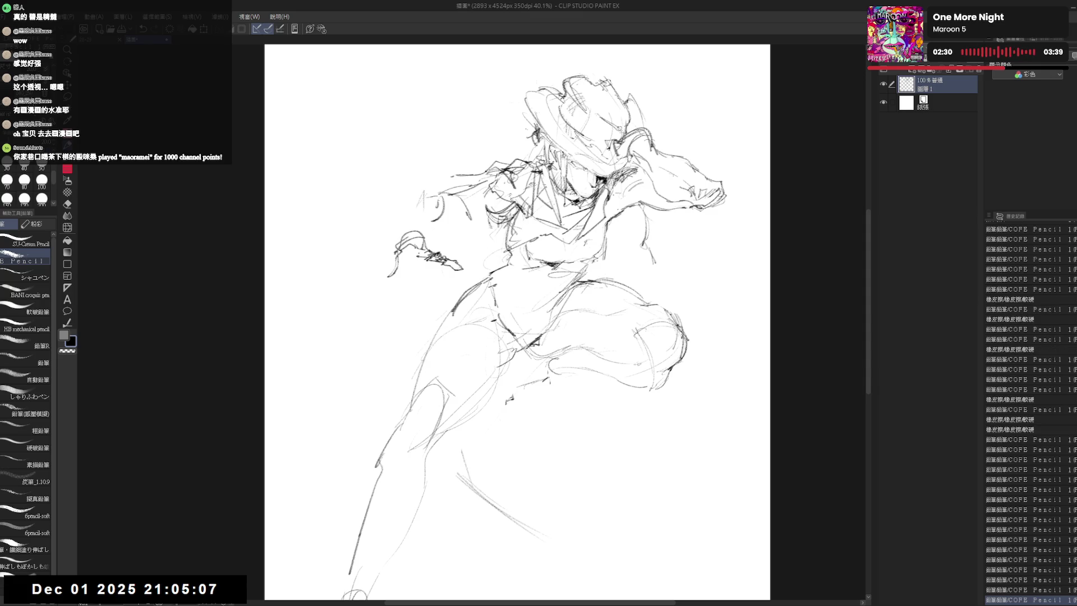
drag(410, 251, 426, 266)
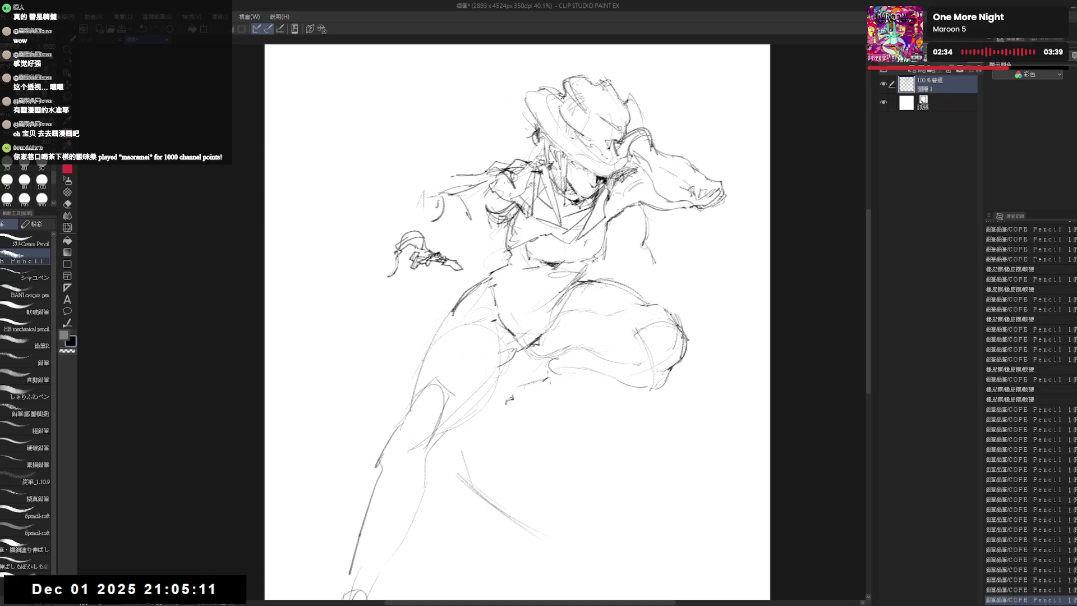
drag(552, 360, 589, 375)
drag(392, 277, 403, 284)
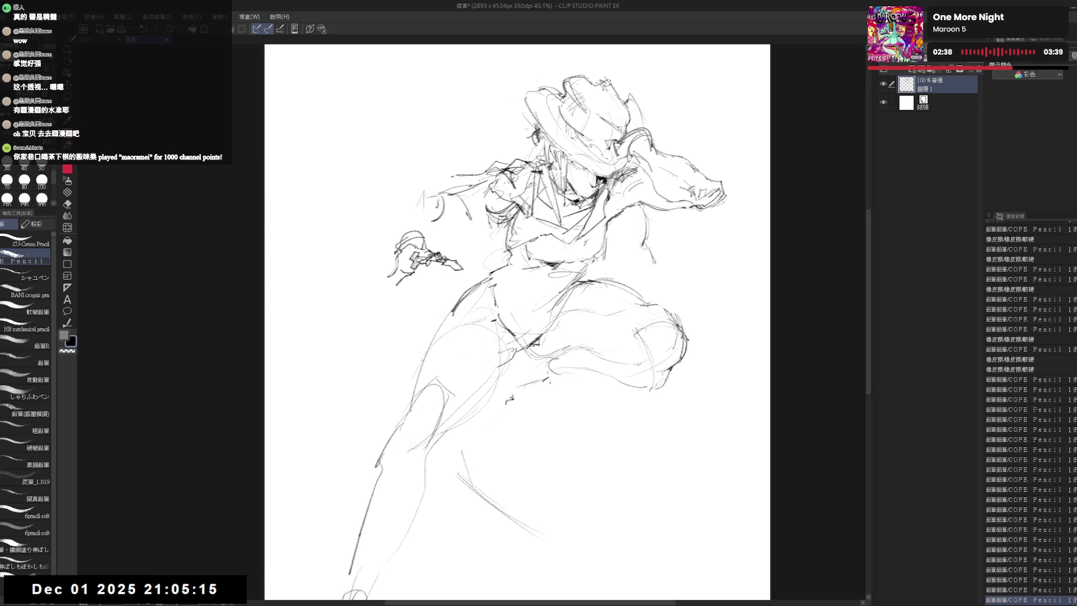
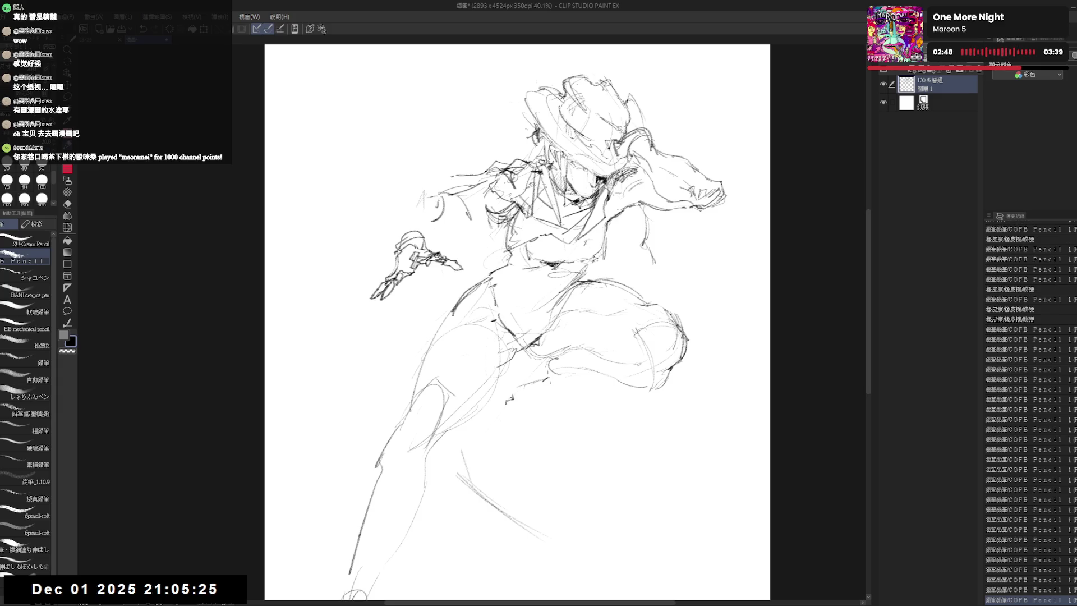
Flip the view to check the mirrored pose, then lasso the outstretched hand for transforming.
key(h)
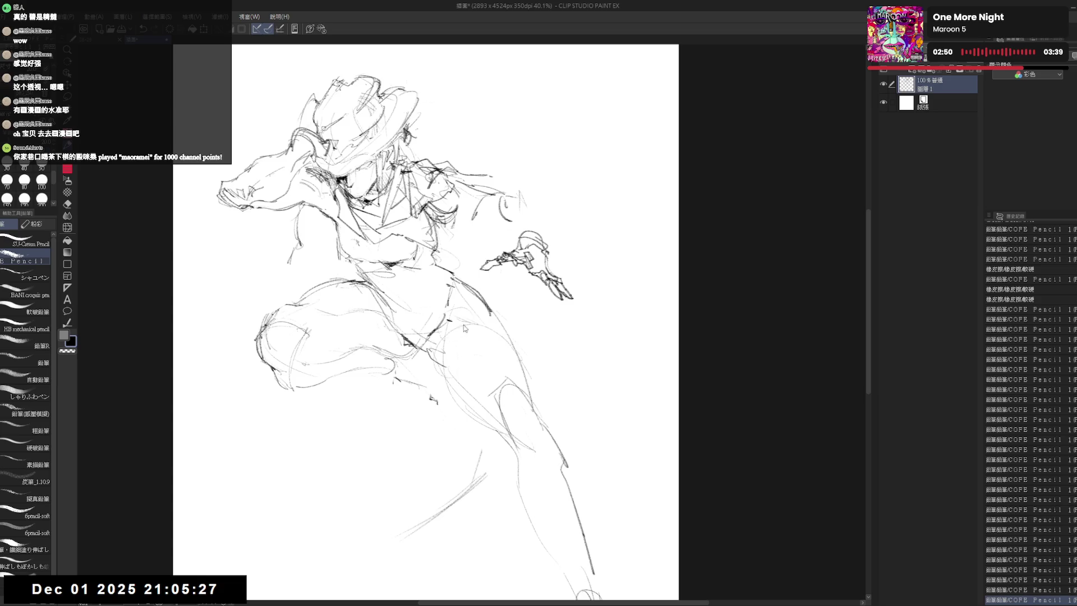
key(h)
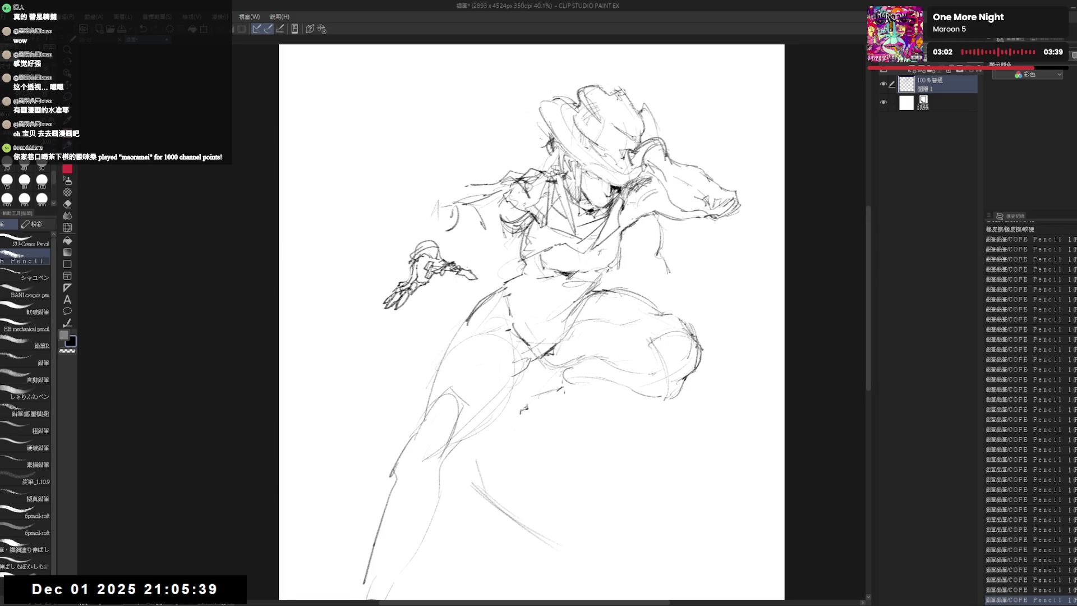
key(m)
mouse_move(459, 252)
mouse_down()
mouse_move(484, 284)
mouse_move(459, 265)
mouse_up()
key(ctrl+t)
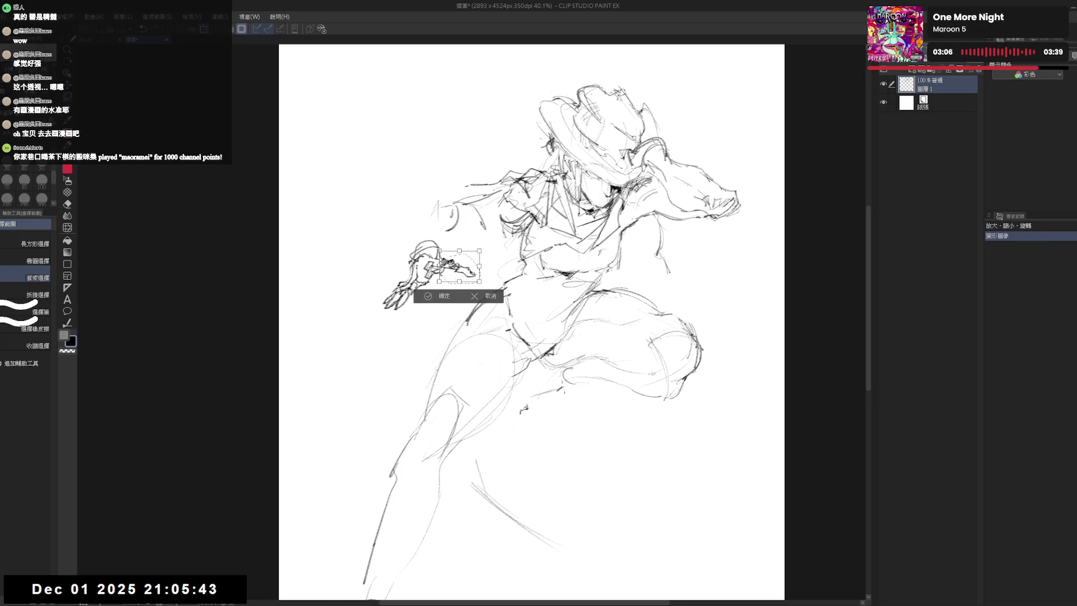
Confirm the hand resize and add small pencil marks near the hand.
click(445, 297)
key(p)
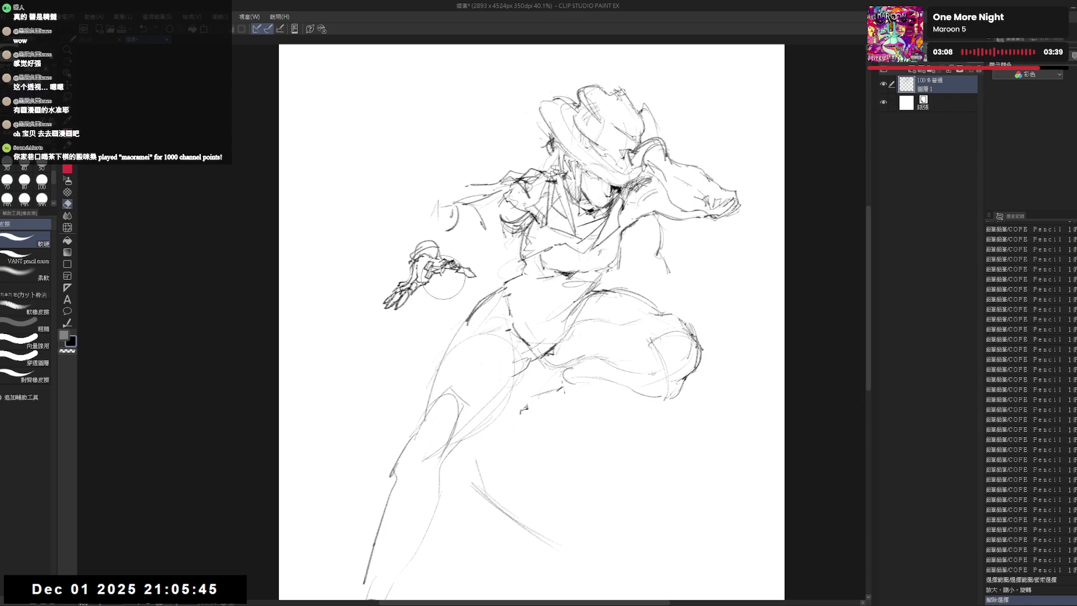
key(p)
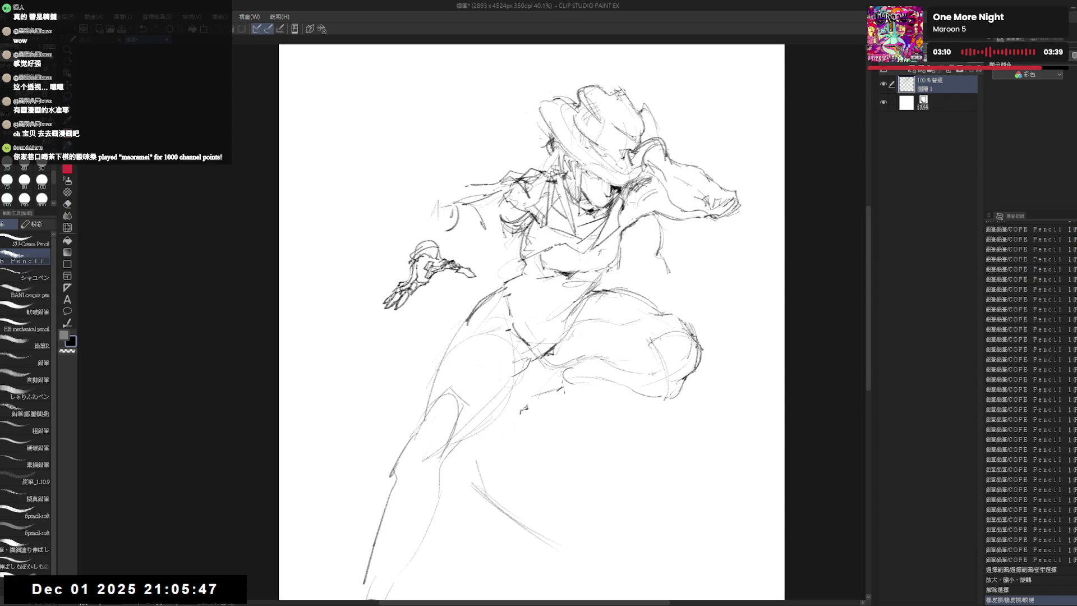
click(405, 244)
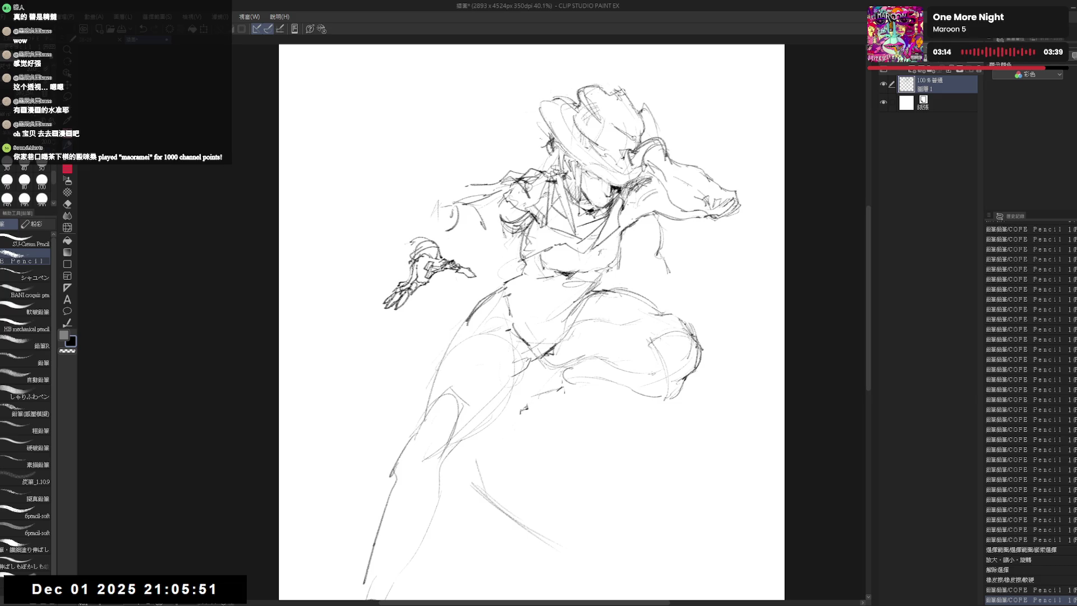
drag(410, 238, 436, 248)
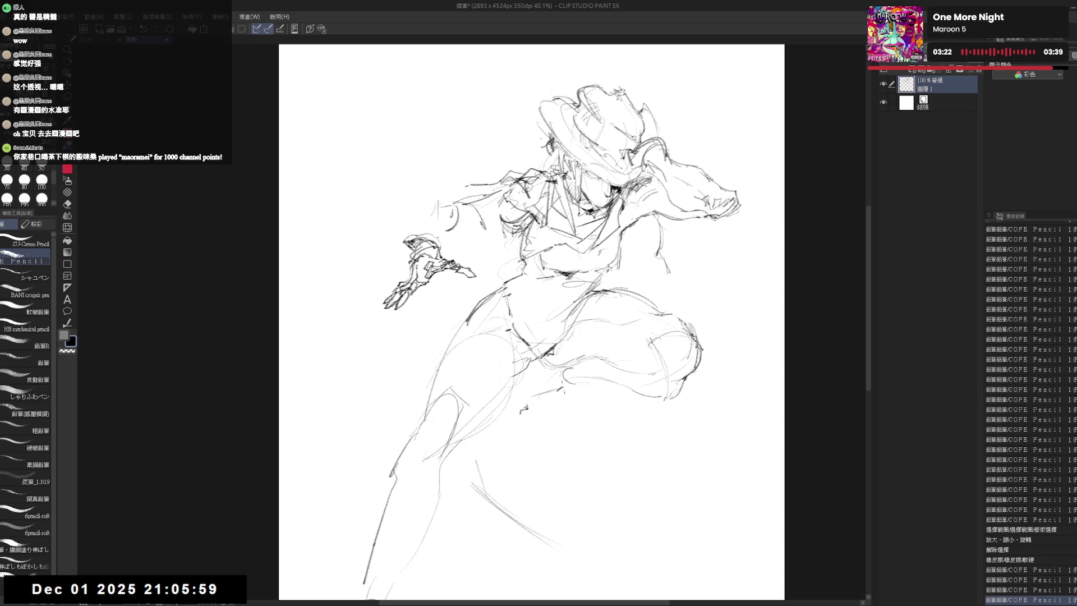
Sketch cuff lines and short strokes on the outstretched sleeve.
key(e)
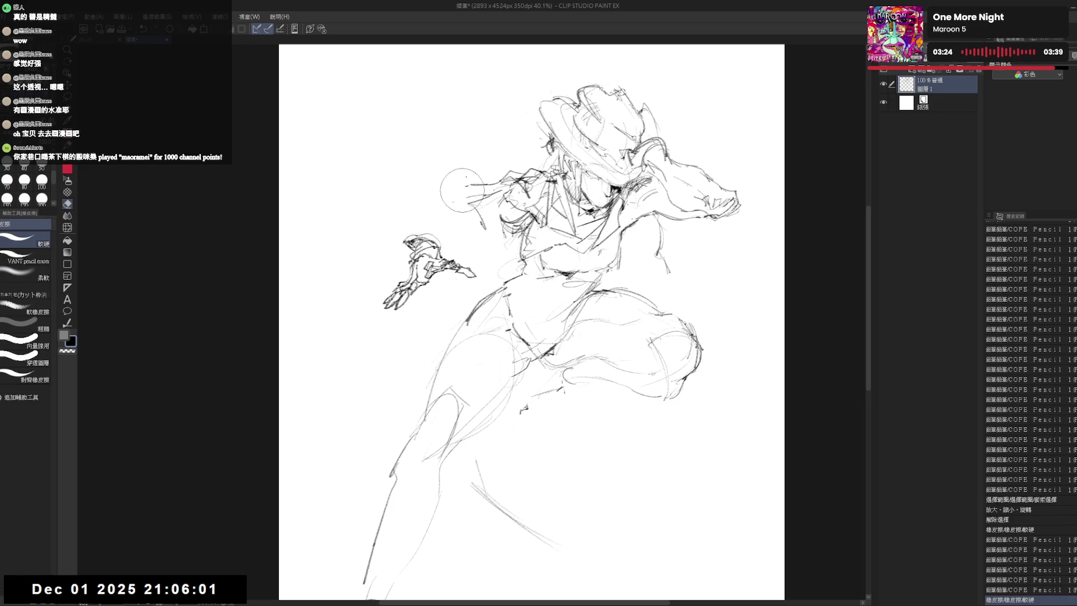
key(p)
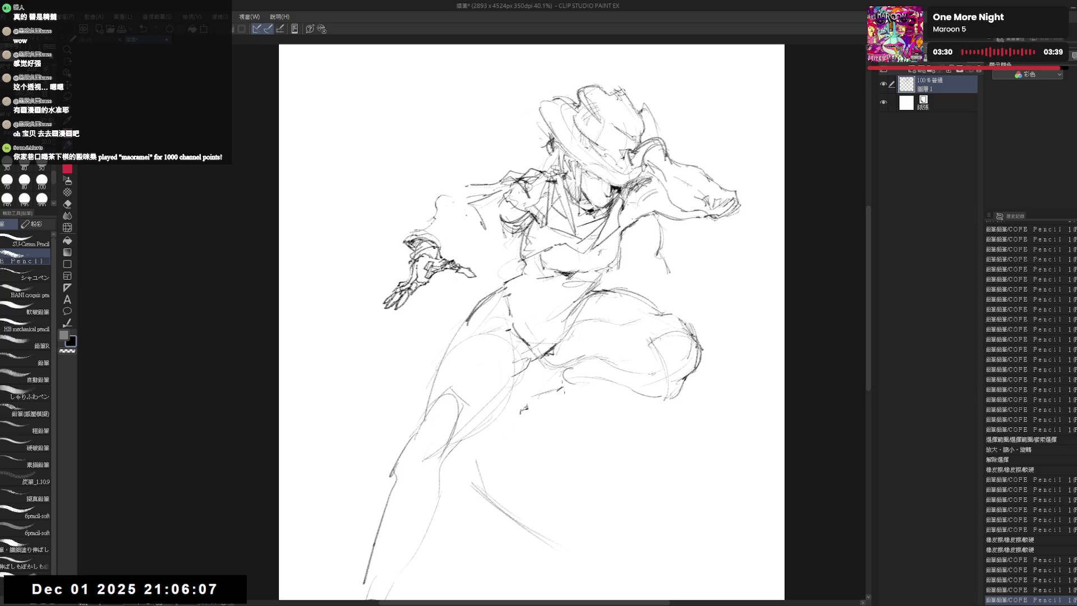
drag(446, 198, 467, 229)
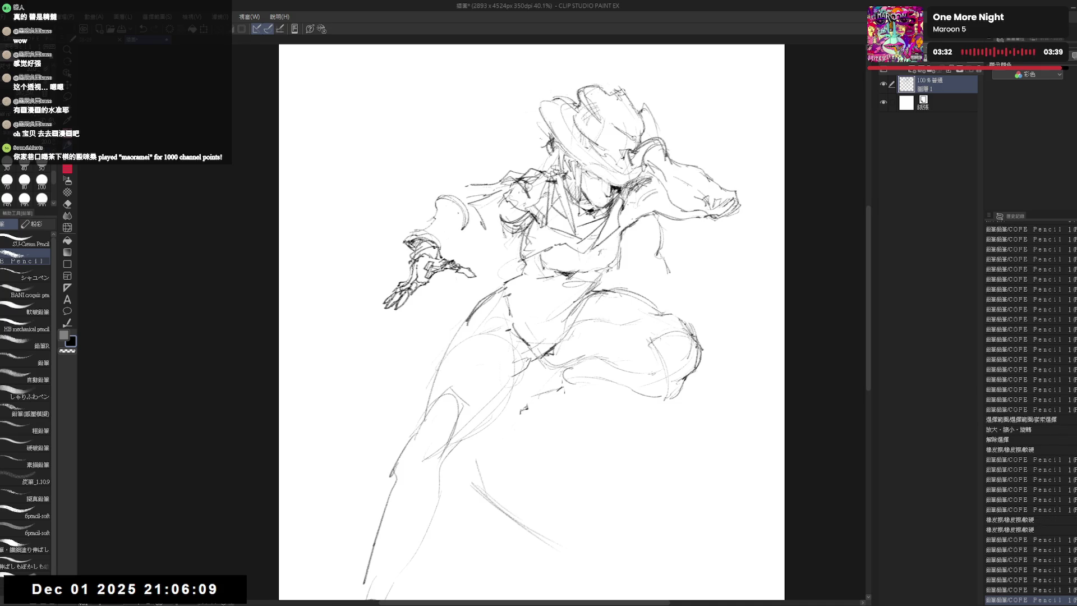
mouse_move(446, 194)
mouse_down()
mouse_move(471, 210)
mouse_move(473, 231)
mouse_move(441, 249)
mouse_up()
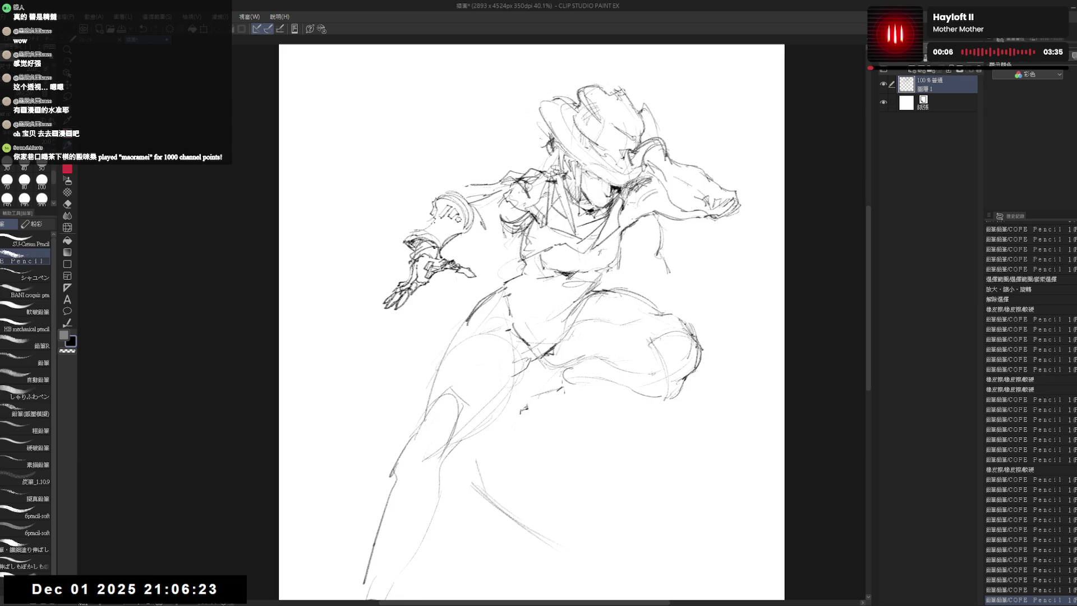
scroll(440, 230, up, 2)
Add and rework short pencil strokes along the outstretched forearm, undoing a stray stroke.
key(e)
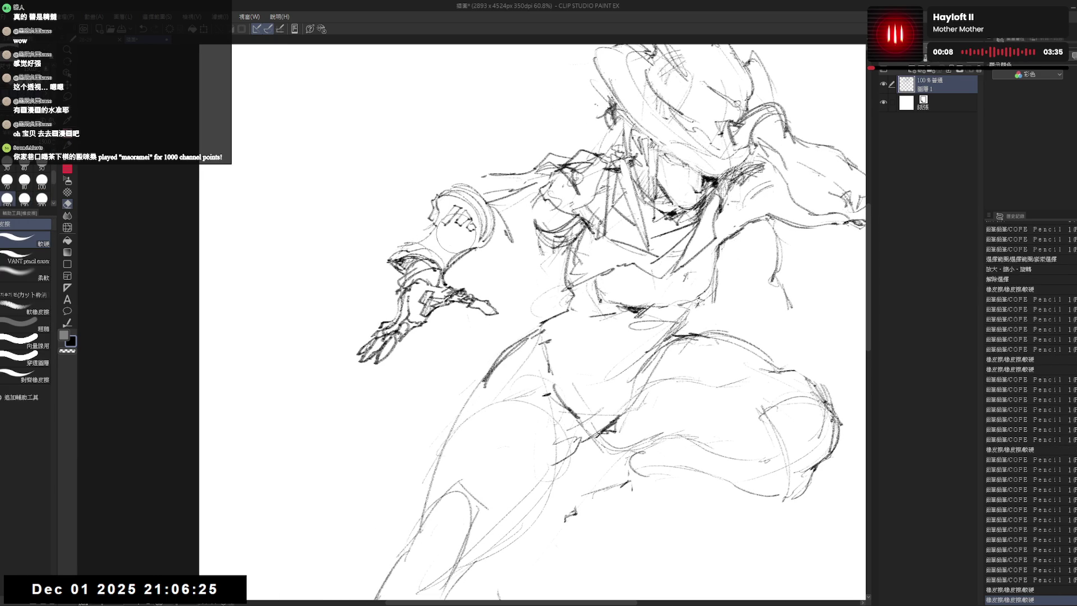
key(p)
drag(530, 325, 537, 329)
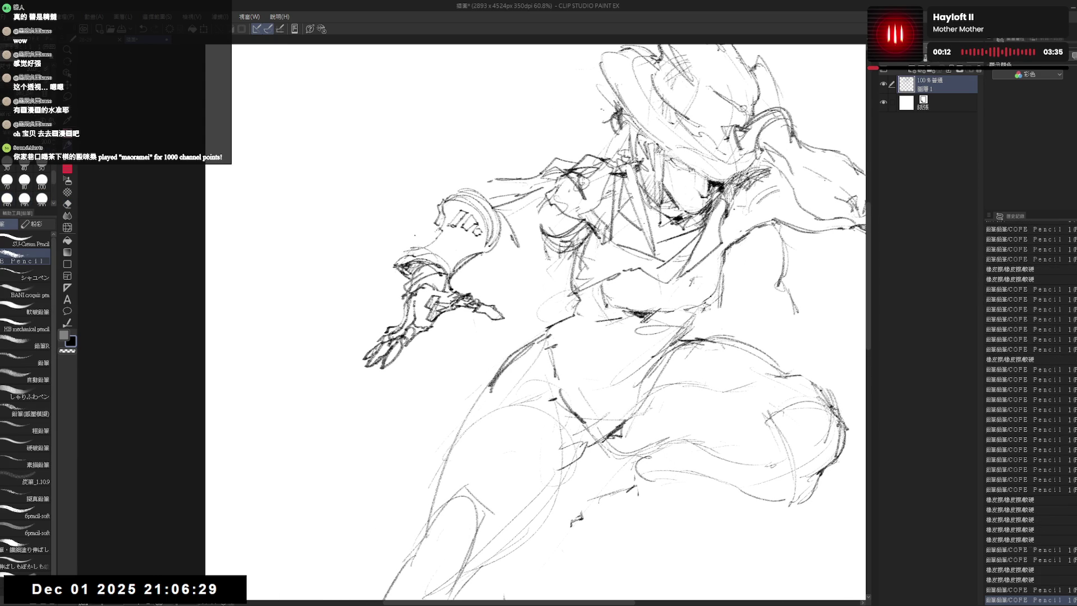
mouse_move(378, 284)
mouse_down()
mouse_move(393, 277)
mouse_move(398, 290)
mouse_up()
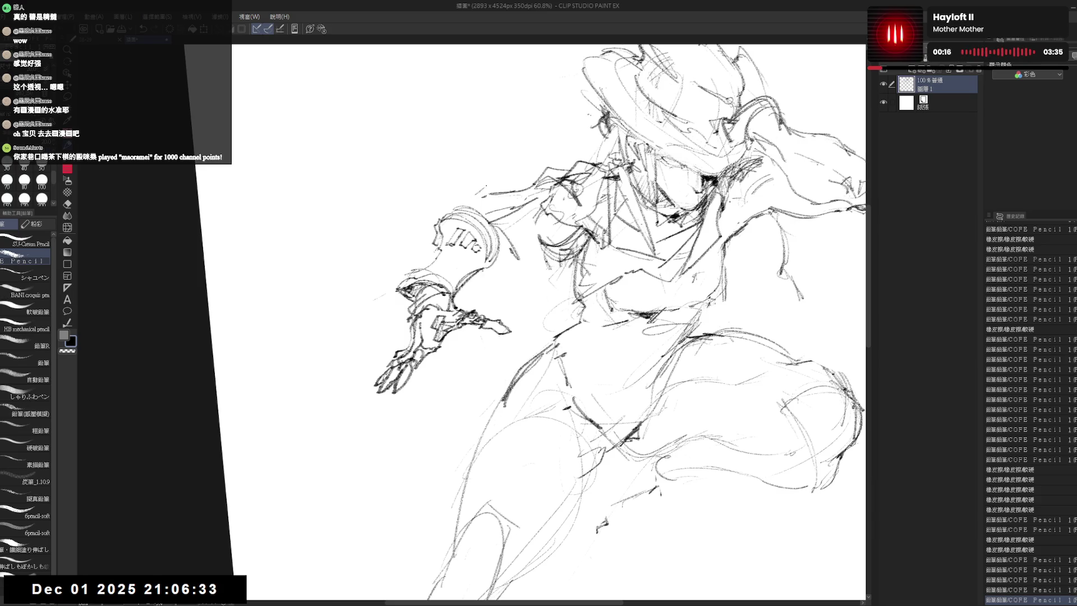
mouse_move(471, 216)
mouse_down()
mouse_move(537, 177)
mouse_move(504, 185)
mouse_move(503, 199)
mouse_move(533, 205)
mouse_up()
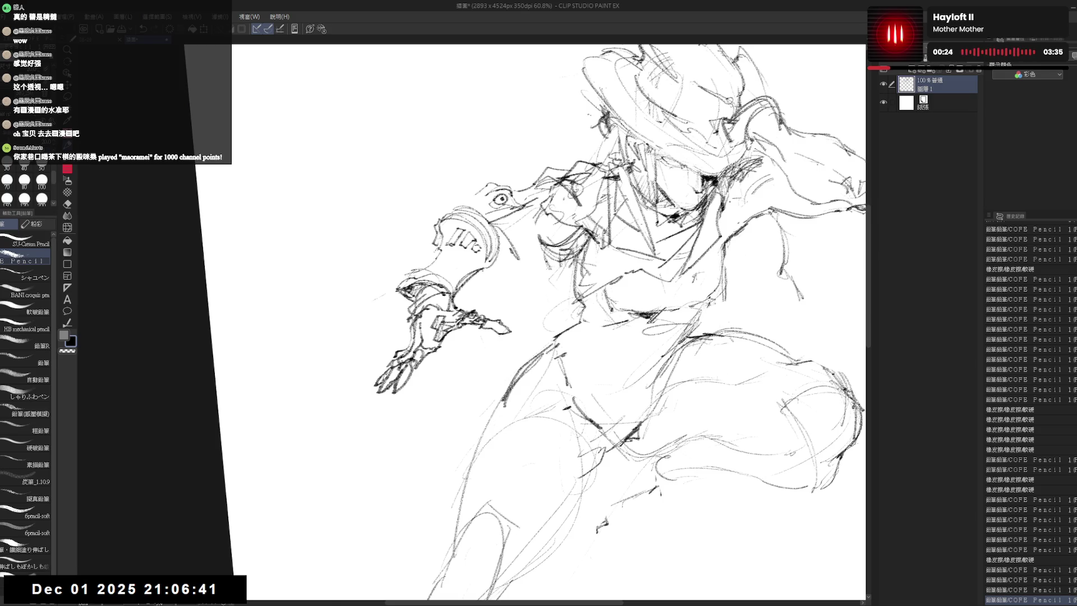
key(e)
key(p)
mouse_move(539, 257)
mouse_down()
mouse_move(505, 214)
mouse_move(539, 257)
mouse_up()
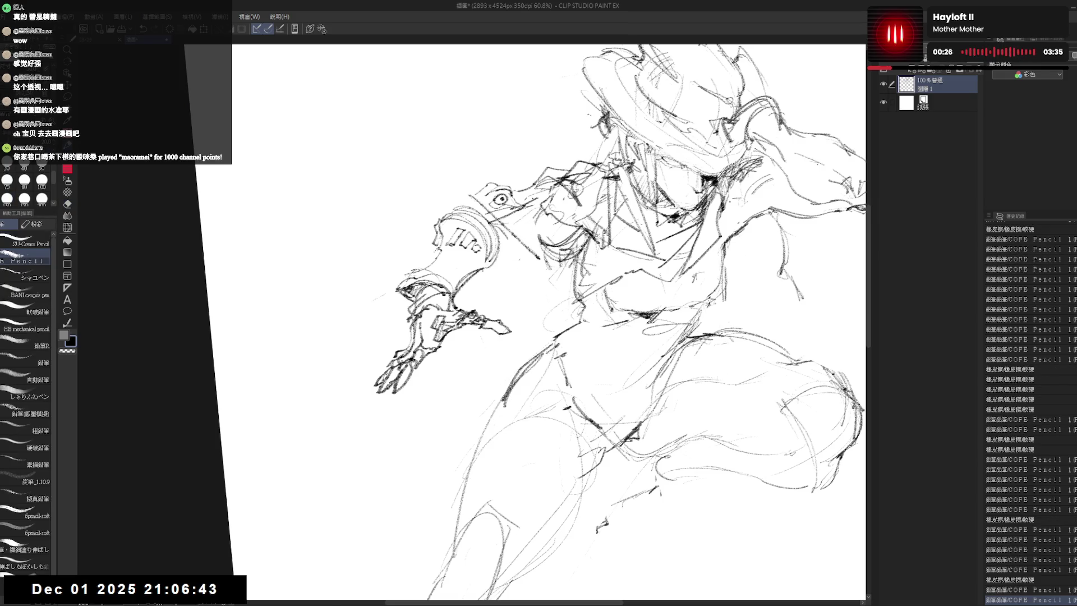
drag(519, 187, 547, 257)
key(ctrl+z)
key(ctrl+z)
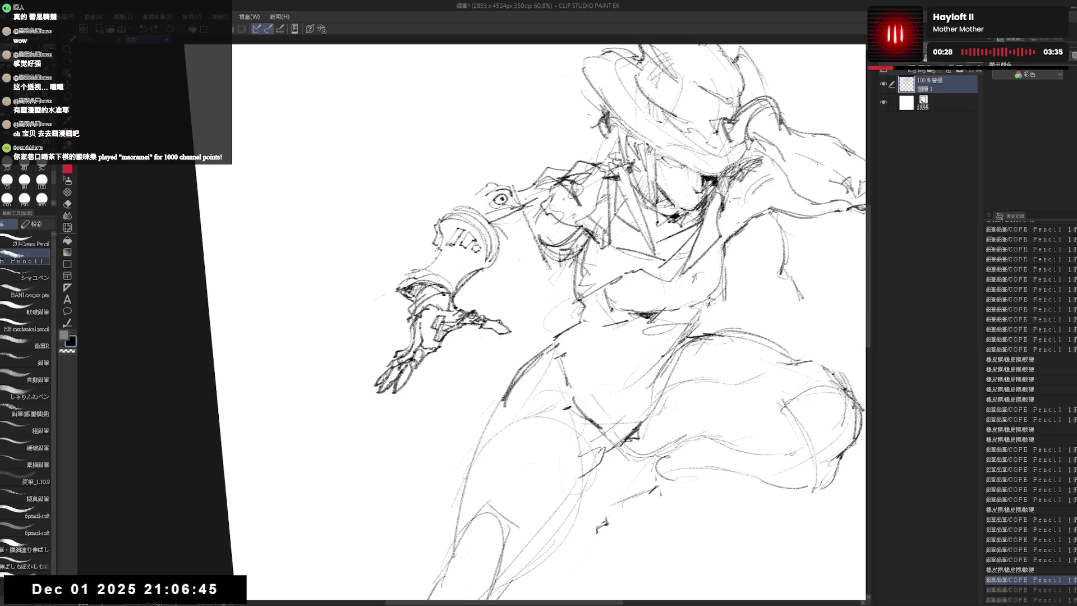
mouse_move(514, 201)
mouse_down()
mouse_move(549, 264)
mouse_move(579, 235)
mouse_move(628, 268)
mouse_move(544, 207)
mouse_move(579, 262)
mouse_up()
Build up the bracer strokes below the round ornament on the forearm.
key(e)
key(p)
drag(518, 192, 548, 210)
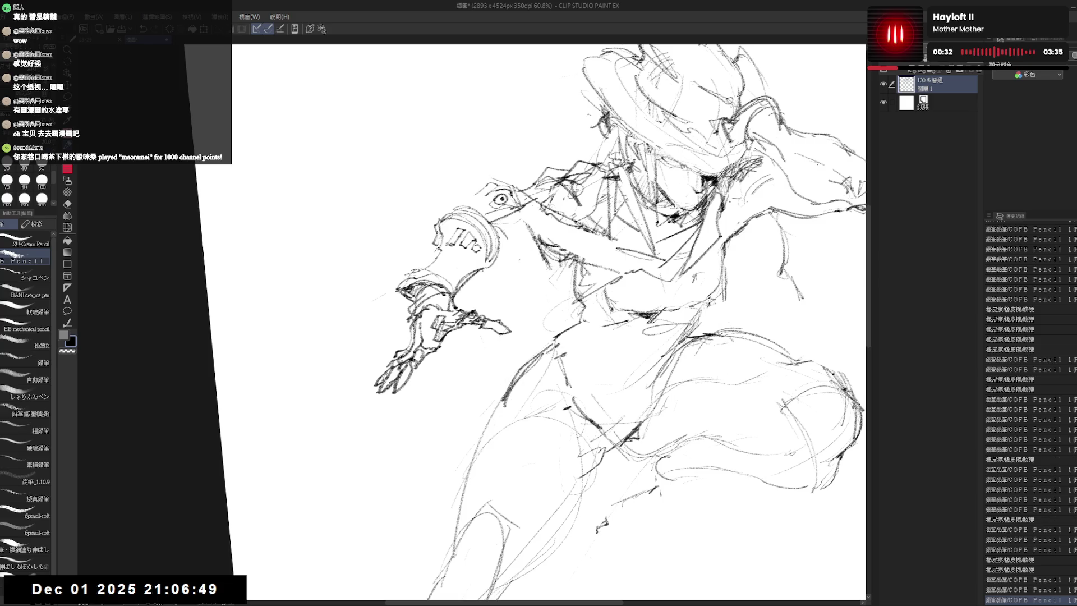
drag(502, 244, 530, 229)
scroll(539, 320, up, 1)
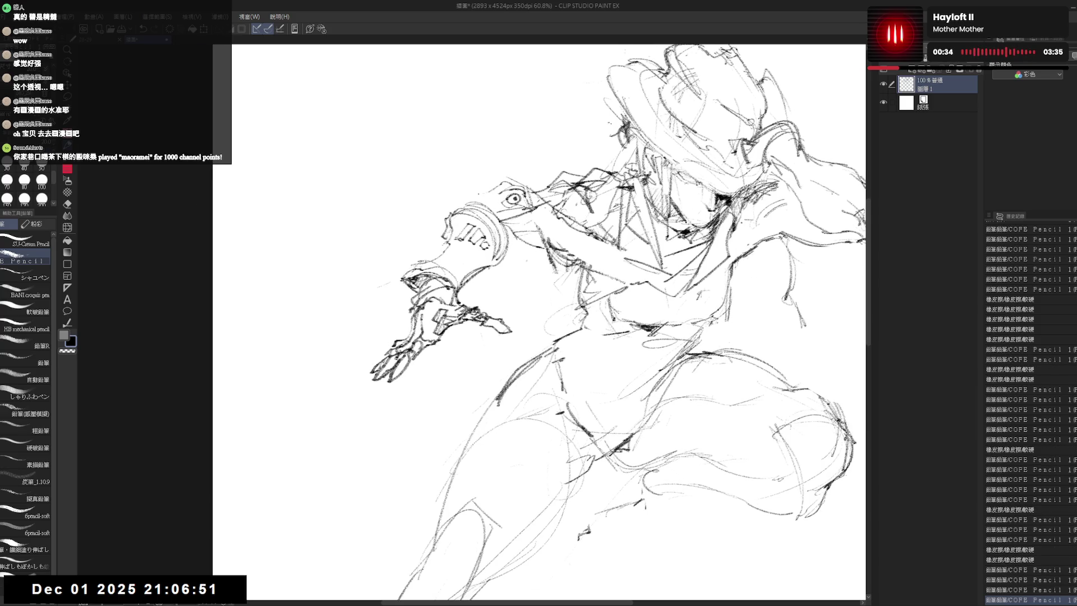
drag(589, 196, 587, 169)
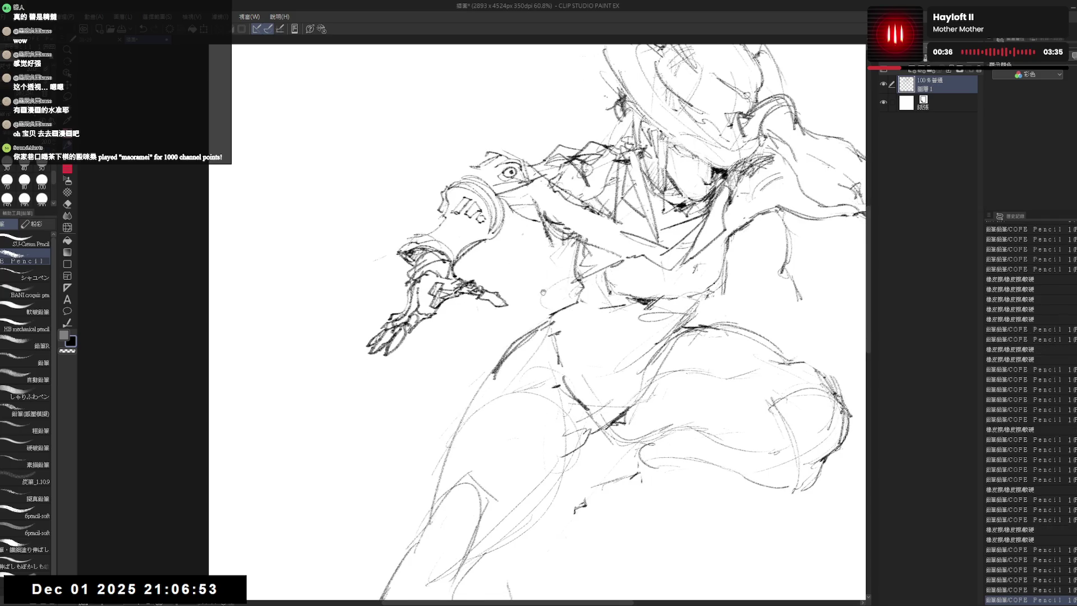
key(e)
drag(544, 291, 555, 263)
key(p)
scroll(539, 320, down, 1)
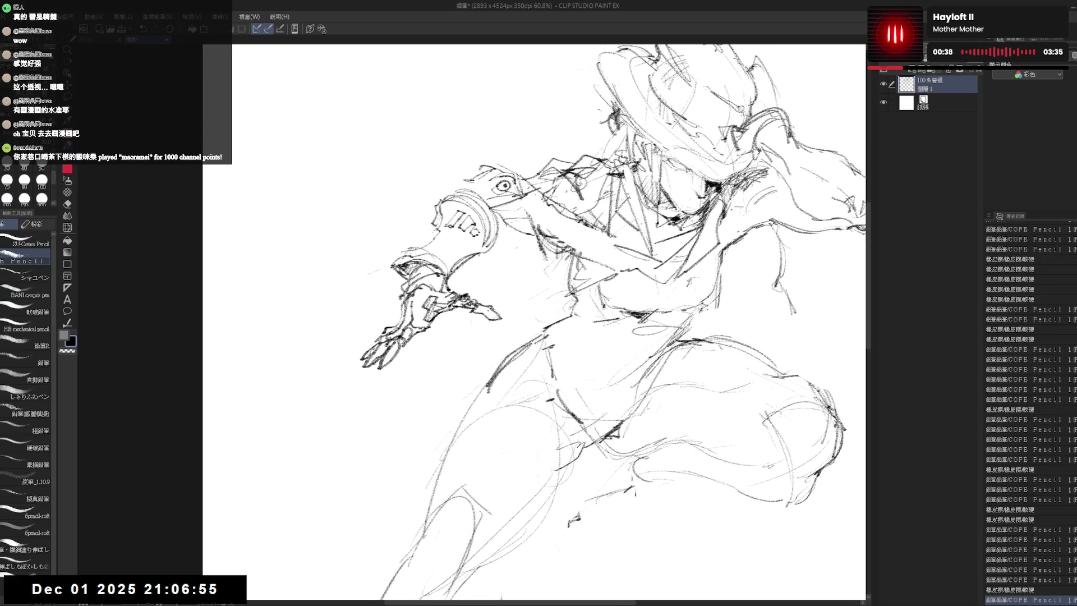
scroll(539, 320, down, 1)
mouse_move(351, 374)
mouse_down()
mouse_move(374, 383)
mouse_move(404, 337)
mouse_up()
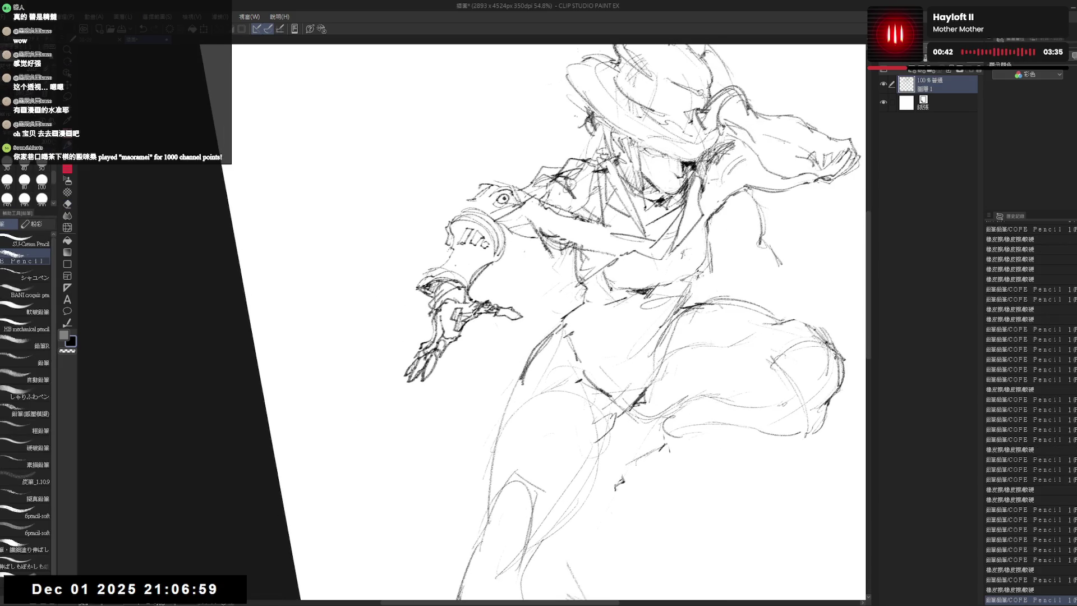
Firm up the wrist line and add small angular marks left of the arm.
key(e)
key(p)
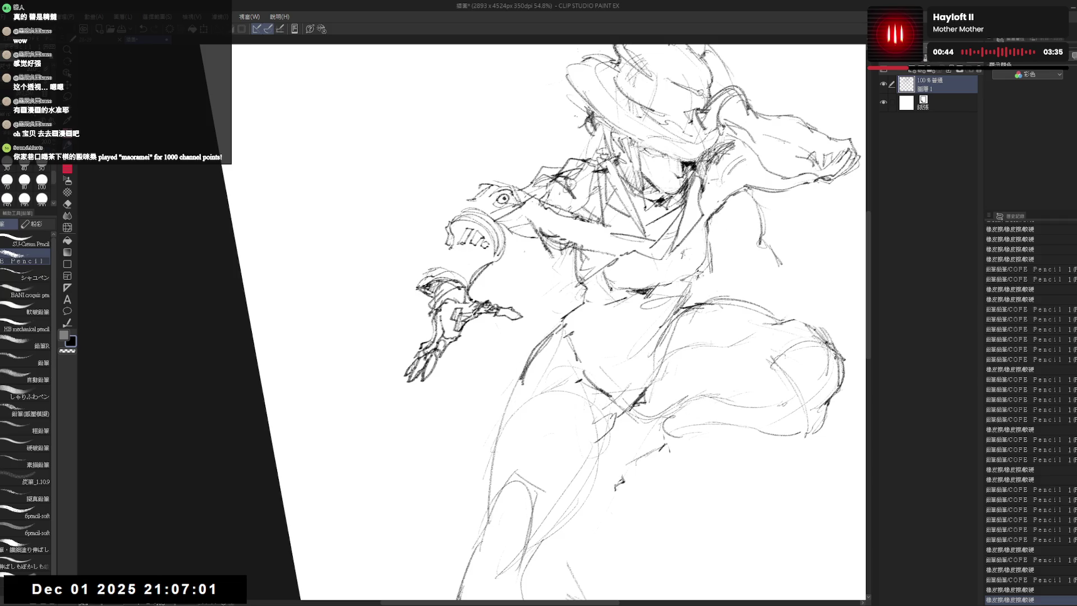
drag(459, 249, 475, 249)
drag(412, 263, 423, 270)
key(e)
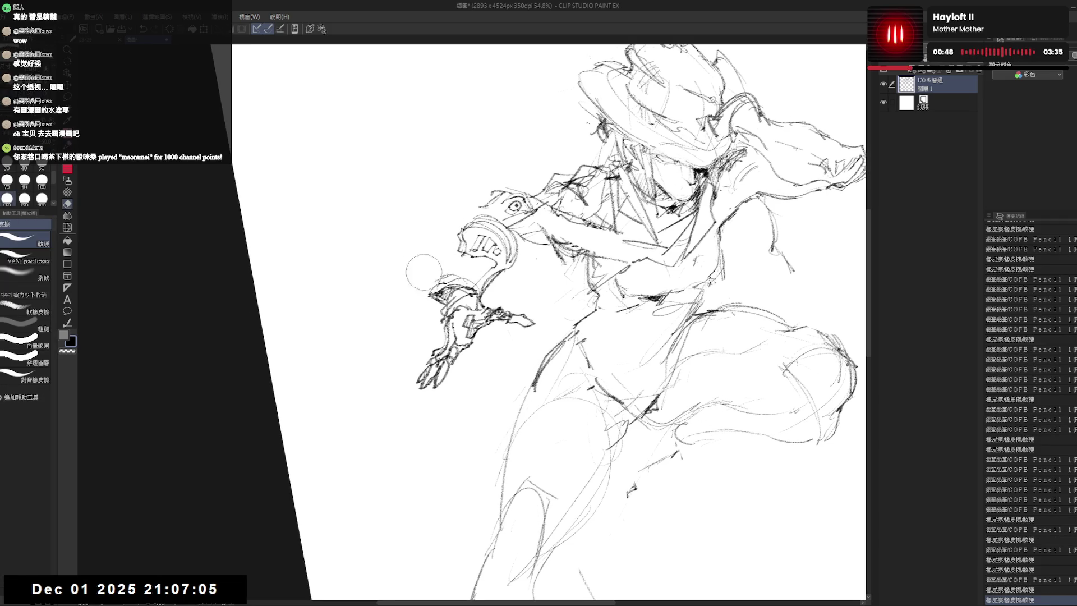
key(p)
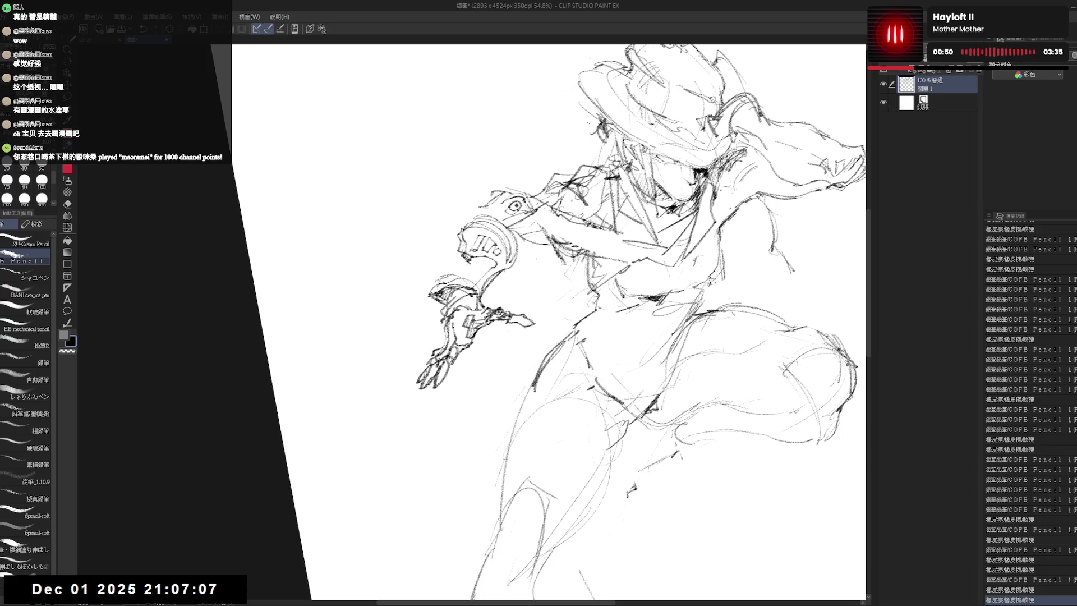
drag(484, 262, 496, 274)
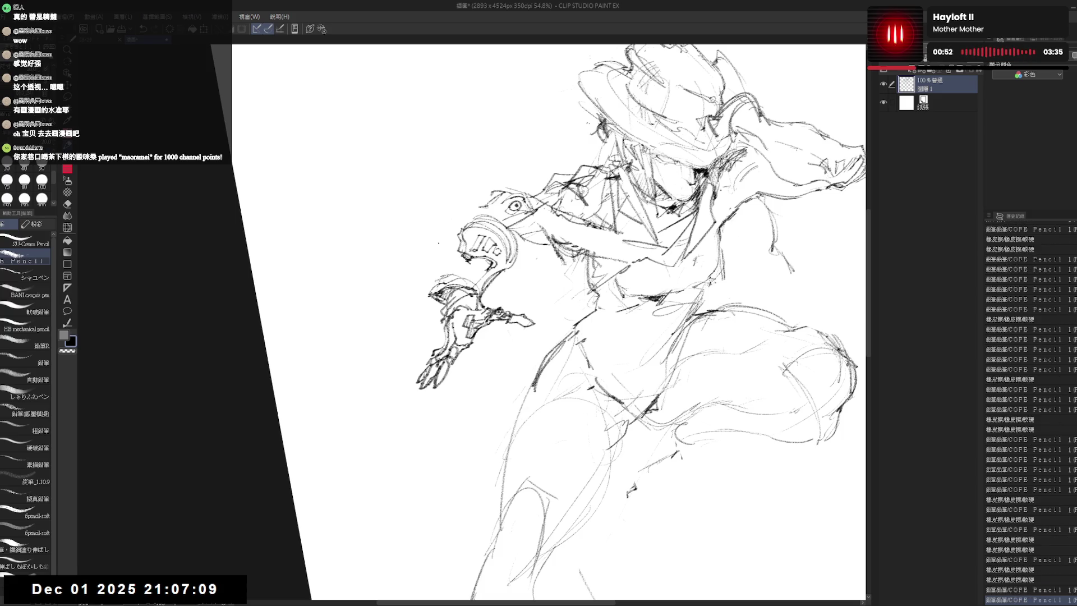
mouse_move(431, 257)
mouse_down()
mouse_move(452, 250)
mouse_move(443, 247)
mouse_up()
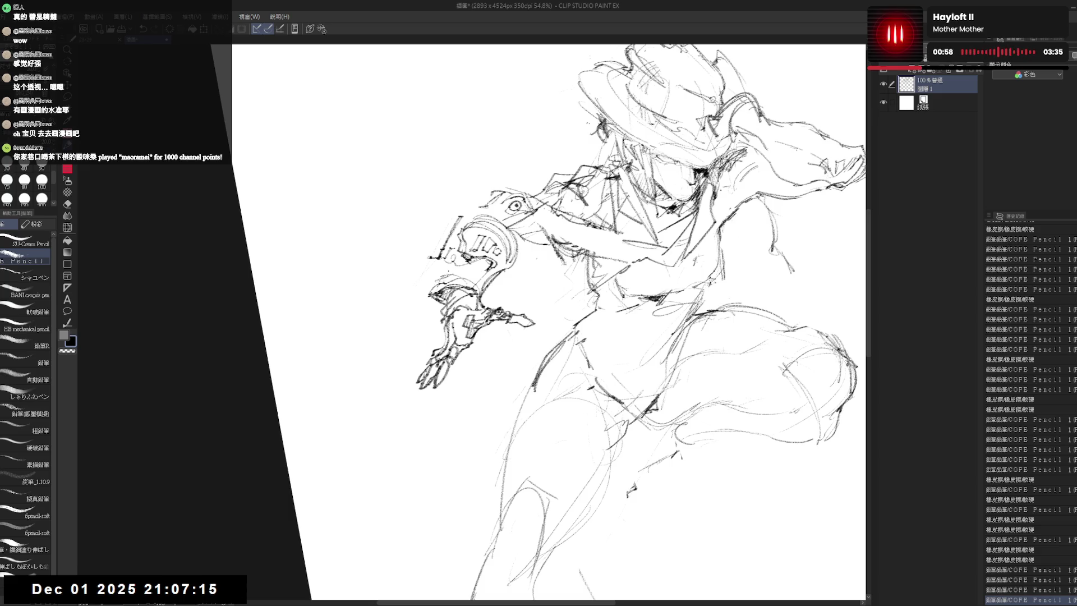
drag(436, 275, 458, 263)
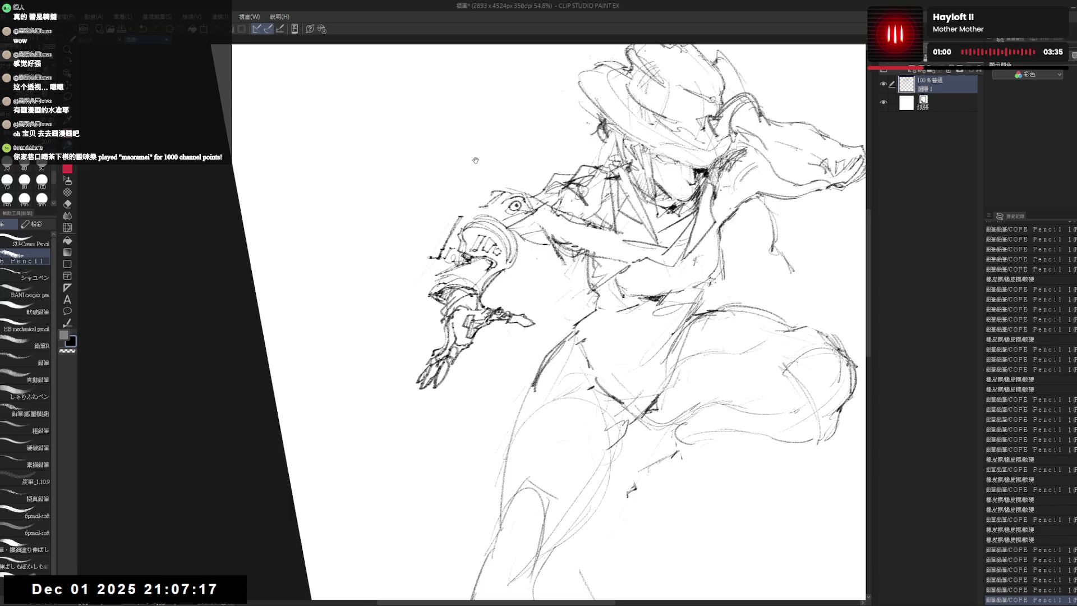
scroll(475, 161, down, 2)
drag(468, 168, 482, 177)
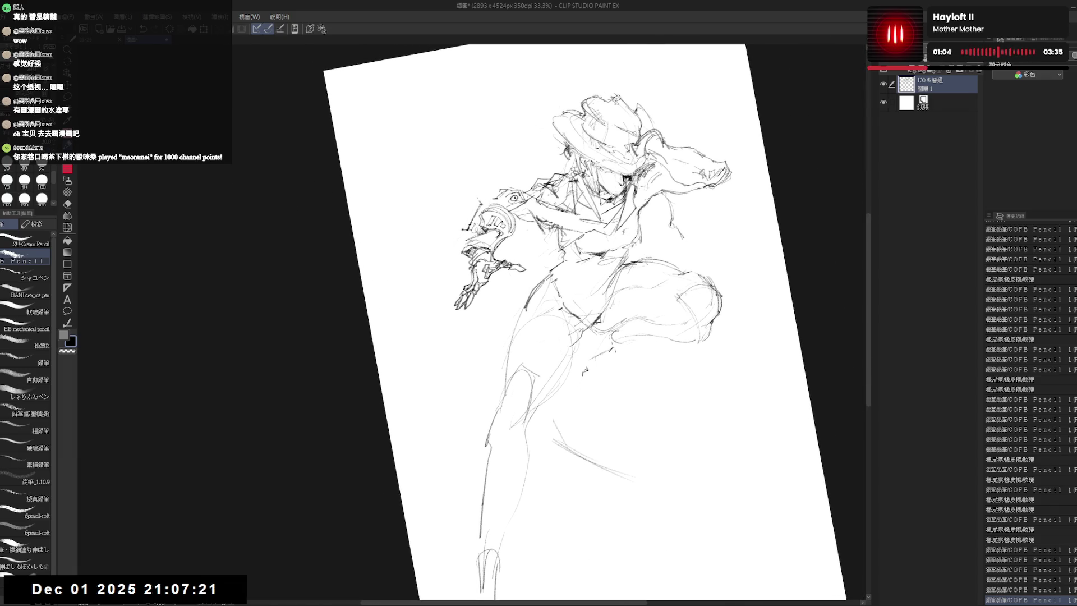
Place a small mark, reset the view upright and lasso the outstretched hand.
key(e)
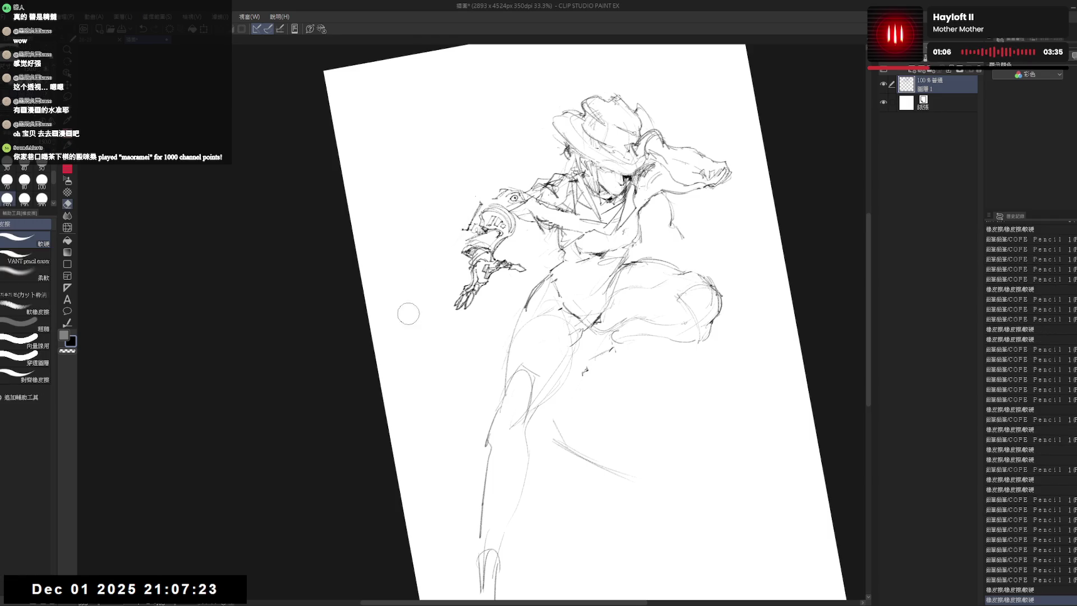
key(p)
click(419, 318)
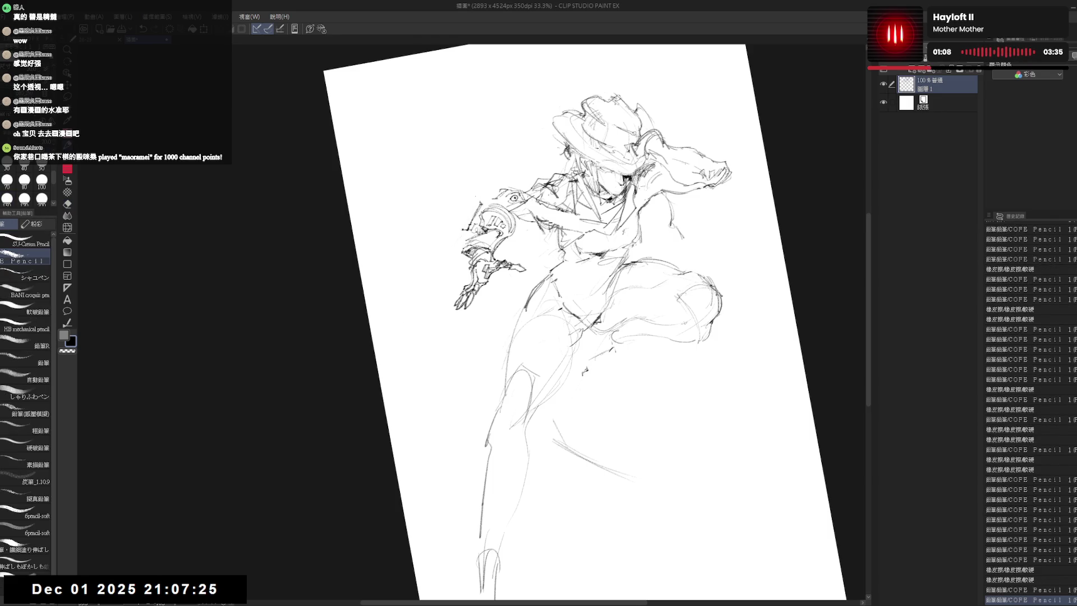
key(e)
key(ctrl+@)
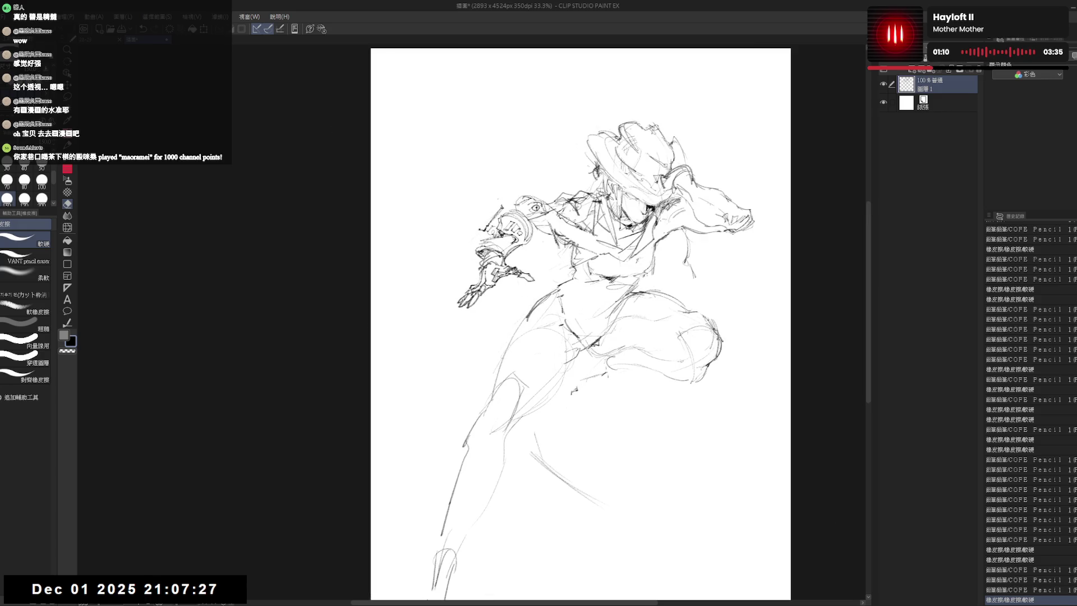
key(m)
drag(459, 268, 516, 258)
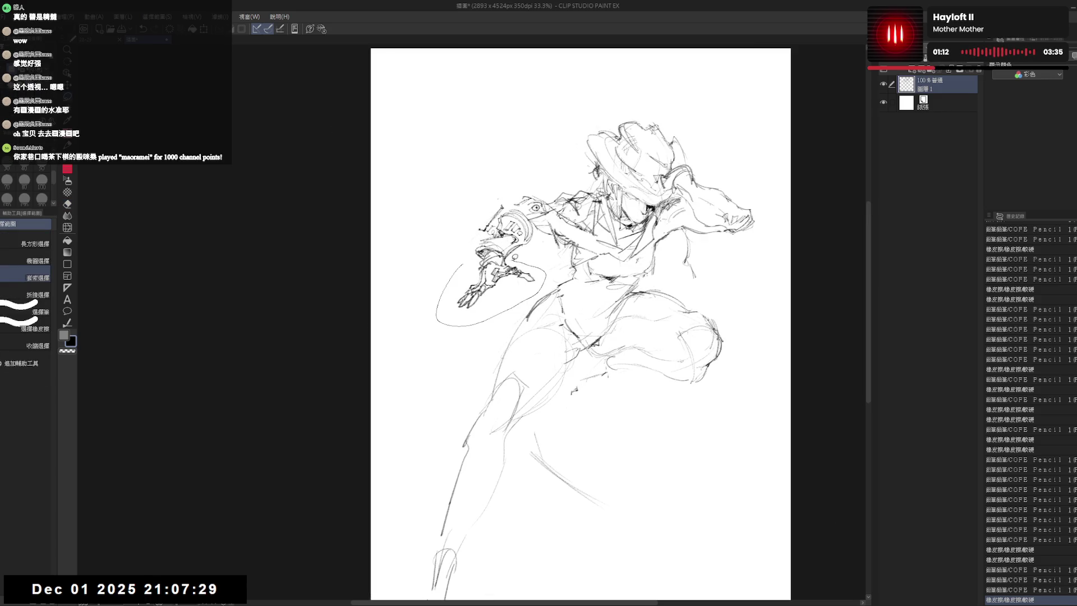
Rotate the selected hand counterclockwise, shift it slightly left and confirm.
key(ctrl+t)
drag(438, 244, 442, 282)
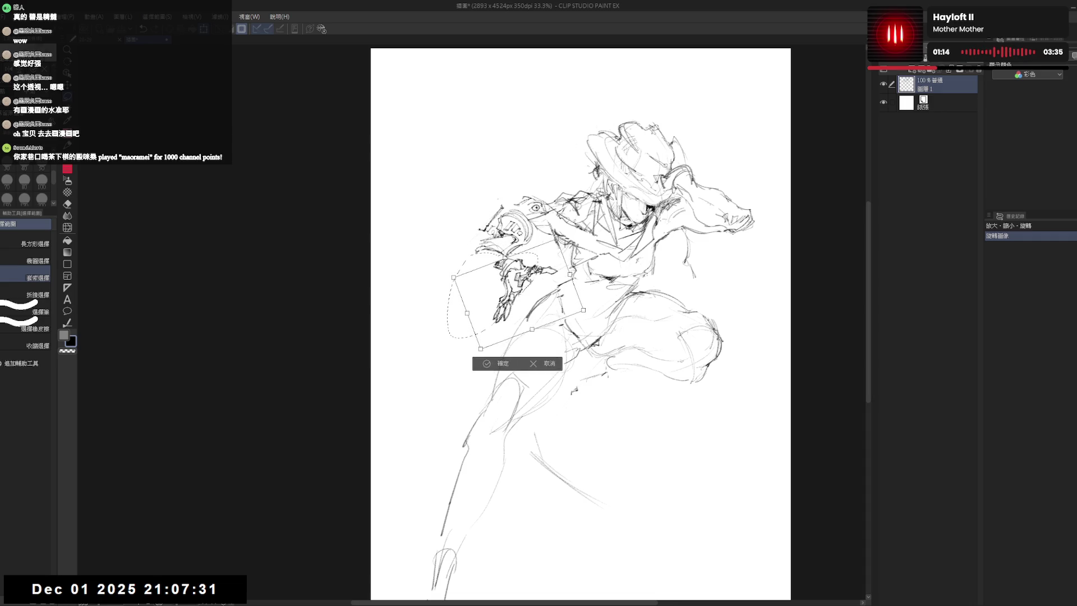
drag(530, 281, 522, 280)
click(484, 362)
key(p)
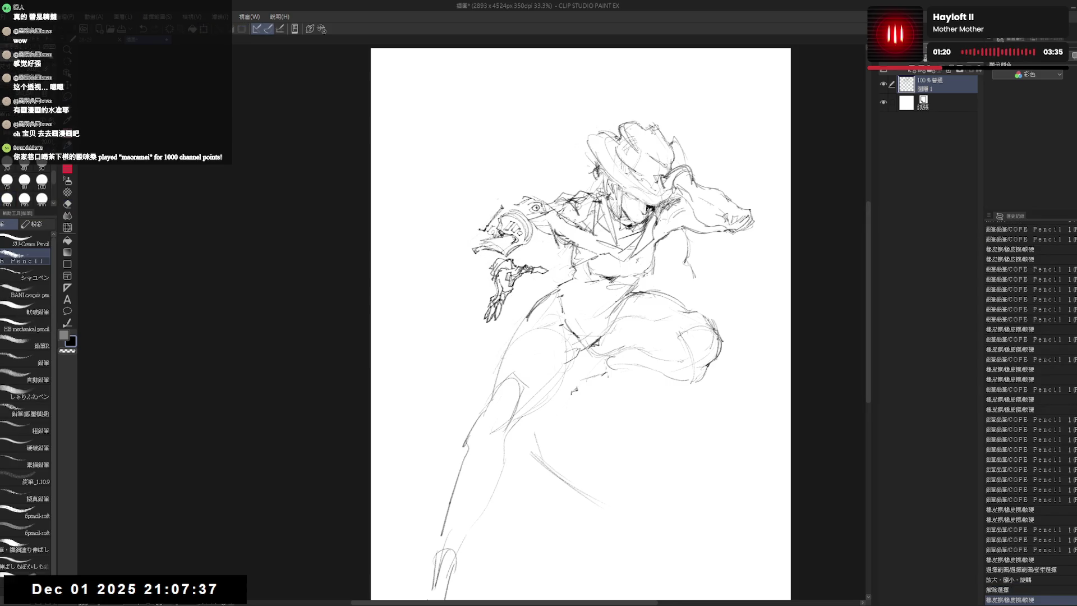
scroll(480, 236, up, 2)
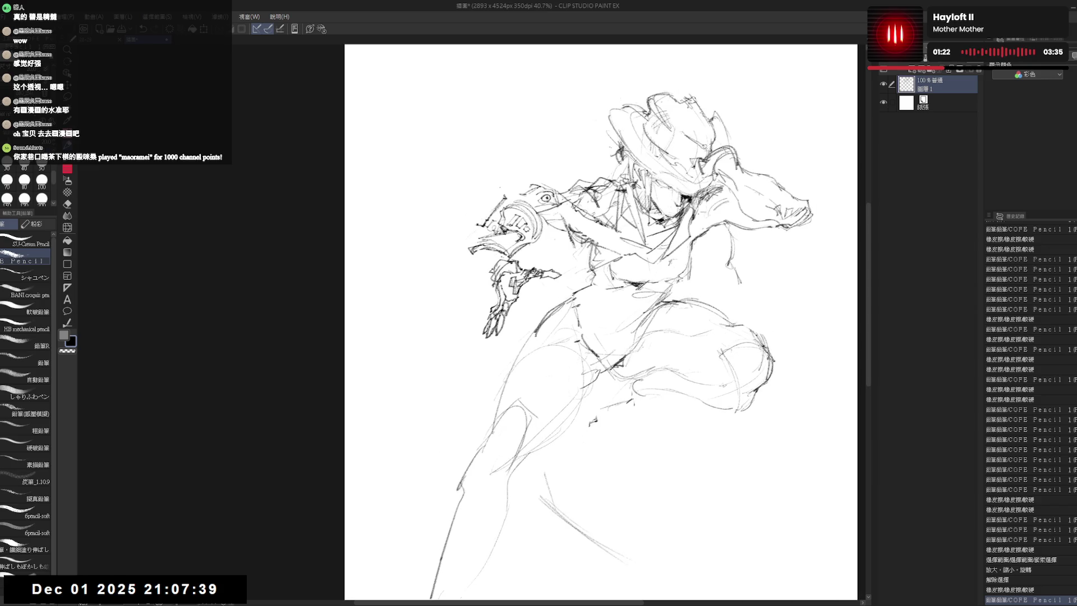
Add short strokes around the arm and darken the forearm device lines.
drag(500, 255, 509, 261)
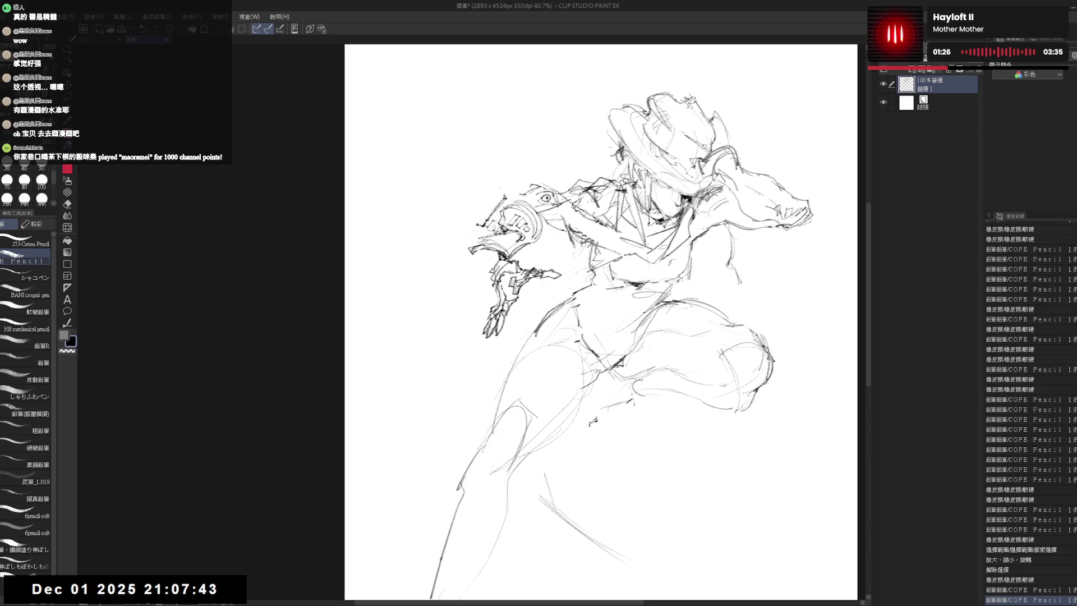
drag(491, 251, 498, 263)
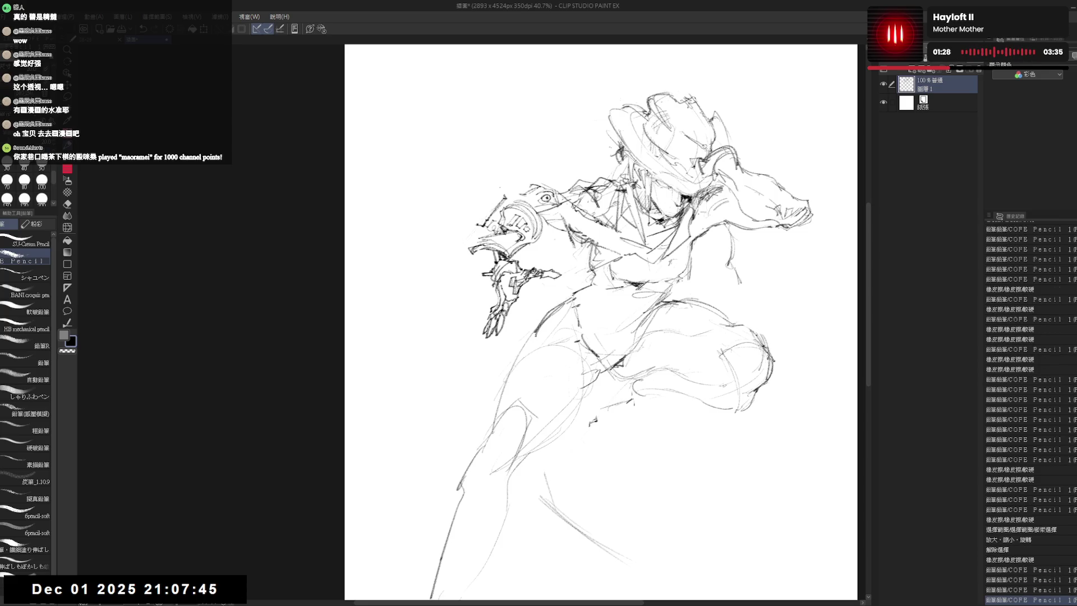
key(e)
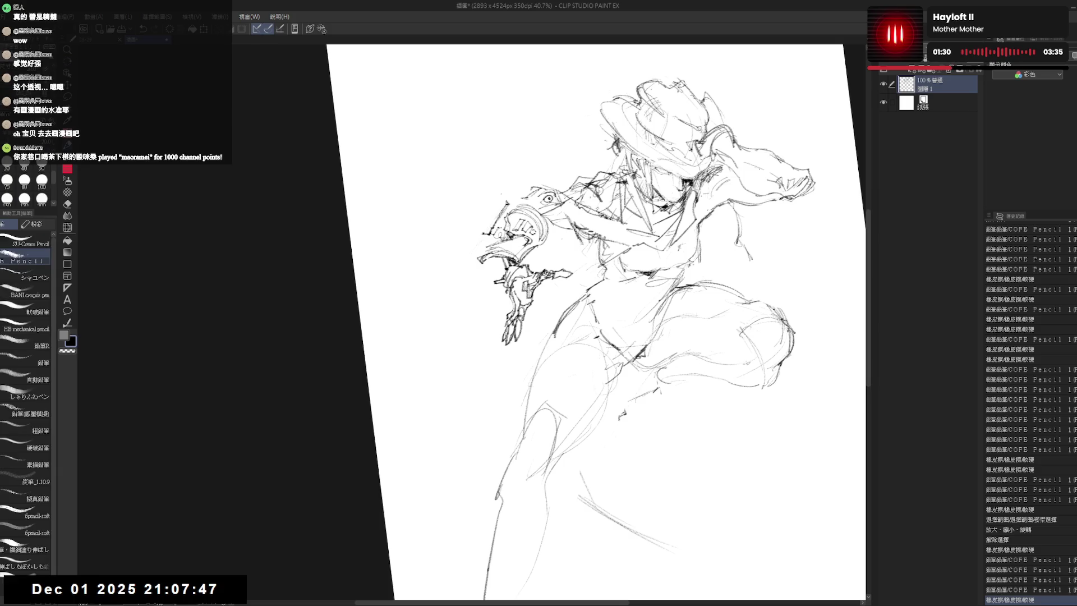
drag(488, 269, 458, 255)
key(p)
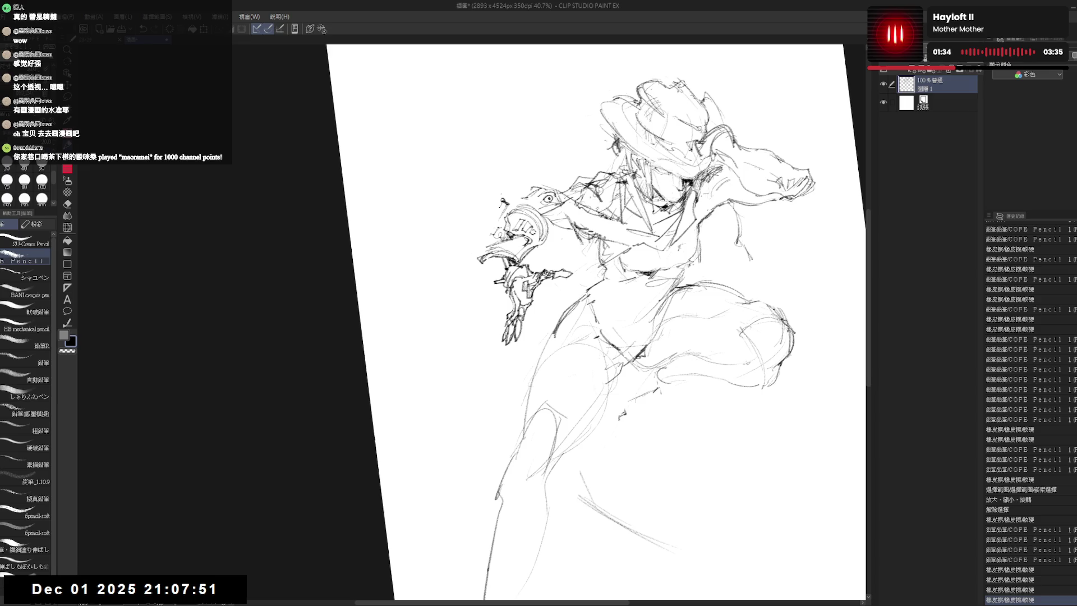
drag(494, 229, 473, 267)
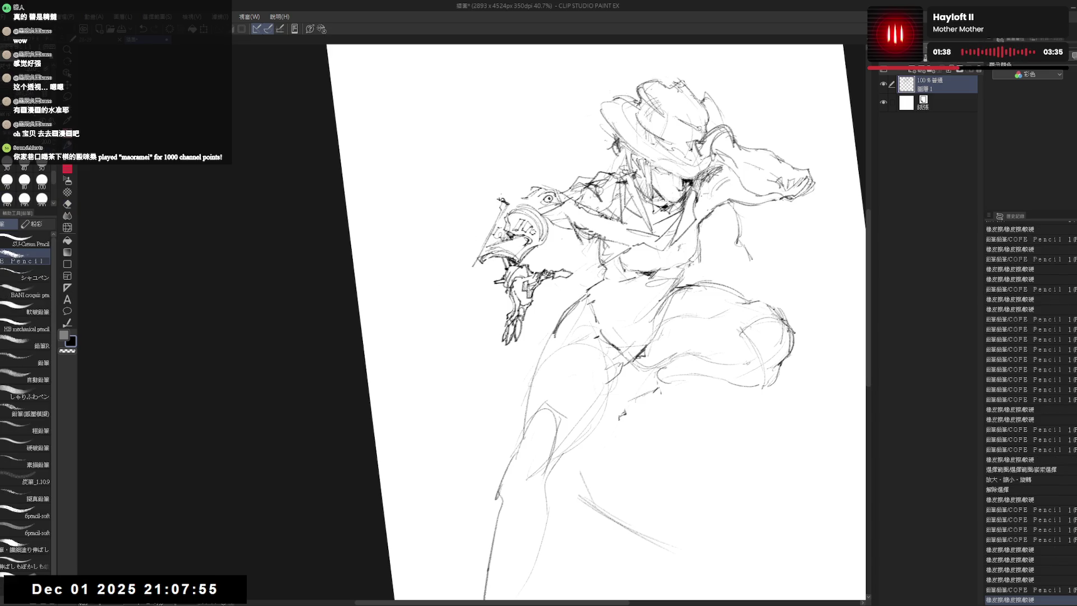
drag(466, 241, 485, 251)
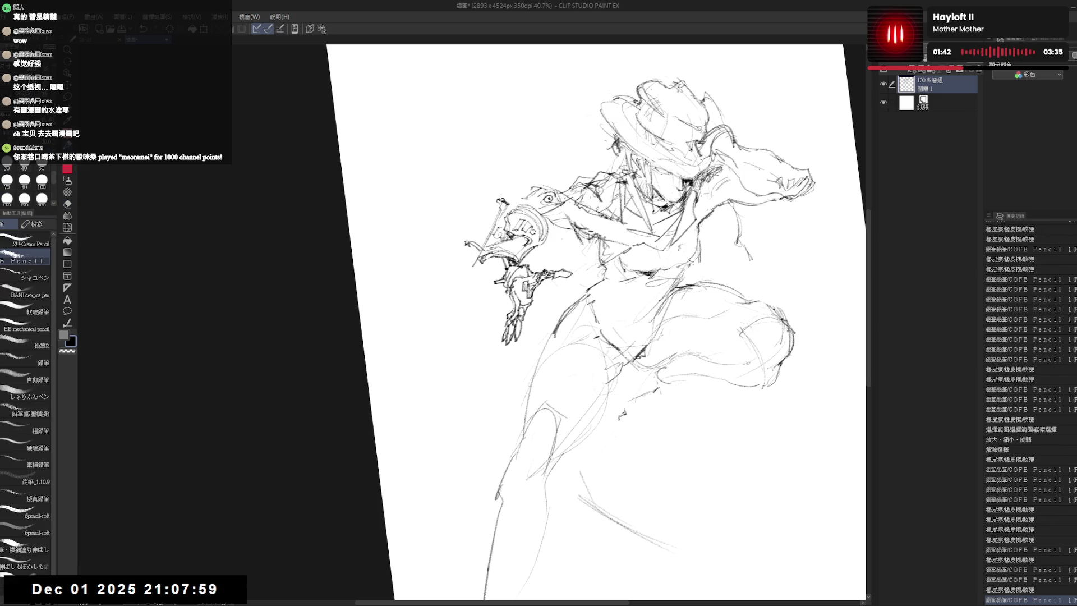
drag(467, 242, 458, 253)
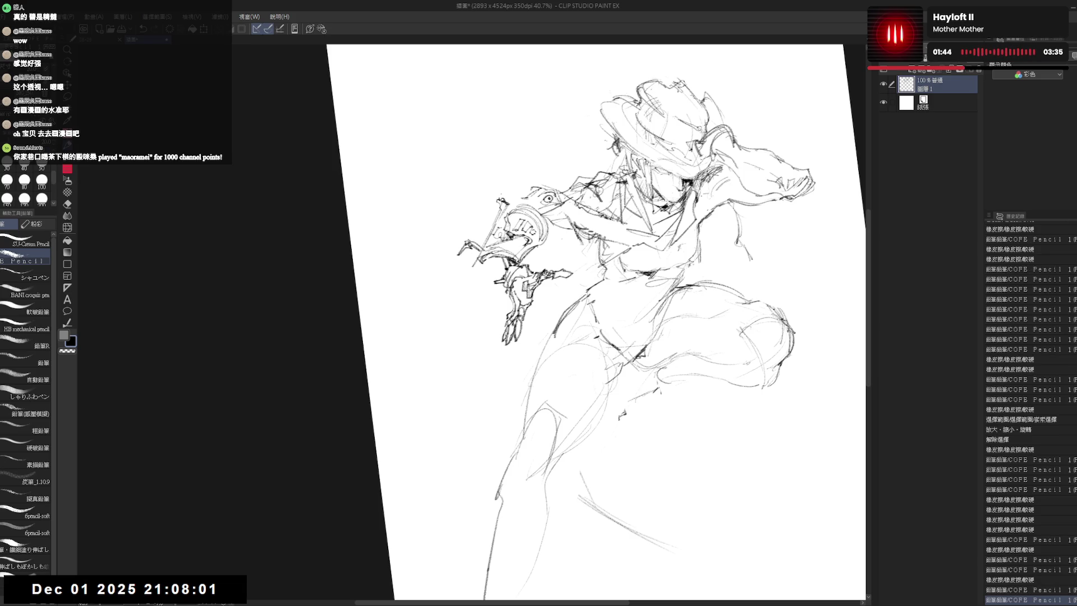
mouse_move(494, 201)
mouse_down()
mouse_move(471, 241)
mouse_move(485, 230)
mouse_up()
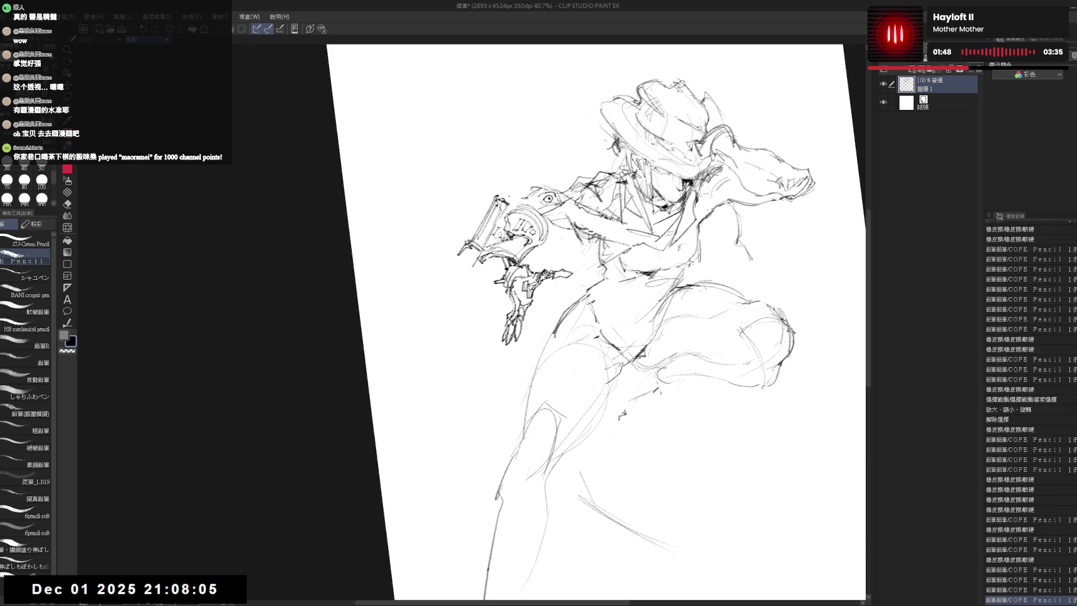
Clean up the device's left edge and draw the rifle barrel line rising from the hand.
key(e)
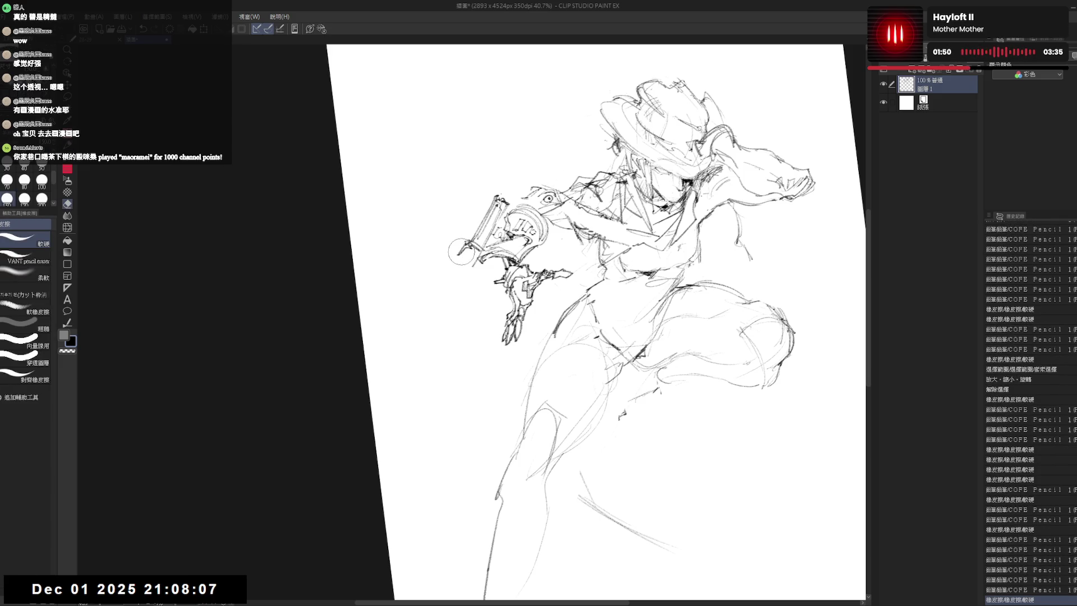
key(p)
drag(461, 254, 470, 245)
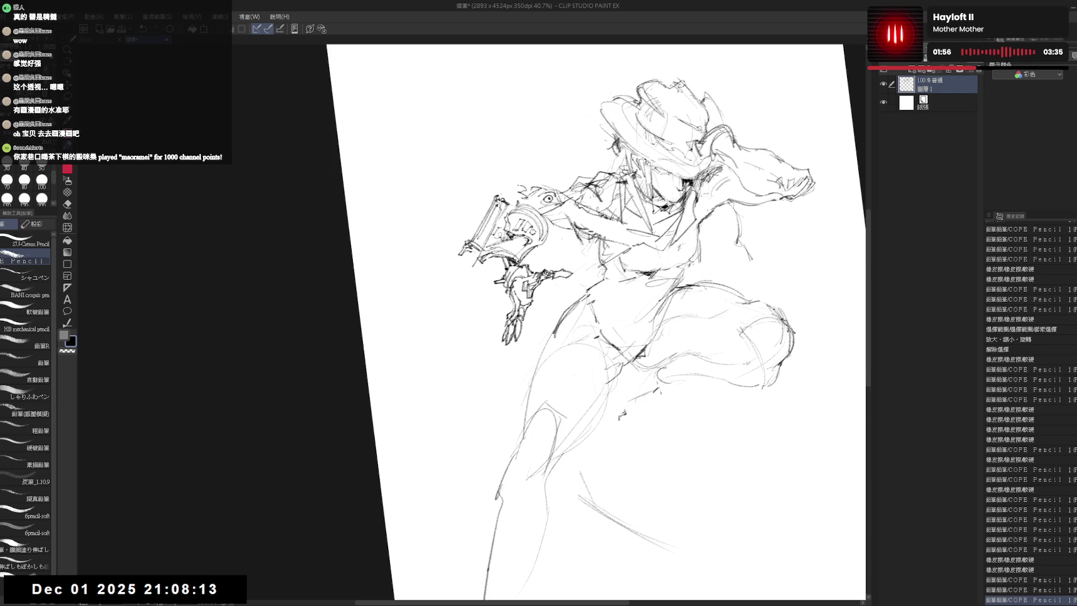
drag(548, 140, 520, 190)
drag(589, 337, 605, 308)
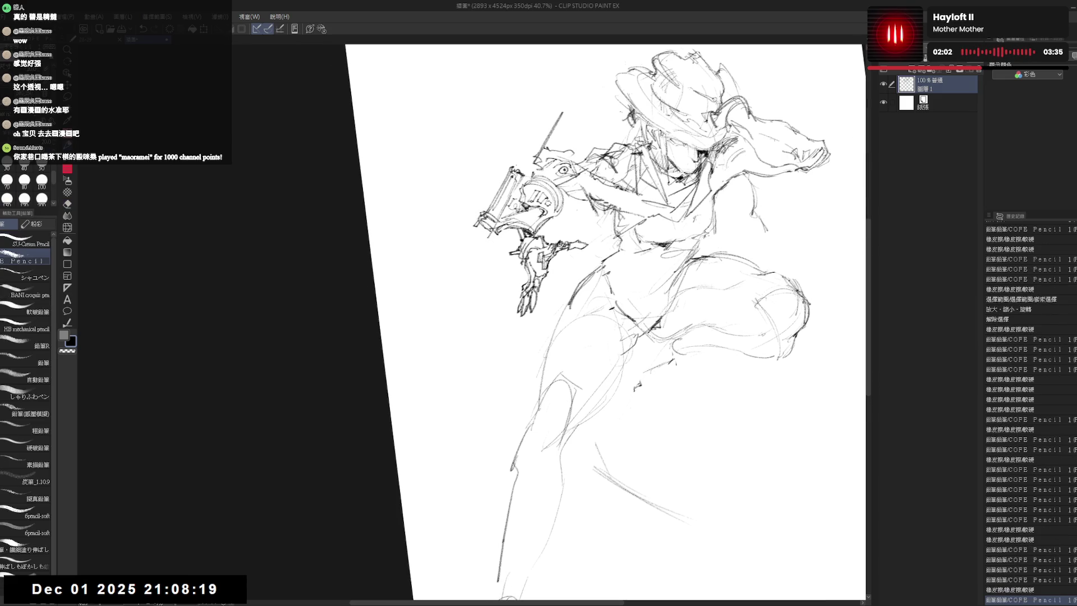
Lay in the long rifle line running down-left from the arm, erasing and redrawing it.
drag(518, 229, 428, 379)
key(e)
key(p)
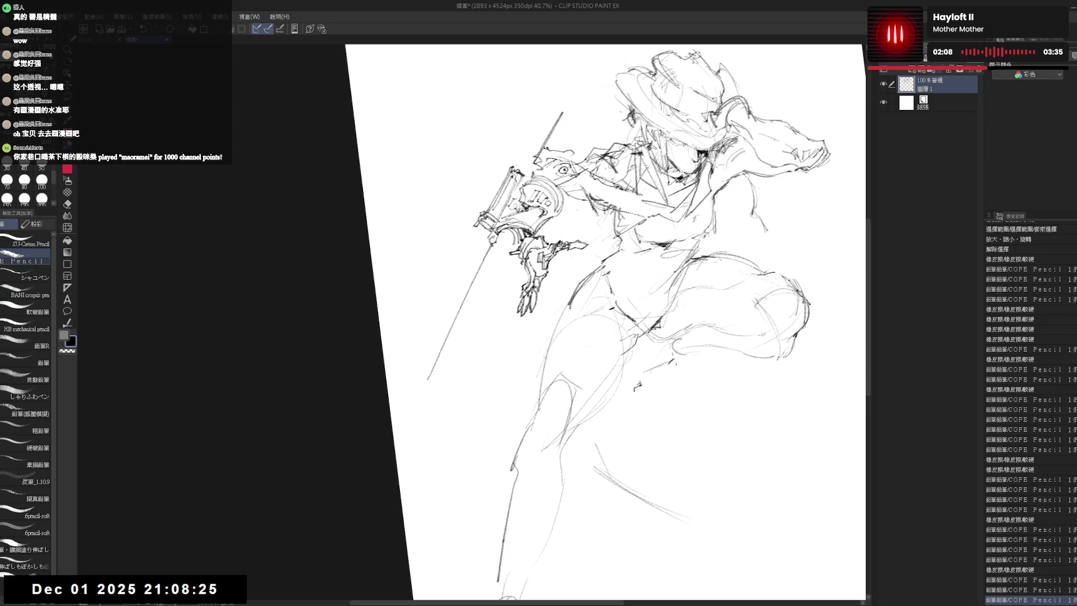
drag(485, 251, 426, 364)
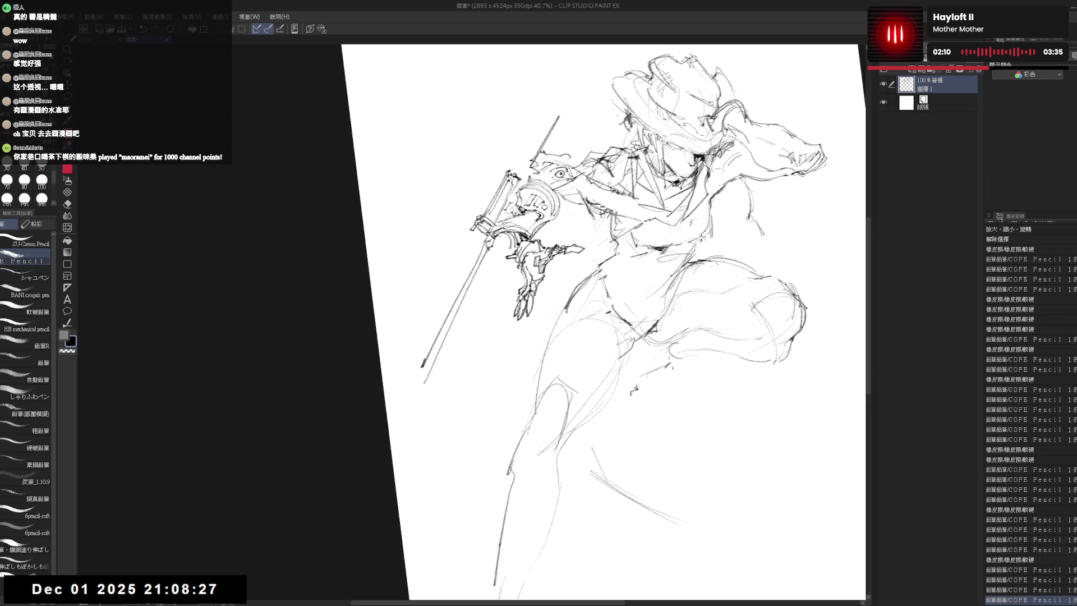
key(e)
drag(433, 350, 420, 381)
key(p)
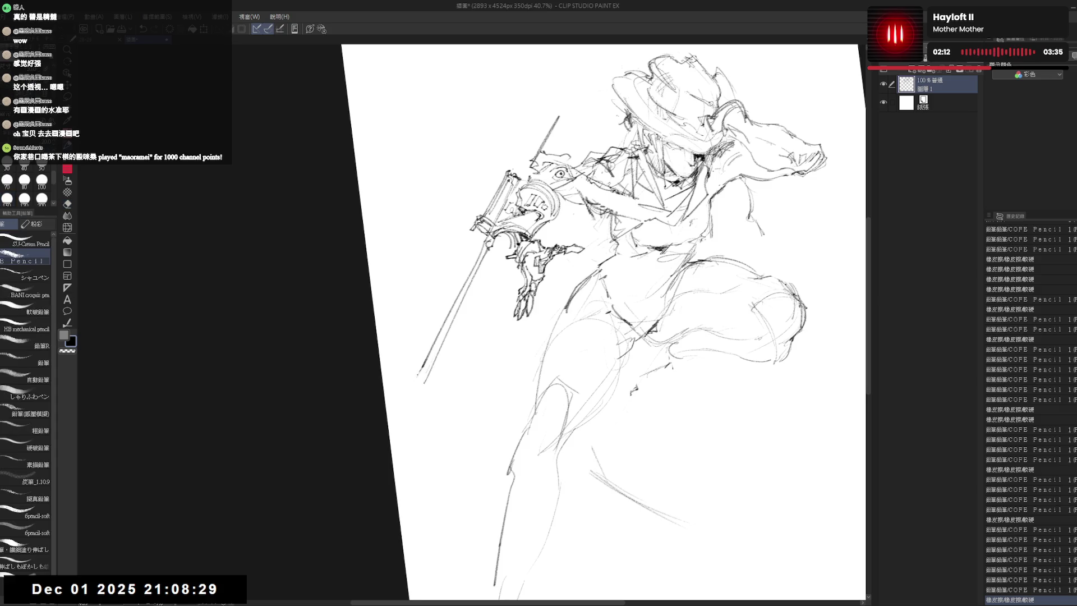
drag(454, 313, 419, 384)
Darken the rifle line and add a parallel line along its body up to the arm.
key(e)
drag(496, 253, 424, 382)
key(p)
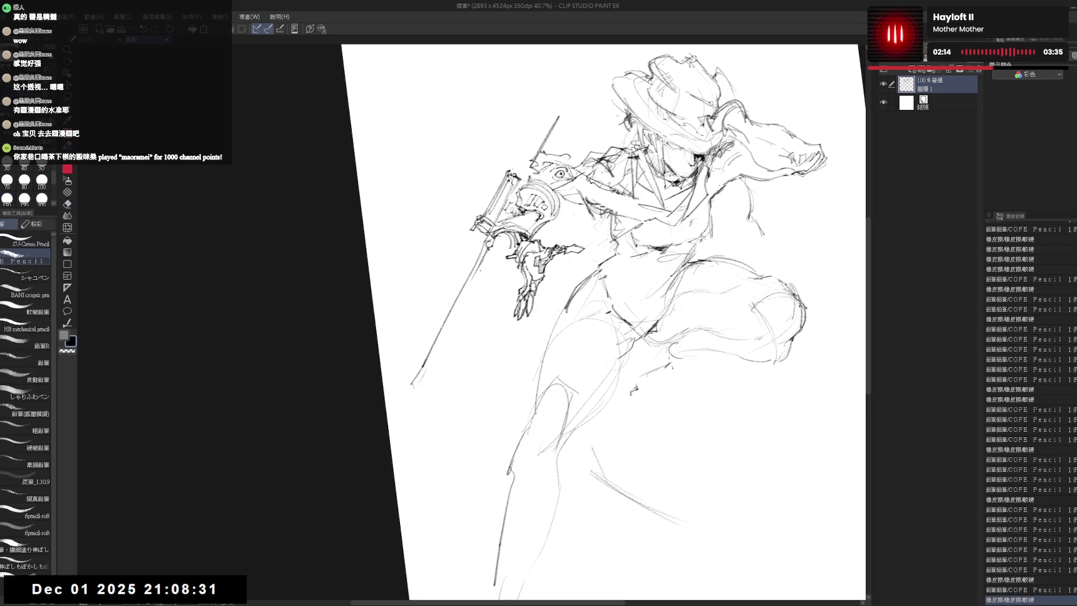
mouse_move(480, 266)
mouse_down()
mouse_move(418, 381)
mouse_move(439, 398)
mouse_up()
key(e)
key(p)
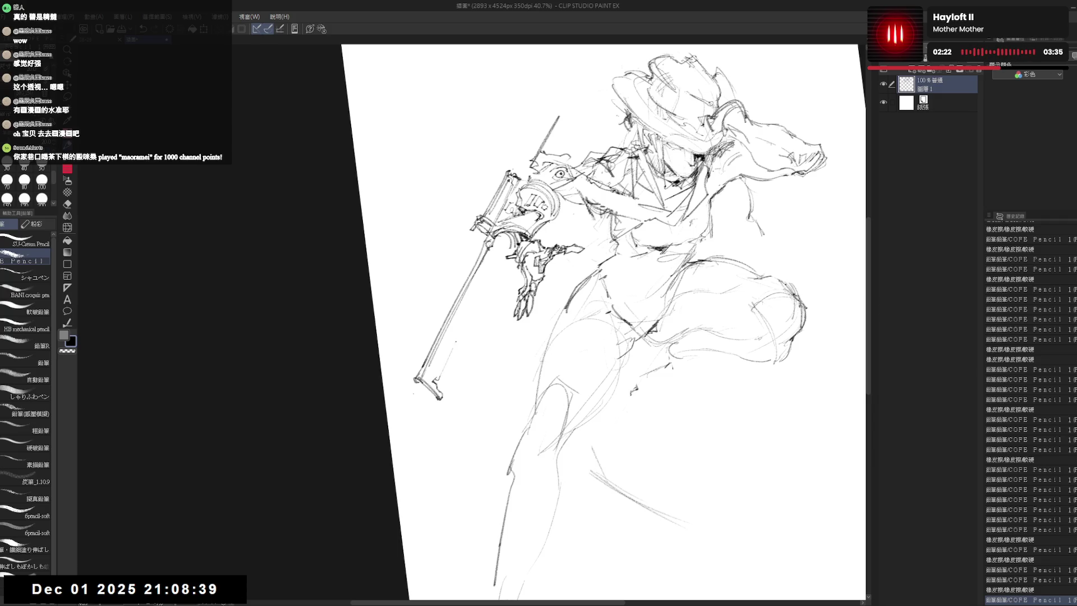
drag(437, 378, 488, 277)
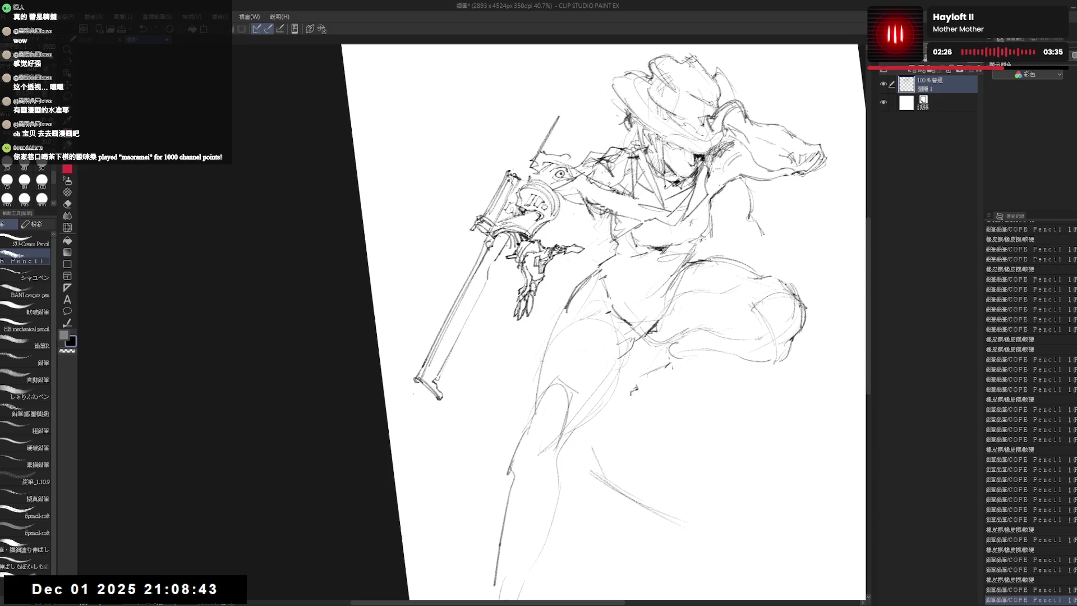
drag(489, 280, 513, 251)
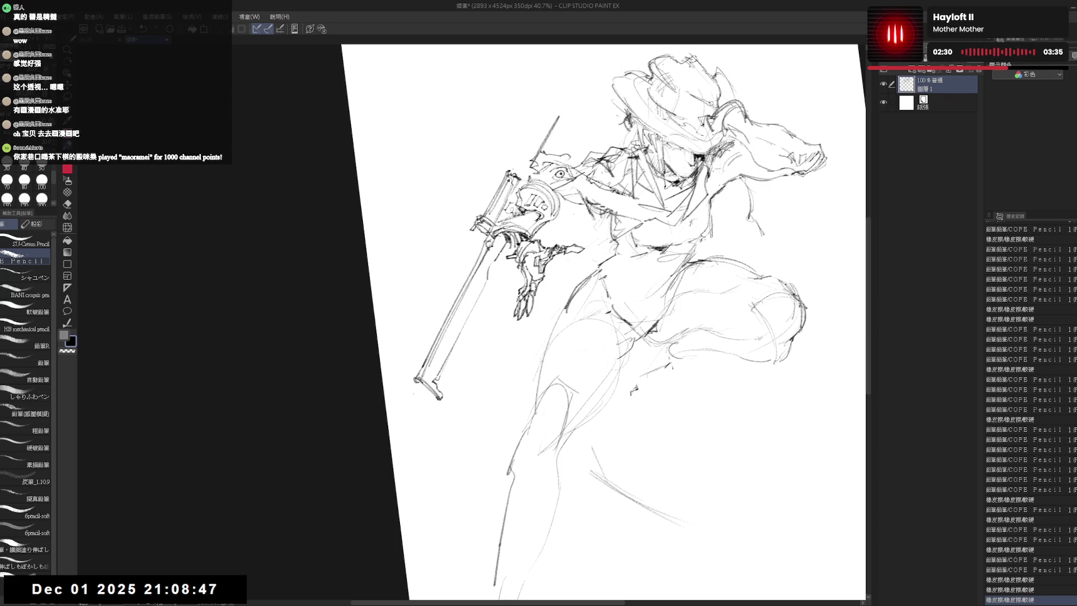
drag(589, 320, 547, 354)
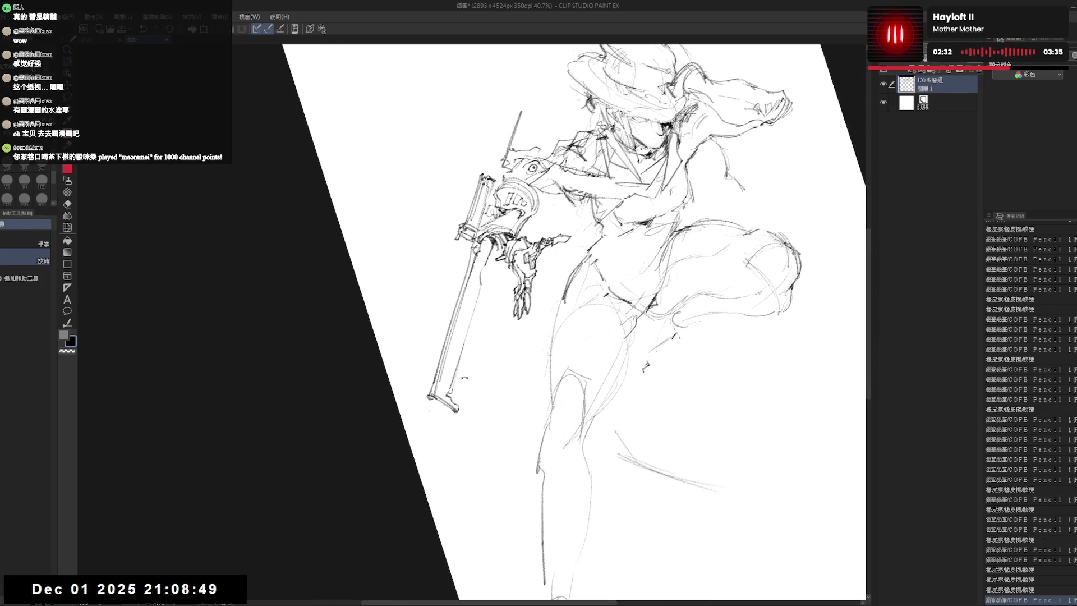
Erase the rifle's lower shaft below the arm, then tilt the canvas view.
key(ctrl+@)
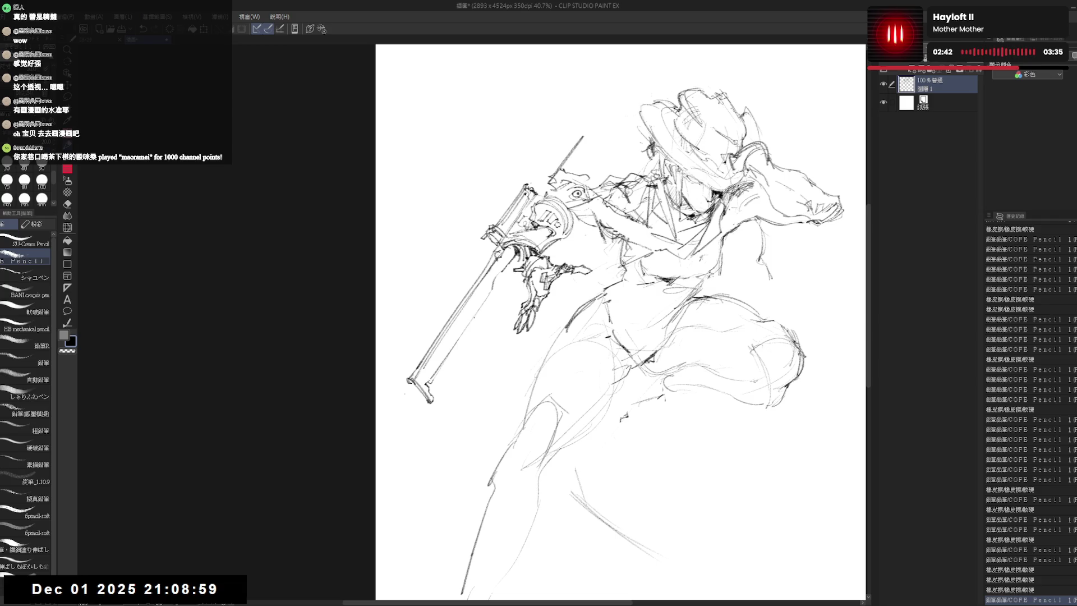
key(e)
mouse_move(411, 370)
mouse_down()
mouse_move(421, 437)
mouse_move(432, 362)
mouse_move(492, 262)
mouse_up()
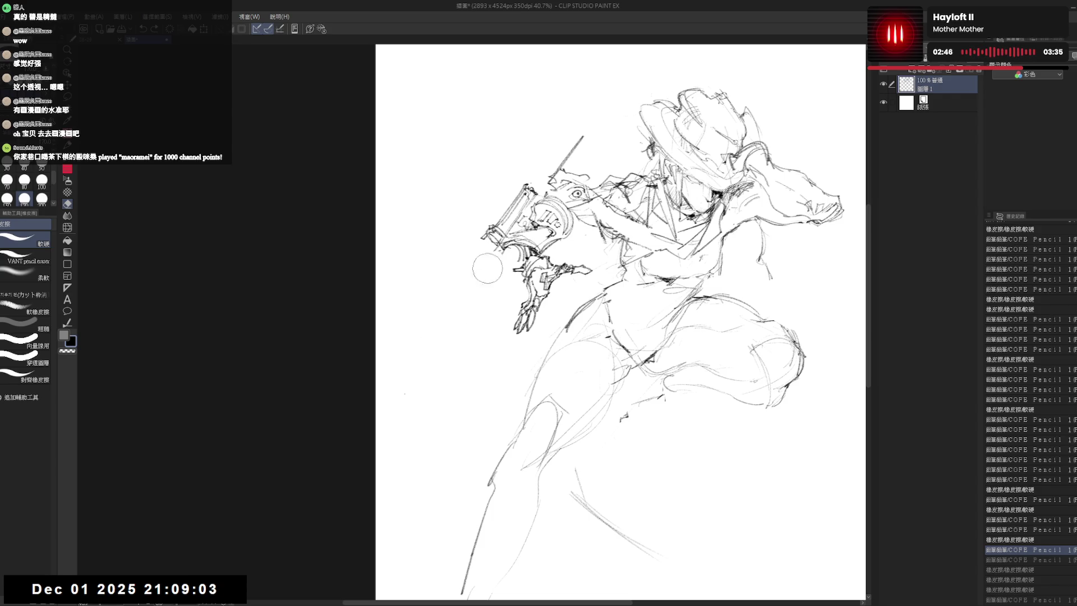
key(p)
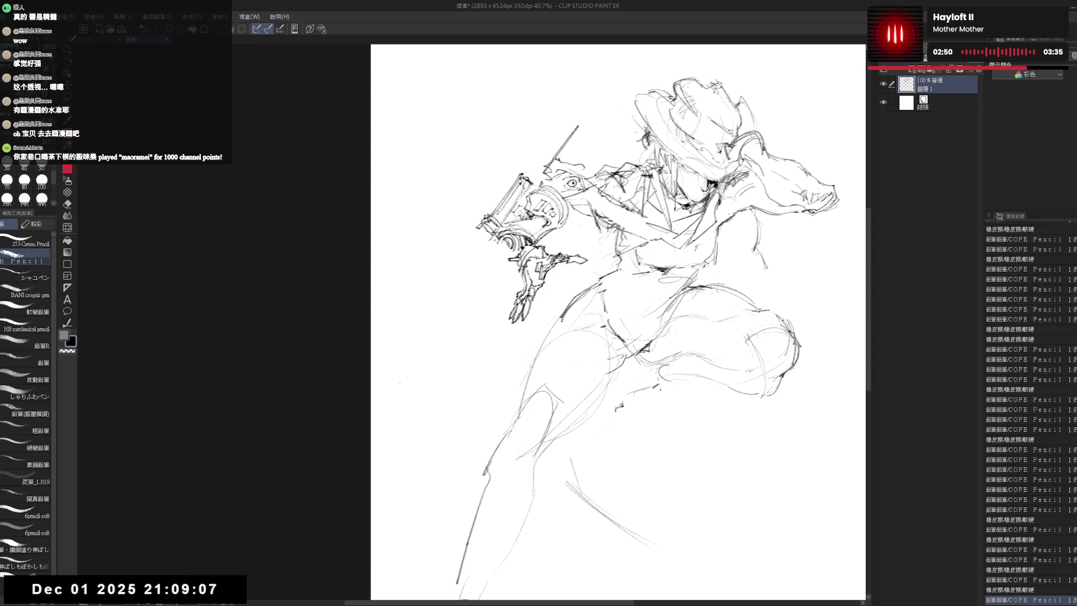
key(shift+space)
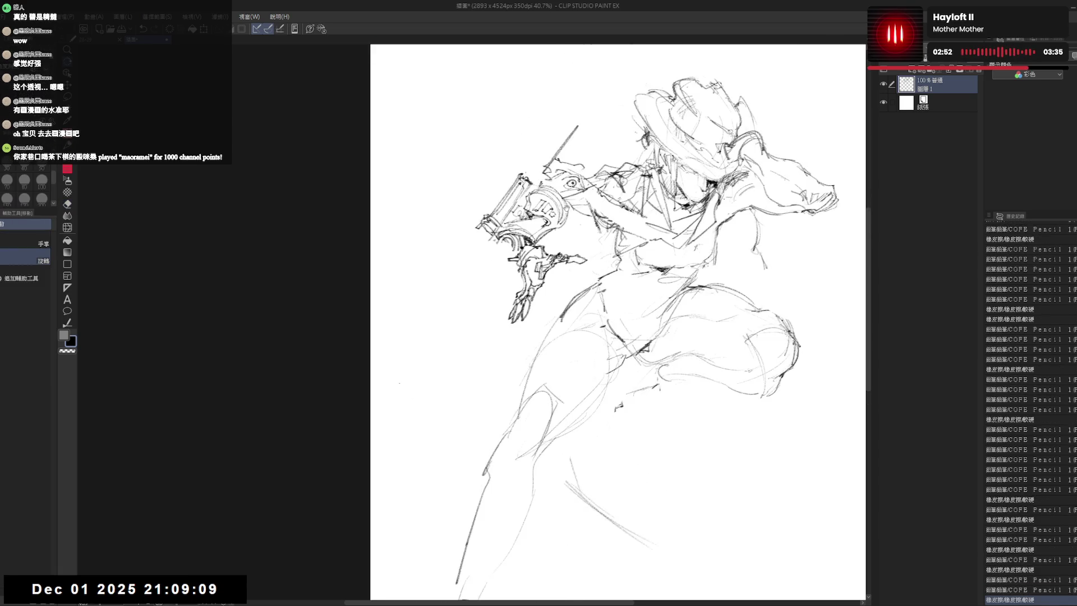
drag(516, 169, 502, 180)
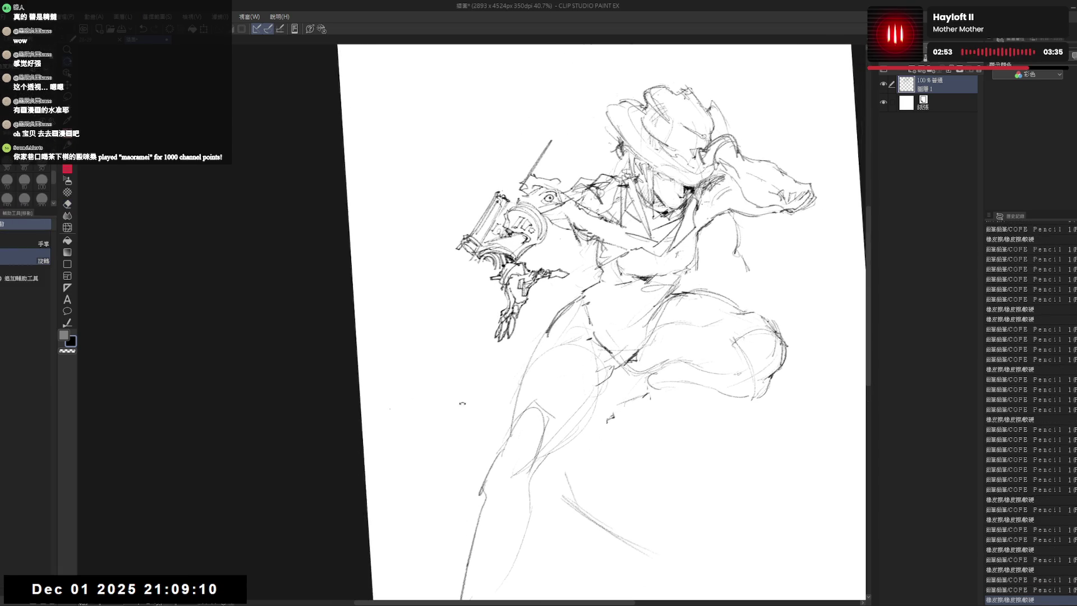
Lasso the gauntleted hand, rotate it clockwise and shift it left, then commit and deselect.
shift+double_click(501, 180)
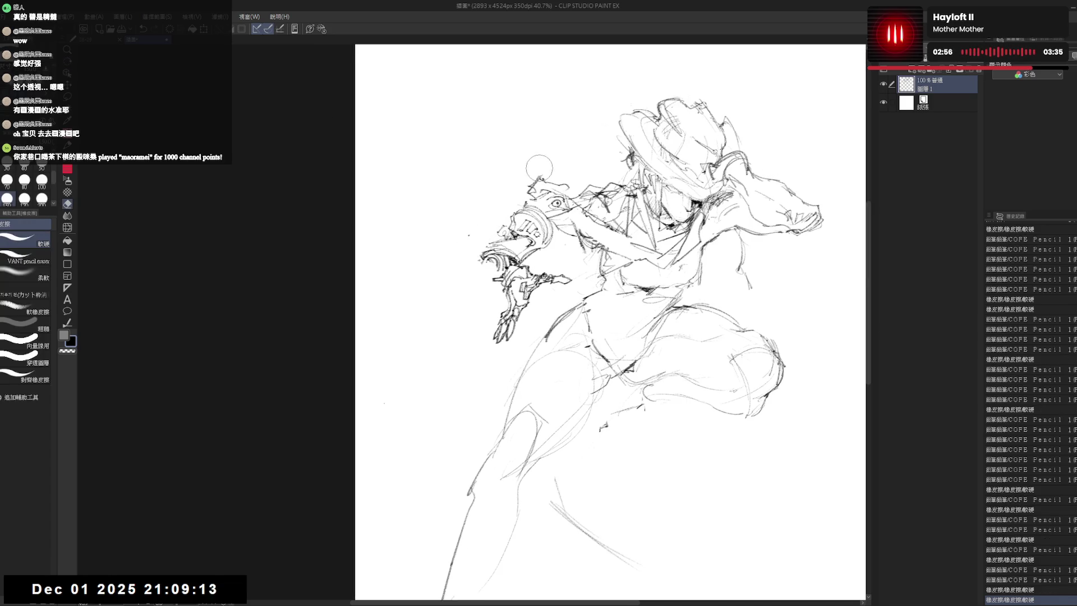
key(m)
mouse_move(492, 265)
mouse_down()
mouse_move(540, 320)
mouse_move(578, 262)
mouse_up()
key(ctrl+t)
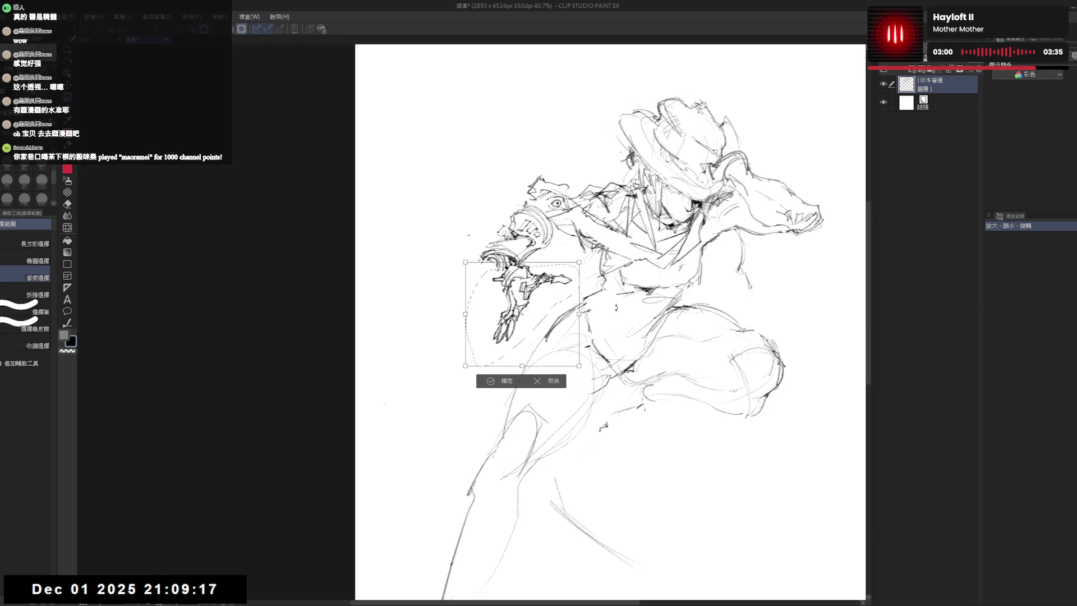
drag(588, 354, 564, 388)
drag(521, 312, 495, 309)
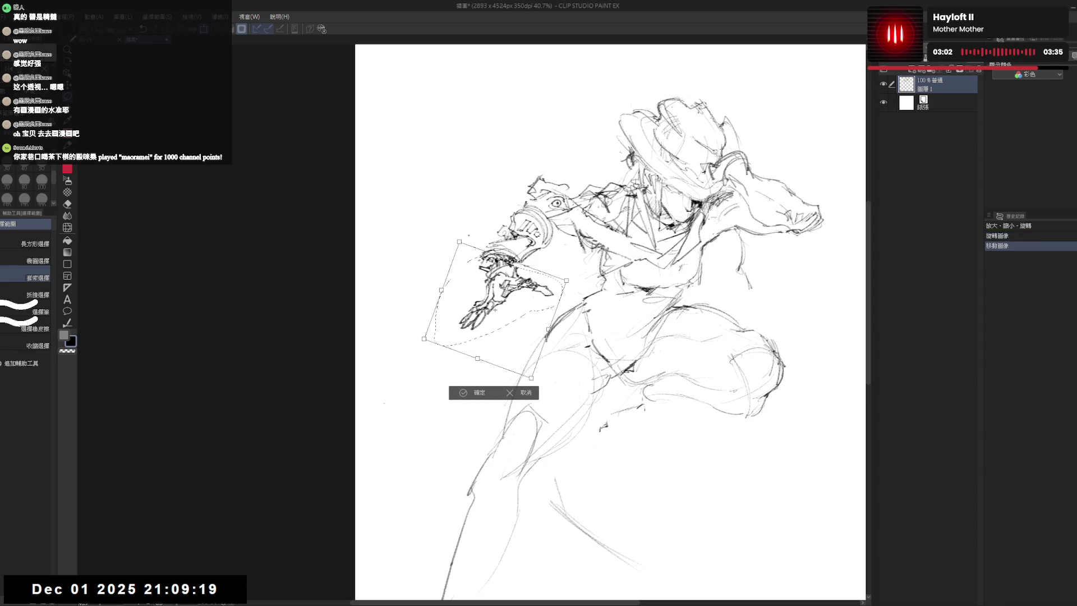
key(Return)
key(ctrl+d)
key(p)
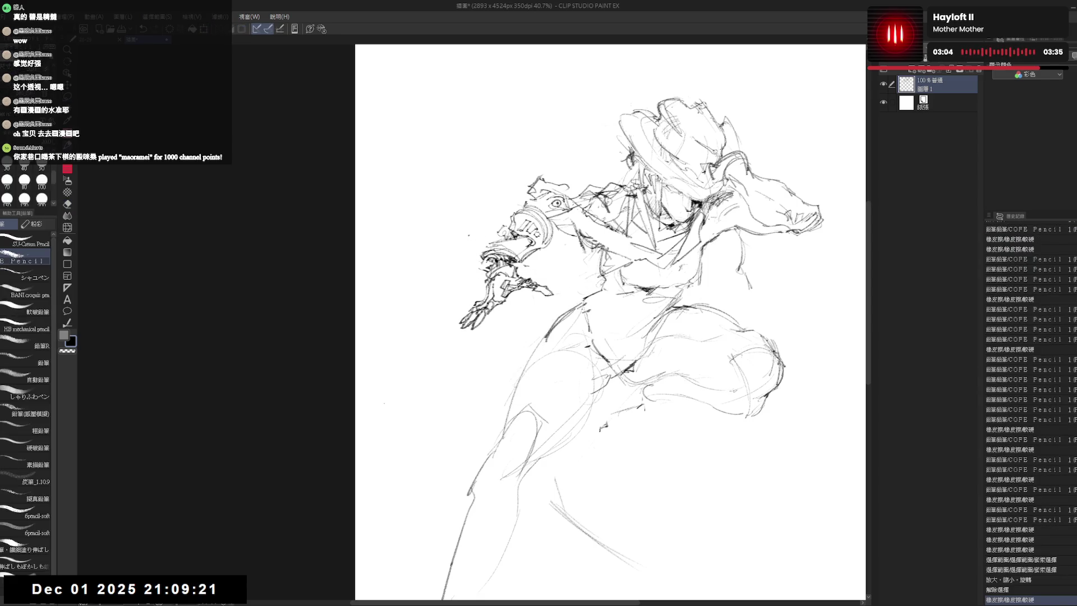
Draw the holstered gun's long lines hanging along the thigh and darken the leg edge.
mouse_move(547, 337)
mouse_down()
mouse_move(517, 306)
mouse_move(546, 325)
mouse_move(509, 332)
mouse_move(523, 331)
mouse_move(515, 324)
mouse_up()
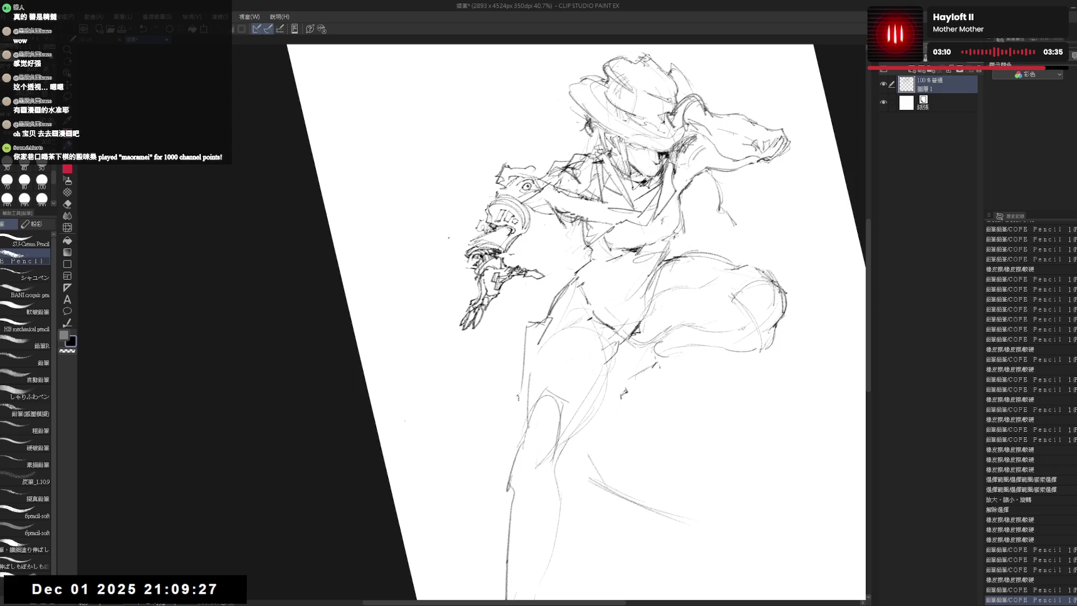
drag(518, 399, 512, 437)
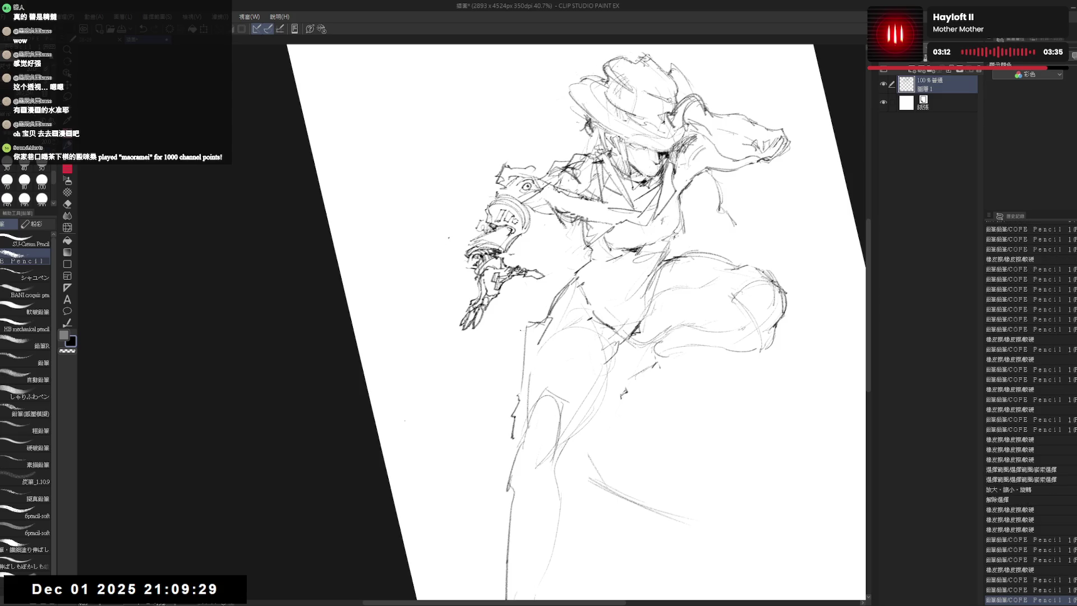
drag(521, 331, 512, 338)
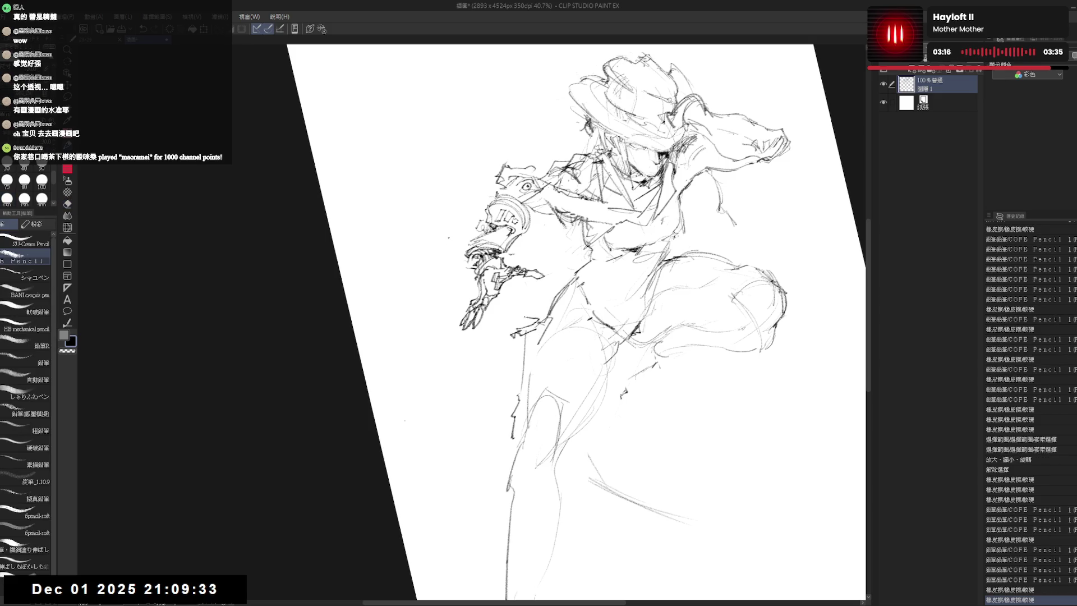
drag(542, 333, 522, 425)
drag(512, 338, 506, 426)
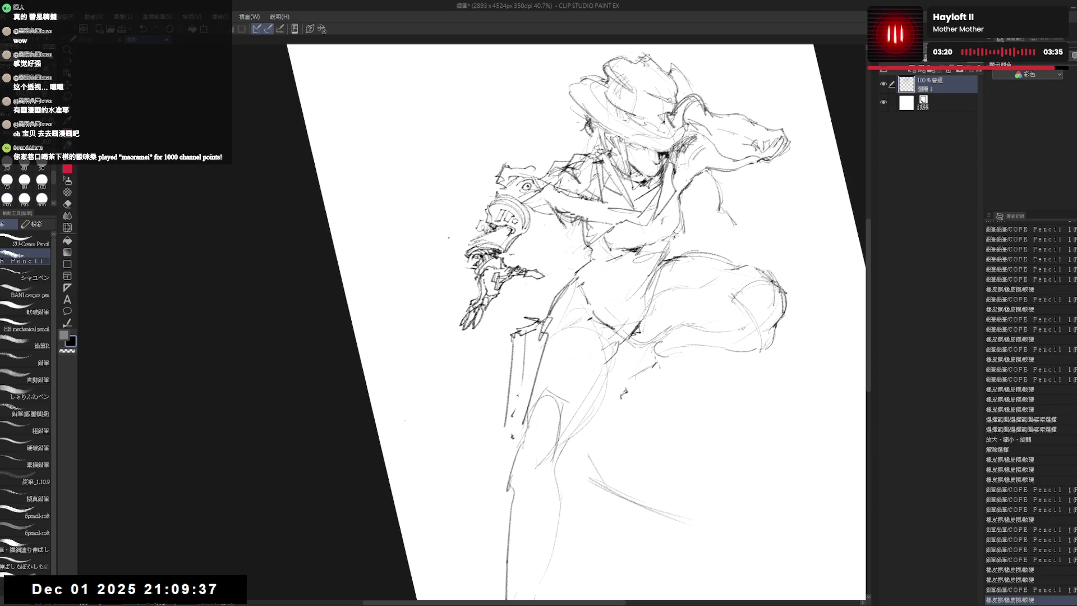
key(e)
key(p)
drag(515, 342, 511, 431)
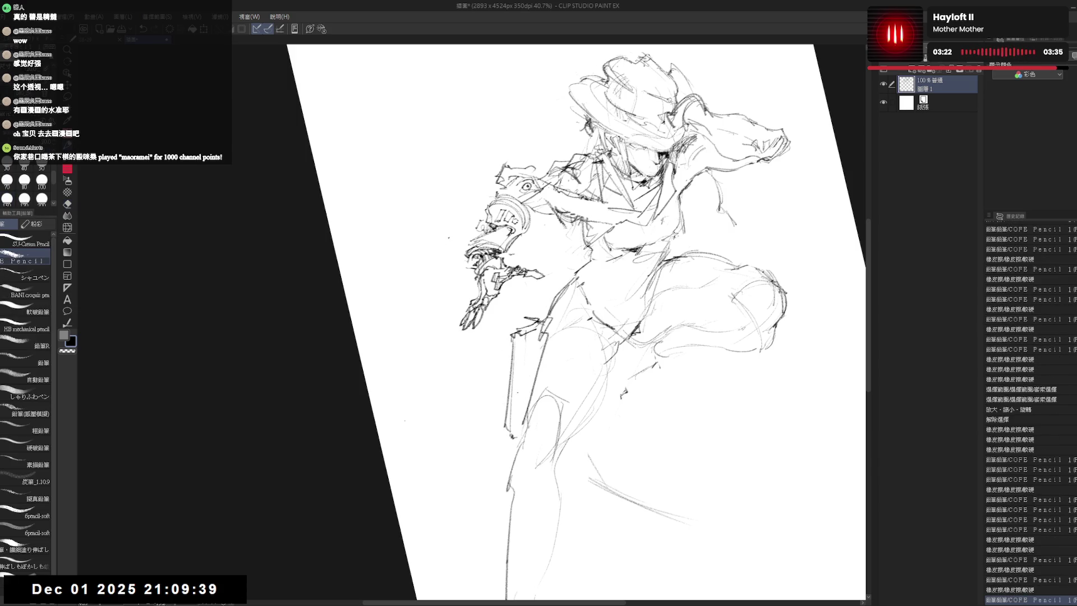
Sketch and darken the revolver grip at the hip.
mouse_move(527, 318)
mouse_down()
mouse_move(533, 291)
mouse_move(535, 311)
mouse_up()
drag(533, 291, 530, 328)
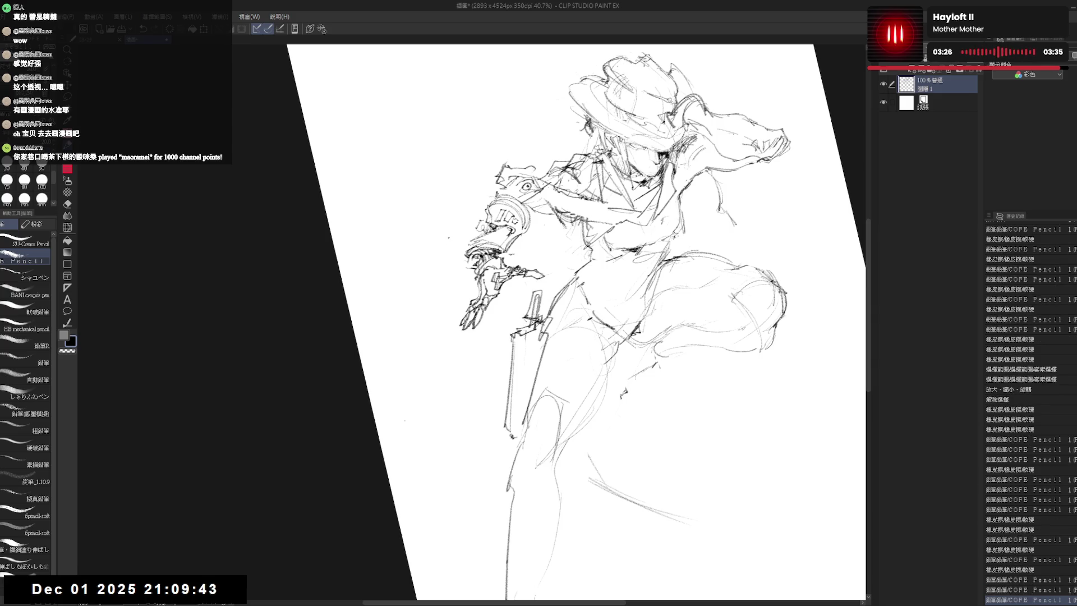
drag(528, 314, 534, 297)
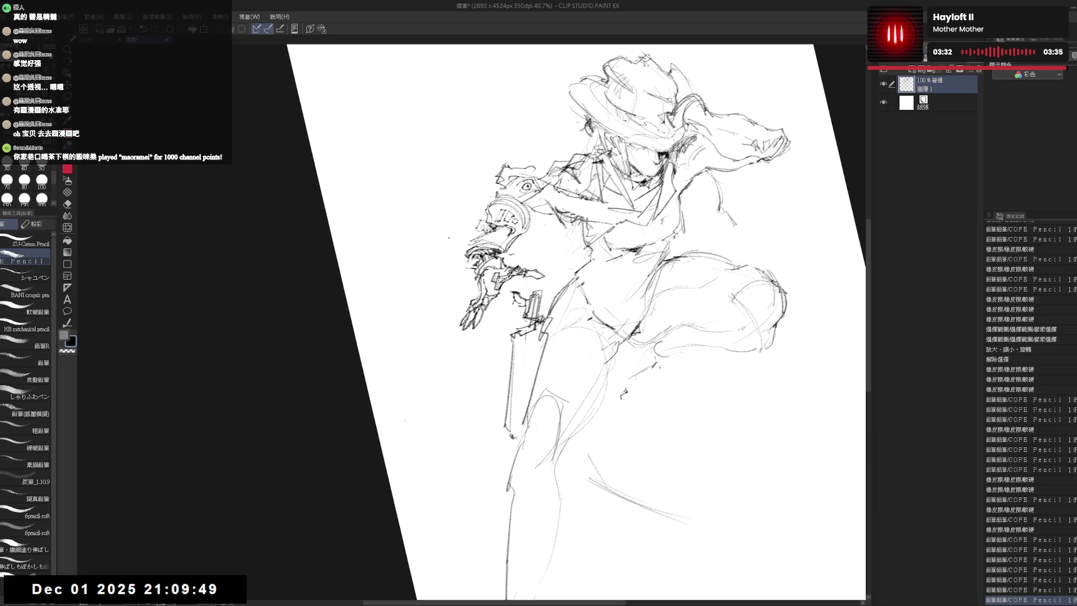
drag(508, 293, 511, 312)
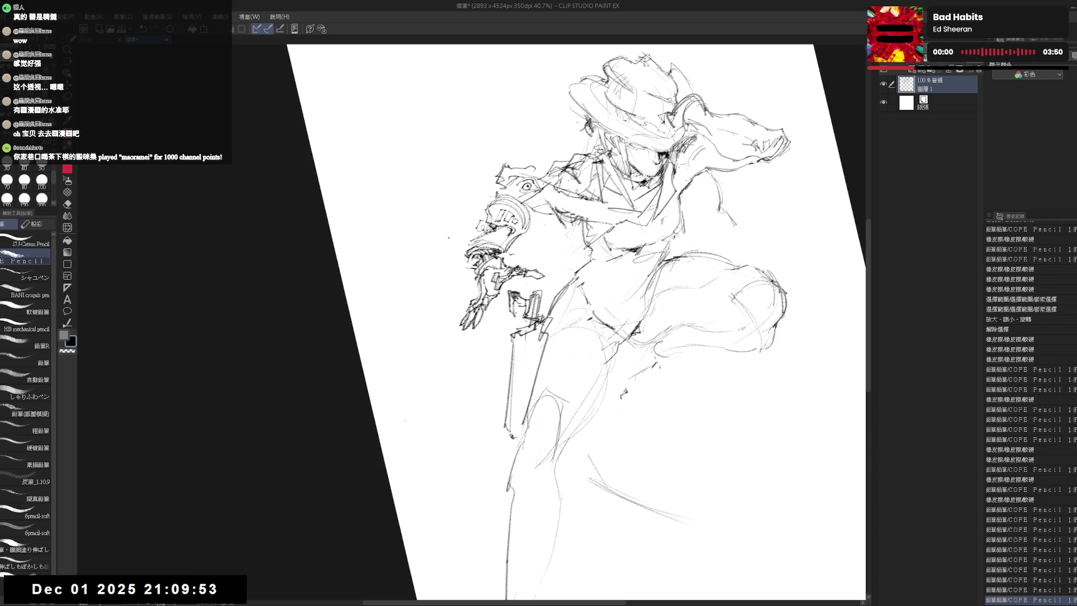
key(e)
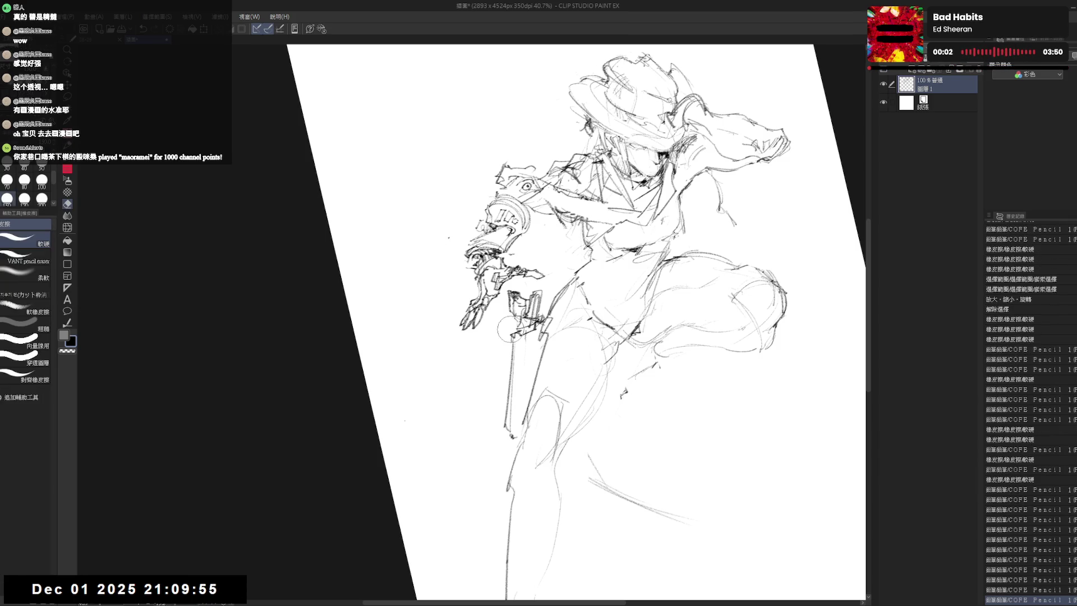
mouse_move(505, 317)
mouse_down()
mouse_move(530, 335)
mouse_move(518, 332)
mouse_move(530, 349)
mouse_move(521, 379)
mouse_up()
key(p)
Redraw the barrel lines, erase stray marks near the hand, then reset the view and zoom out.
key(e)
key(p)
drag(516, 379, 511, 426)
drag(509, 330, 508, 412)
key(e)
drag(528, 290, 547, 320)
key(p)
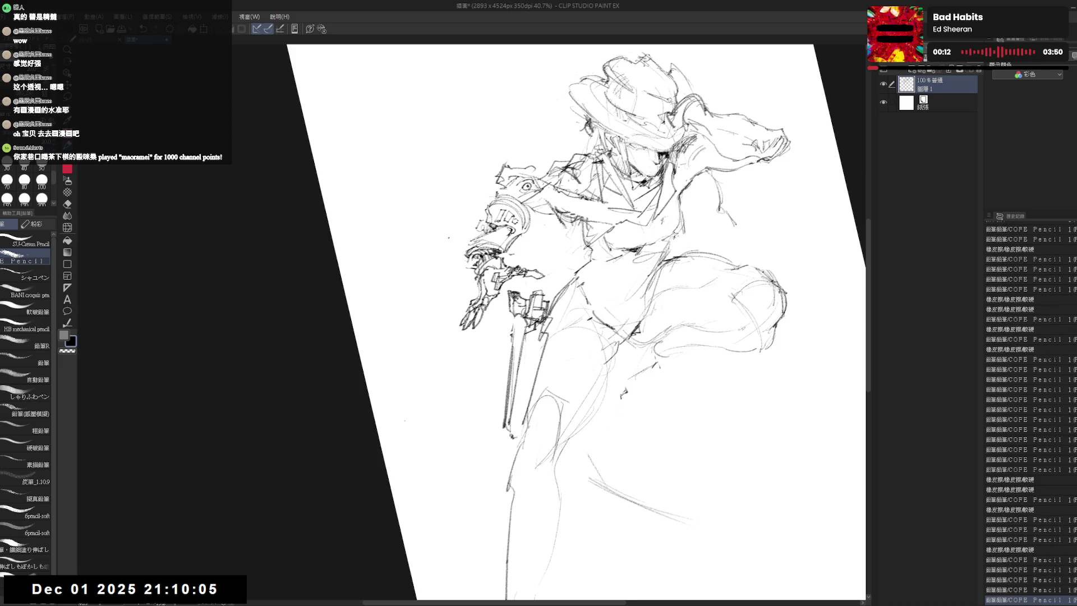
key(ctrl+r)
key(ctrl+0)
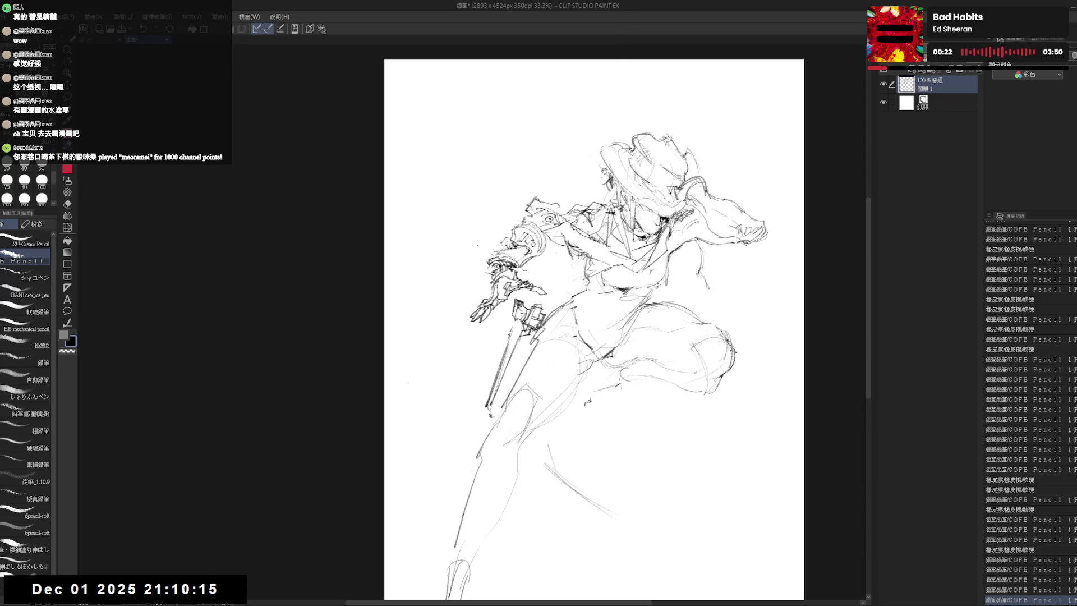
Clean a stray mark at the hip and add faint refining strokes there.
drag(604, 171, 577, 156)
key(e)
key(p)
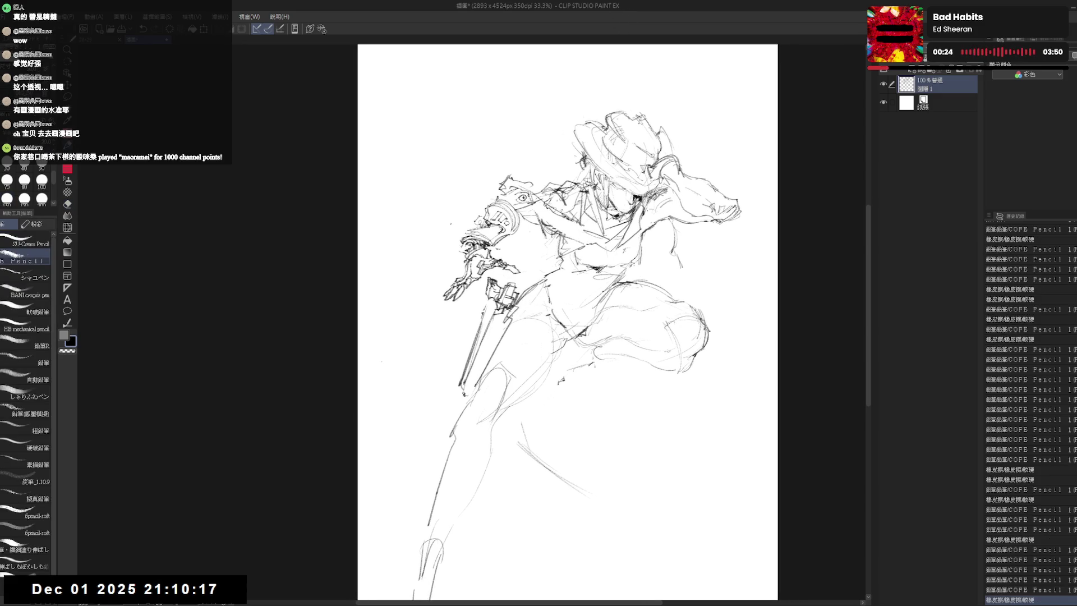
click(519, 327)
key(ctrl+z)
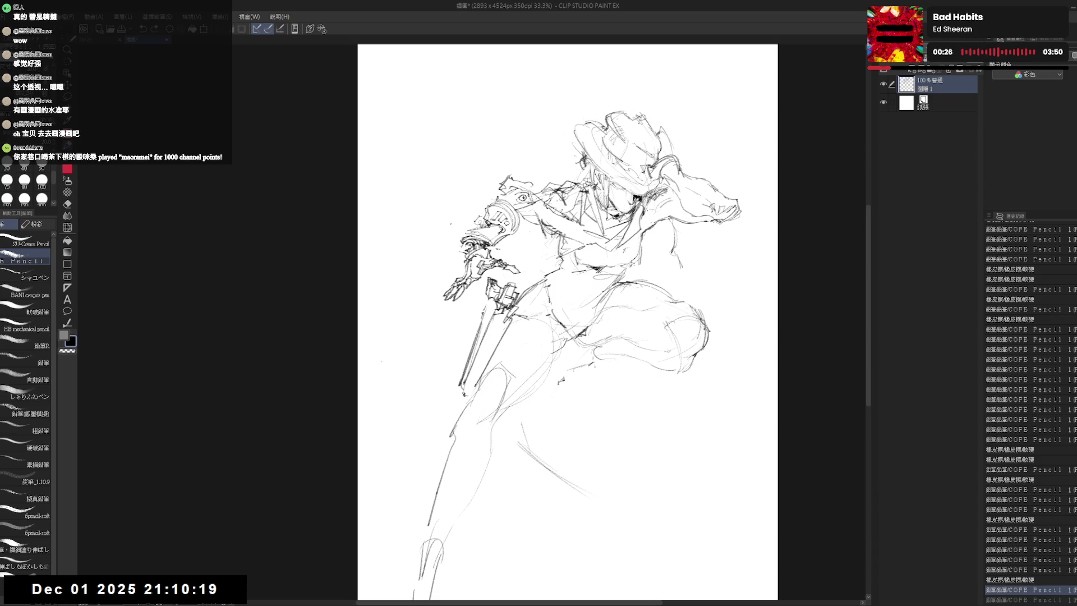
drag(528, 317, 555, 349)
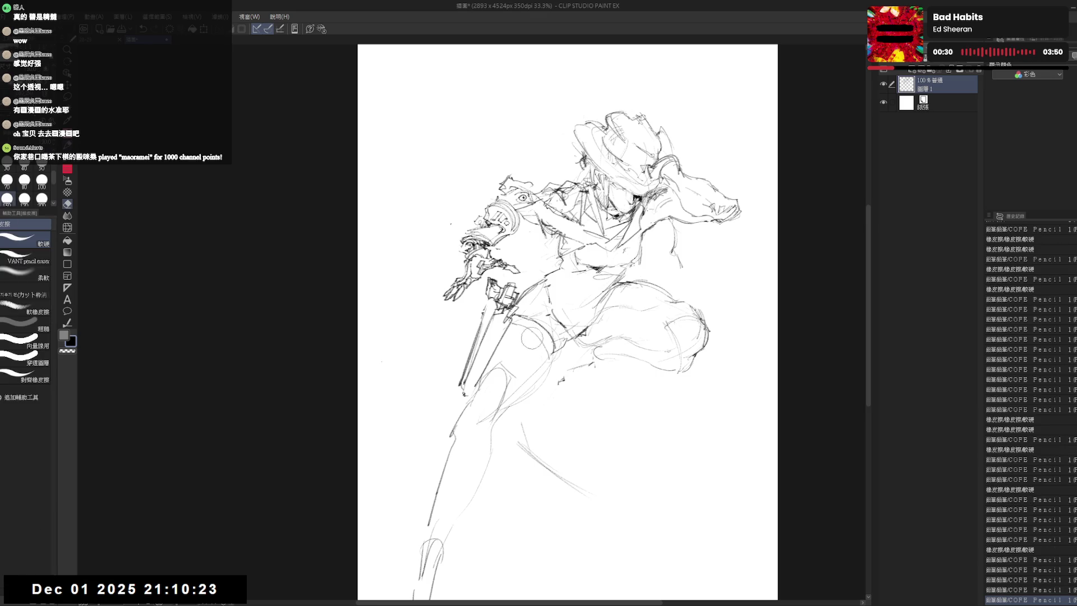
drag(522, 328, 557, 363)
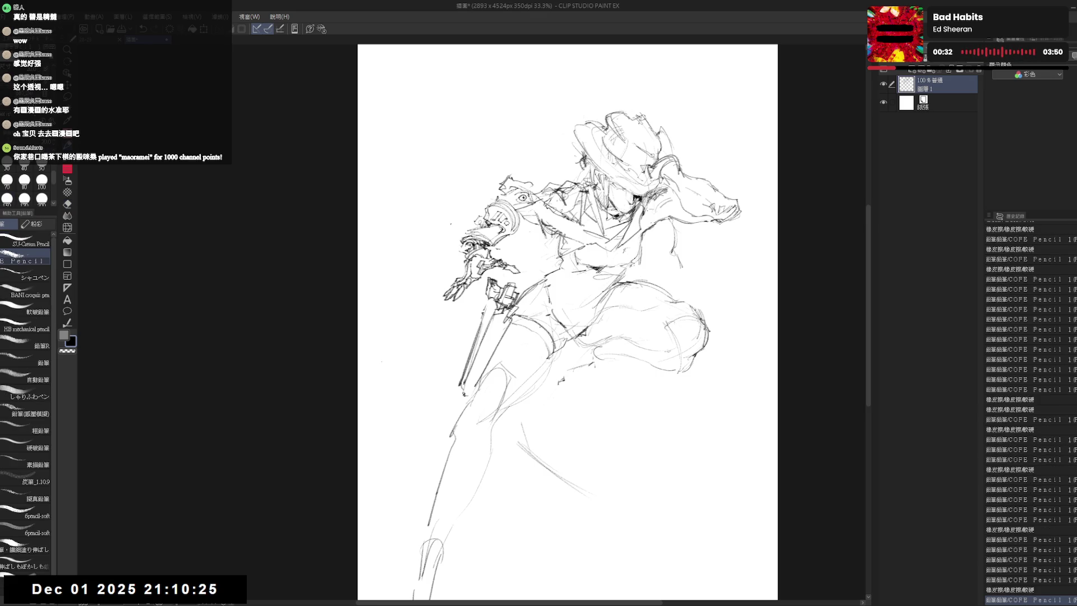
Sketch the small strokes below the coat and a darkened loop for the tucked foot.
drag(531, 322, 520, 316)
key(e)
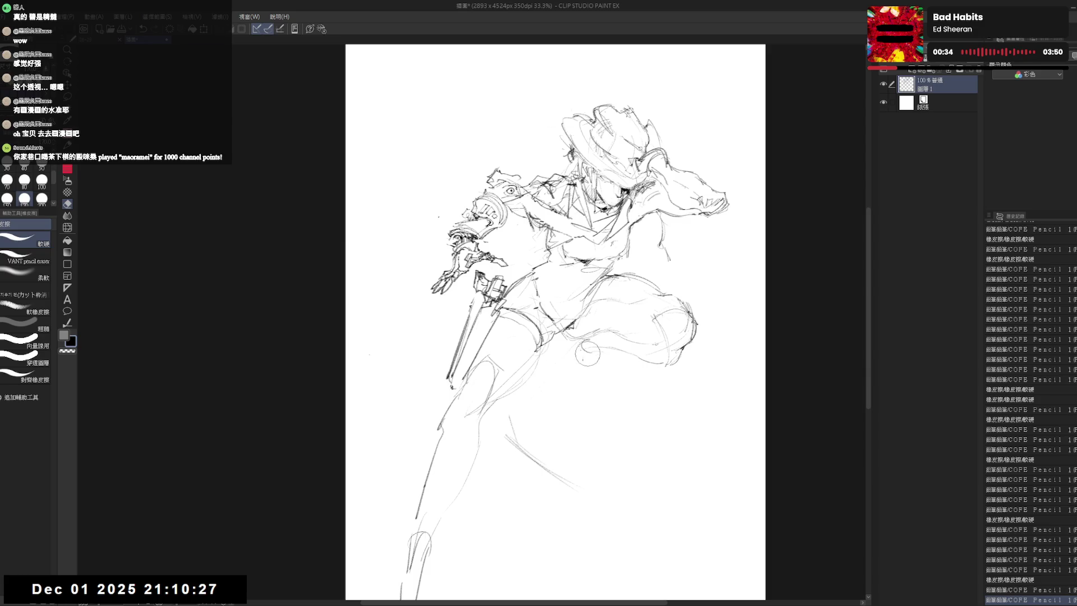
key(p)
drag(585, 352, 605, 372)
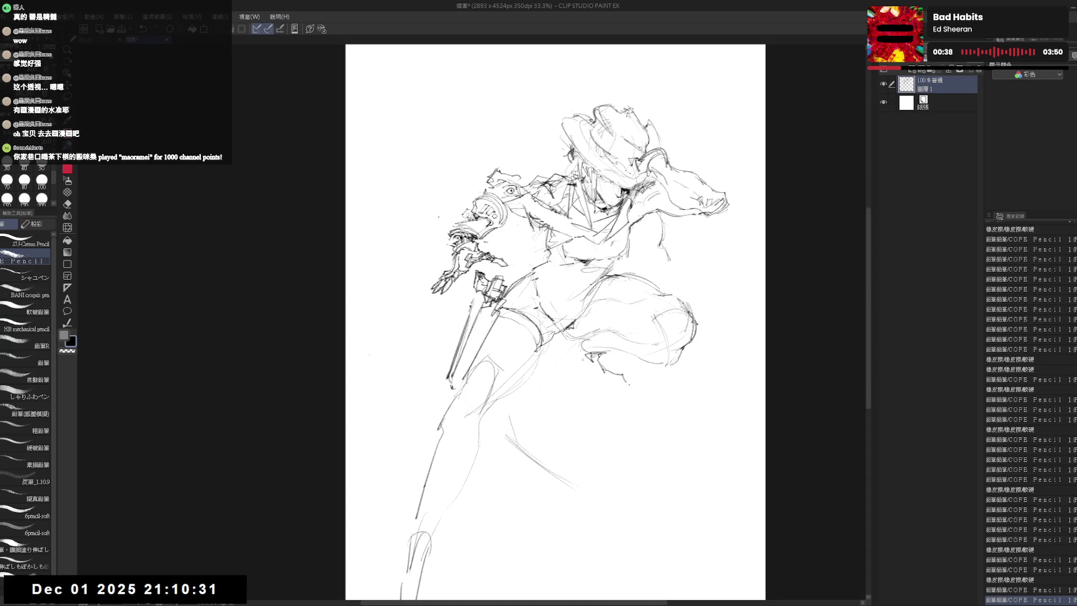
drag(609, 367, 634, 390)
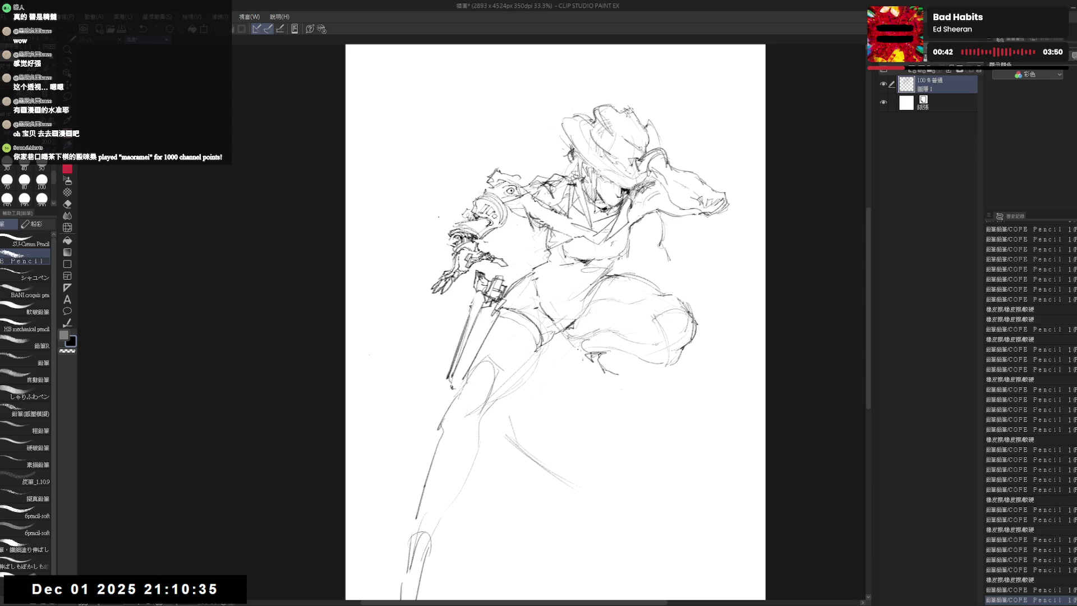
mouse_move(574, 345)
mouse_down()
mouse_move(584, 353)
mouse_move(573, 354)
mouse_up()
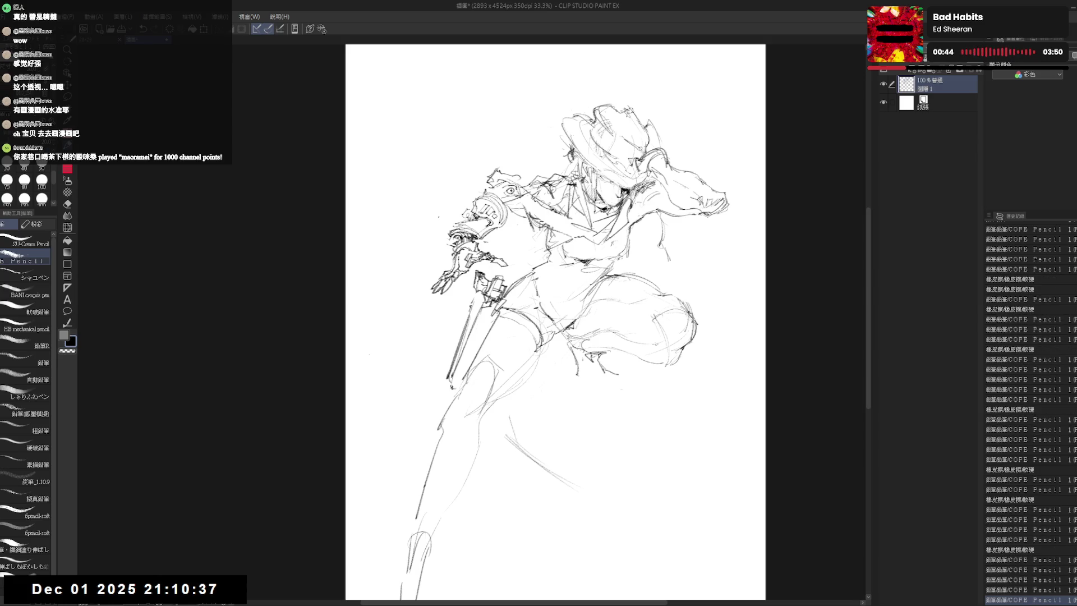
drag(583, 375, 591, 382)
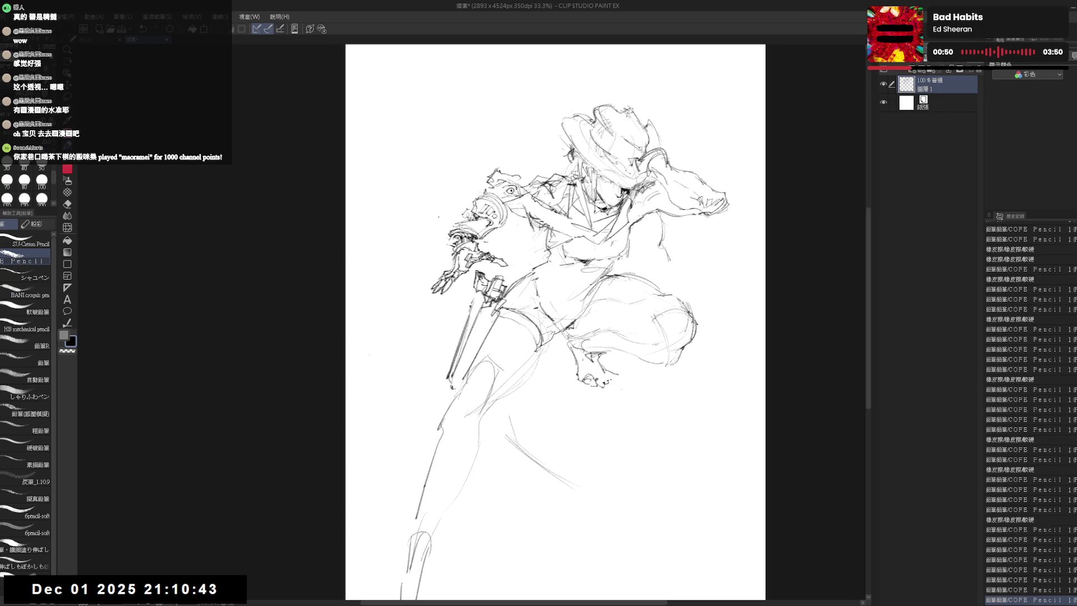
mouse_move(584, 377)
mouse_down()
mouse_move(614, 376)
mouse_move(590, 382)
mouse_up()
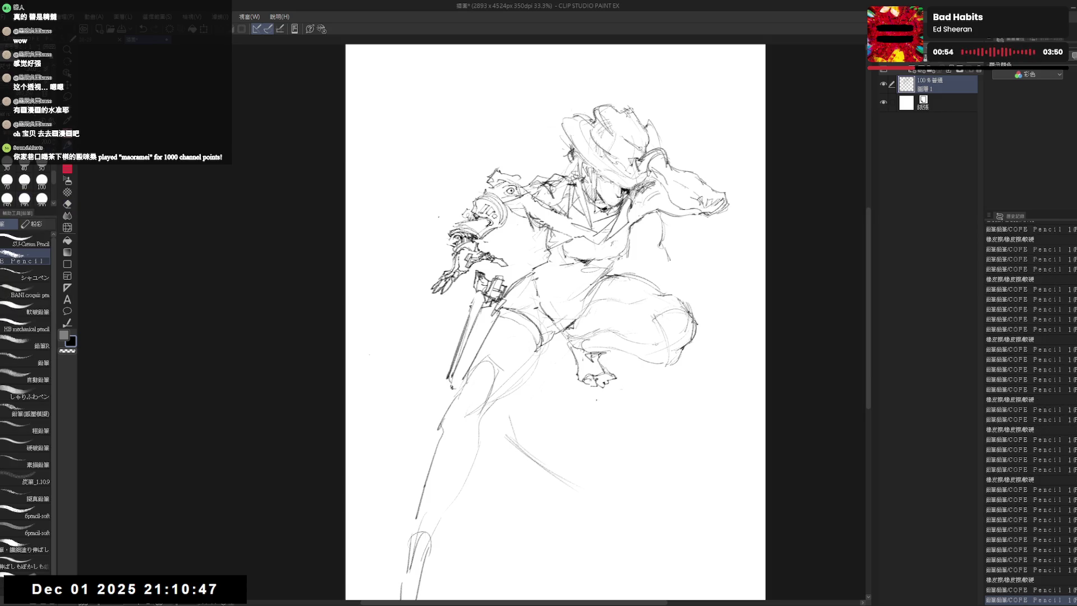
Check the pose mirrored, add a stroke near the hat and a curved front-leg line.
key(h)
key(h)
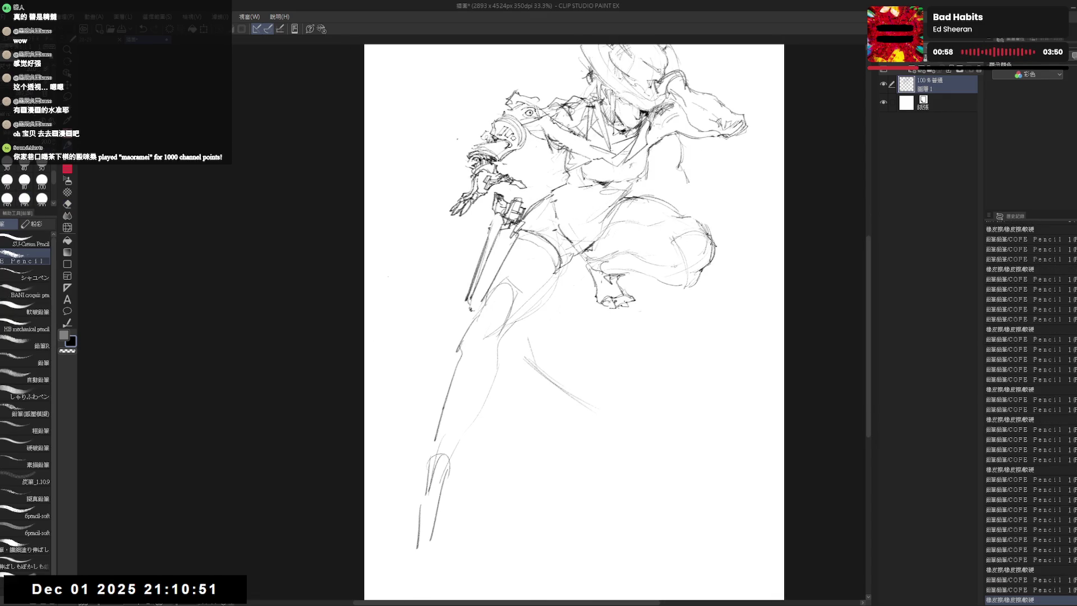
mouse_move(593, 313)
mouse_down()
mouse_move(620, 338)
mouse_move(528, 398)
mouse_up()
key(e)
key(p)
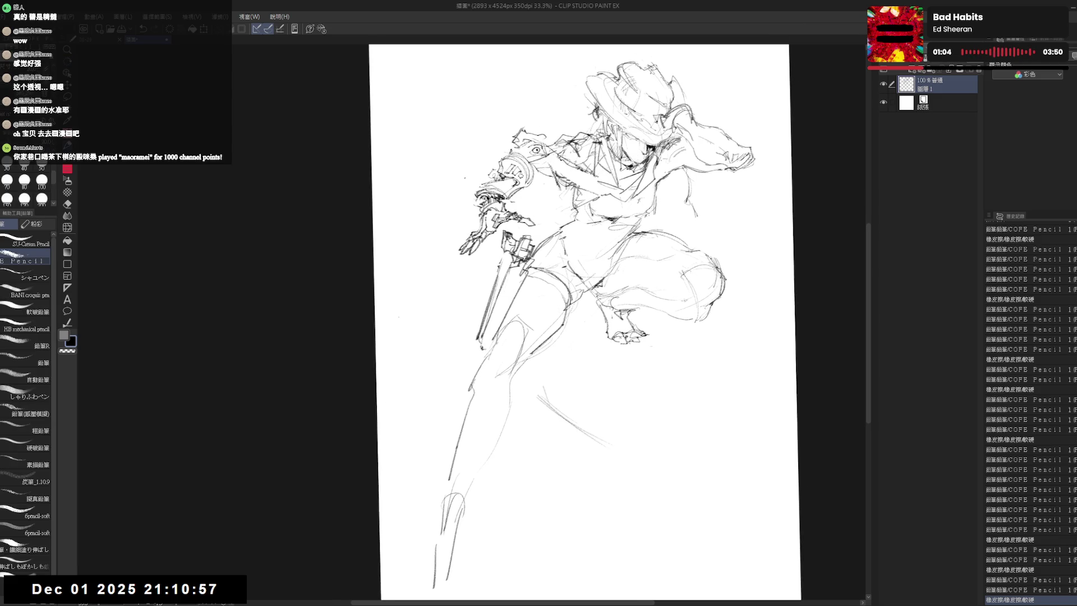
drag(650, 65, 655, 72)
drag(434, 554, 457, 505)
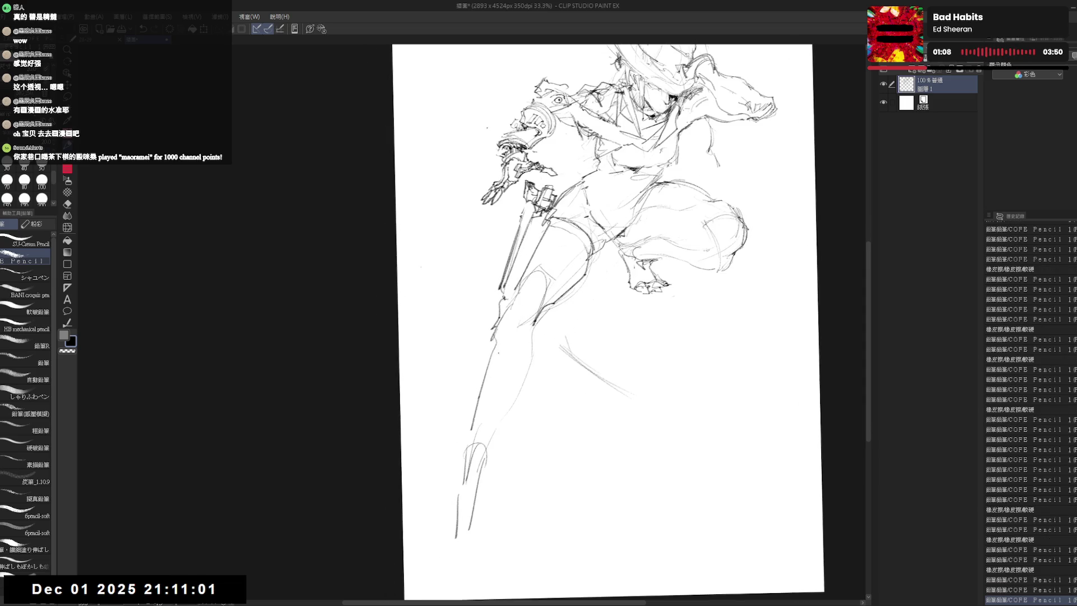
drag(485, 333, 471, 374)
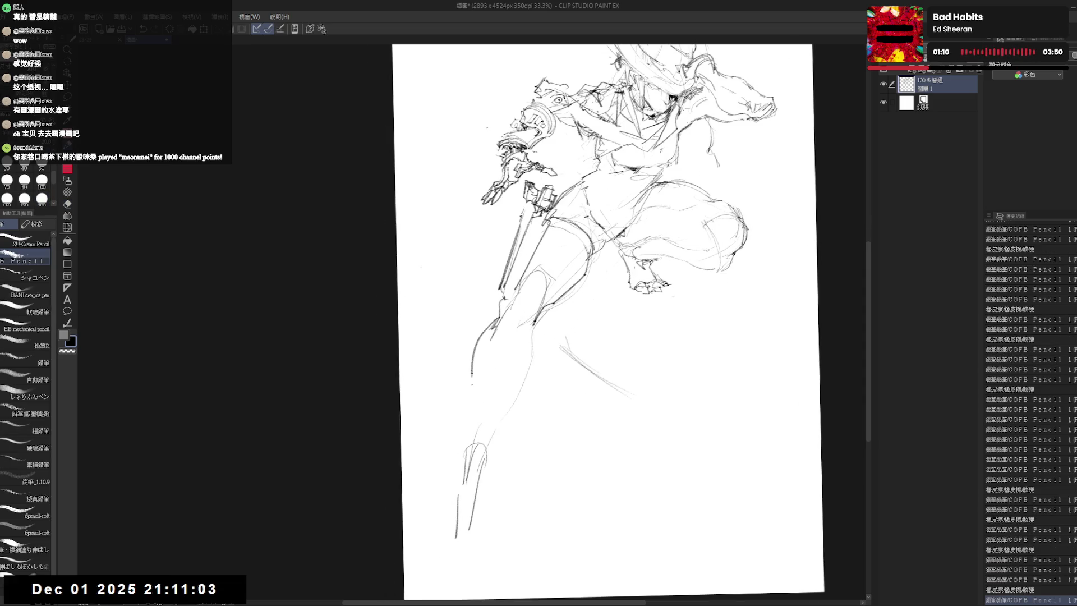
Hatch shading around the bent knee and add a faint stroke to the leg.
mouse_move(525, 351)
mouse_down()
mouse_move(533, 380)
mouse_move(516, 387)
mouse_up()
key(e)
key(p)
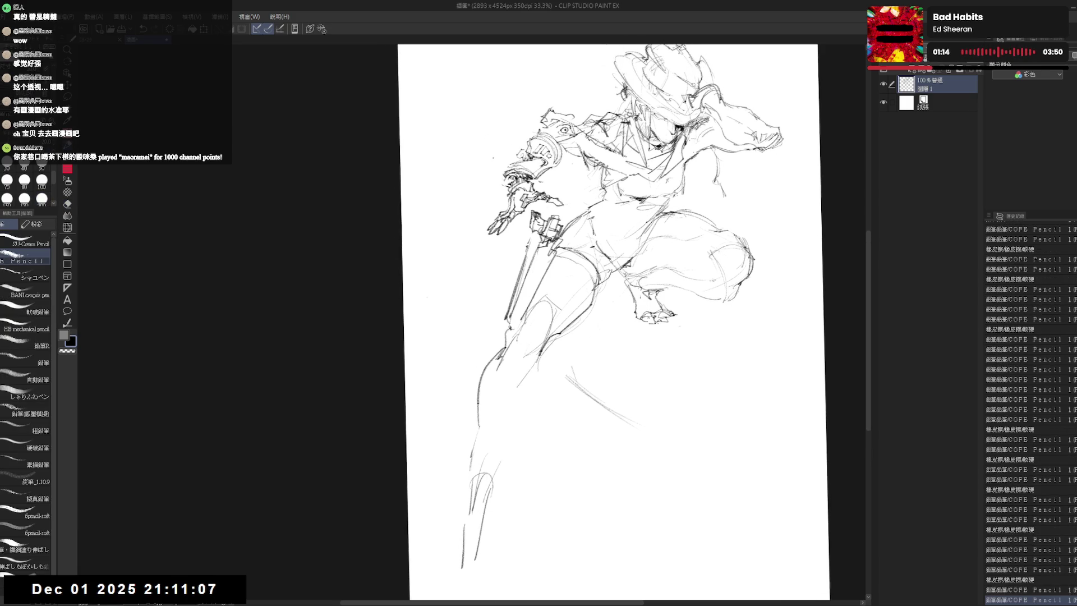
drag(532, 325, 515, 351)
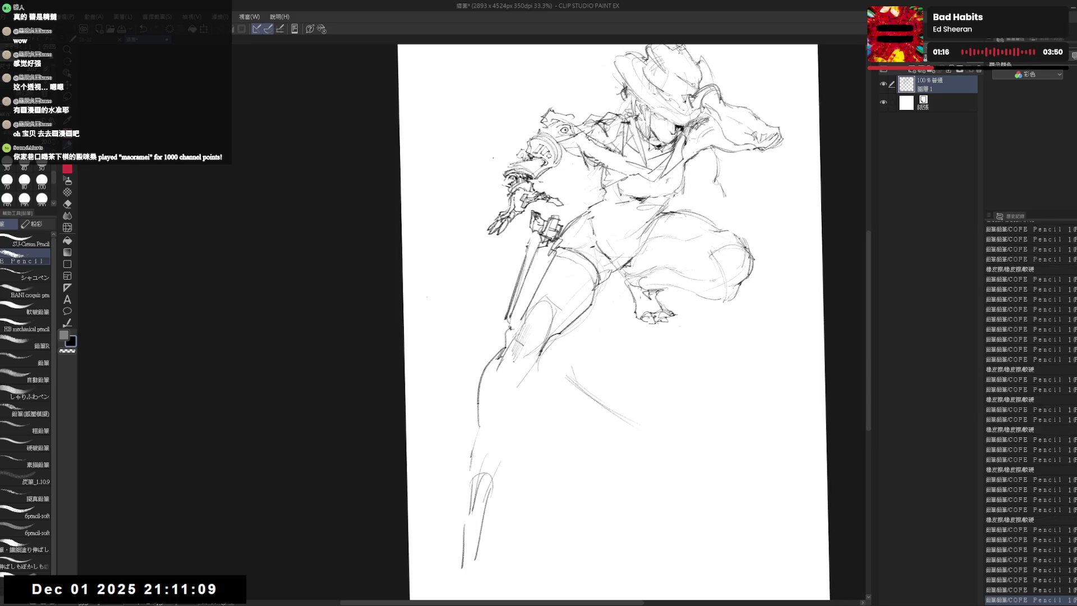
drag(525, 370, 513, 382)
key(e)
key(p)
drag(526, 332, 515, 354)
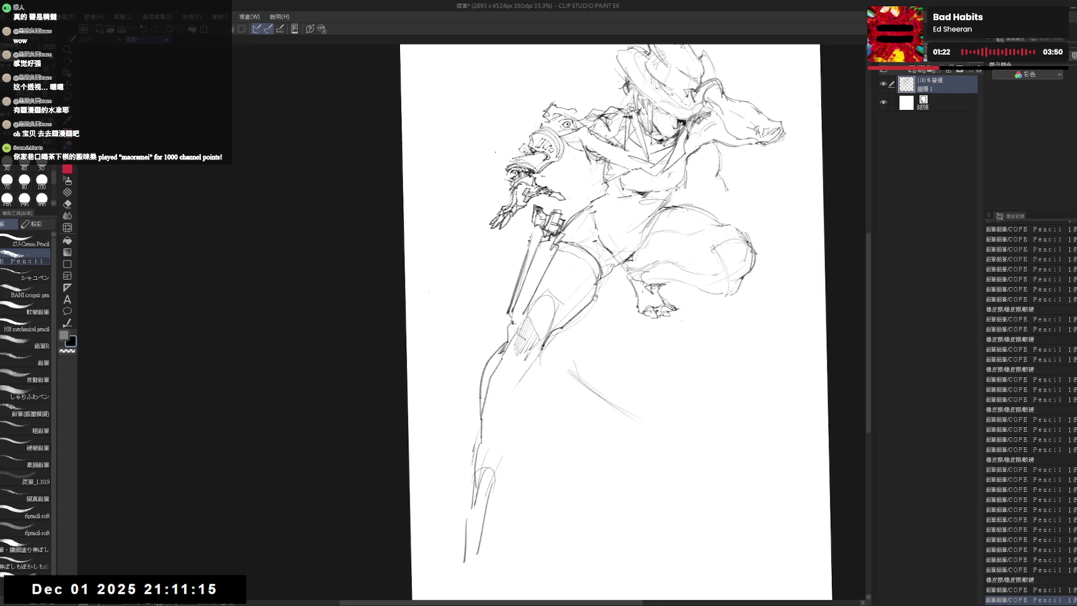
drag(642, 236, 606, 288)
scroll(685, 236, up, 2)
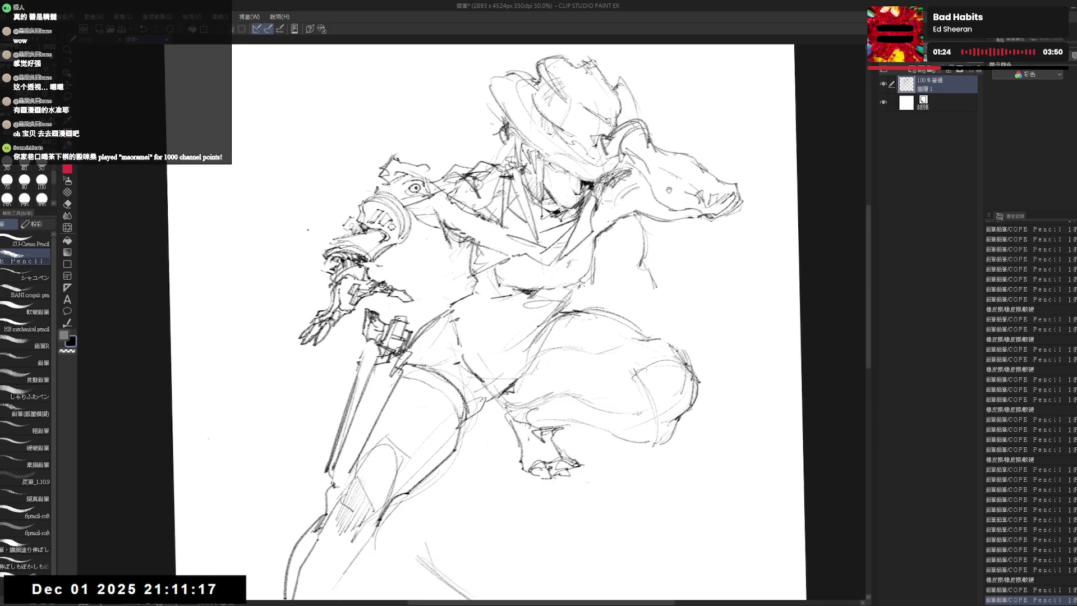
drag(631, 120, 645, 134)
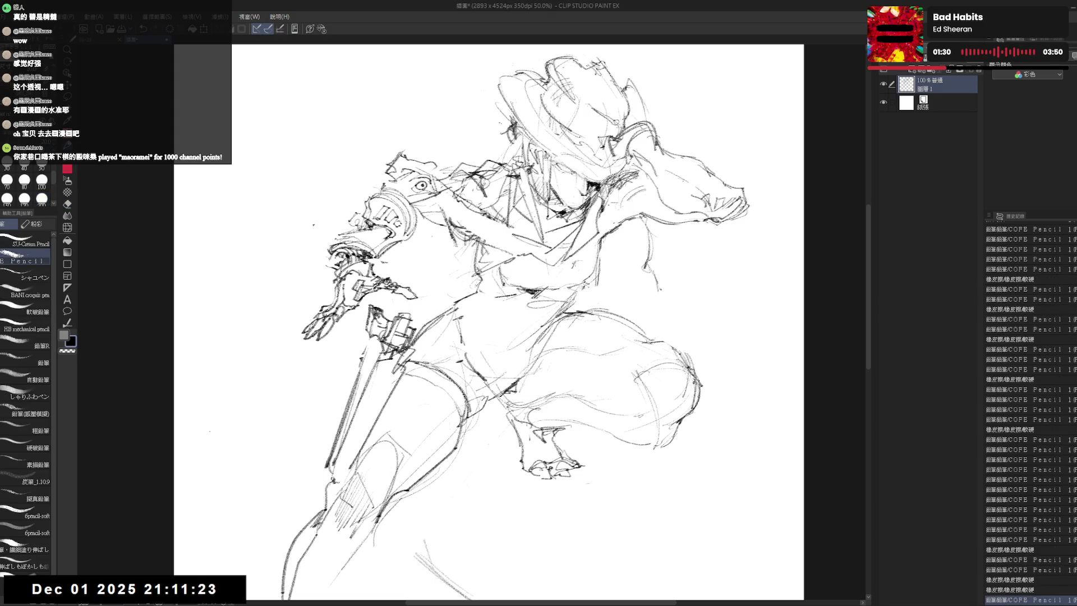
Zoom out and reframe the canvas to view the whole figure.
drag(551, 240, 588, 232)
key(e)
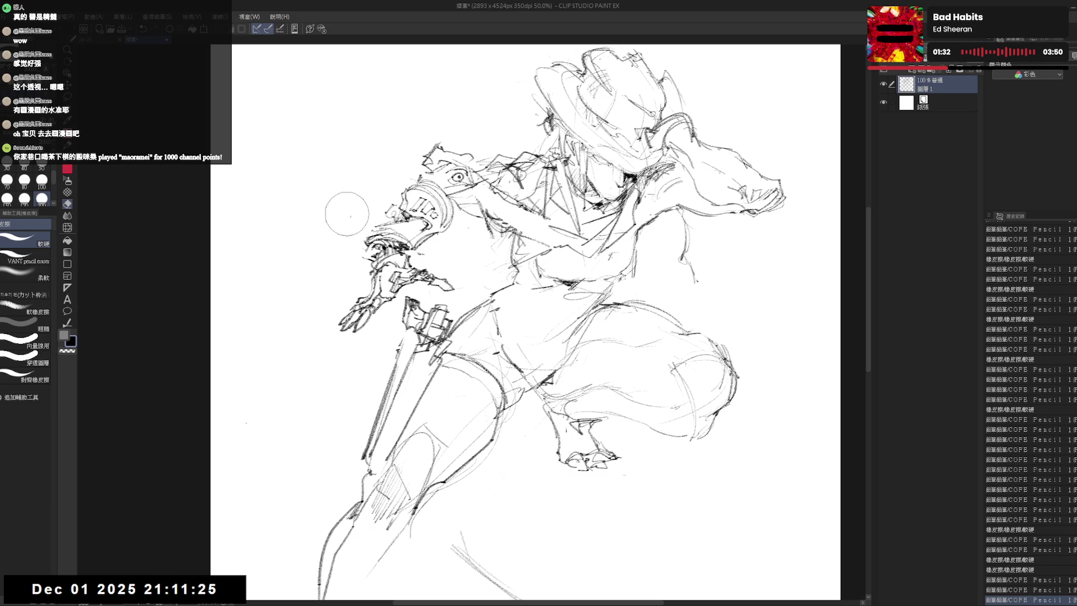
scroll(396, 337, down, 2)
key(p)
scroll(481, 480, down, 2)
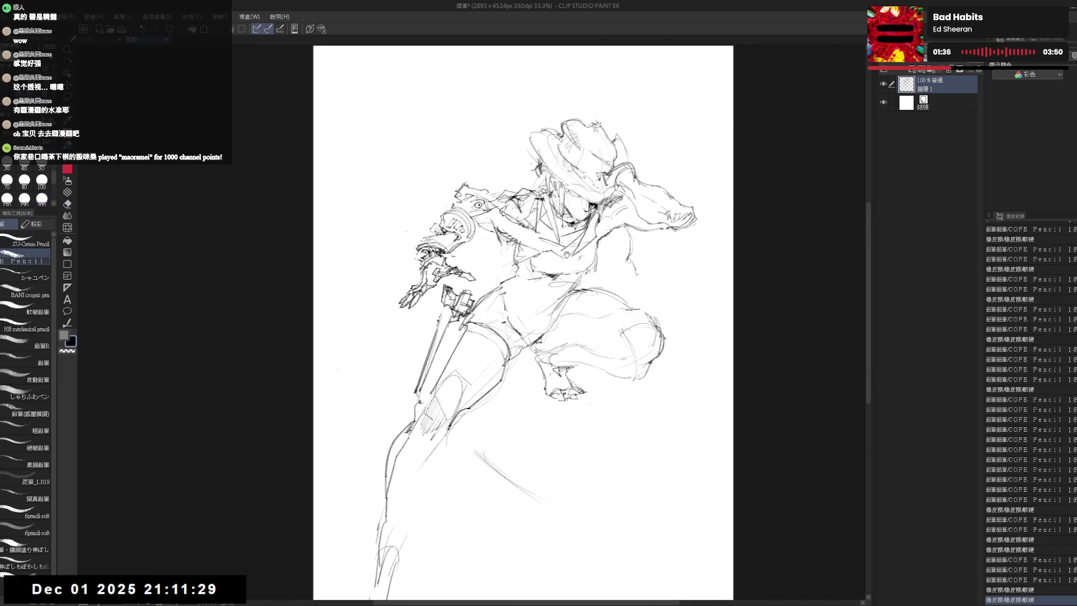
drag(523, 320, 526, 314)
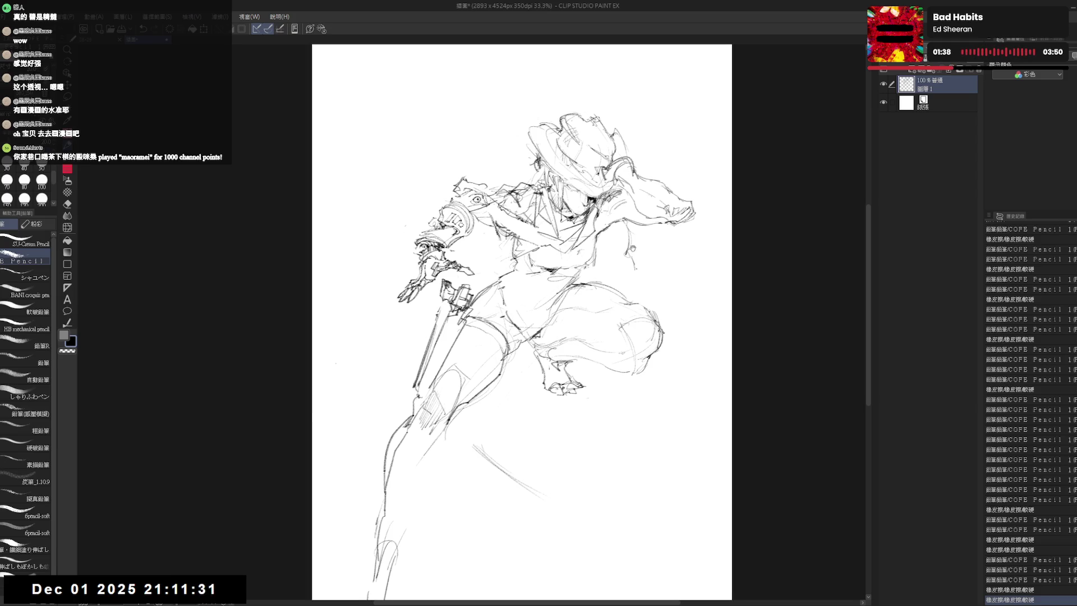
drag(597, 322, 612, 289)
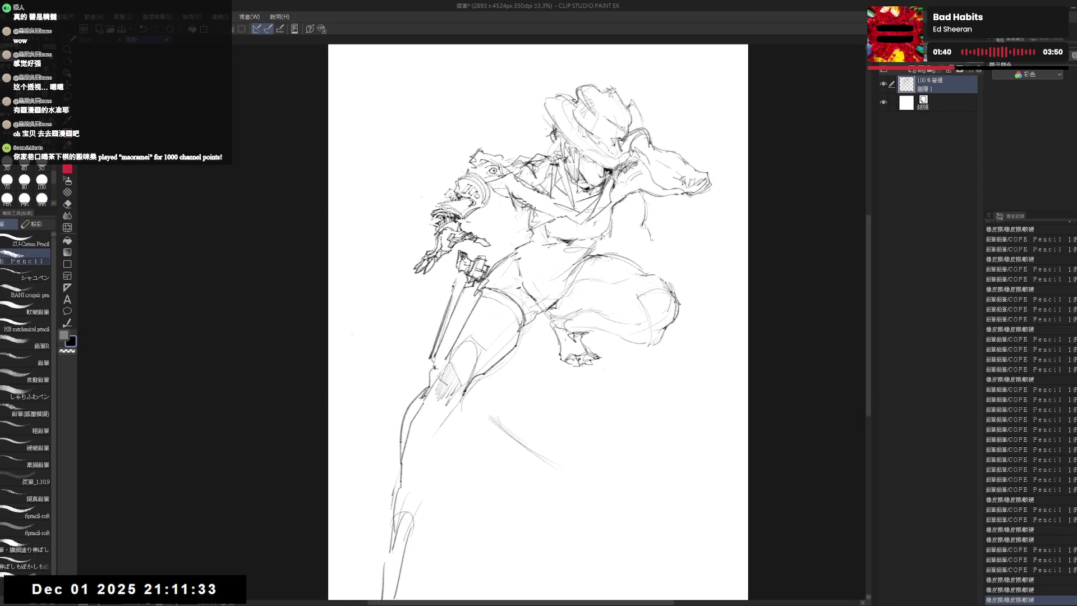
drag(604, 217, 601, 216)
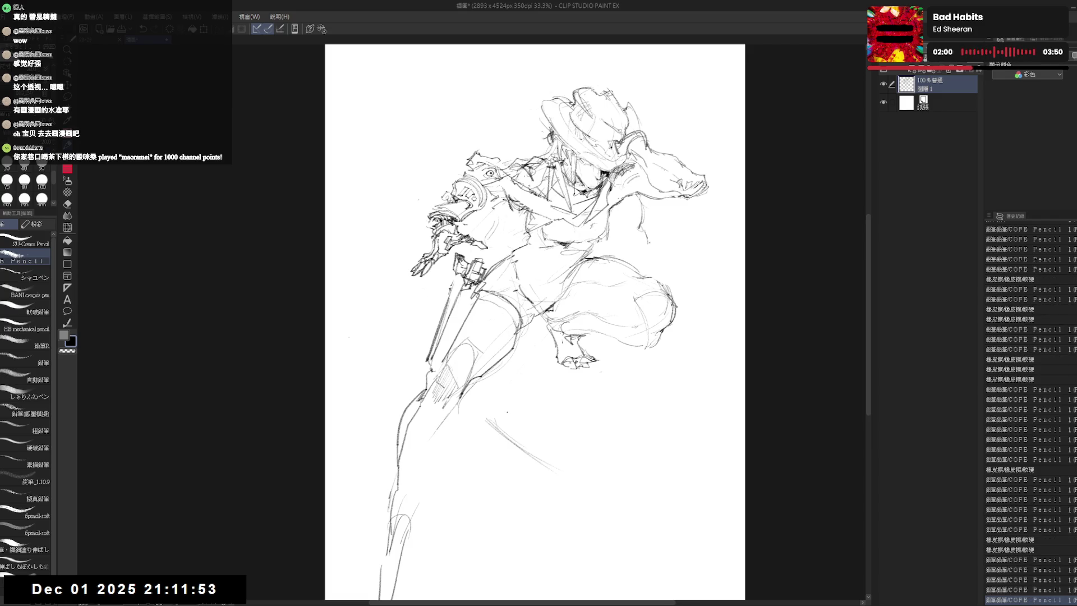
Add several pencil strokes firming up the figure's shoulder.
key(e)
key(p)
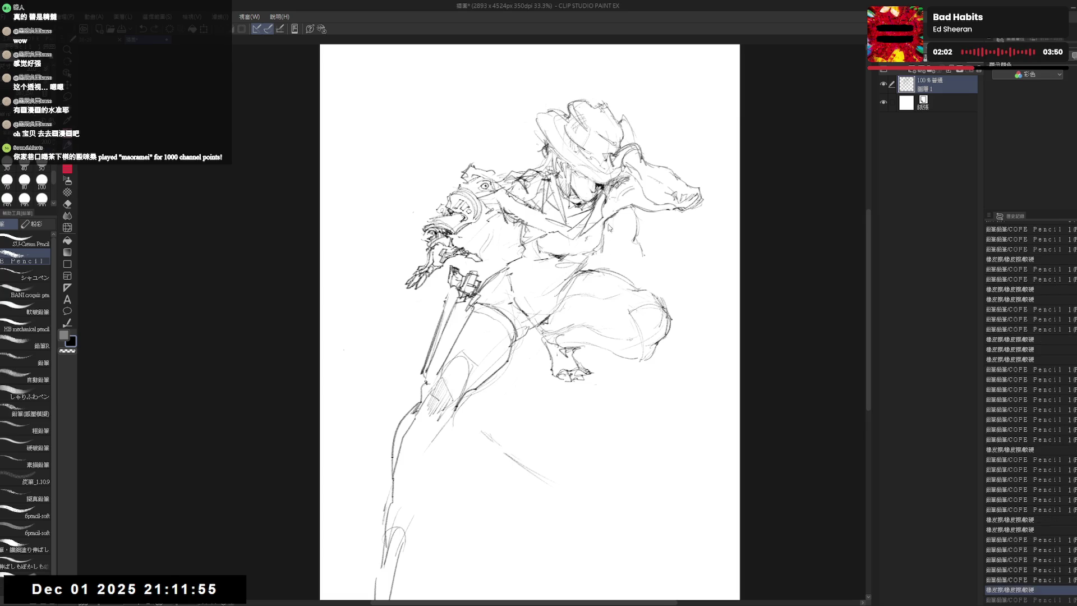
drag(621, 242, 611, 263)
mouse_move(626, 226)
mouse_down()
mouse_move(604, 271)
mouse_move(636, 295)
mouse_up()
drag(648, 244, 614, 289)
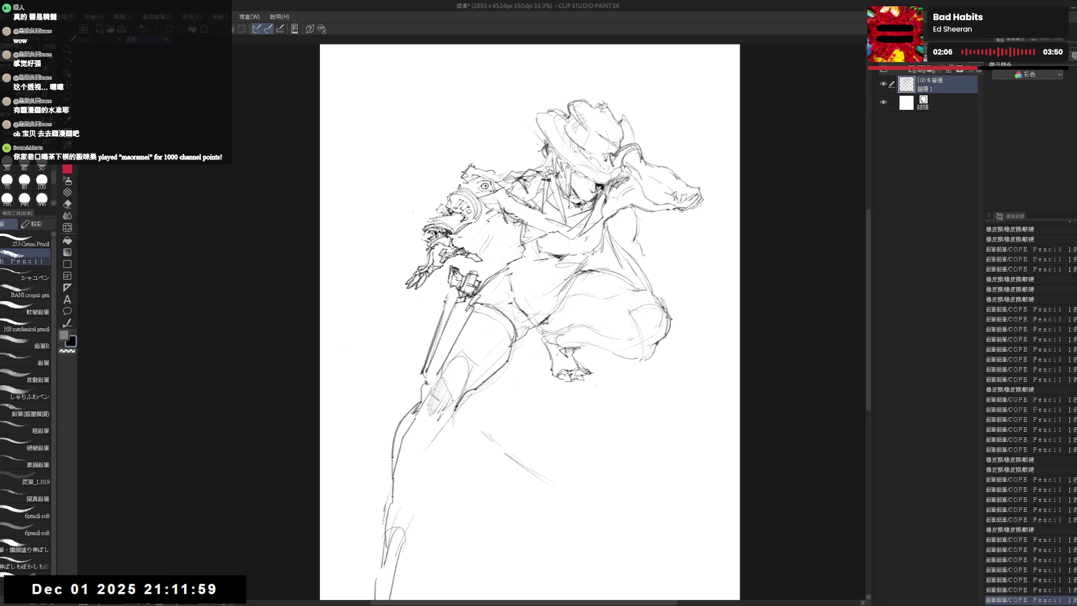
drag(545, 149, 537, 183)
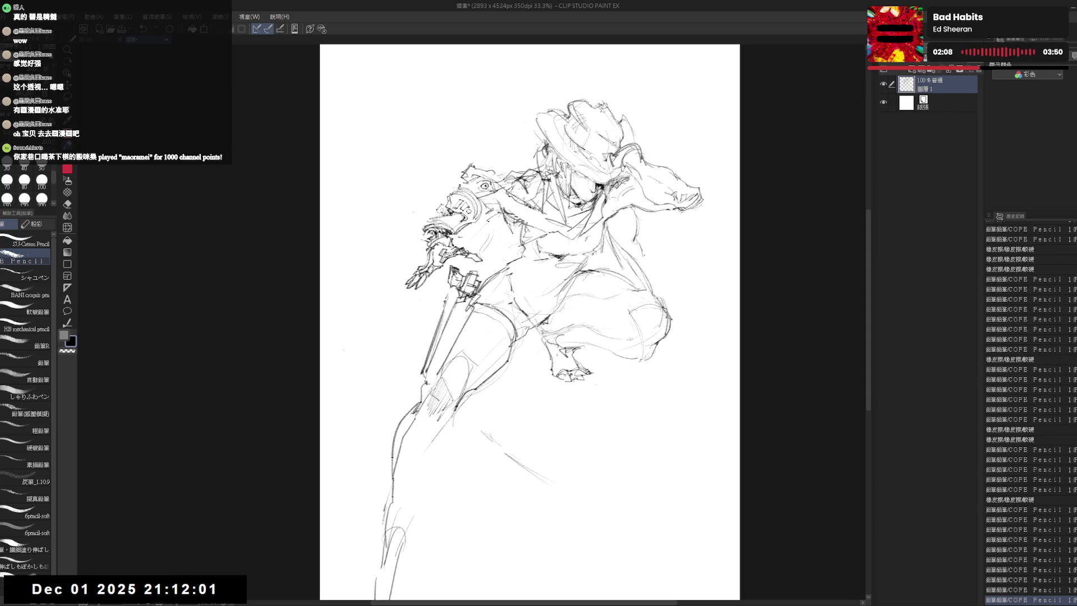
mouse_move(652, 205)
mouse_down()
mouse_move(624, 246)
mouse_move(637, 218)
mouse_move(609, 227)
mouse_up()
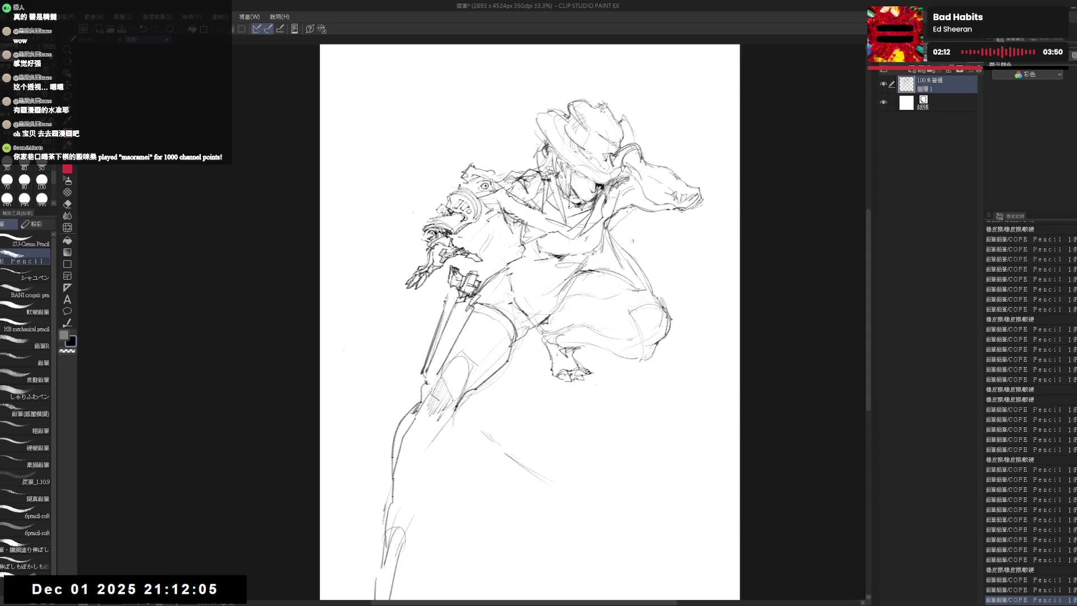
Sketch strokes around the face and a curved line above the arm.
drag(505, 338, 484, 303)
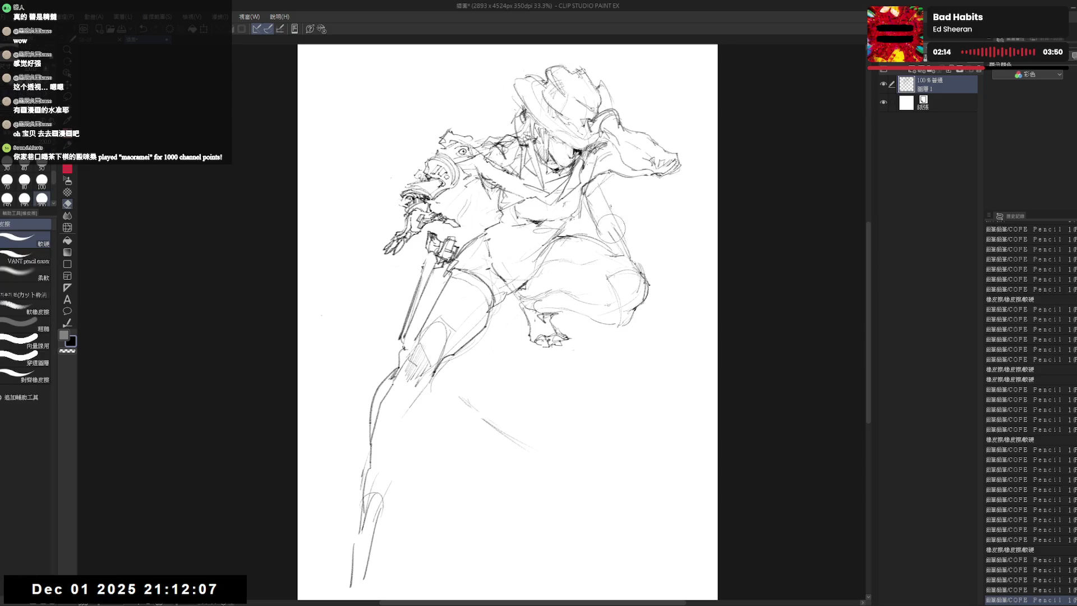
drag(606, 210, 631, 244)
drag(505, 320, 511, 364)
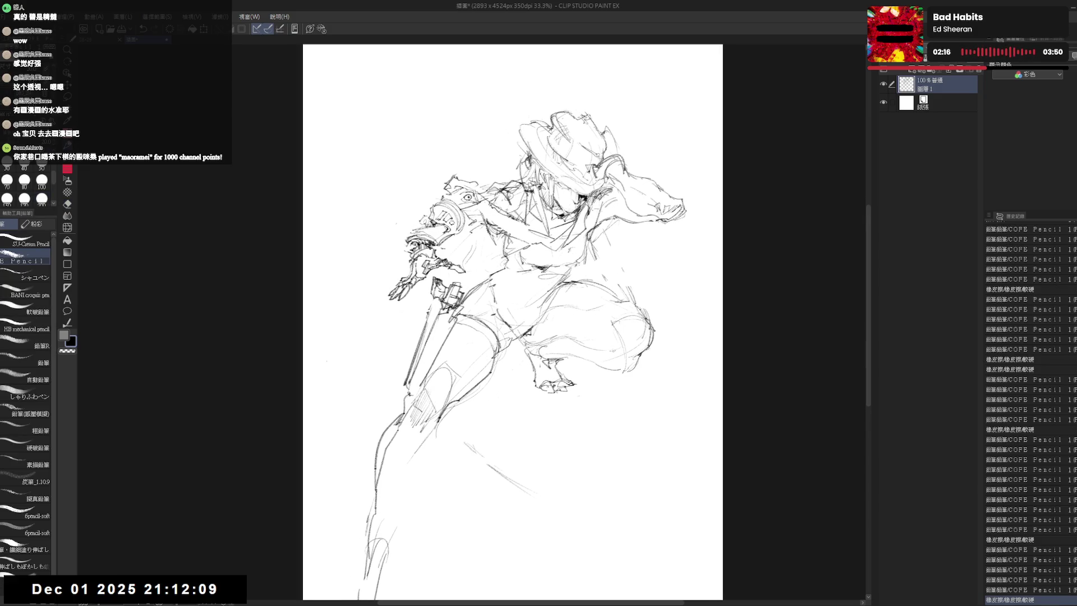
mouse_move(518, 178)
mouse_down()
mouse_move(525, 189)
mouse_move(502, 176)
mouse_move(476, 185)
mouse_up()
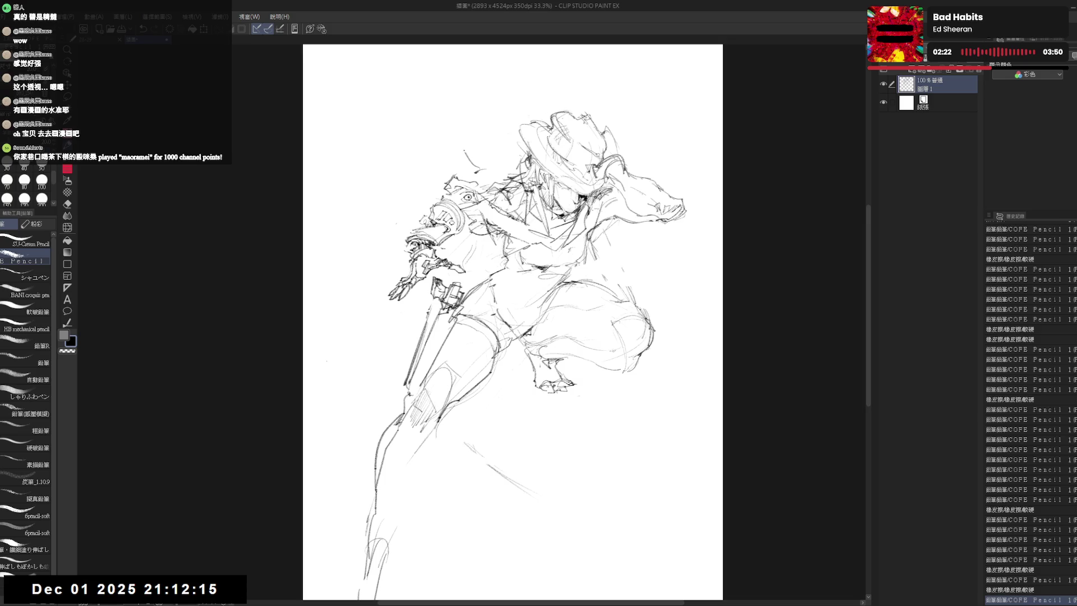
drag(439, 136, 464, 152)
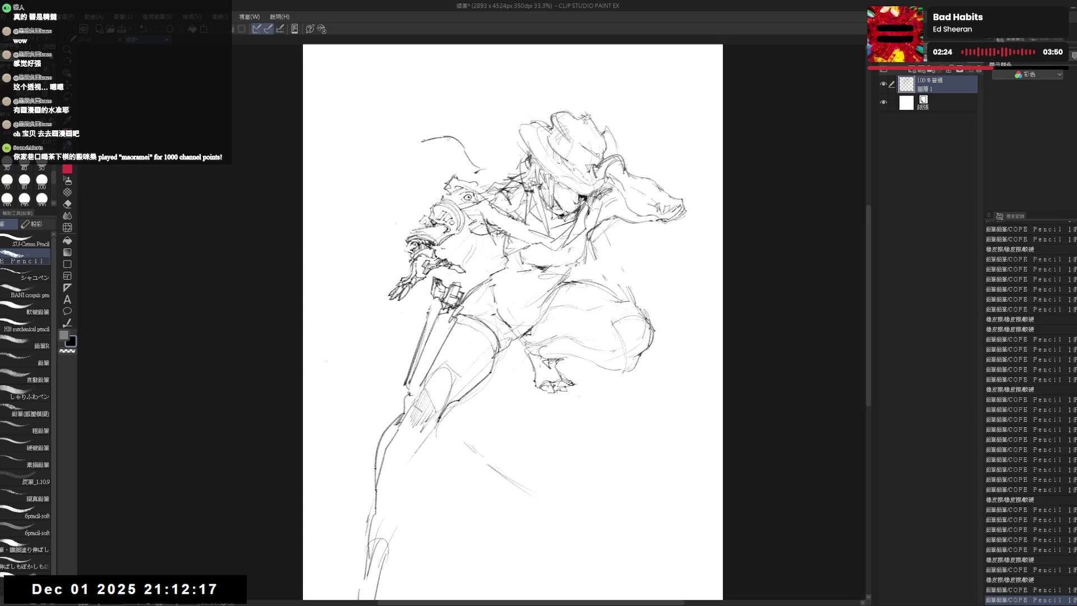
Add short strokes above the arm, then erase the right part of the hat and raised arm.
mouse_move(452, 141)
mouse_down()
mouse_move(469, 160)
mouse_move(415, 143)
mouse_move(389, 159)
mouse_move(465, 145)
mouse_move(438, 145)
mouse_up()
mouse_move(419, 141)
mouse_down()
mouse_move(436, 147)
mouse_move(332, 204)
mouse_up()
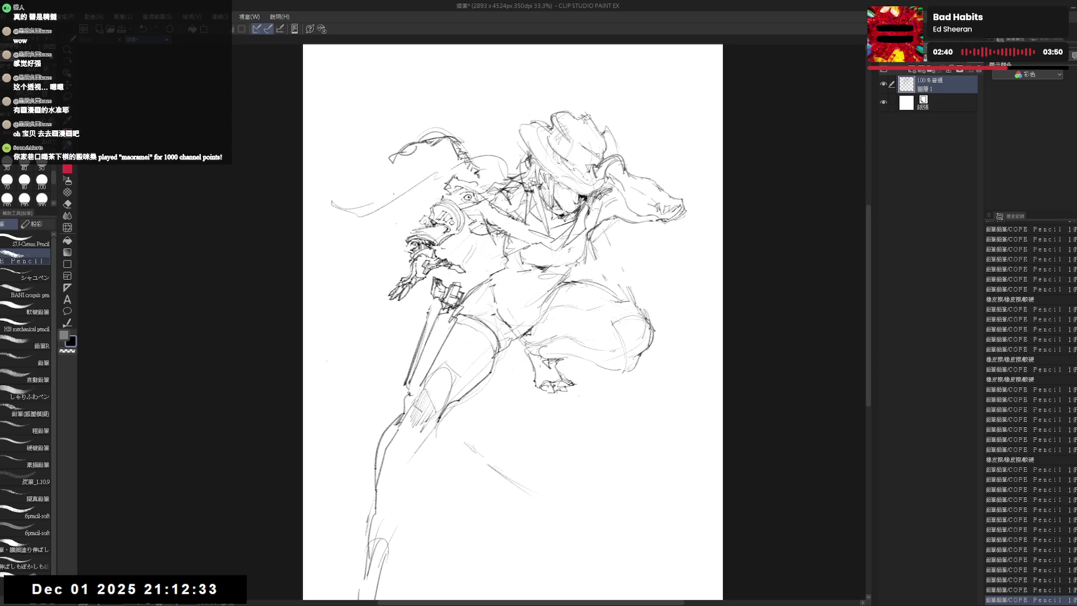
drag(396, 194, 492, 167)
key(e)
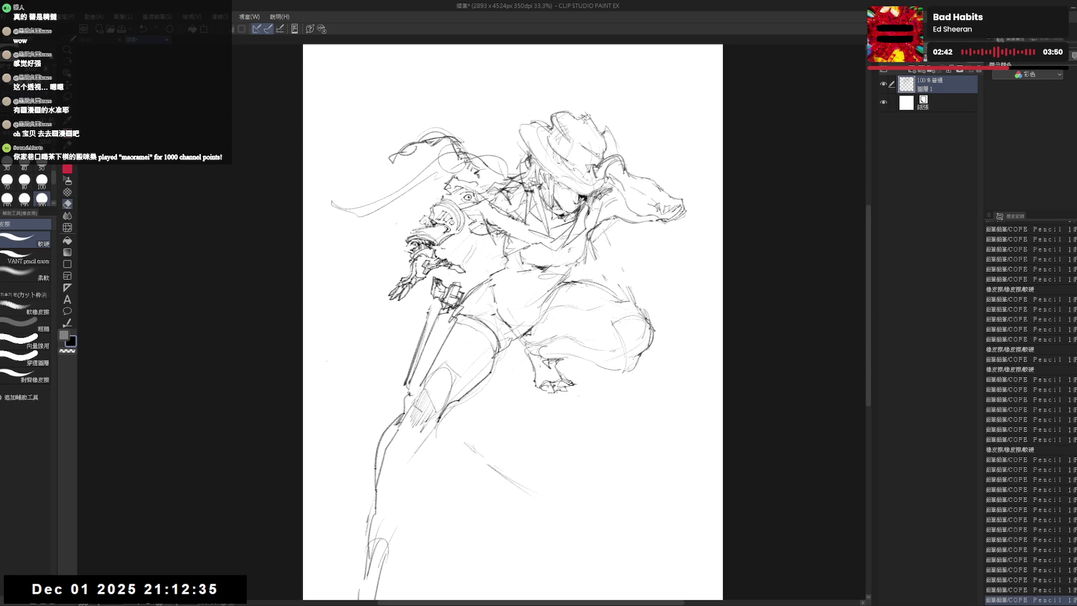
scroll(443, 155, down, 1)
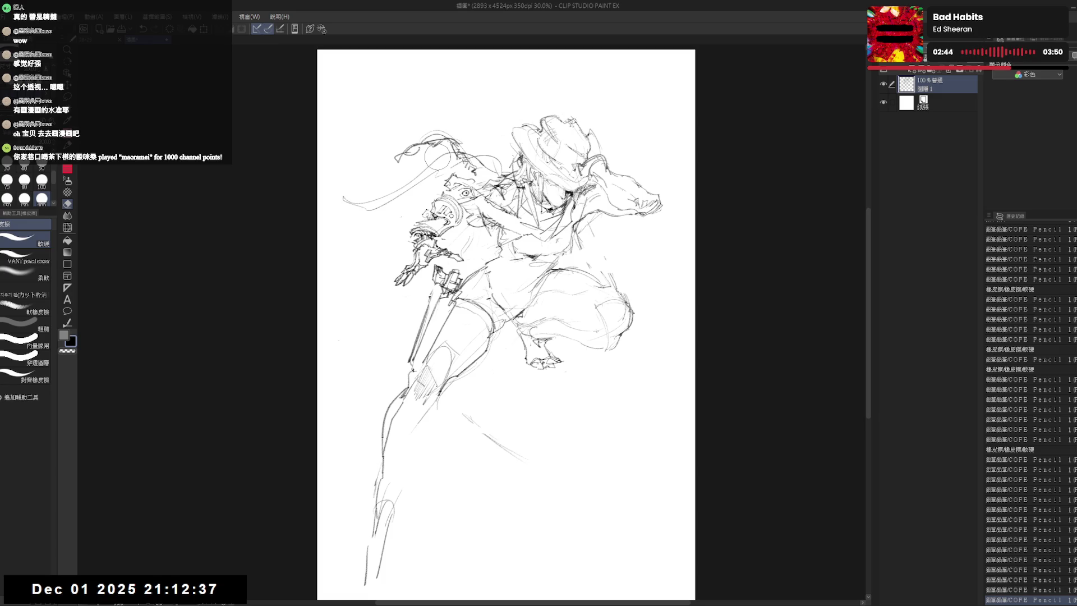
scroll(425, 403, up, 1)
scroll(426, 404, up, 1)
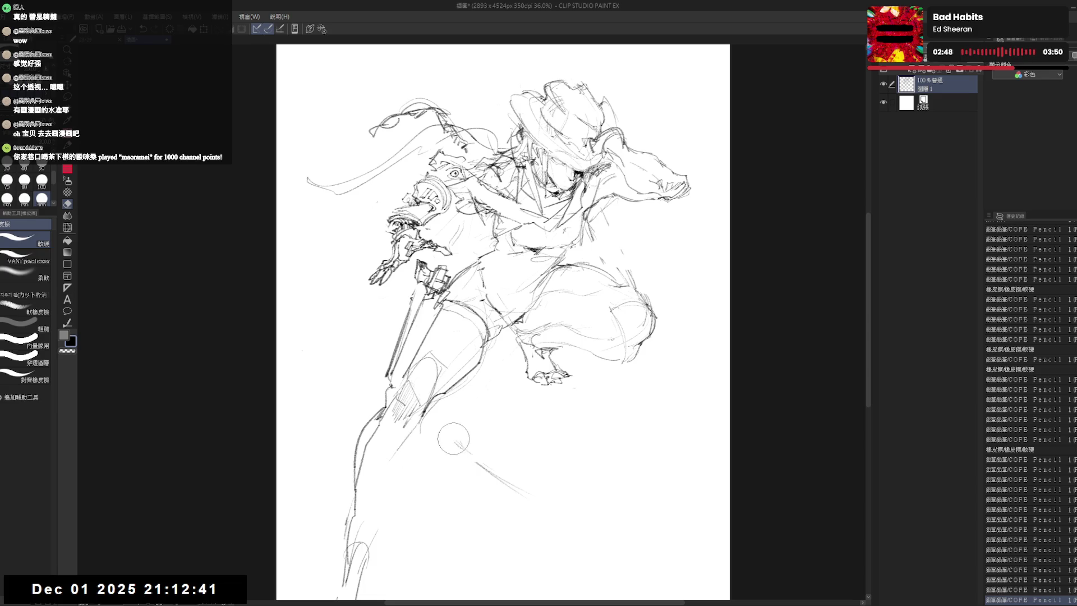
drag(452, 445, 458, 434)
drag(569, 255, 564, 265)
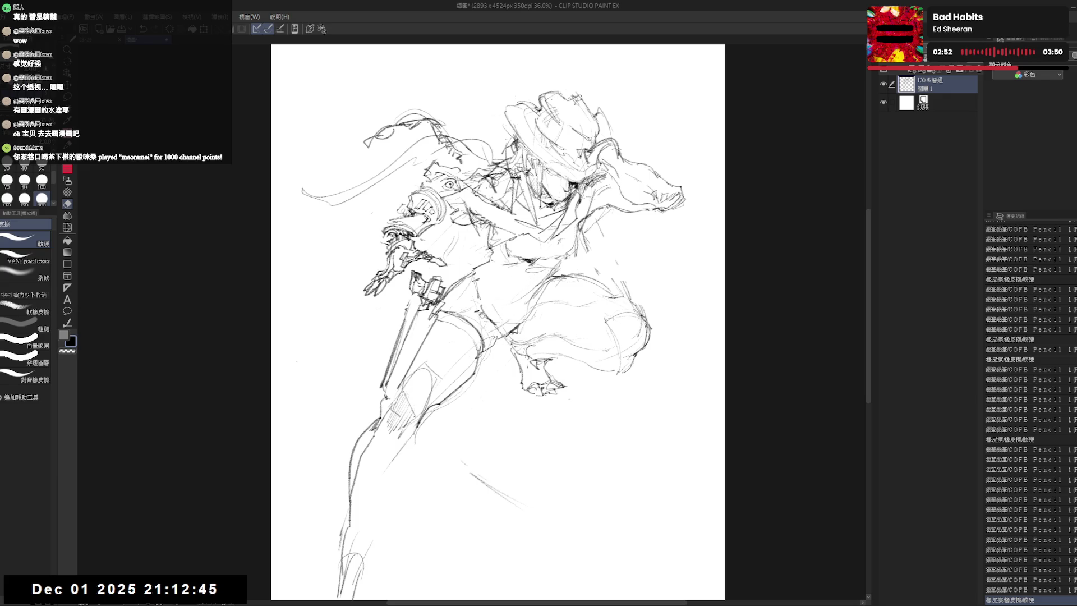
mouse_move(607, 98)
mouse_down()
mouse_move(626, 193)
mouse_move(652, 136)
mouse_move(631, 209)
mouse_up()
Erase the trial scarf strokes at the upper left.
key(p)
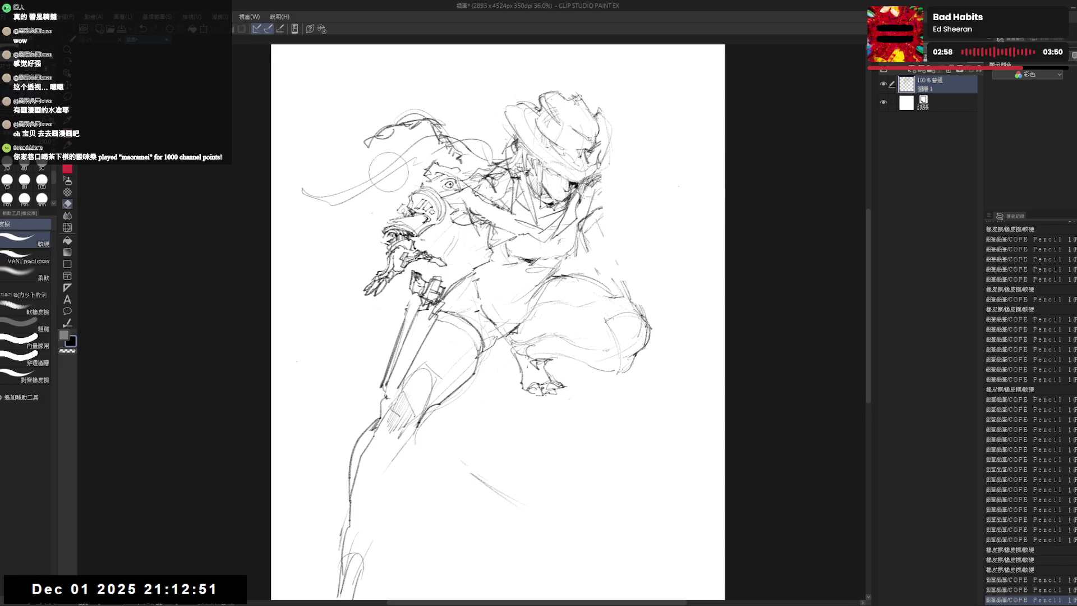
key(e)
mouse_move(307, 187)
mouse_down()
mouse_move(459, 152)
mouse_move(301, 200)
mouse_up()
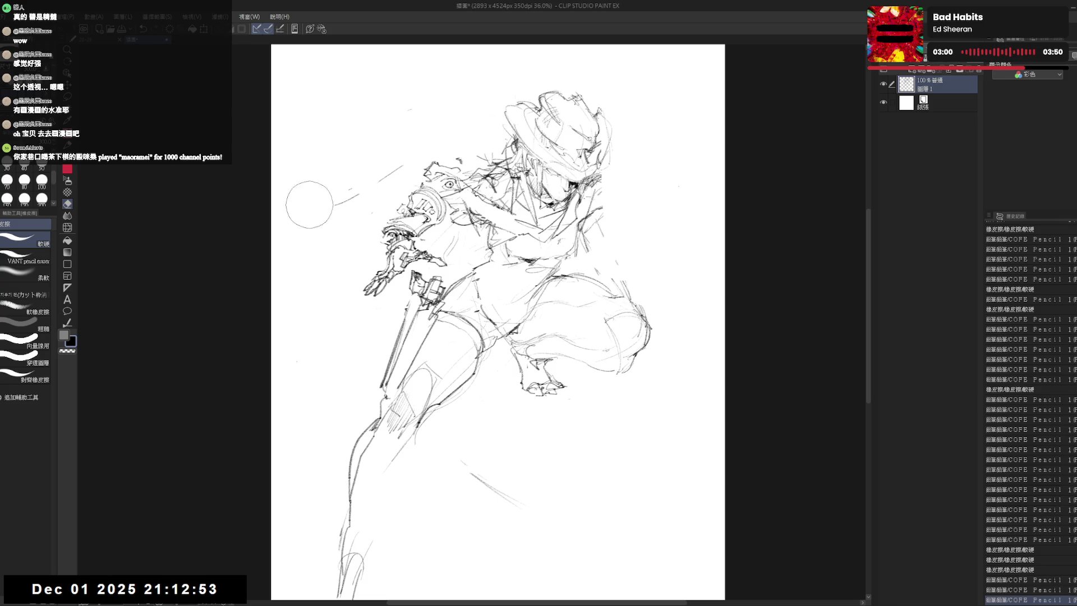
key(p)
key(e)
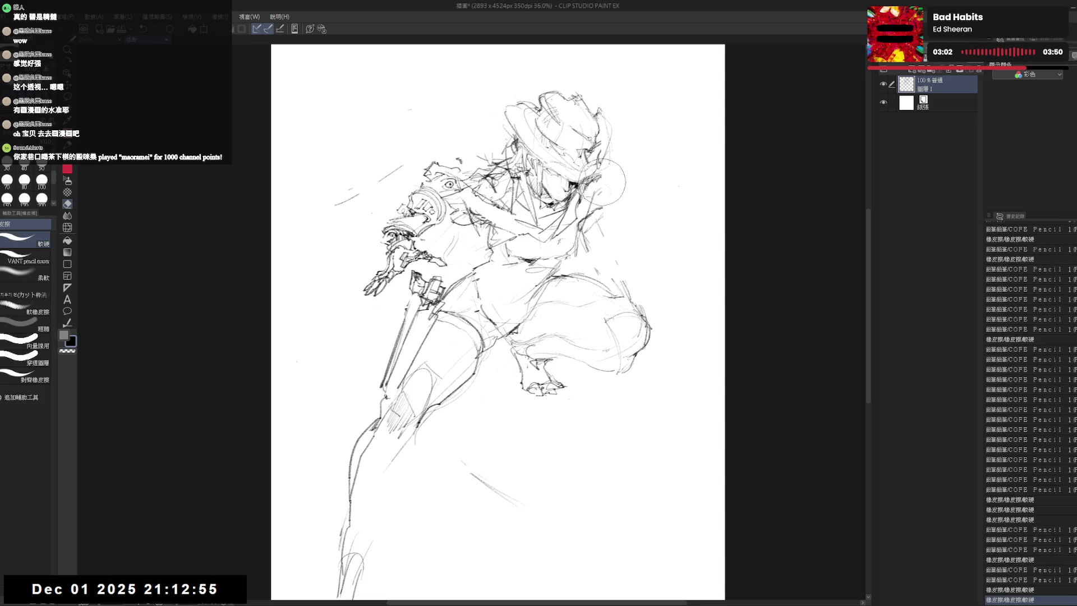
key(p)
Clean stray lines on the raised arm and redraw short hatching strokes on it.
mouse_move(597, 186)
mouse_down()
mouse_move(603, 205)
mouse_move(613, 205)
mouse_move(581, 278)
mouse_up()
key(e)
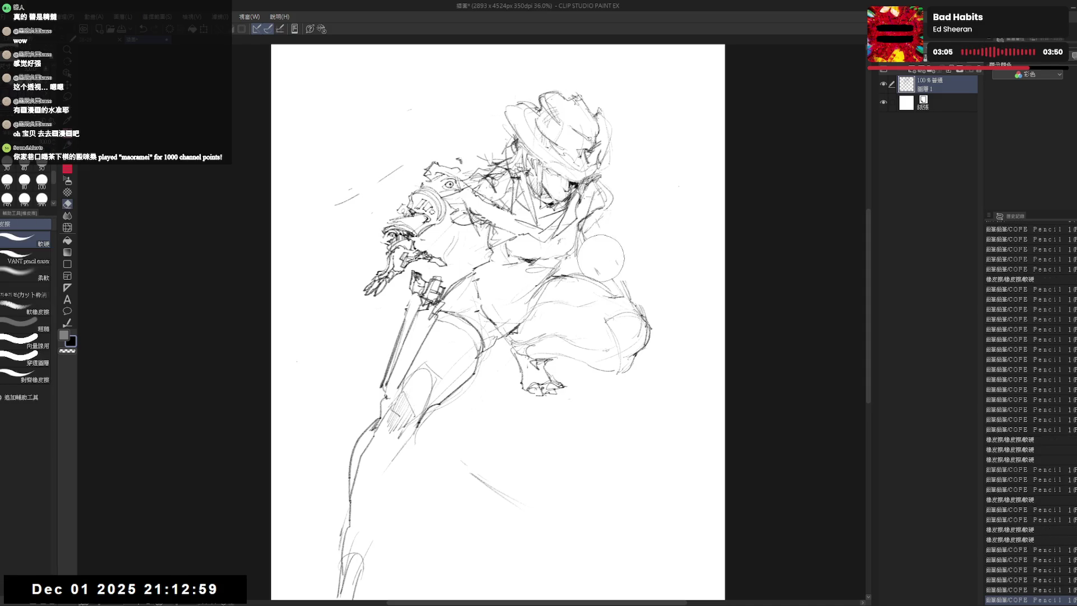
key(p)
mouse_move(592, 219)
mouse_down()
mouse_move(605, 242)
mouse_move(599, 233)
mouse_up()
mouse_move(599, 218)
mouse_down()
mouse_move(607, 238)
mouse_move(596, 261)
mouse_move(618, 263)
mouse_up()
Darken the arm hatching, clean near the hat, and extend the left arm line up and right.
mouse_move(587, 267)
mouse_down()
mouse_move(616, 252)
mouse_move(622, 278)
mouse_move(616, 264)
mouse_move(570, 276)
mouse_move(620, 268)
mouse_up()
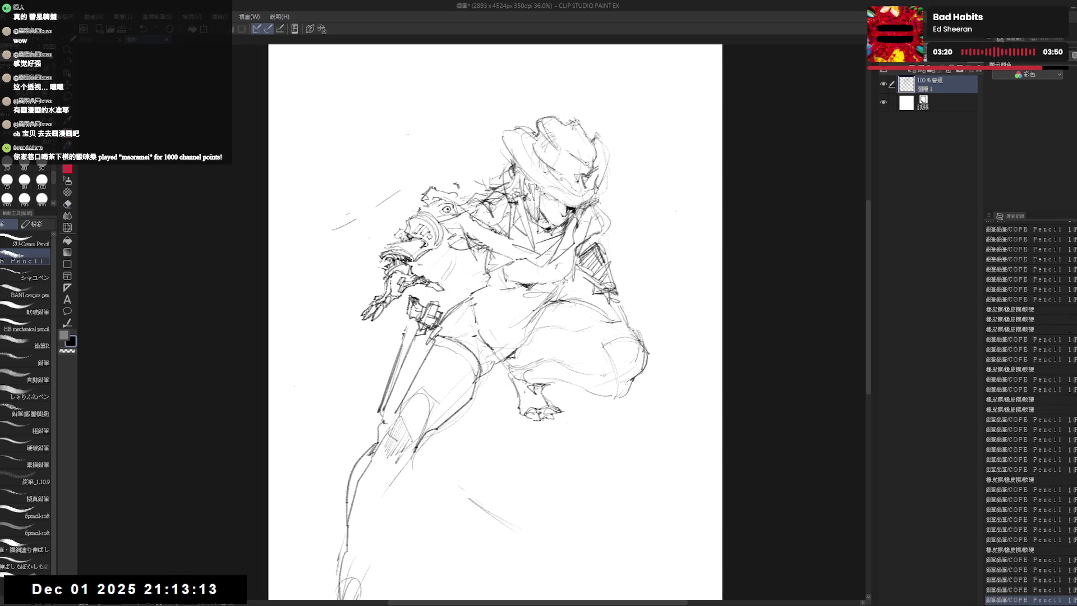
drag(496, 169, 469, 198)
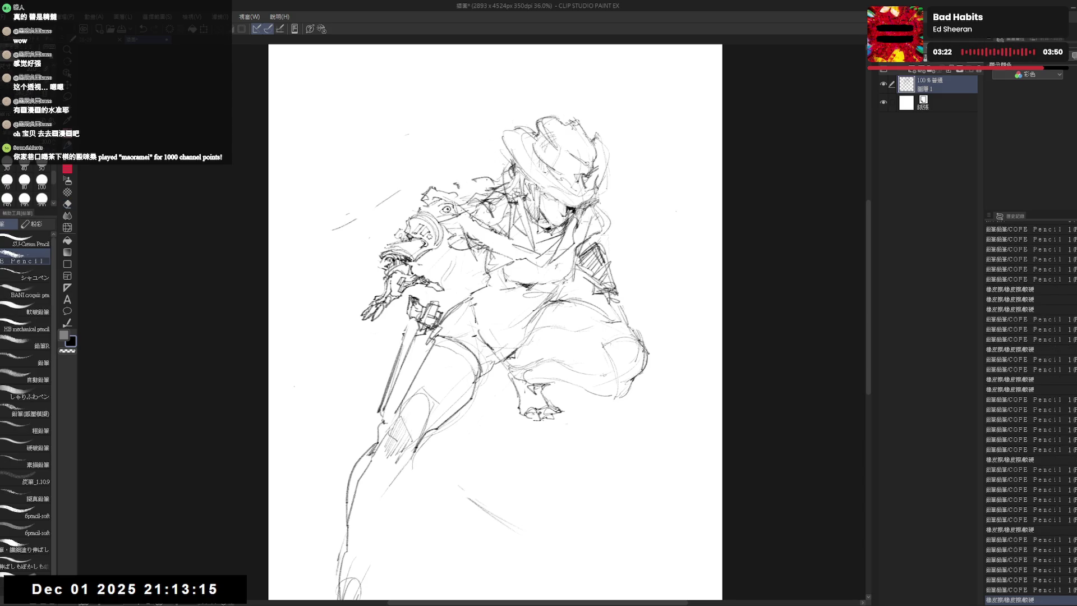
mouse_move(419, 173)
mouse_down()
mouse_move(480, 178)
mouse_move(473, 169)
mouse_move(495, 162)
mouse_move(505, 198)
mouse_move(492, 167)
mouse_move(507, 177)
mouse_up()
key(e)
key(p)
drag(330, 228, 408, 187)
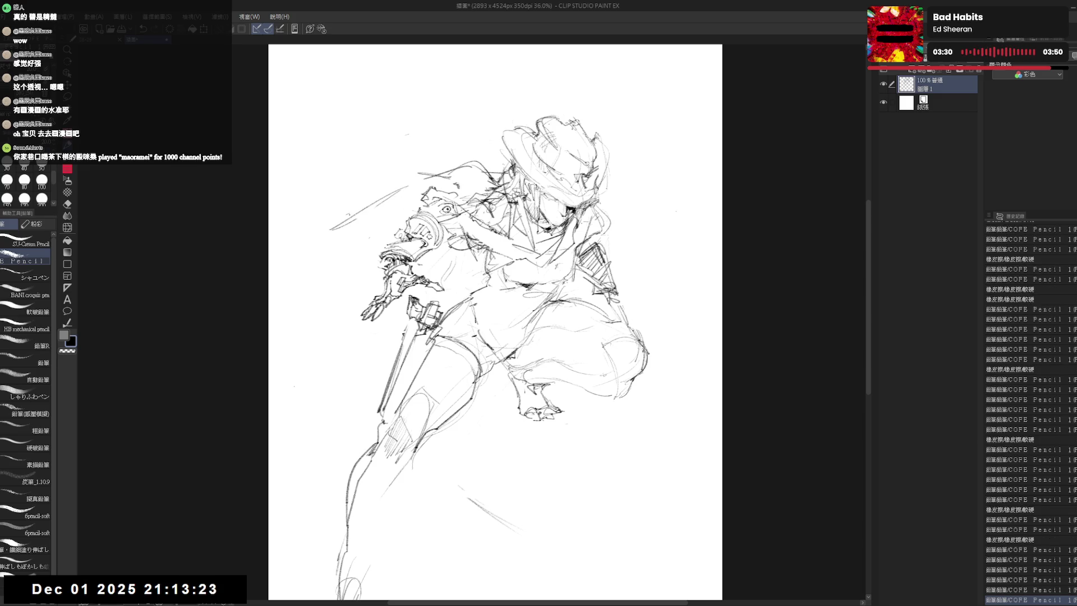
mouse_move(283, 200)
mouse_down()
mouse_move(335, 191)
mouse_move(296, 213)
mouse_up()
Rotate the view, erase marks beside the figure, and draw a thin line down right of the hip.
mouse_move(495, 323)
mouse_down()
mouse_move(456, 309)
mouse_move(440, 276)
mouse_up()
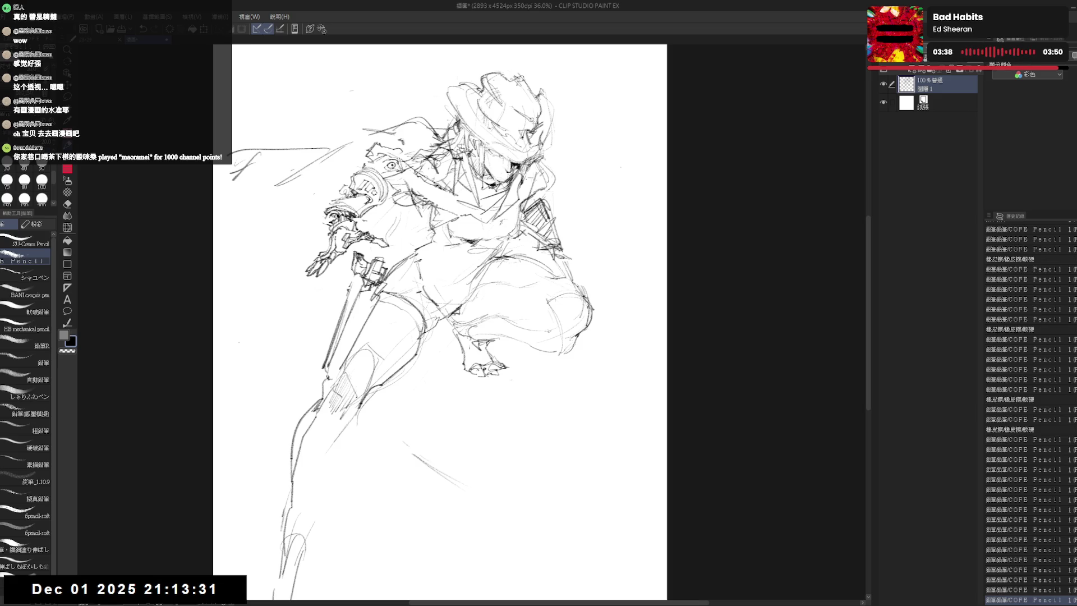
key(asciicircum)
key(e)
drag(539, 252, 564, 286)
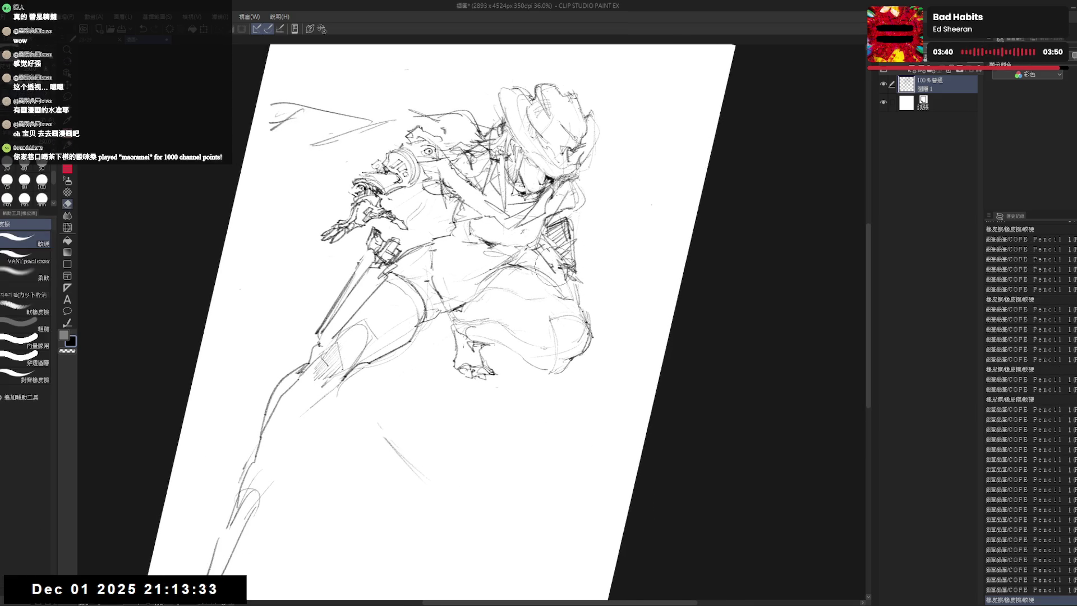
key(p)
drag(505, 337, 501, 318)
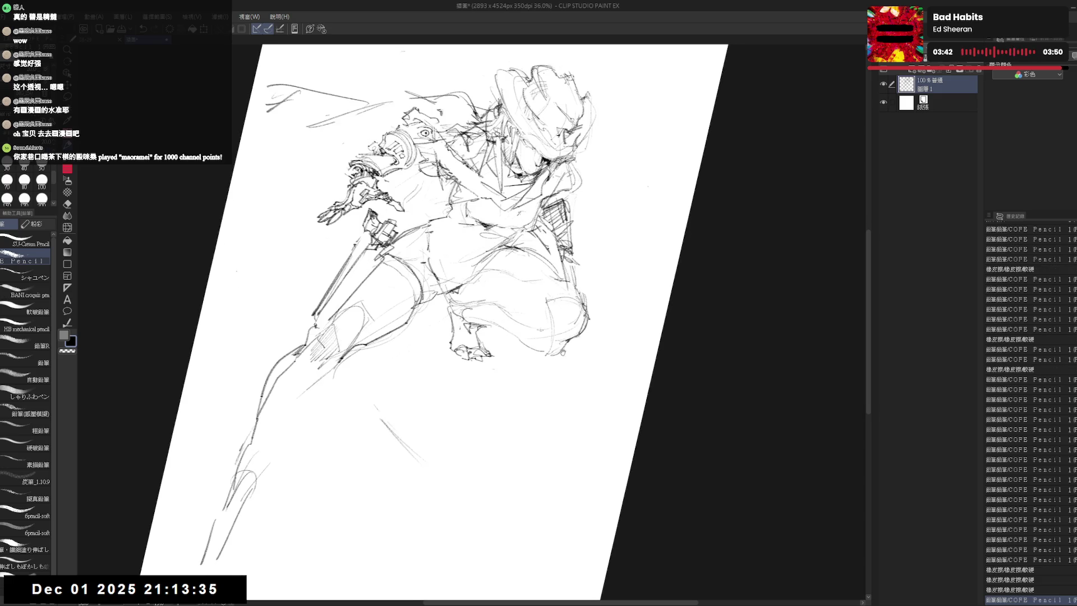
drag(575, 340, 592, 450)
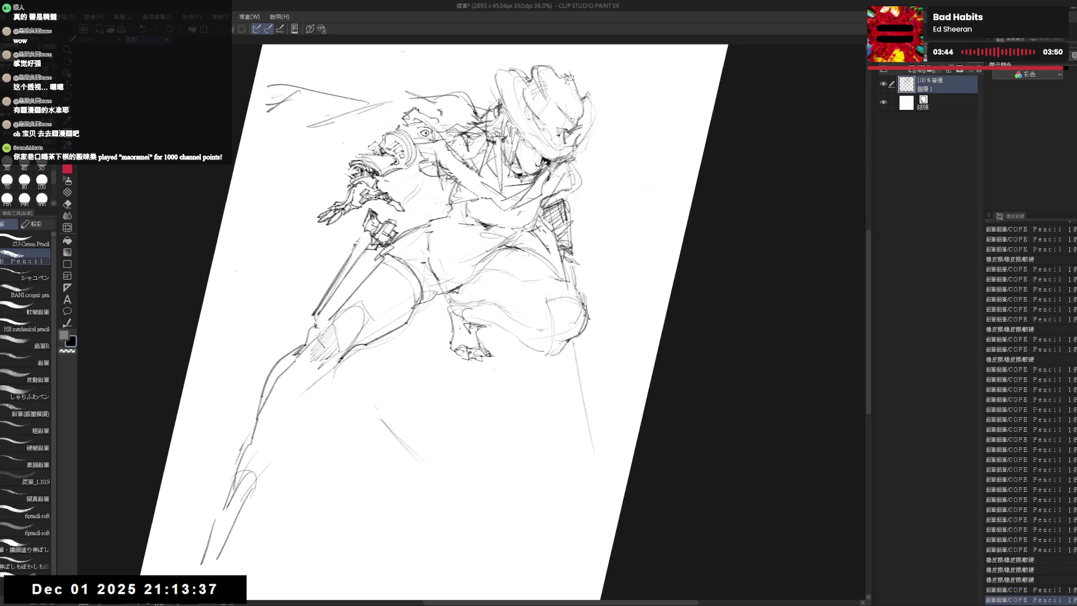
drag(574, 341, 599, 459)
Erase the hip line and attempt a long replacement stroke, undoing the bad one.
key(r)
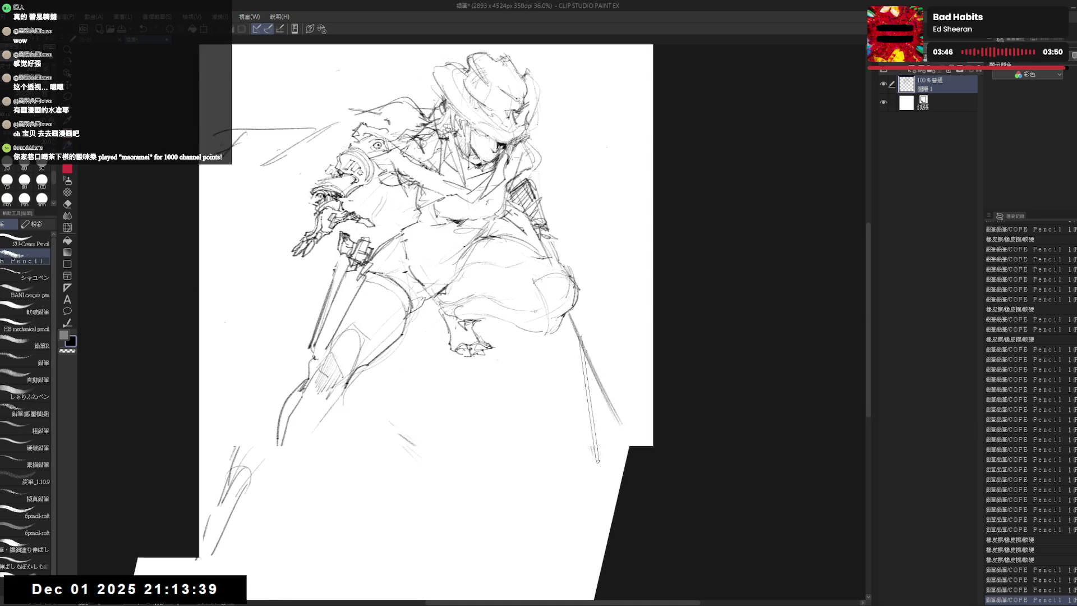
key(e)
drag(575, 325, 601, 421)
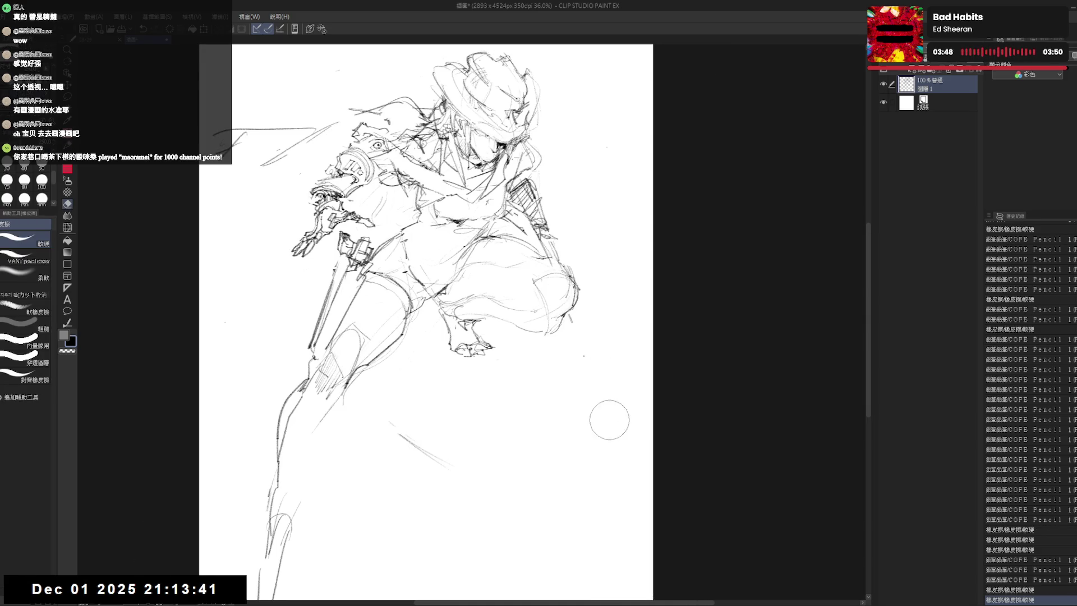
key(p)
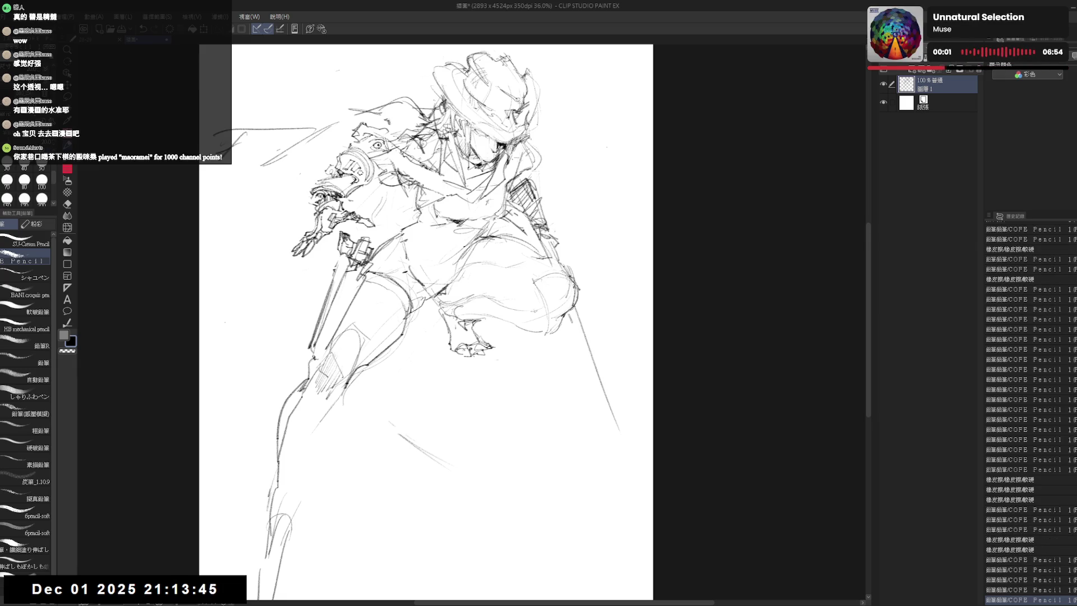
mouse_move(576, 309)
mouse_down()
mouse_move(611, 433)
mouse_move(622, 440)
mouse_up()
key(ctrl+z)
key(e)
key(p)
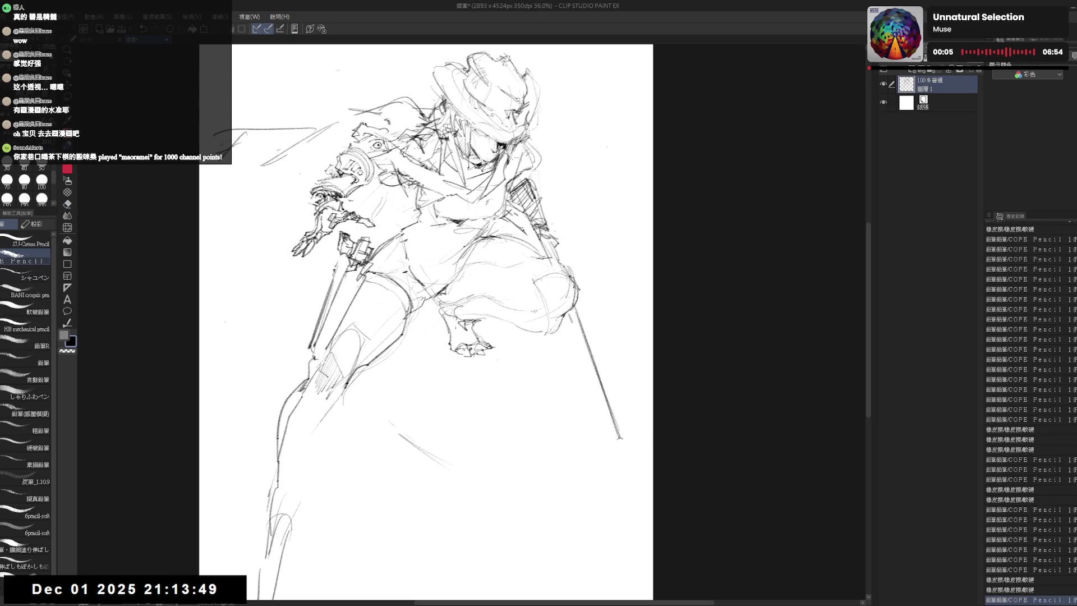
Retrace the long diagonal weapon line darker as a double-lined shaft, then right the view.
key(asciicircum)
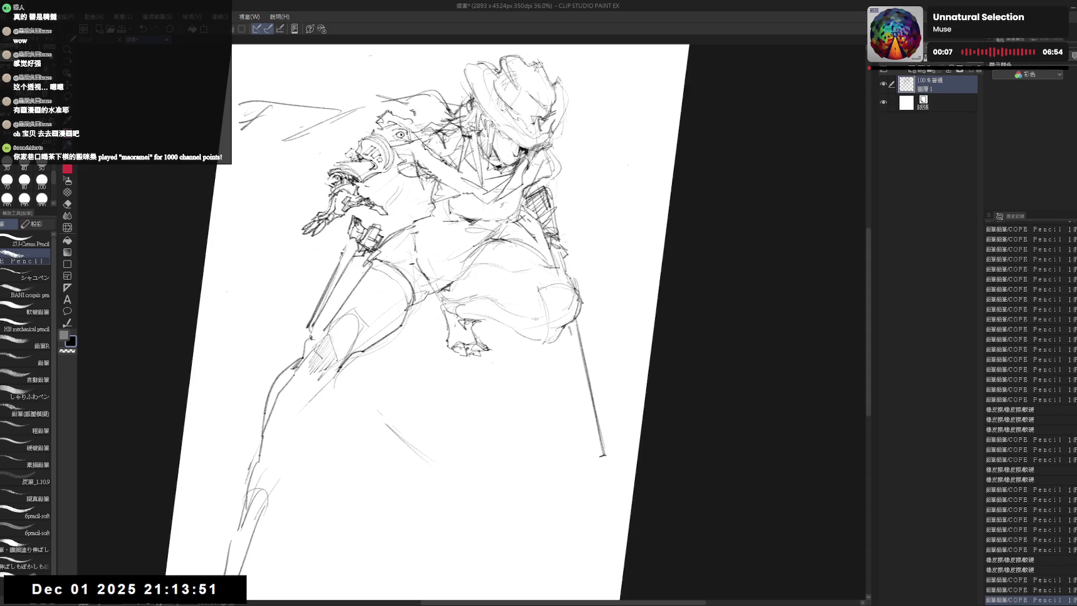
drag(576, 336, 603, 457)
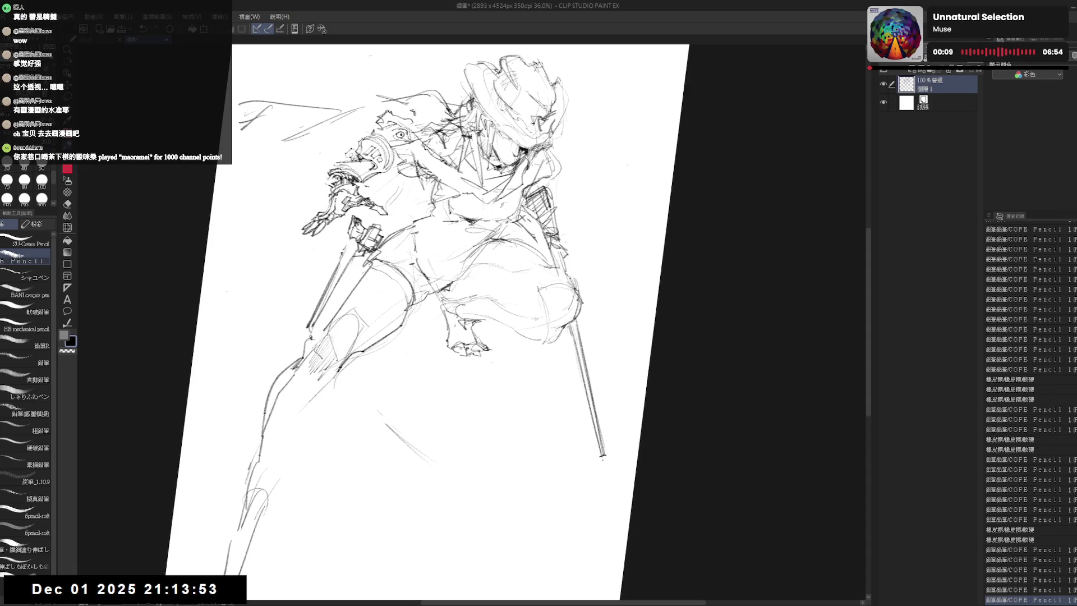
drag(562, 328, 577, 381)
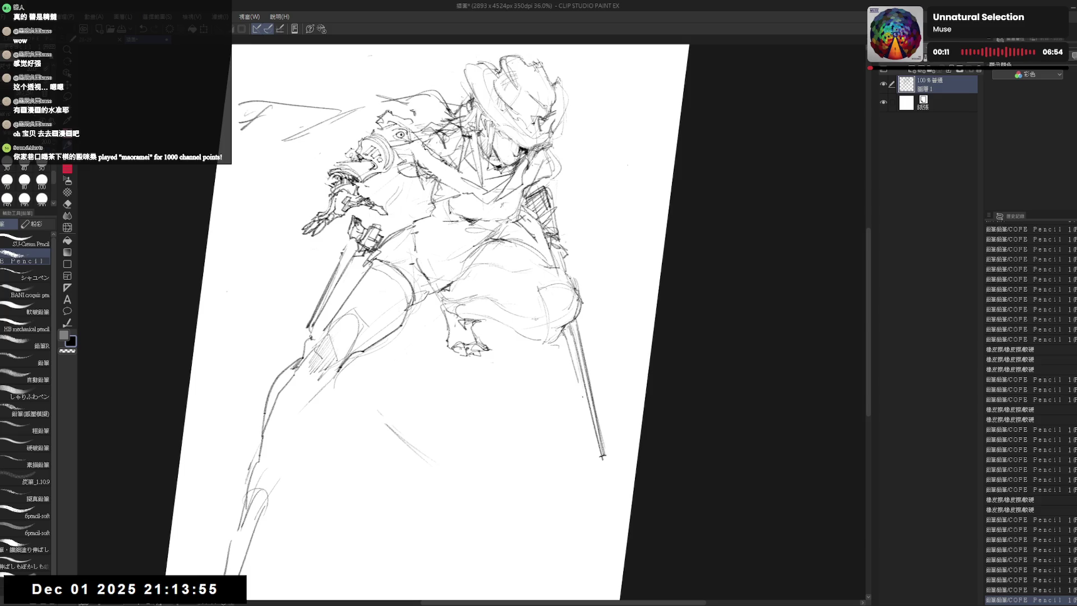
drag(561, 328, 578, 384)
key(ctrl+z)
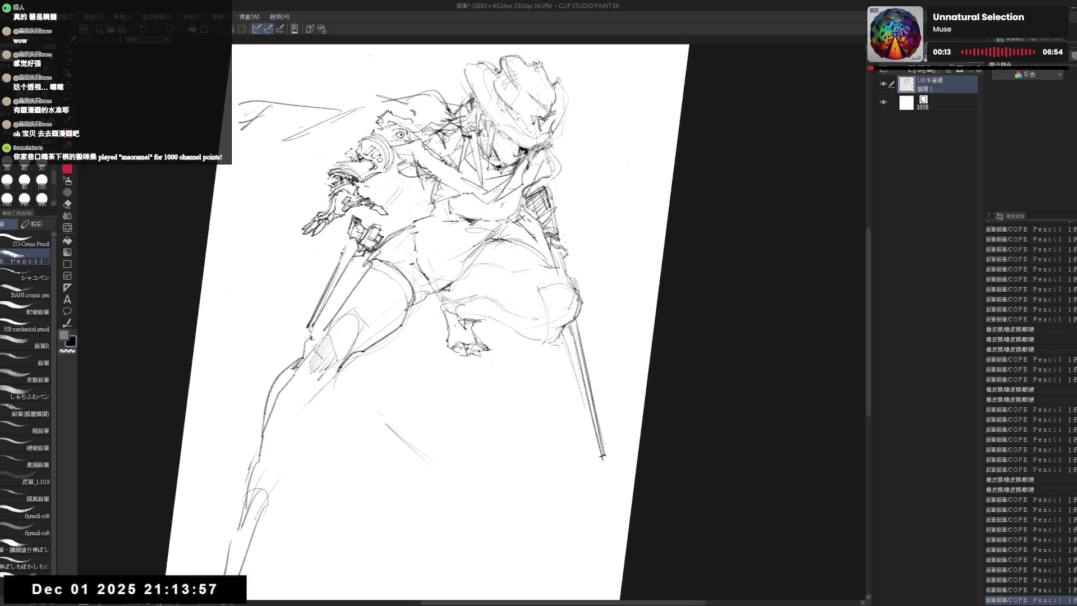
drag(560, 339, 589, 425)
drag(566, 326, 591, 432)
drag(454, 320, 472, 337)
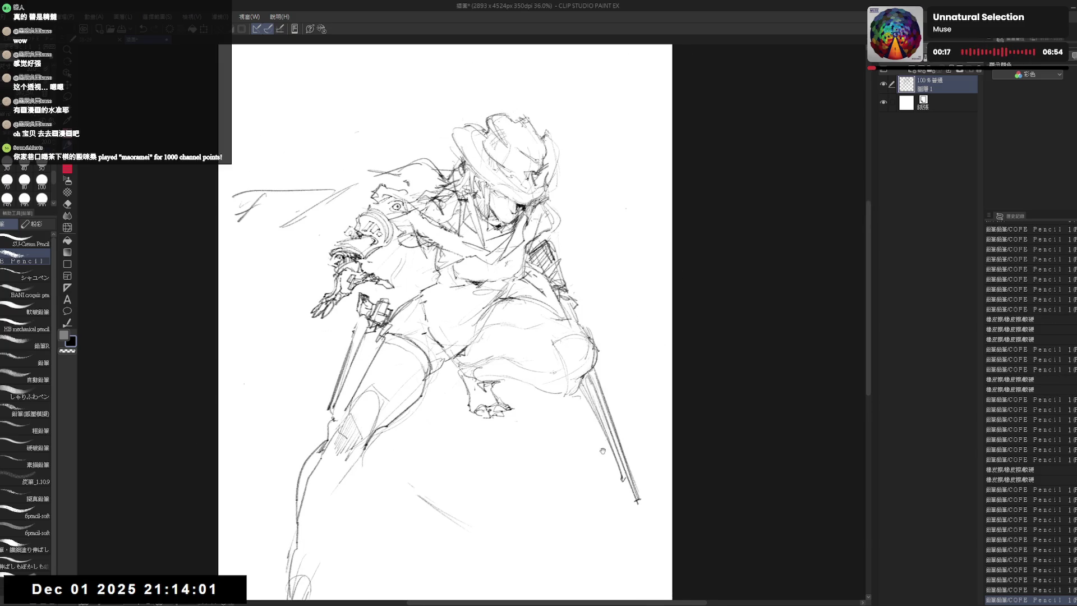
Erase the long right-side line and hatch the gear near the shoulder.
key(e)
drag(589, 333, 641, 459)
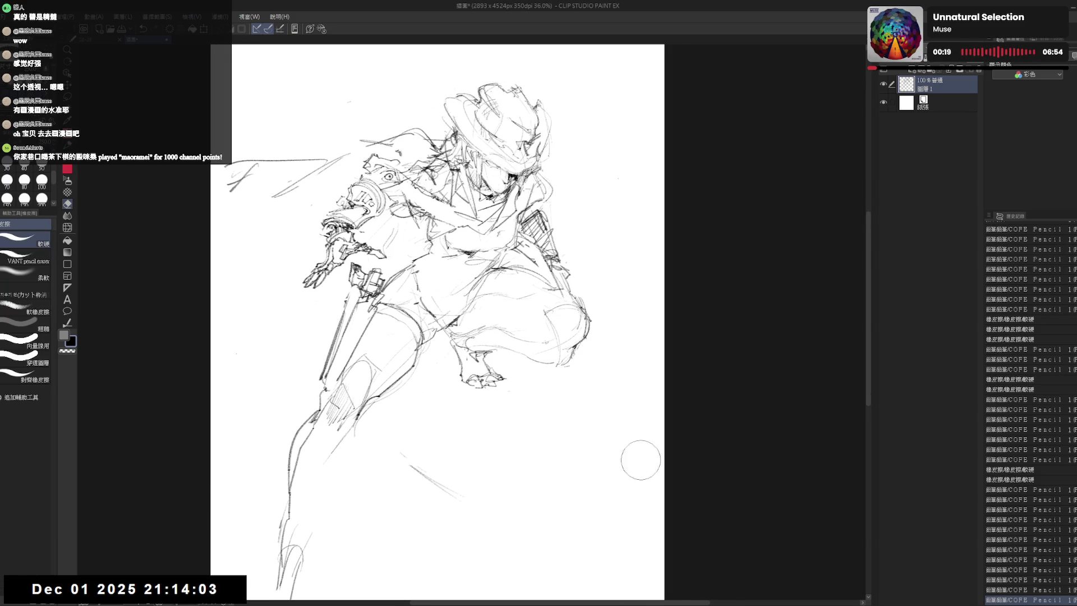
key(p)
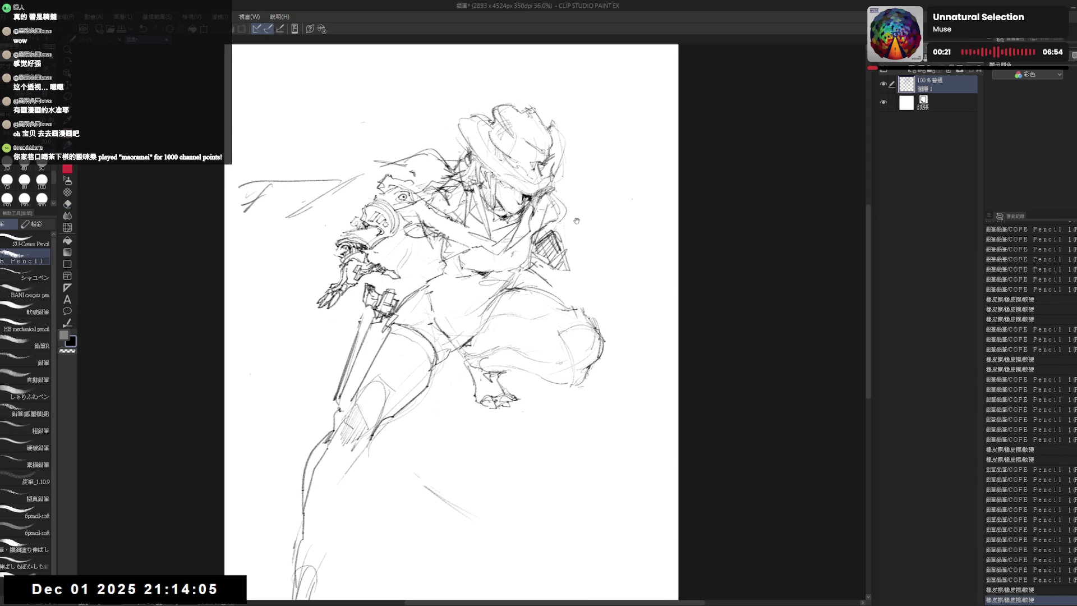
drag(554, 264, 555, 270)
key(e)
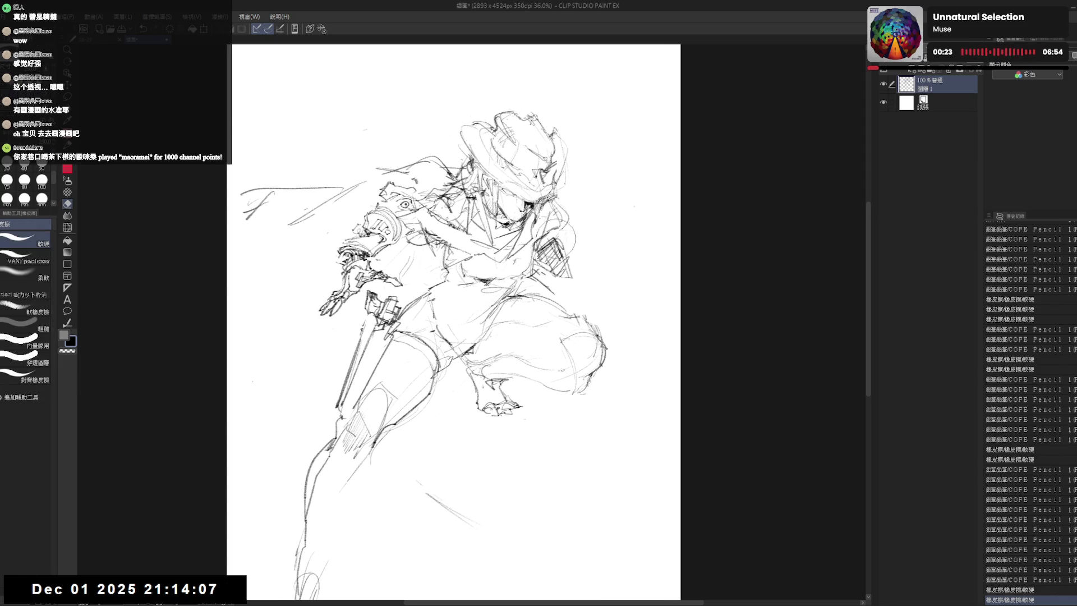
key(p)
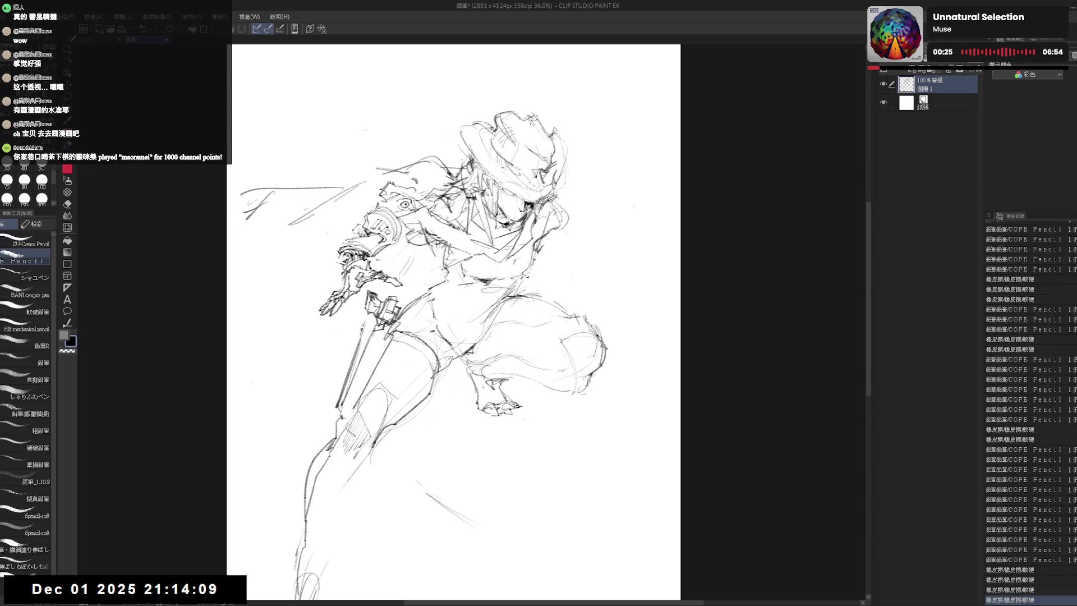
click(629, 264)
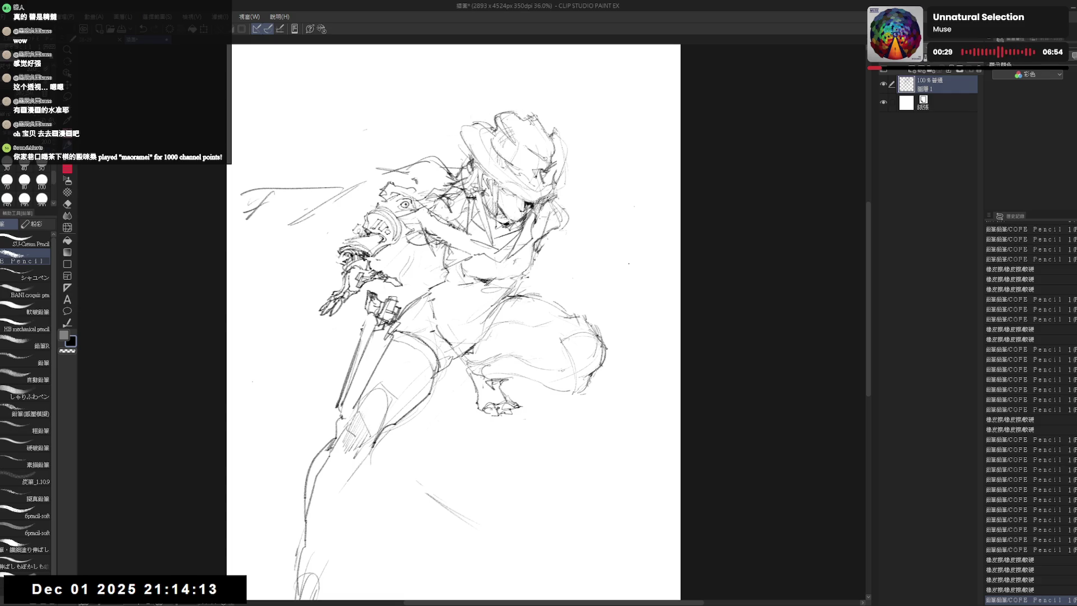
drag(539, 244, 585, 311)
mouse_move(472, 336)
mouse_down()
mouse_move(499, 347)
mouse_move(502, 321)
mouse_up()
Erase part of the outstretched hand and redraw its strokes.
key(e)
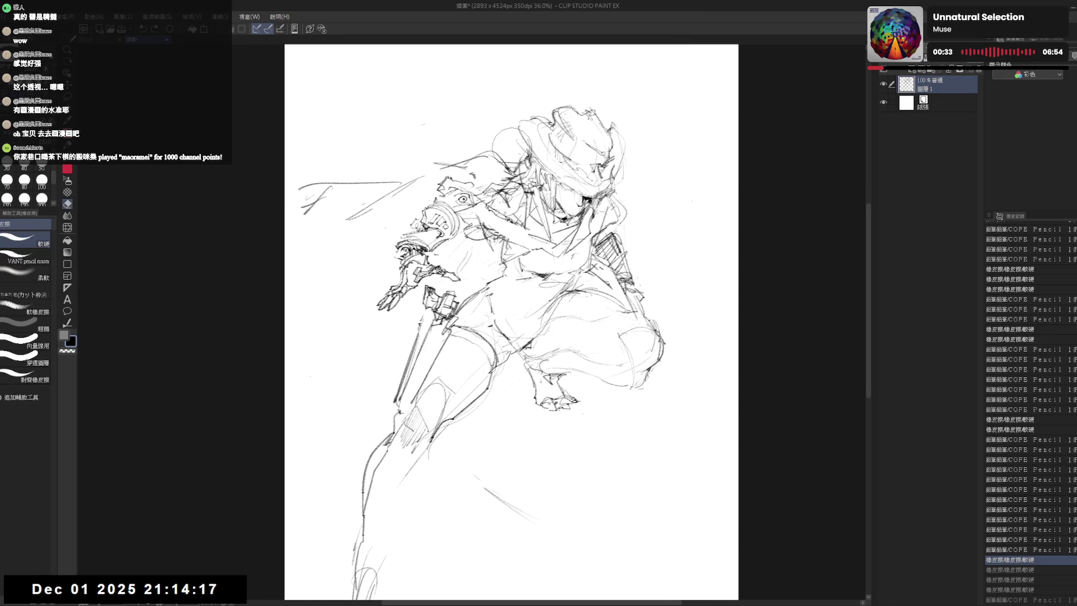
mouse_move(421, 287)
mouse_down()
mouse_move(445, 227)
mouse_move(475, 202)
mouse_move(462, 194)
mouse_up()
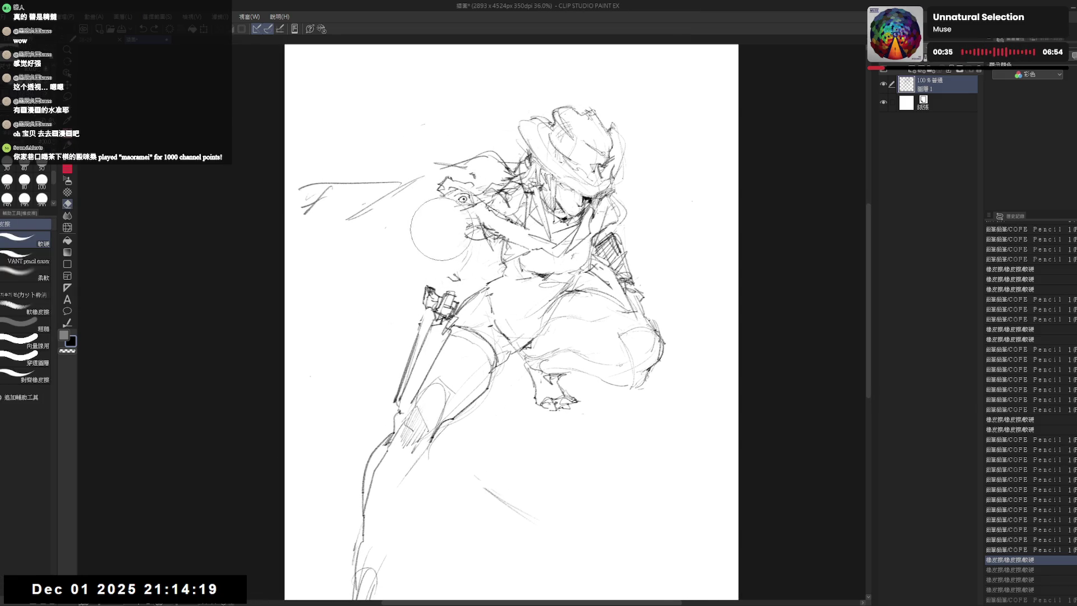
key(p)
click(504, 505)
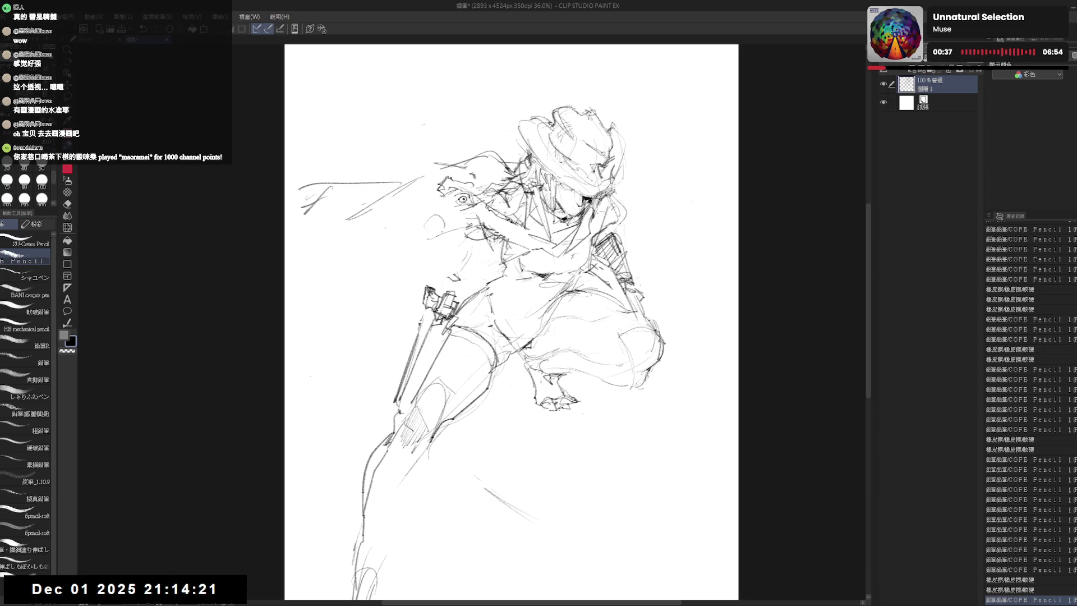
mouse_move(435, 237)
mouse_down()
mouse_move(458, 215)
mouse_move(447, 254)
mouse_up()
Draw curved strokes left of the face and clean up small marks around it.
key(e)
drag(412, 210, 463, 253)
key(p)
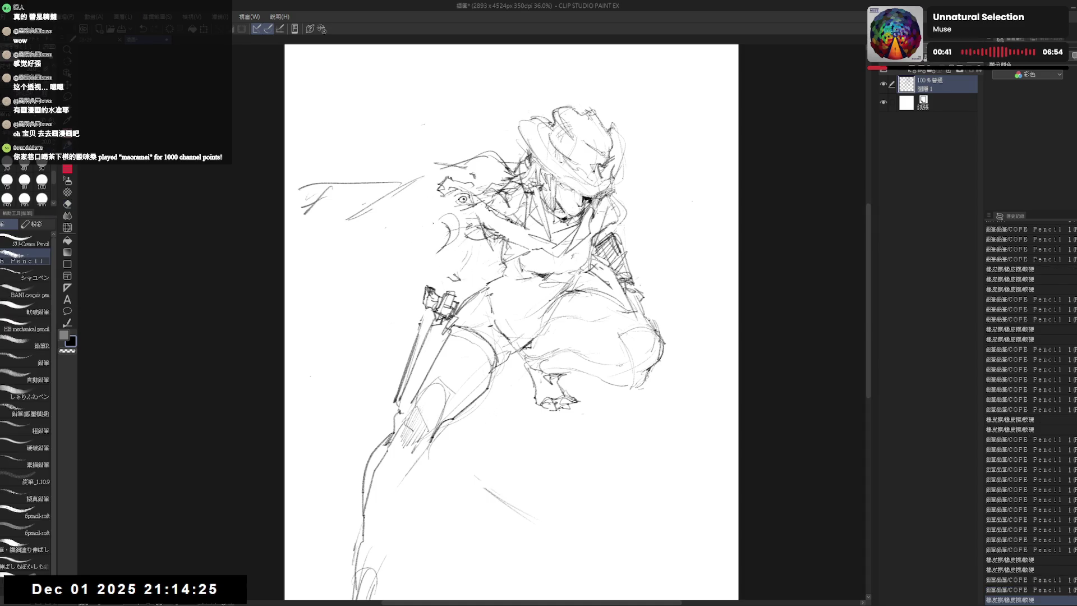
click(447, 236)
mouse_move(429, 189)
mouse_down()
mouse_move(412, 212)
mouse_move(426, 207)
mouse_move(410, 211)
mouse_up()
key(e)
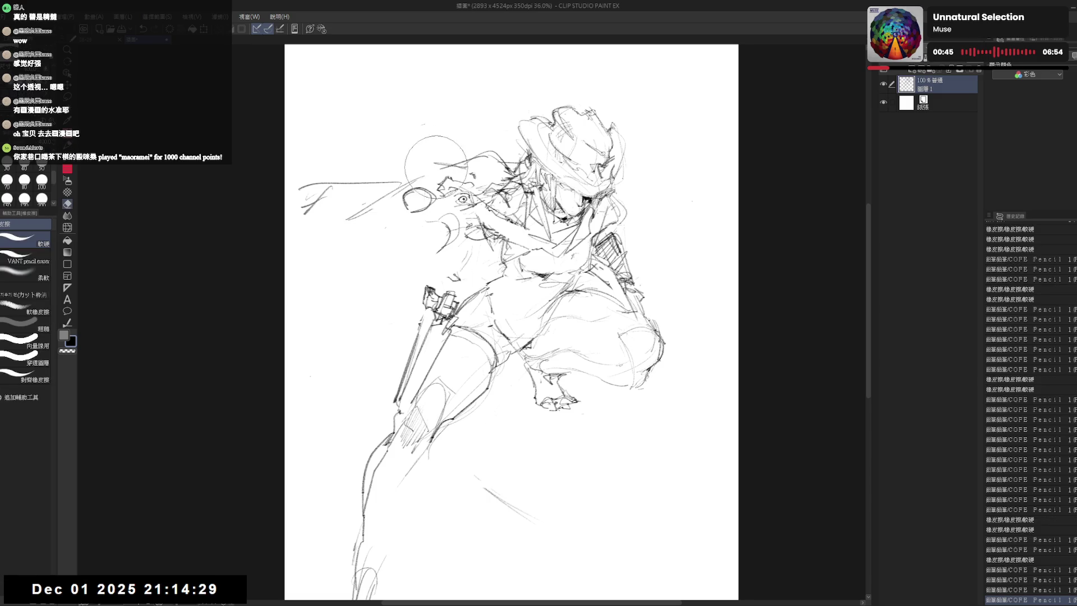
drag(413, 135, 488, 210)
key(p)
drag(505, 337, 521, 363)
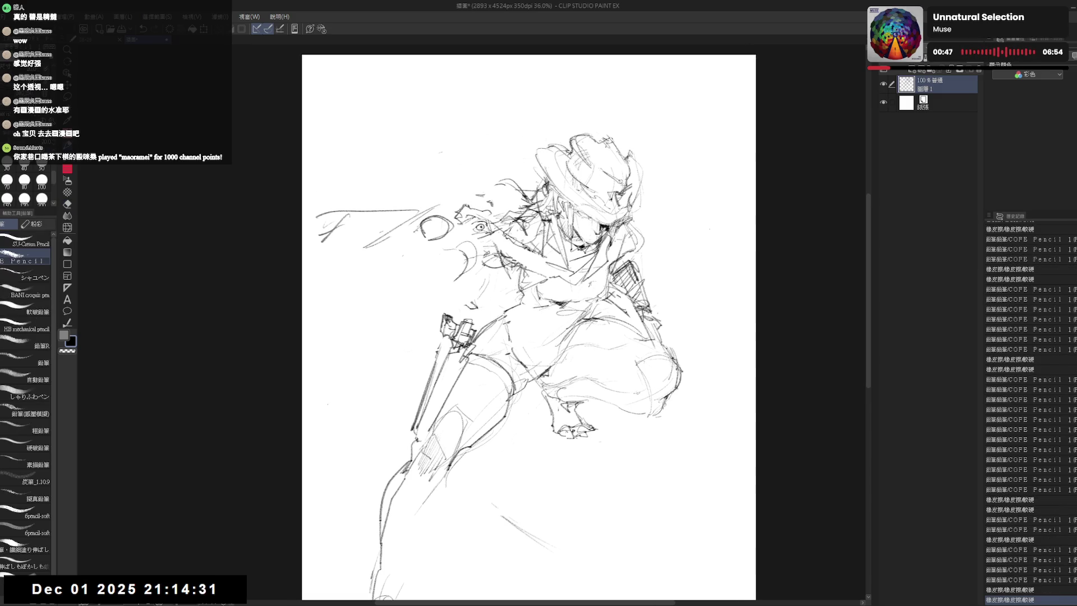
Adjust strokes around the clenched hand and face, erasing and extending short lines.
drag(418, 216, 433, 231)
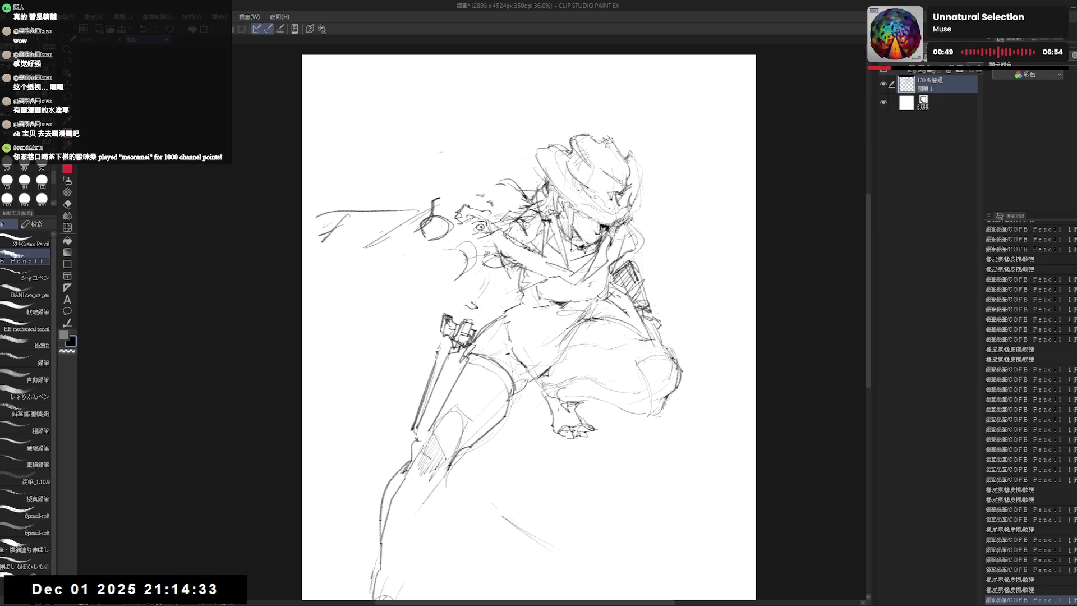
key(e)
key(p)
mouse_move(421, 181)
mouse_down()
mouse_move(447, 210)
mouse_move(433, 227)
mouse_move(464, 229)
mouse_up()
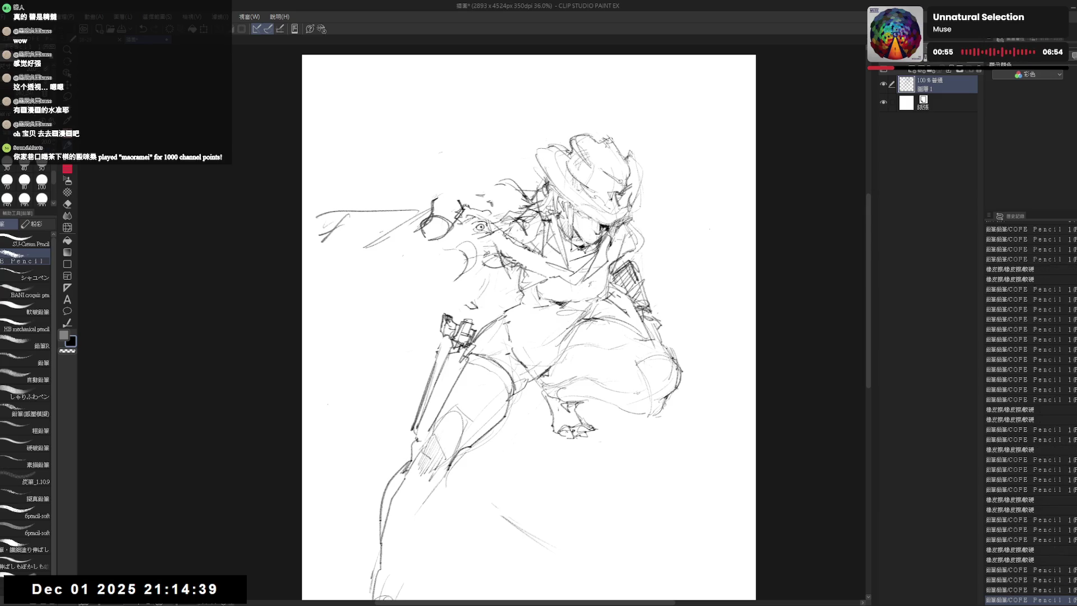
key(e)
drag(429, 215, 437, 221)
key(p)
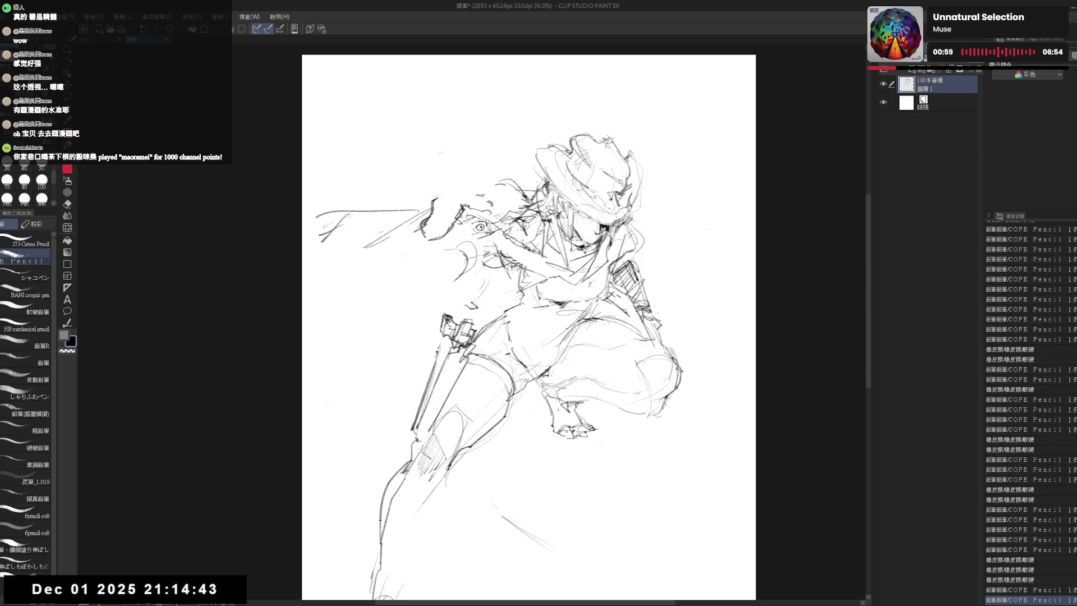
drag(430, 205, 444, 192)
drag(434, 204, 442, 196)
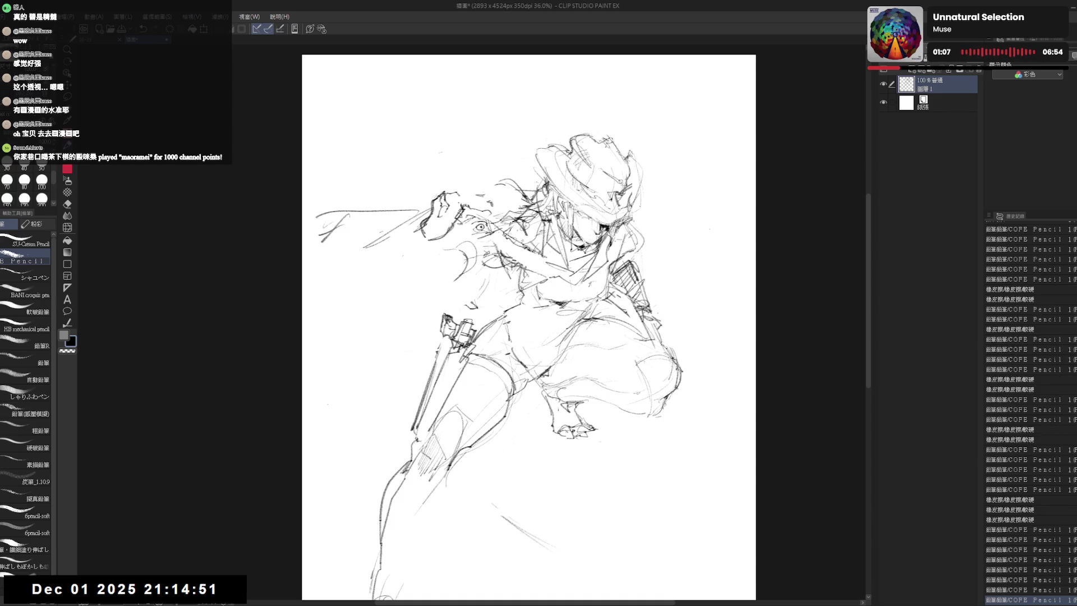
Erase part of the fist, add faint refining strokes, and check it mirrored.
key(e)
mouse_move(429, 261)
mouse_down()
mouse_move(461, 204)
mouse_move(443, 195)
mouse_move(461, 199)
mouse_up()
key(p)
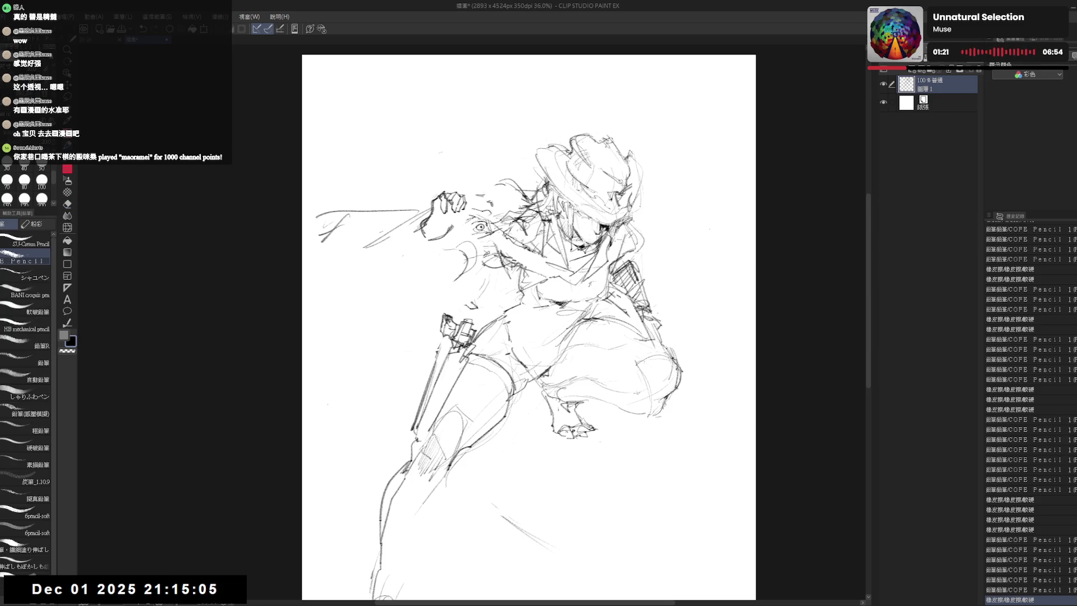
click(445, 202)
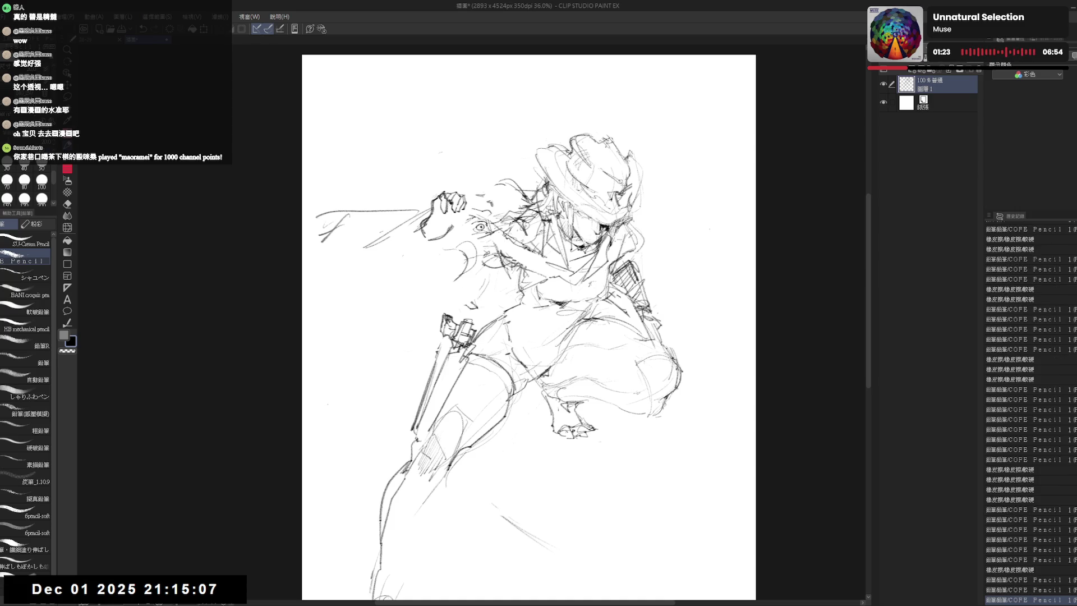
key(e)
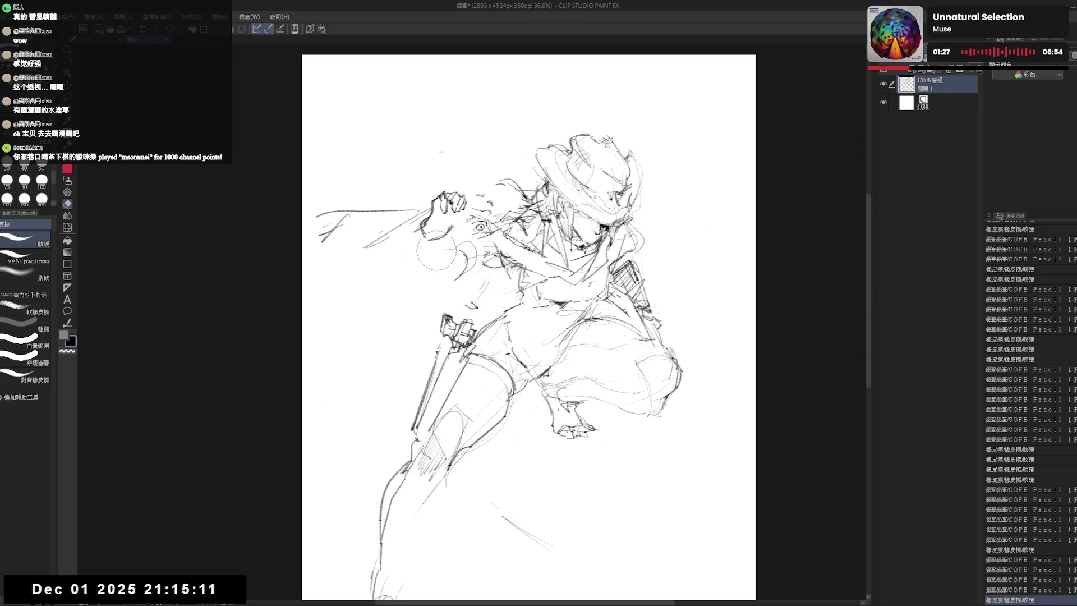
key(p)
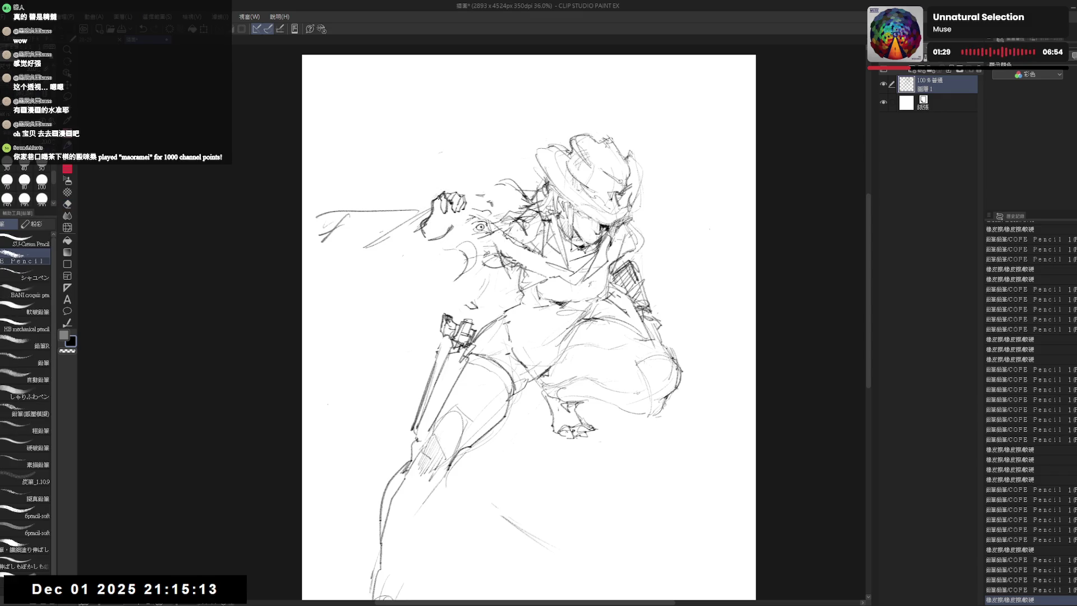
drag(446, 203, 466, 217)
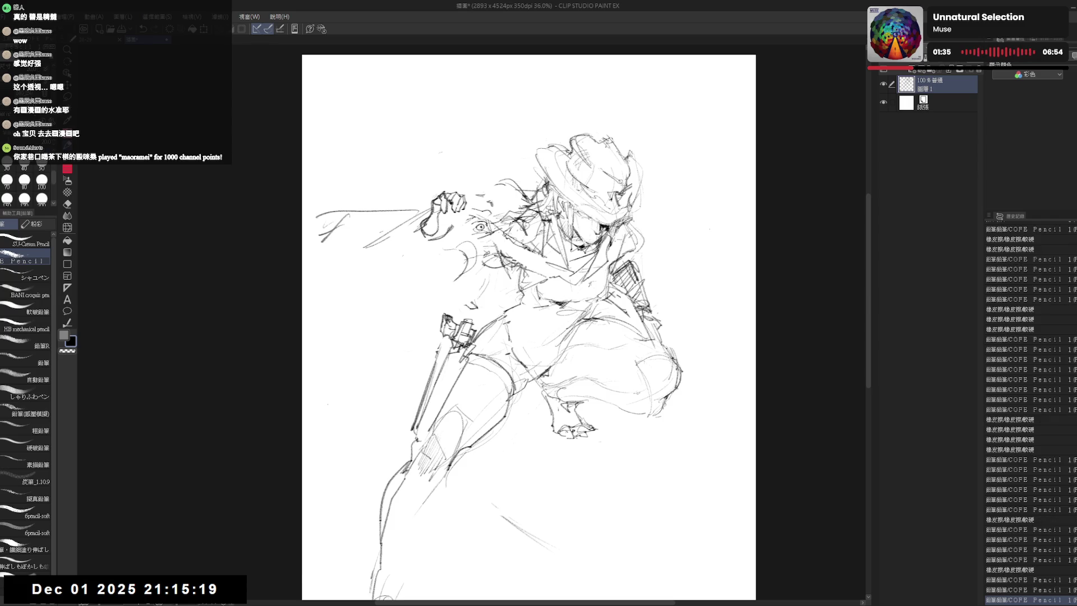
key(h)
key(h)
Block in and reshape the rifle stock beside the raised hand, alternating pencil and eraser.
drag(391, 301, 403, 253)
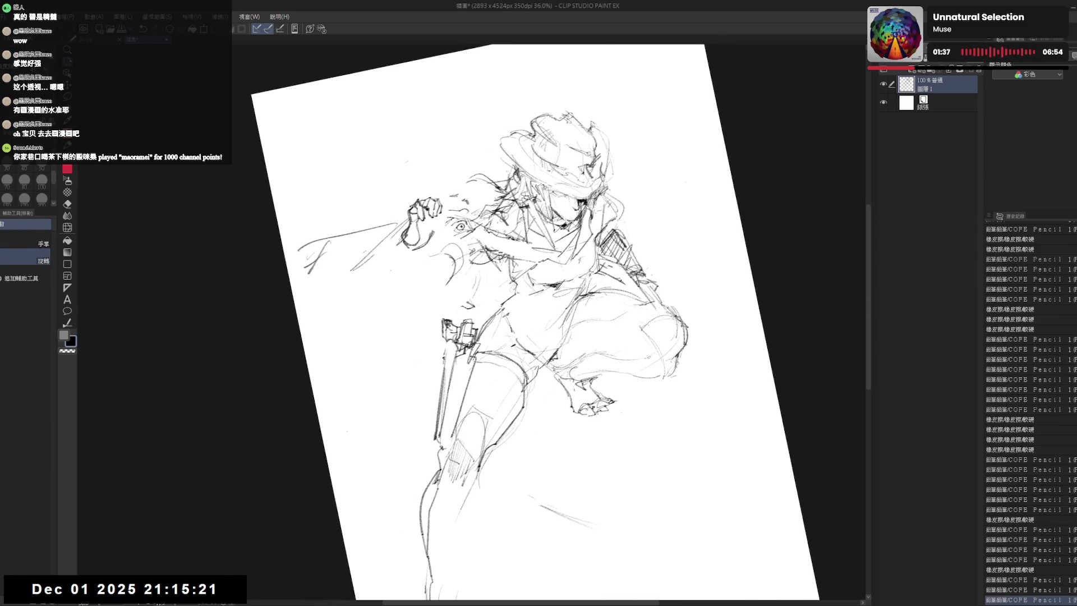
key(p)
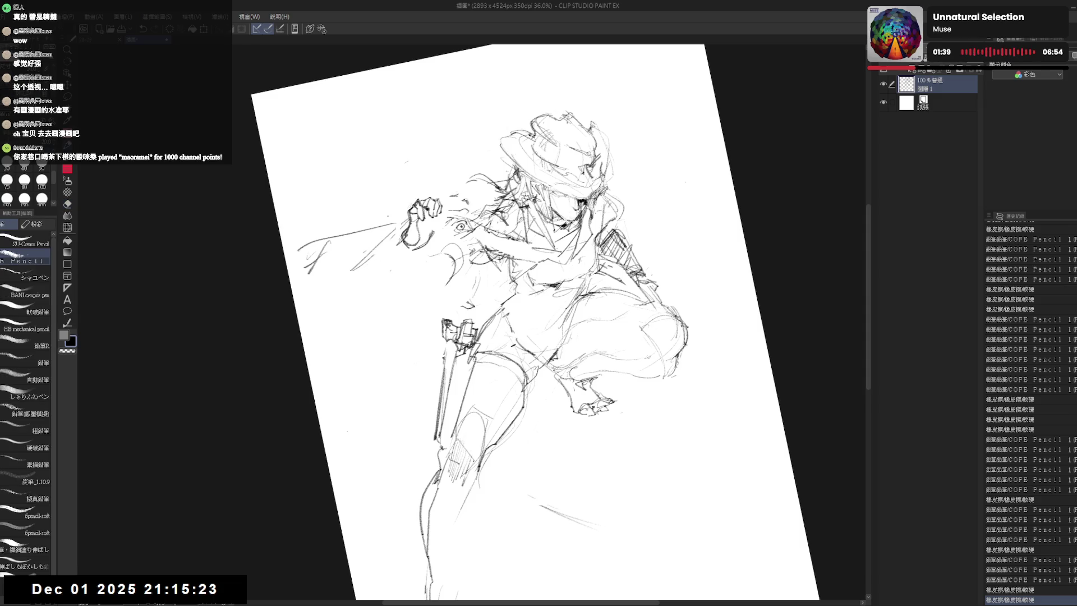
key(e)
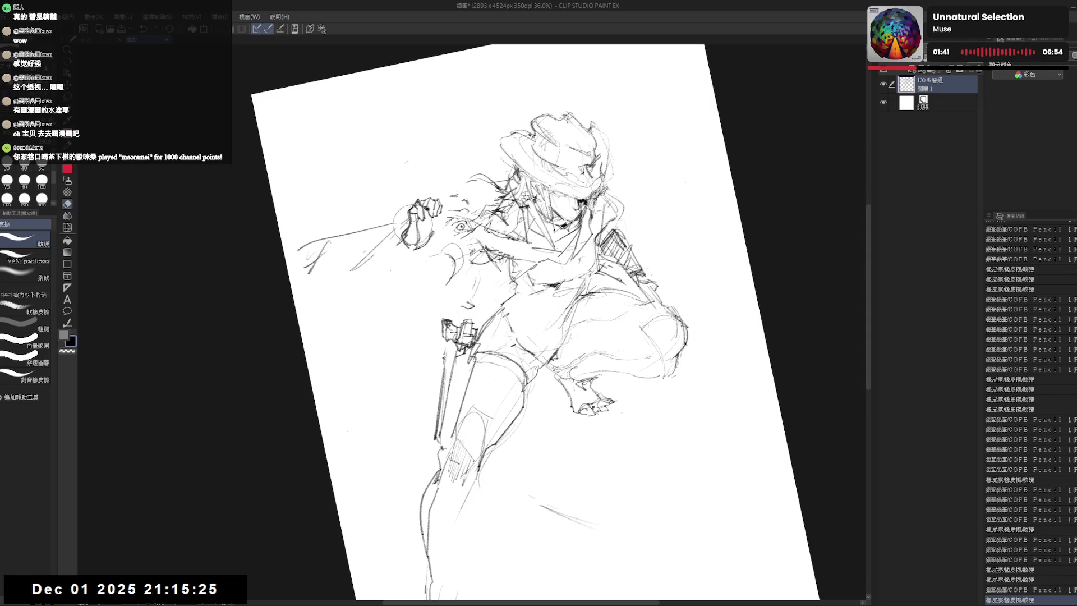
key(p)
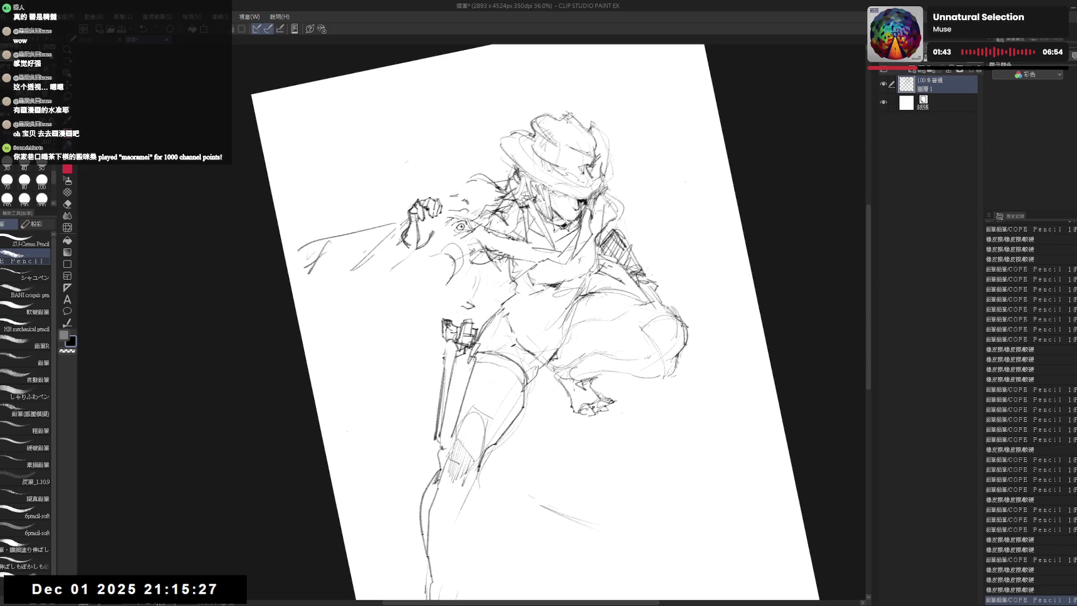
mouse_move(368, 223)
mouse_down()
mouse_move(389, 229)
mouse_move(371, 282)
mouse_up()
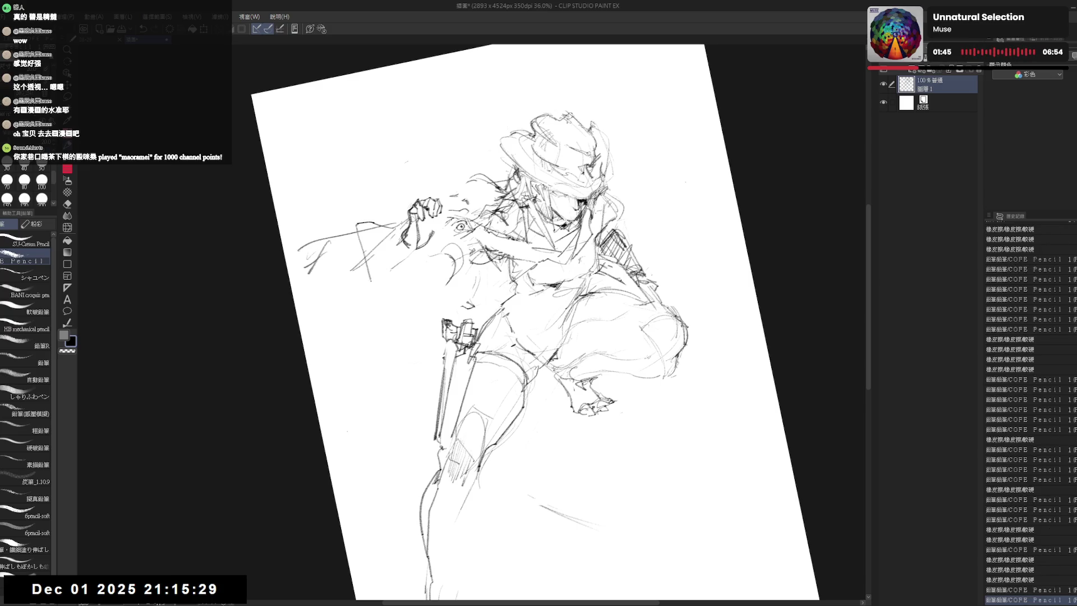
mouse_move(347, 225)
mouse_down()
mouse_move(363, 270)
mouse_move(394, 267)
mouse_up()
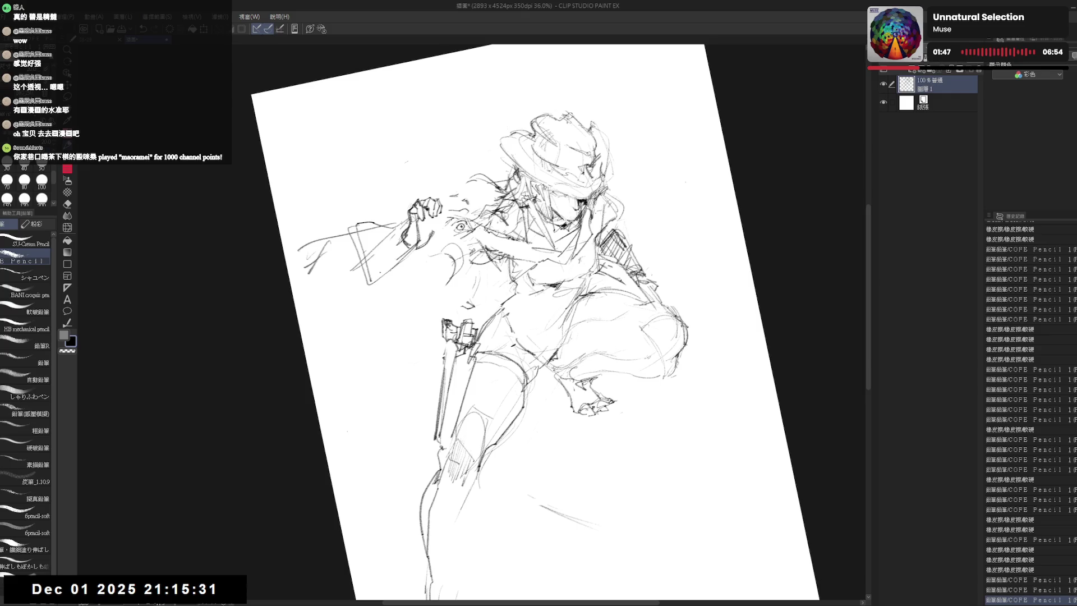
key(e)
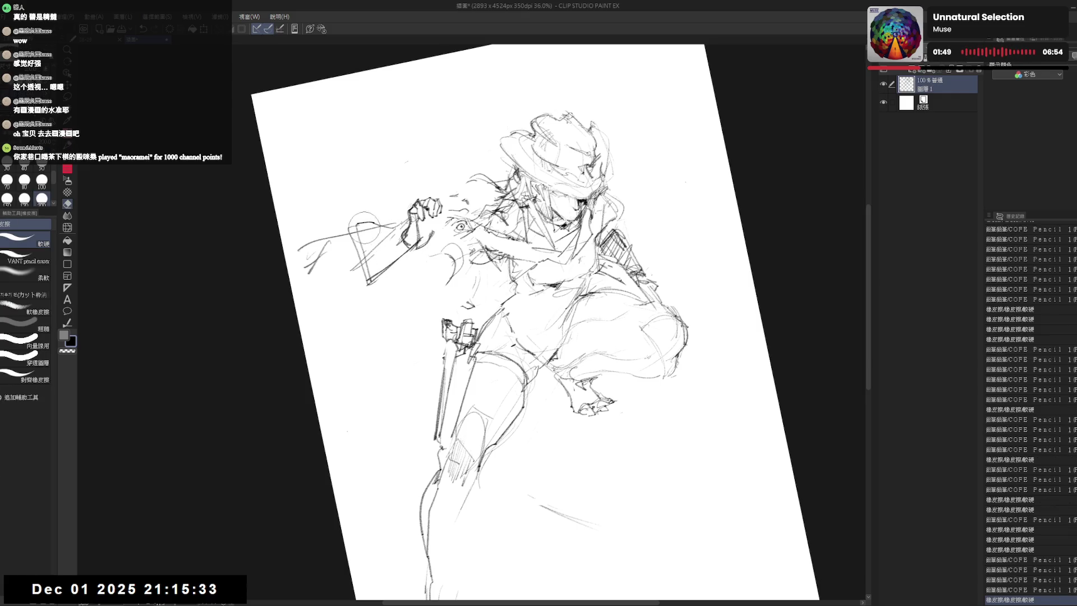
mouse_move(405, 247)
mouse_down()
mouse_move(345, 226)
mouse_move(387, 236)
mouse_move(349, 240)
mouse_move(357, 272)
mouse_move(375, 277)
mouse_move(364, 282)
mouse_move(413, 238)
mouse_up()
key(p)
key(e)
key(p)
mouse_move(353, 263)
mouse_down()
mouse_move(413, 241)
mouse_move(411, 259)
mouse_move(437, 231)
mouse_up()
key(e)
key(p)
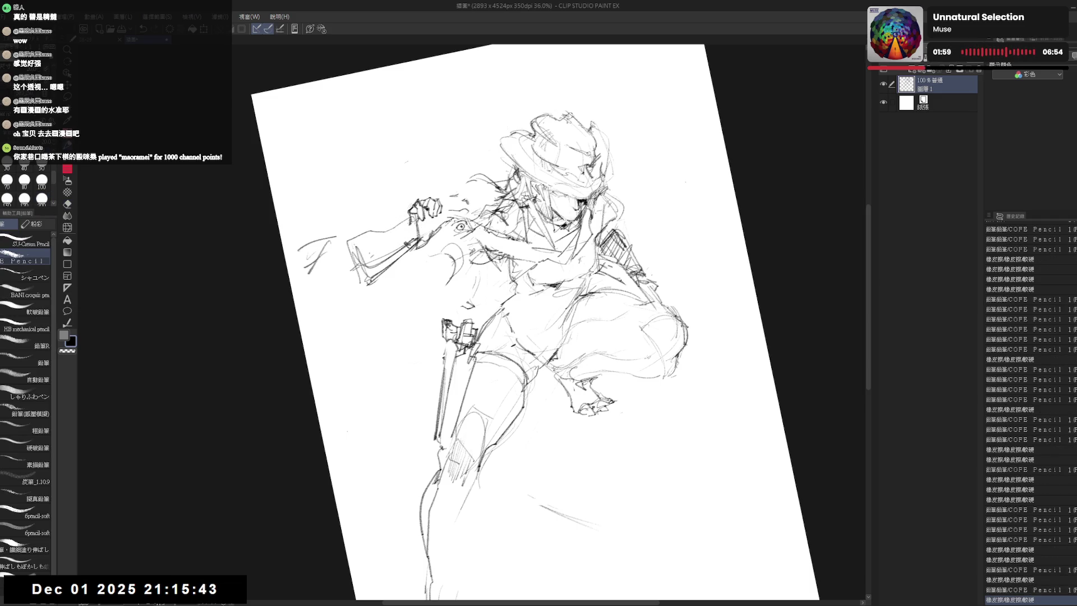
Erase hair strokes crossing the rifle and draw the two barrel edges above the hat.
key(e)
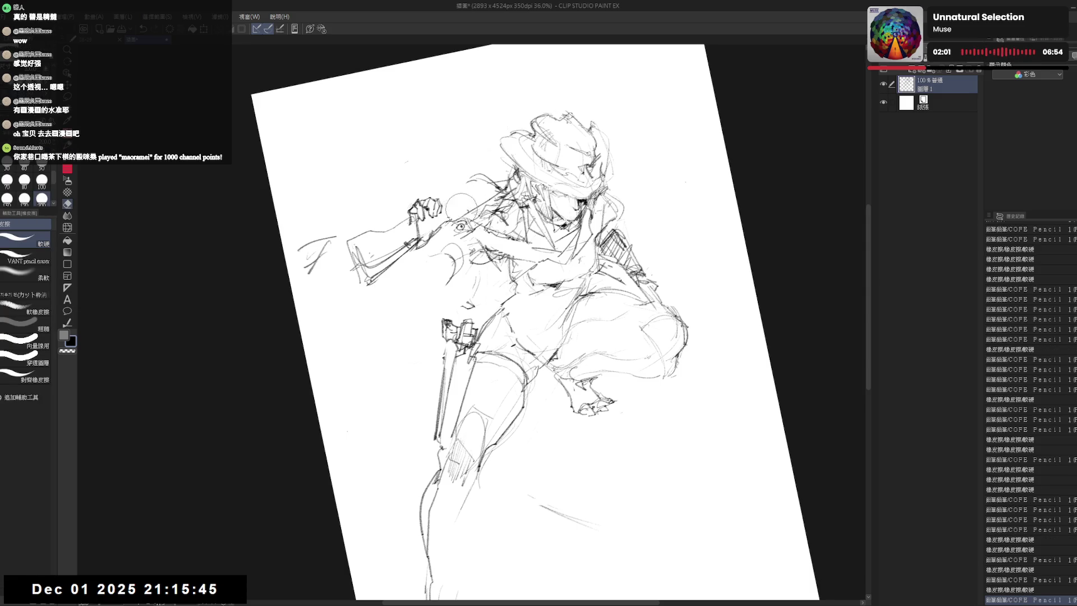
drag(462, 204, 506, 172)
key(p)
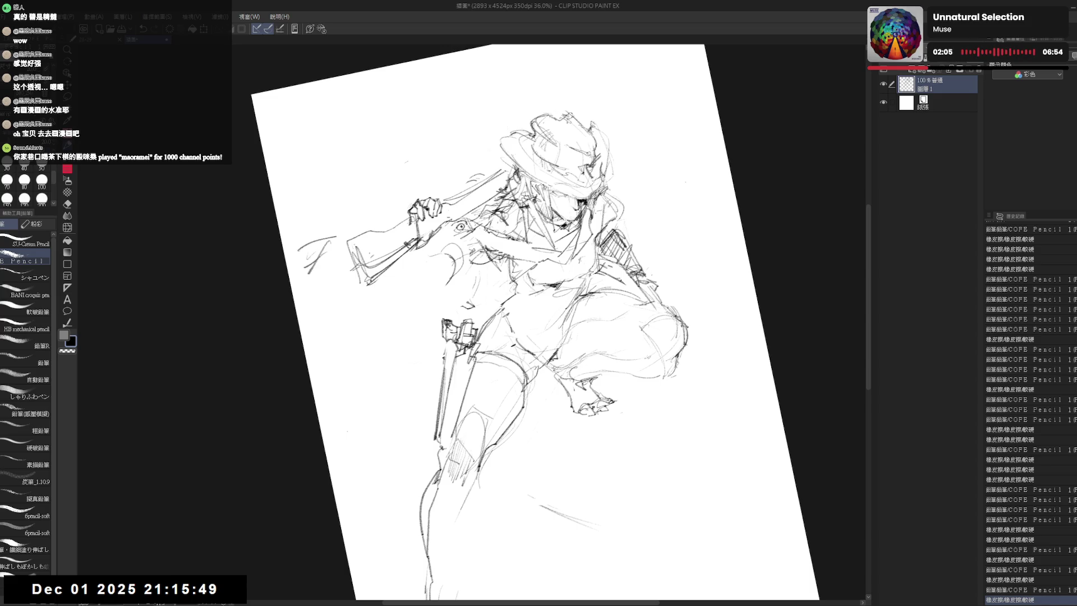
drag(607, 128, 659, 99)
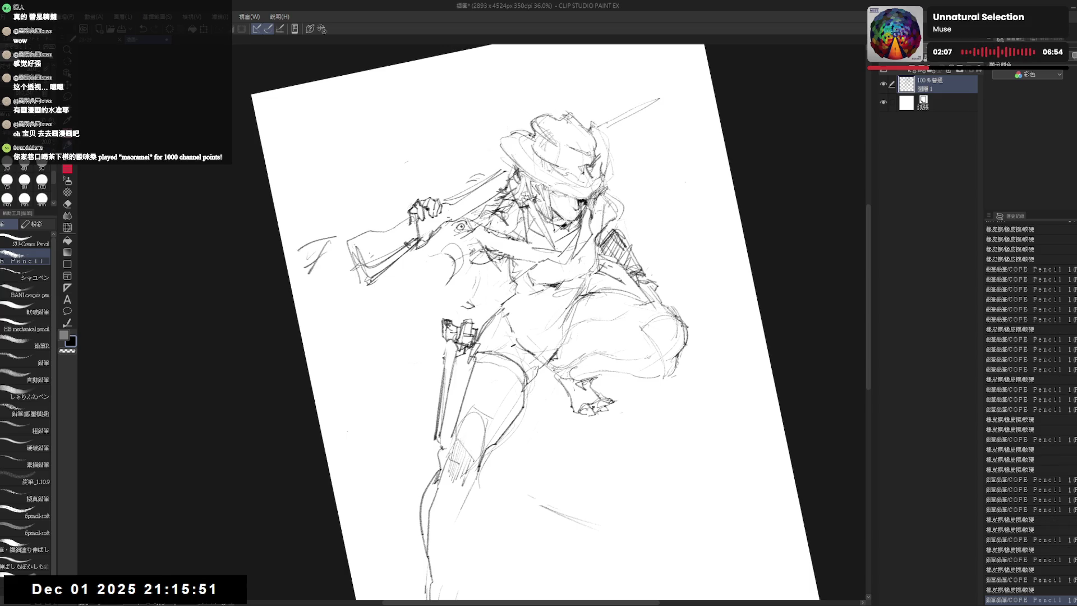
mouse_move(602, 126)
mouse_down()
mouse_move(661, 96)
mouse_move(618, 135)
mouse_move(656, 104)
mouse_up()
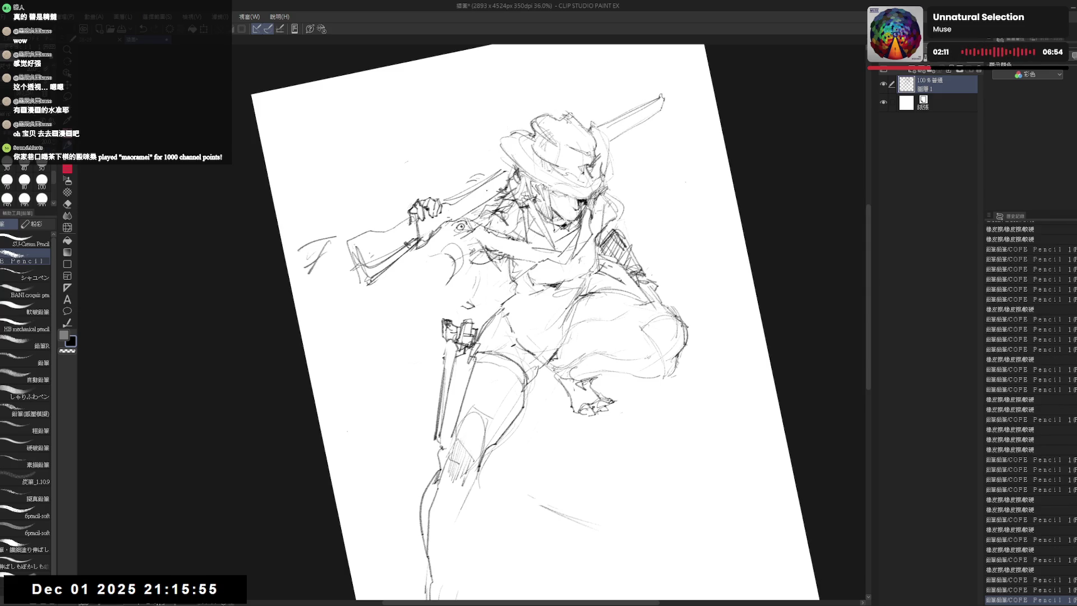
drag(505, 177, 459, 221)
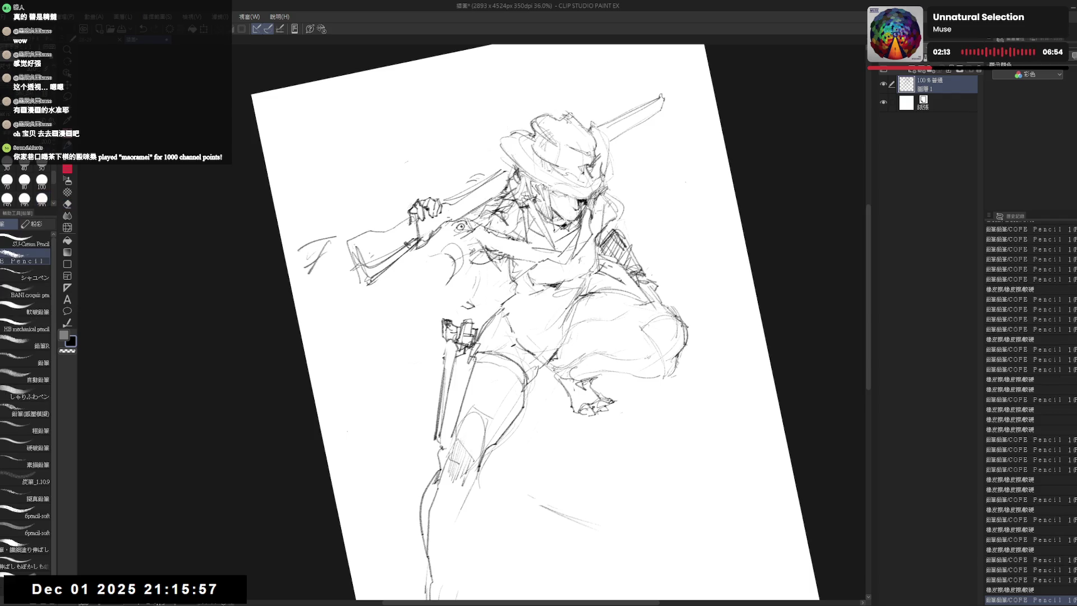
drag(505, 172, 459, 196)
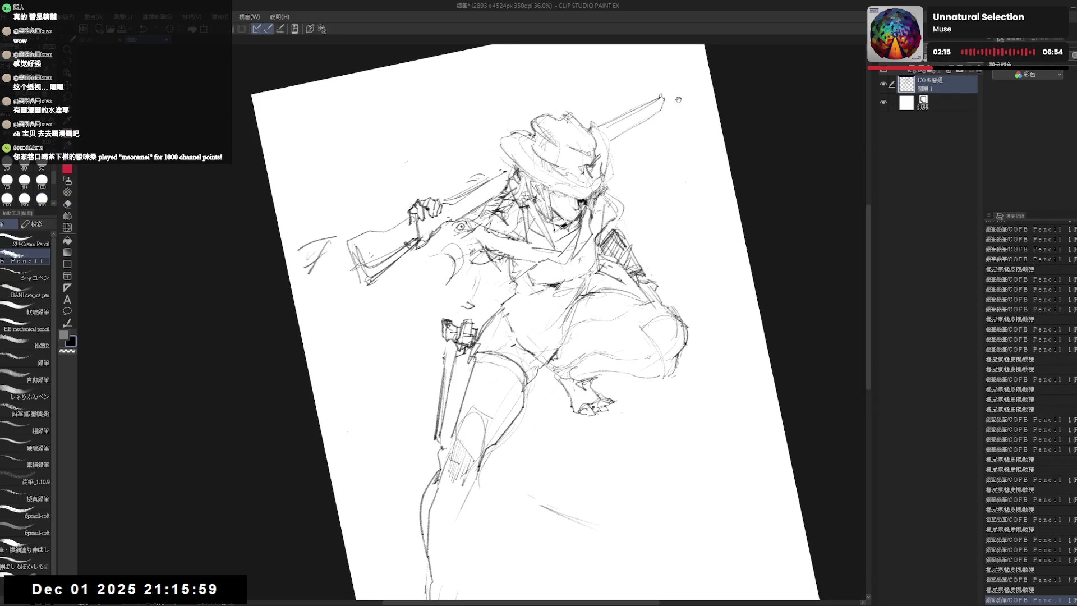
Mark the barrel tip and rotate and enlarge the canvas view, then set it upright.
drag(679, 99, 668, 117)
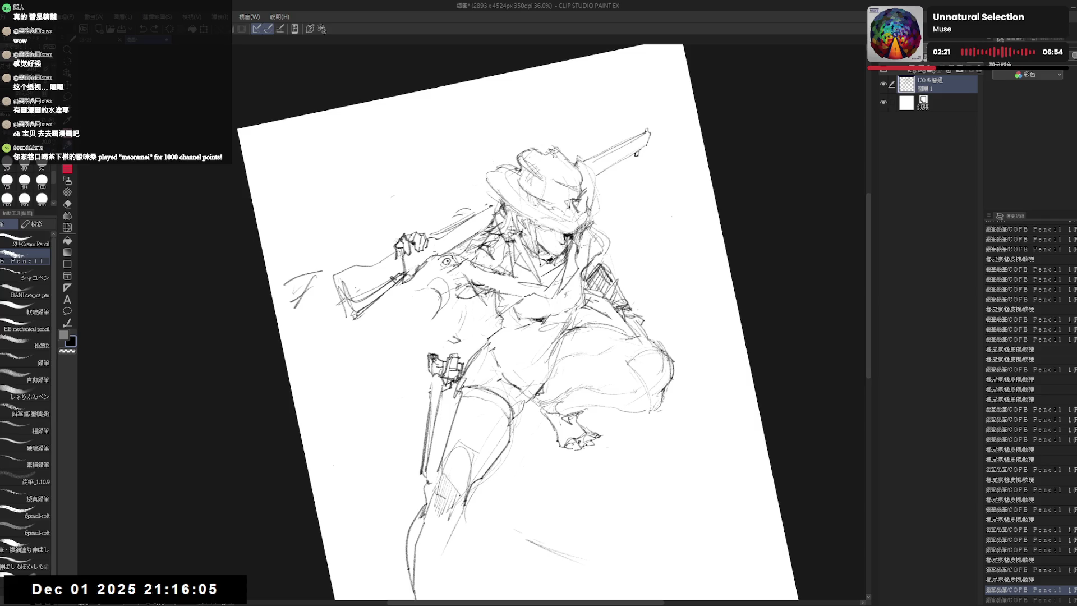
drag(620, 172, 623, 173)
drag(522, 337, 589, 277)
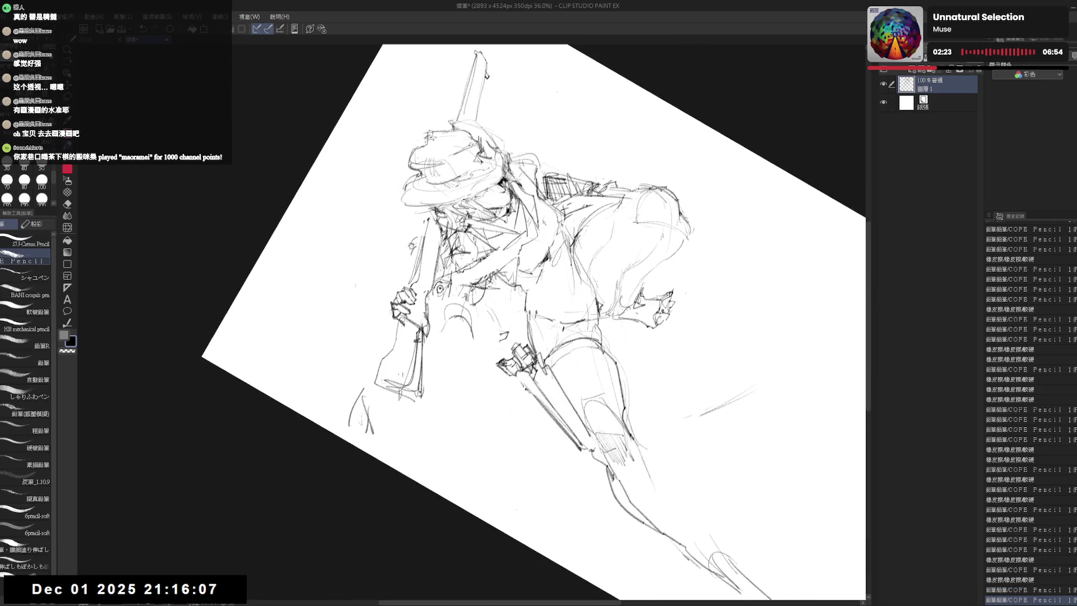
key(e)
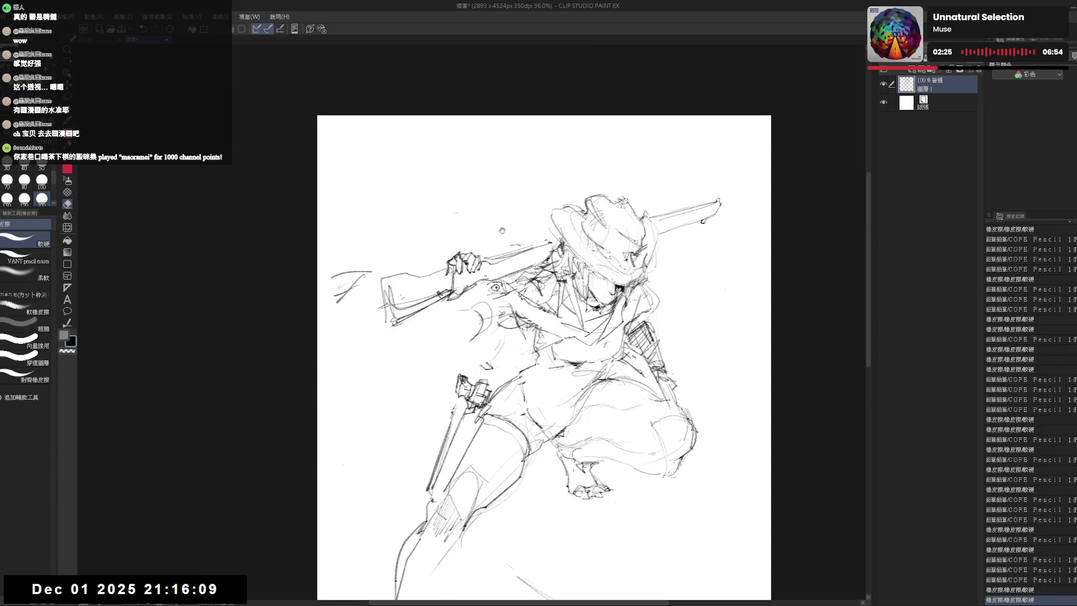
scroll(522, 250, up, 1)
Add short pencil strokes on the figure's leg and the hand gripping the rifle.
key(p)
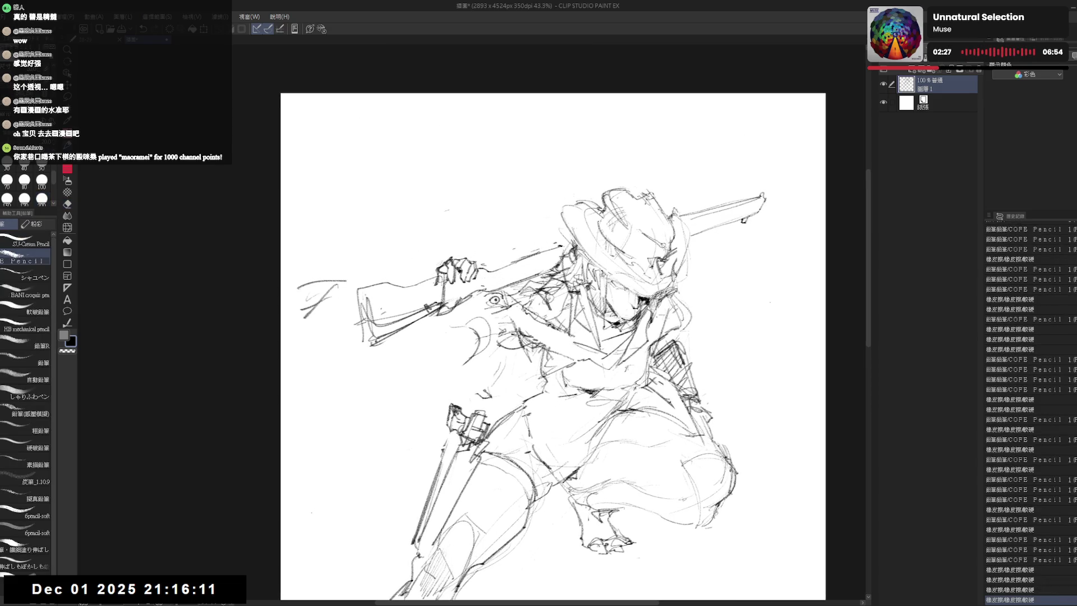
drag(478, 391, 491, 396)
click(768, 300)
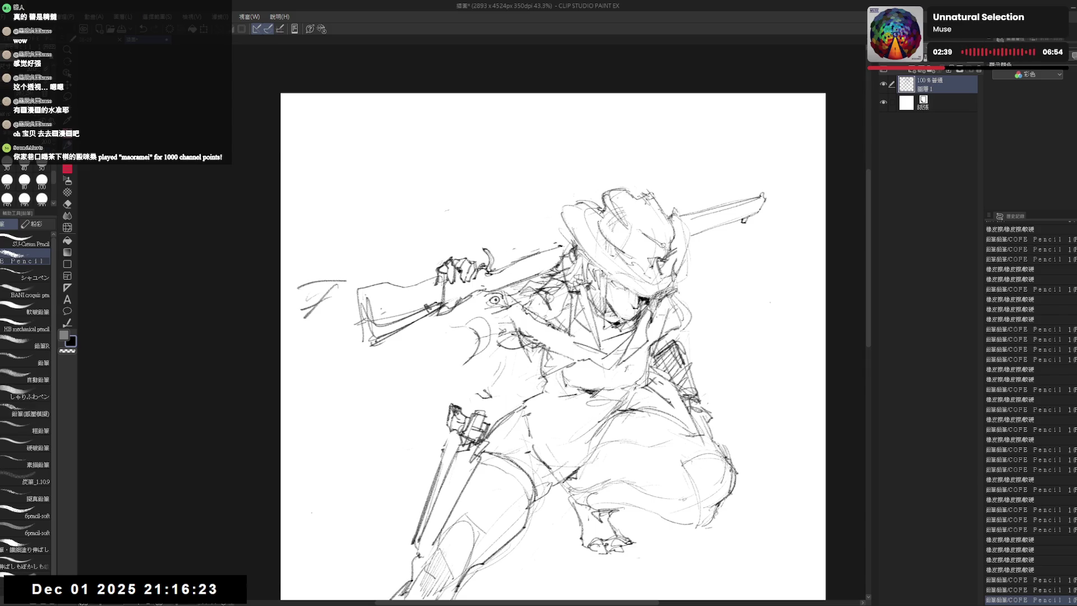
drag(484, 251, 491, 273)
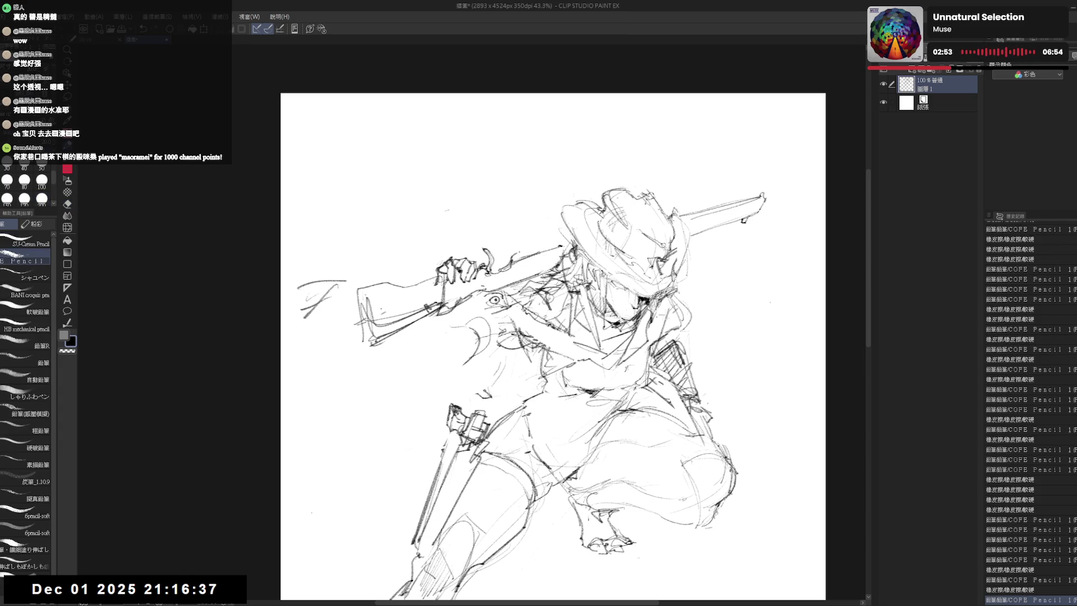
Firm up the shoulder lines under the hat and add a small mark below the rifle.
drag(505, 244, 547, 278)
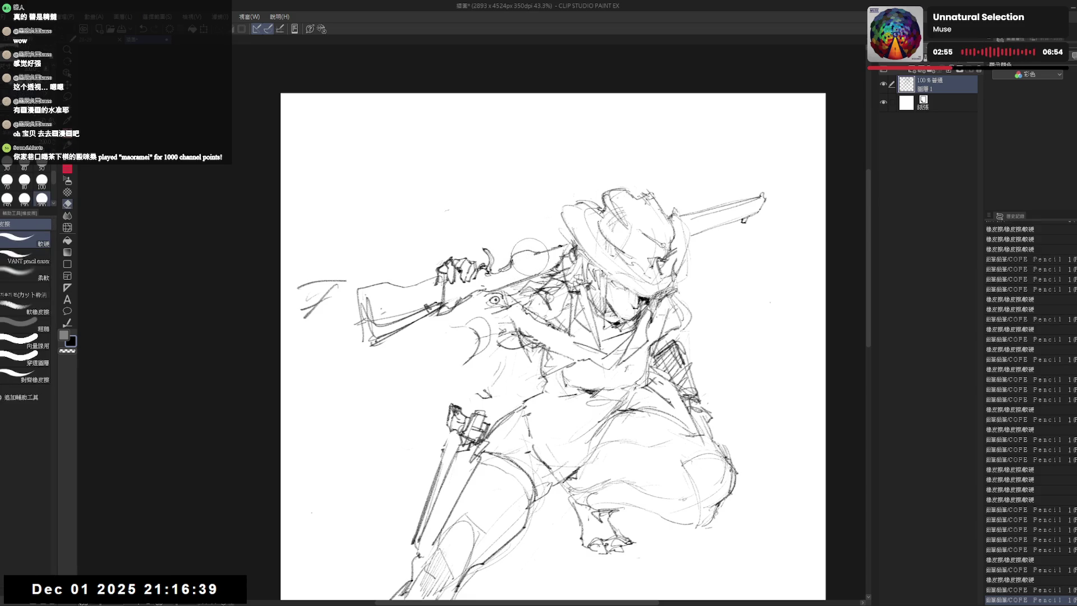
drag(530, 227, 581, 266)
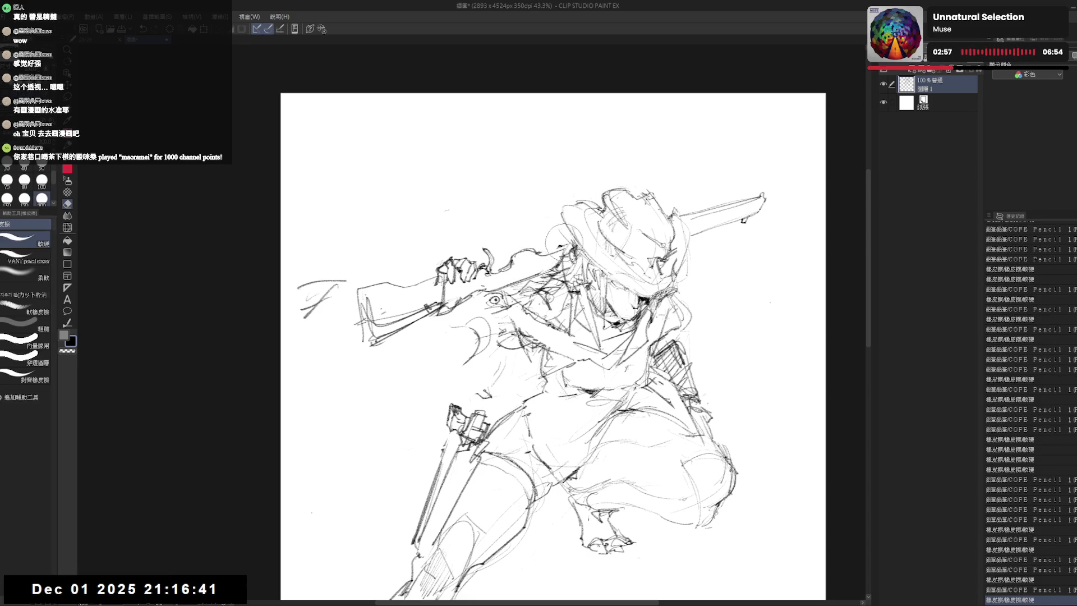
scroll(550, 242, down, 2)
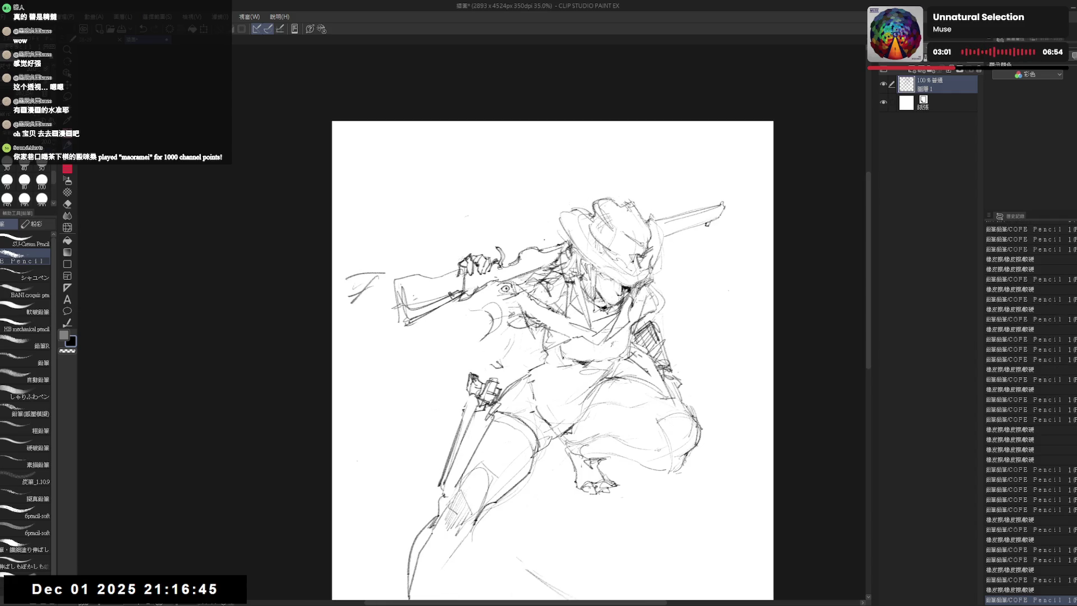
scroll(545, 242, up, 1)
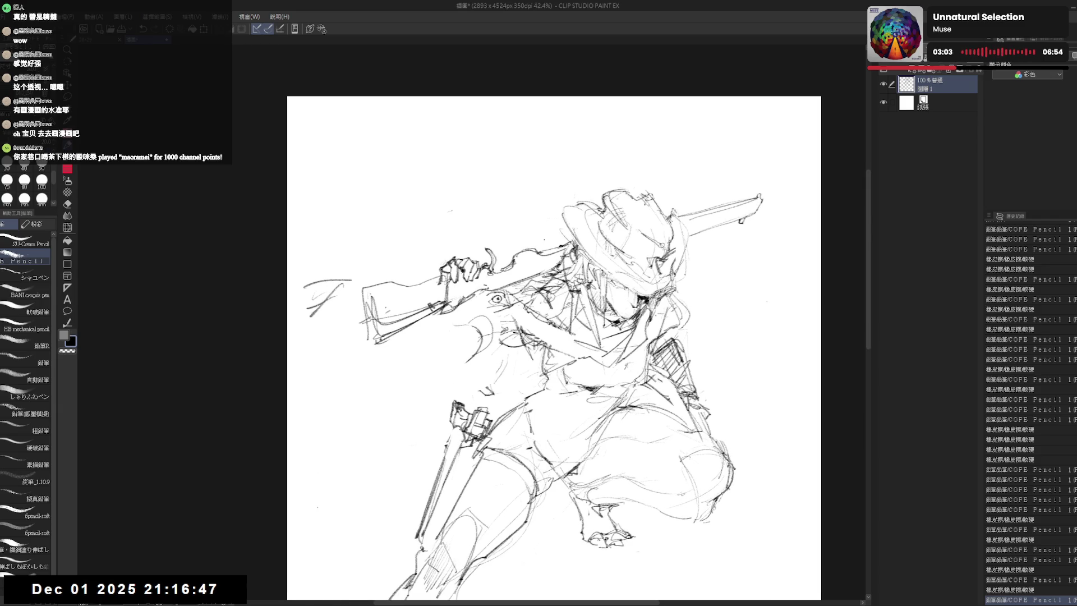
scroll(555, 336, down, 1)
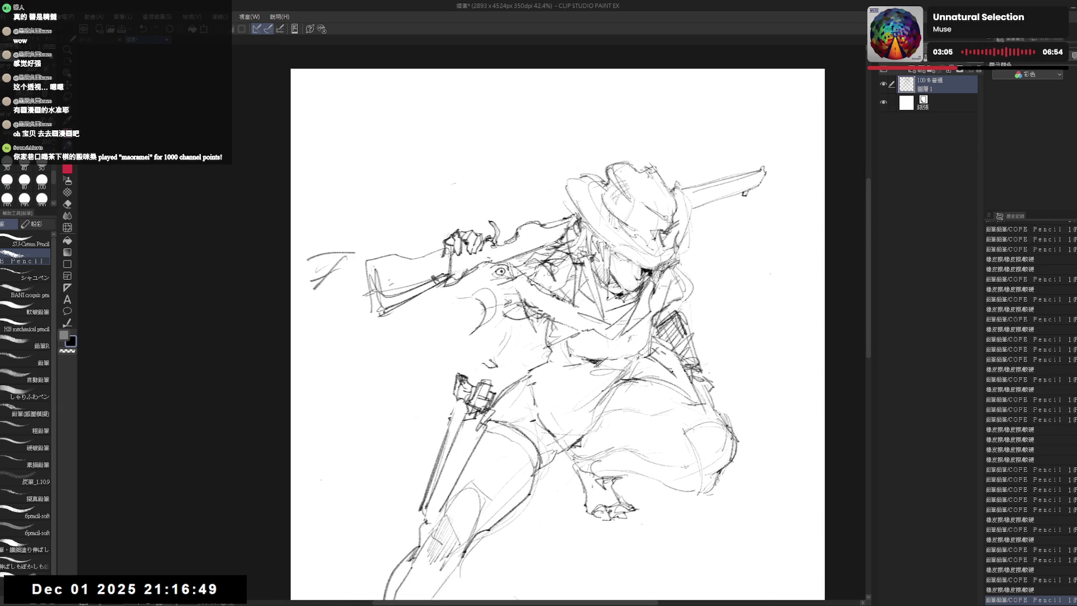
key(e)
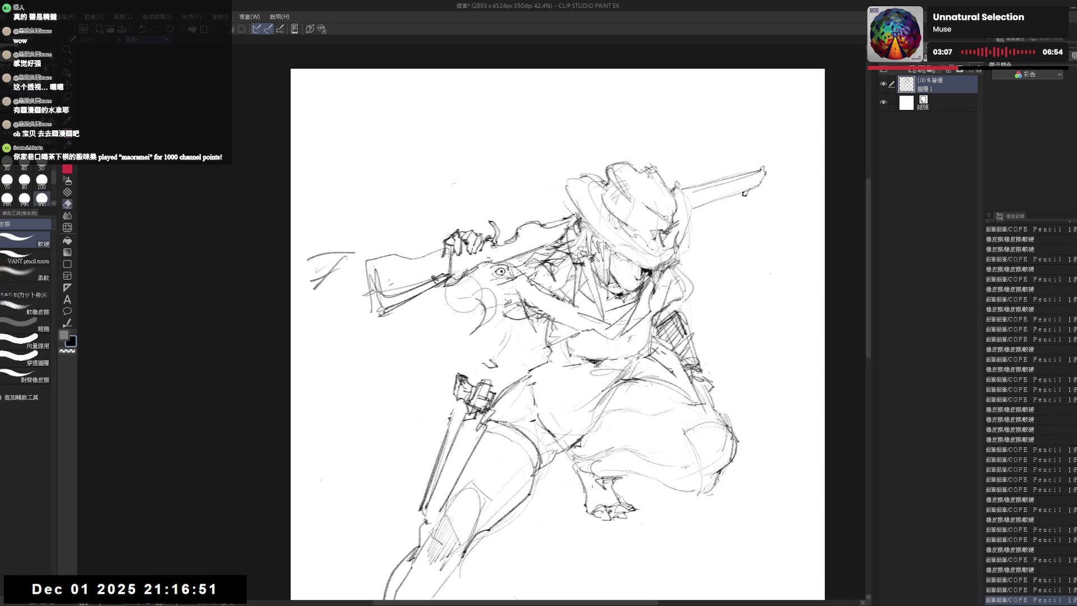
key(p)
click(445, 297)
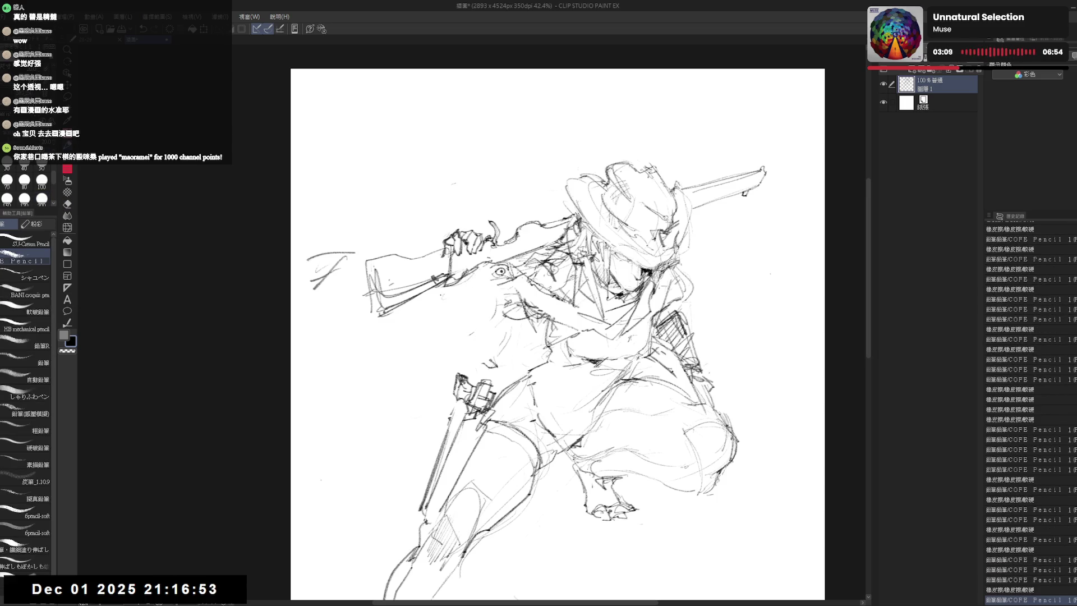
Draw a curved stroke on the arm under the rifle and erase small stray marks around it.
drag(440, 296, 474, 280)
click(770, 271)
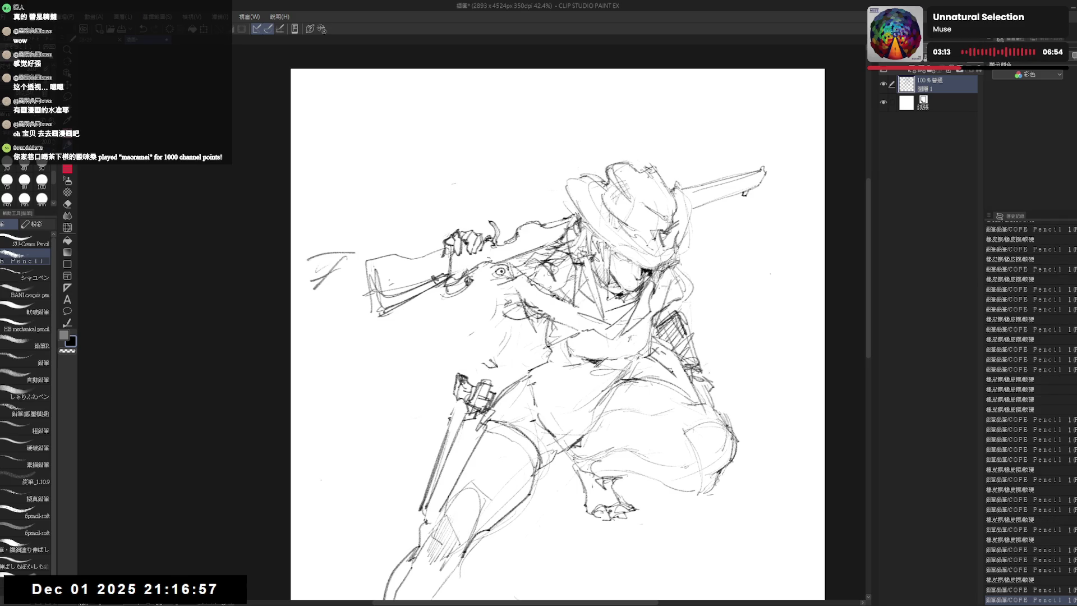
click(487, 365)
click(468, 291)
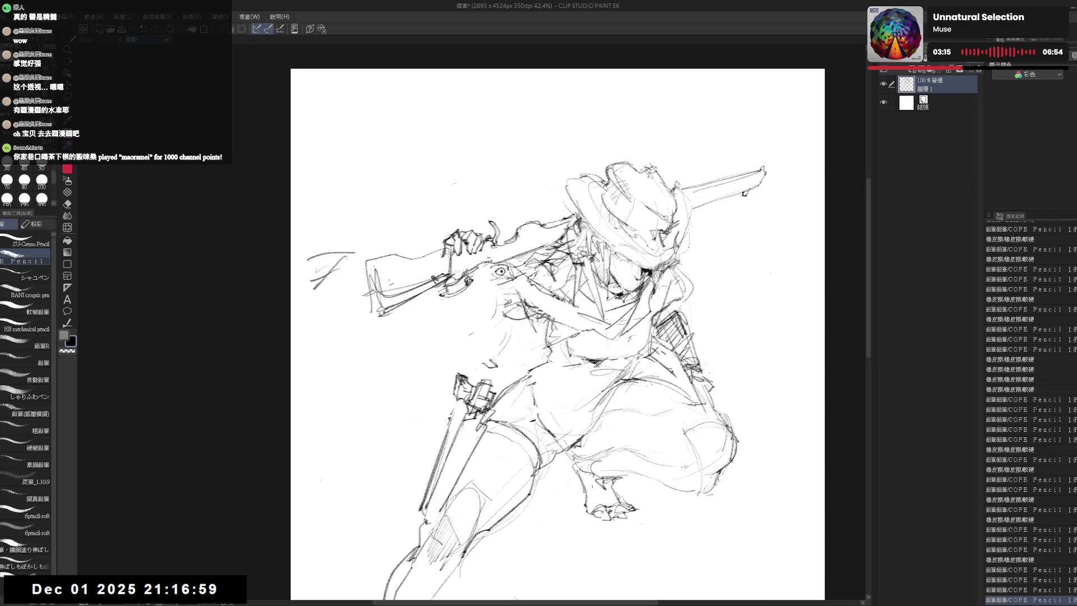
click(467, 290)
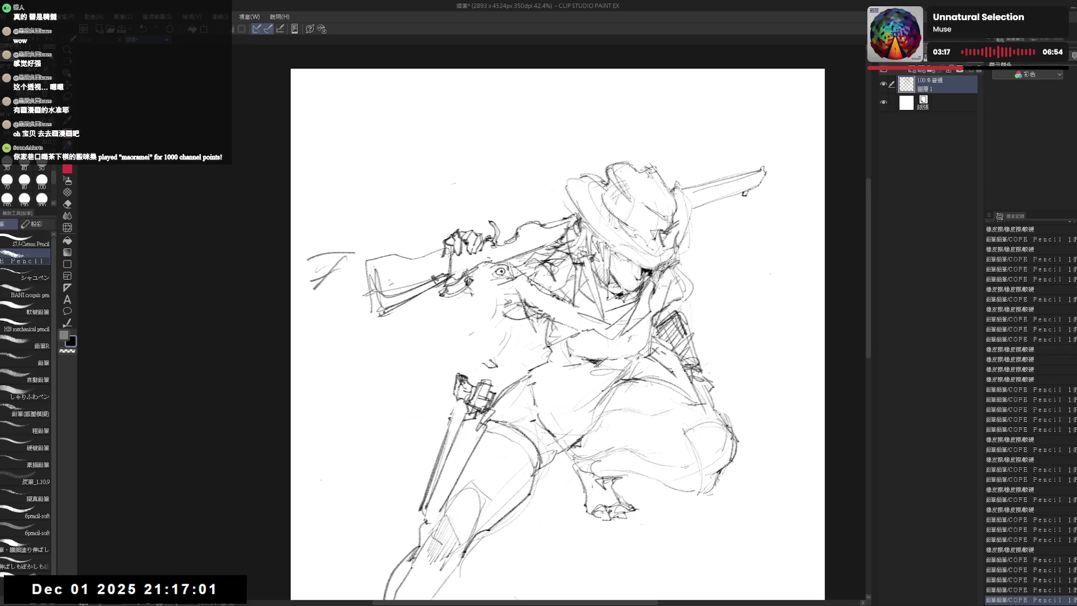
click(468, 290)
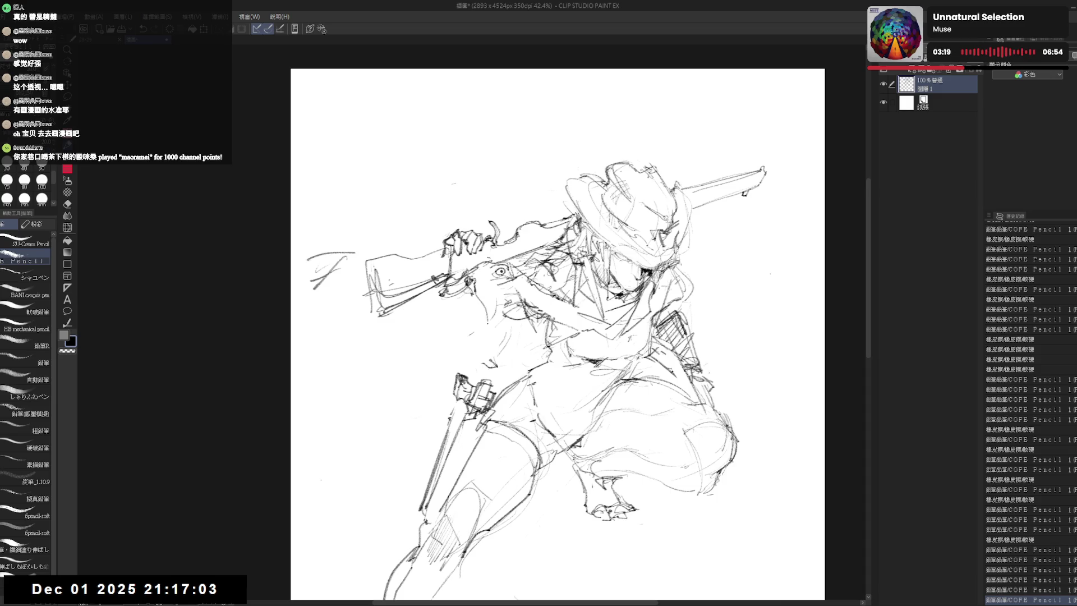
click(467, 291)
Rework the chest strokes below the rifle, undoing and redoing to settle the lines.
drag(486, 318, 485, 338)
drag(468, 277, 500, 317)
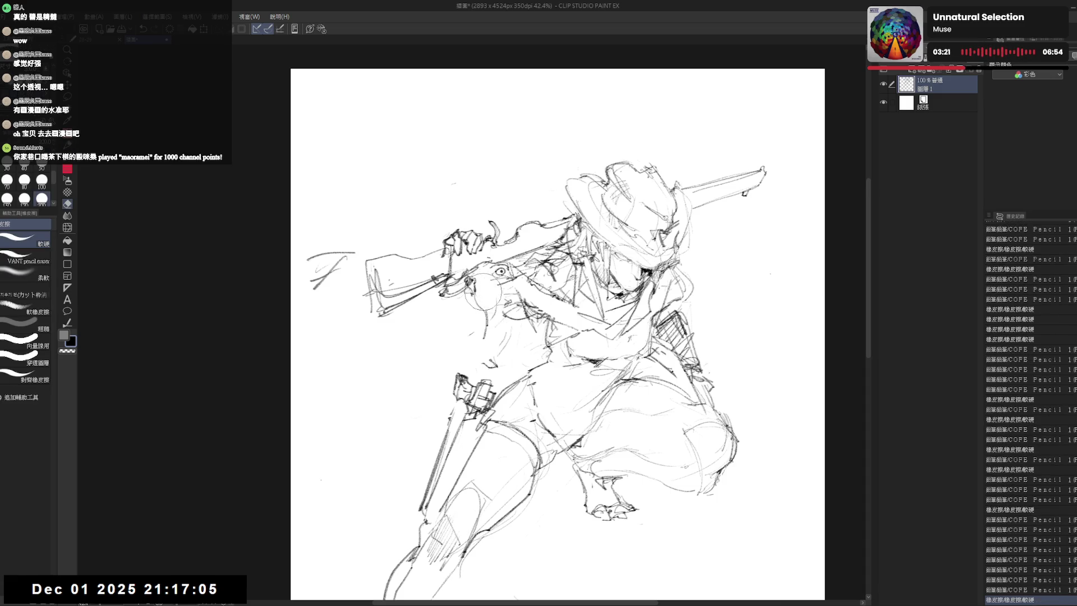
click(463, 294)
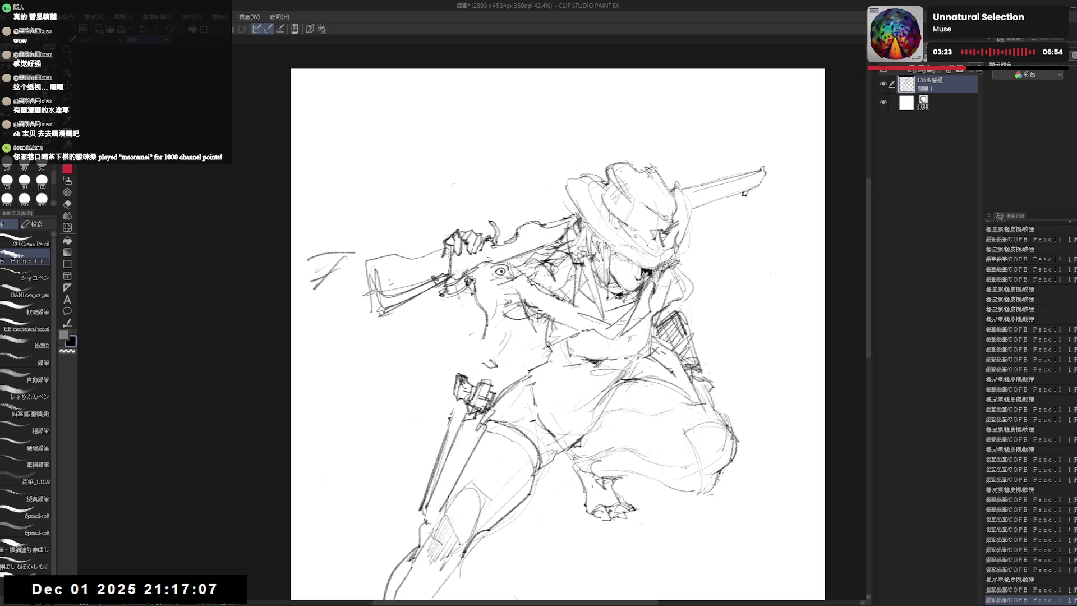
click(463, 295)
key(ctrl+z)
key(ctrl+y)
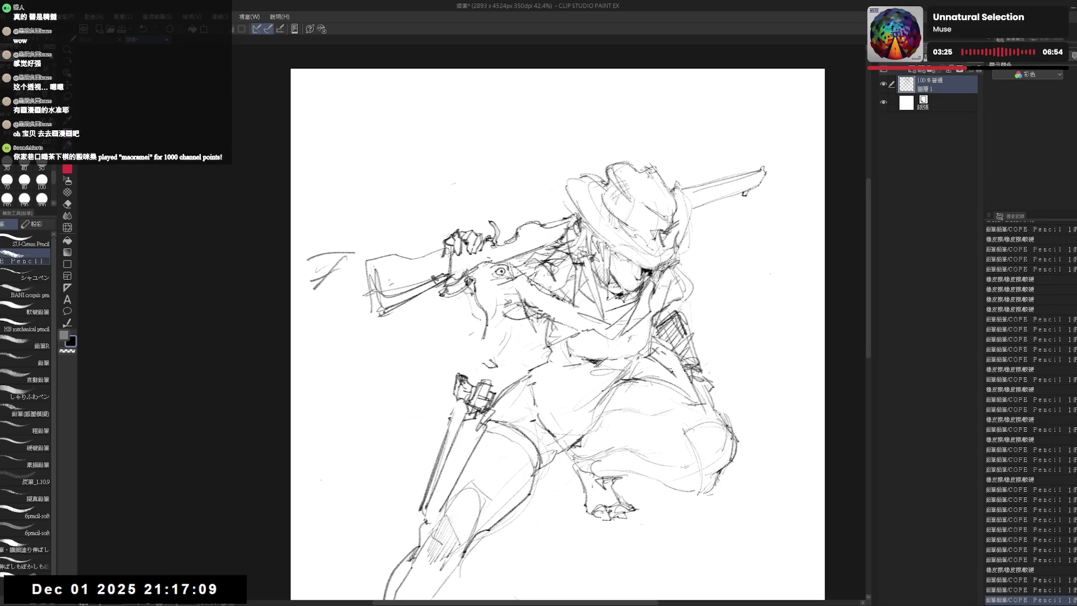
click(771, 274)
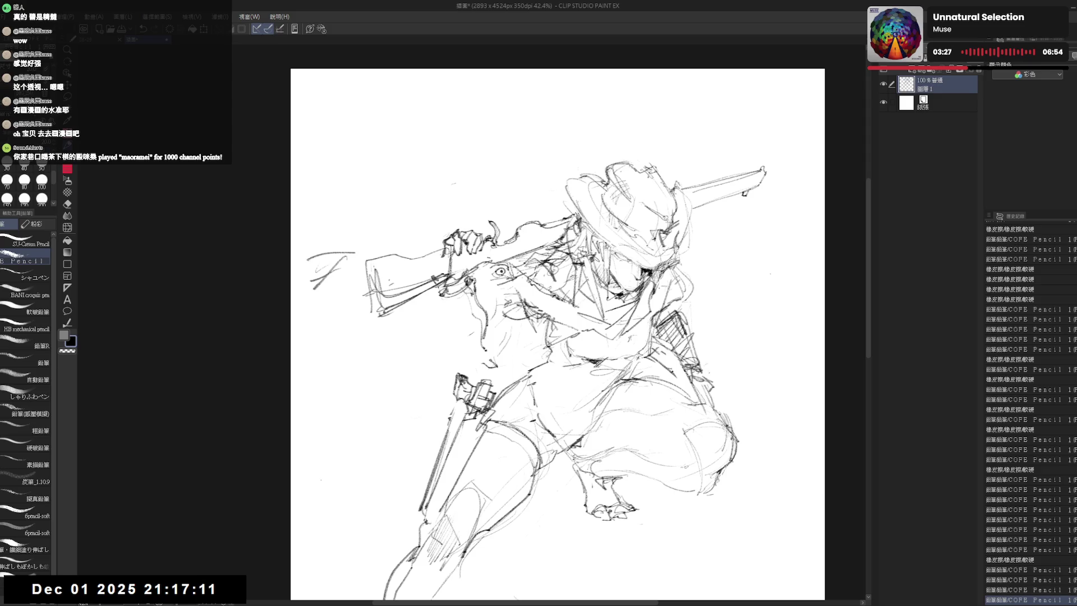
drag(439, 287, 452, 335)
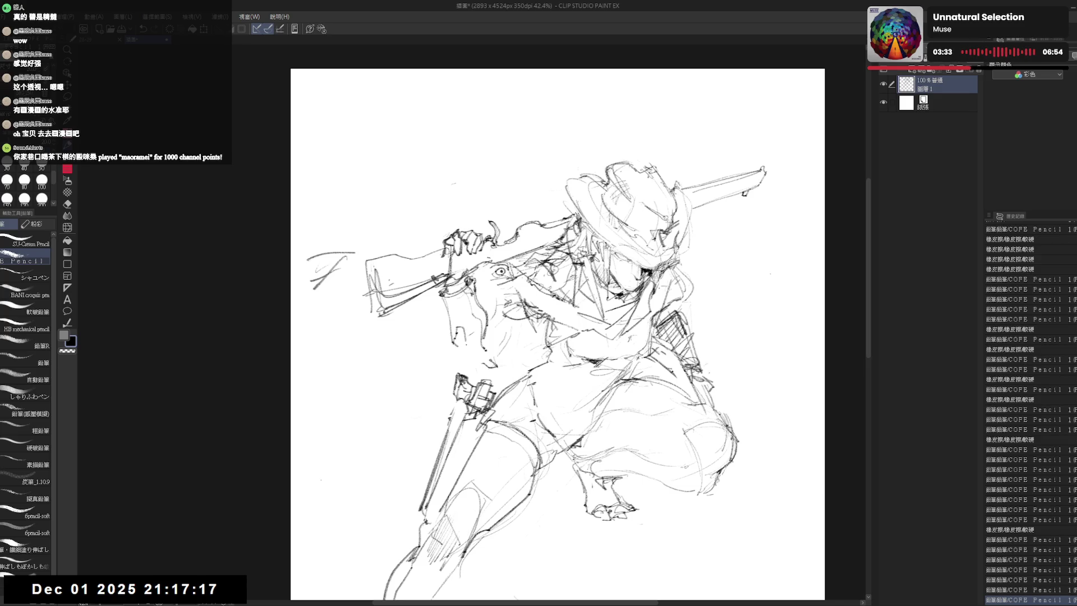
Add small dark hatching strokes to the sleeve, then mirror the view to check proportions.
mouse_move(465, 341)
mouse_down()
mouse_move(471, 362)
mouse_move(456, 339)
mouse_up()
key(e)
key(p)
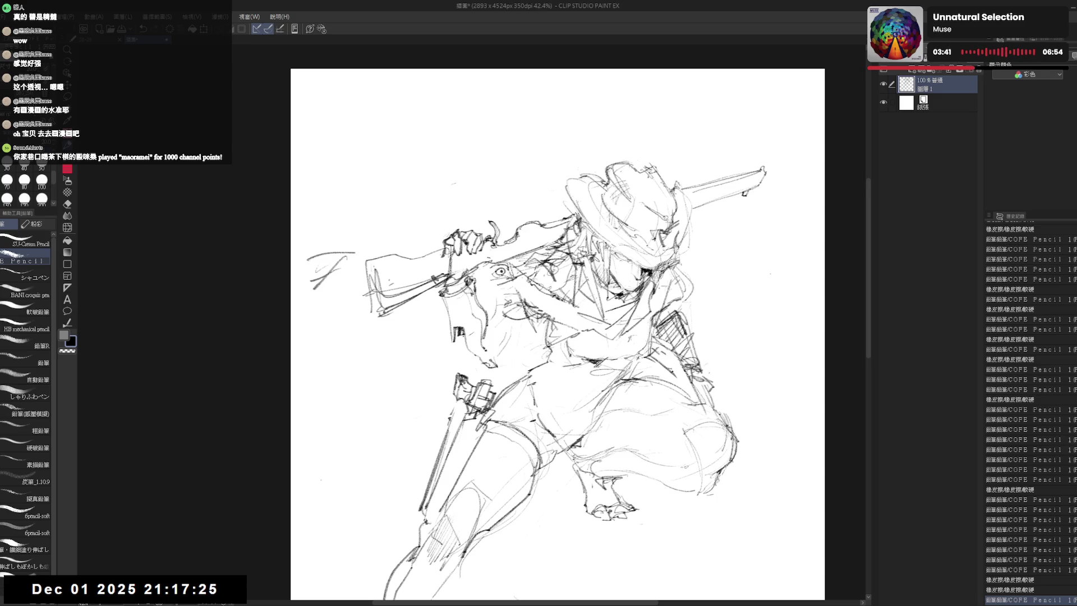
drag(454, 329, 456, 340)
drag(770, 272, 772, 275)
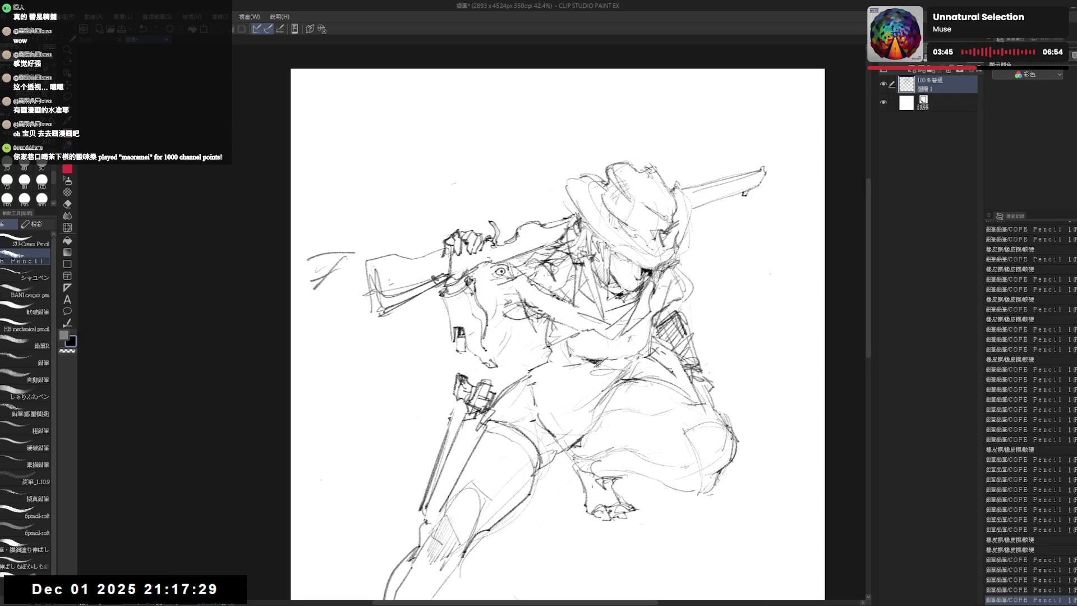
drag(458, 352, 465, 365)
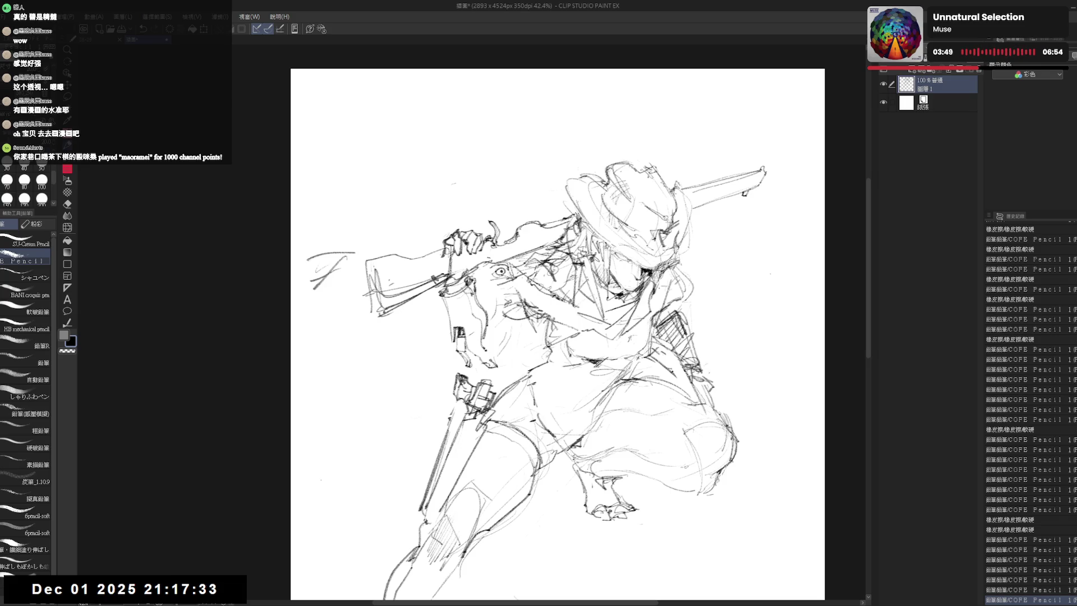
key(h)
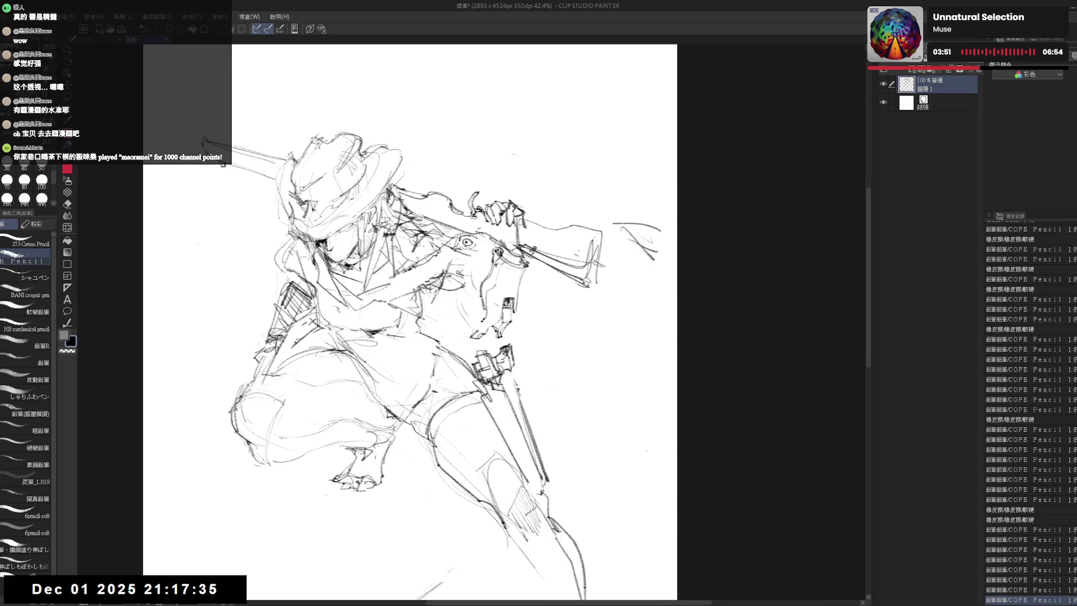
scroll(472, 320, up, 1)
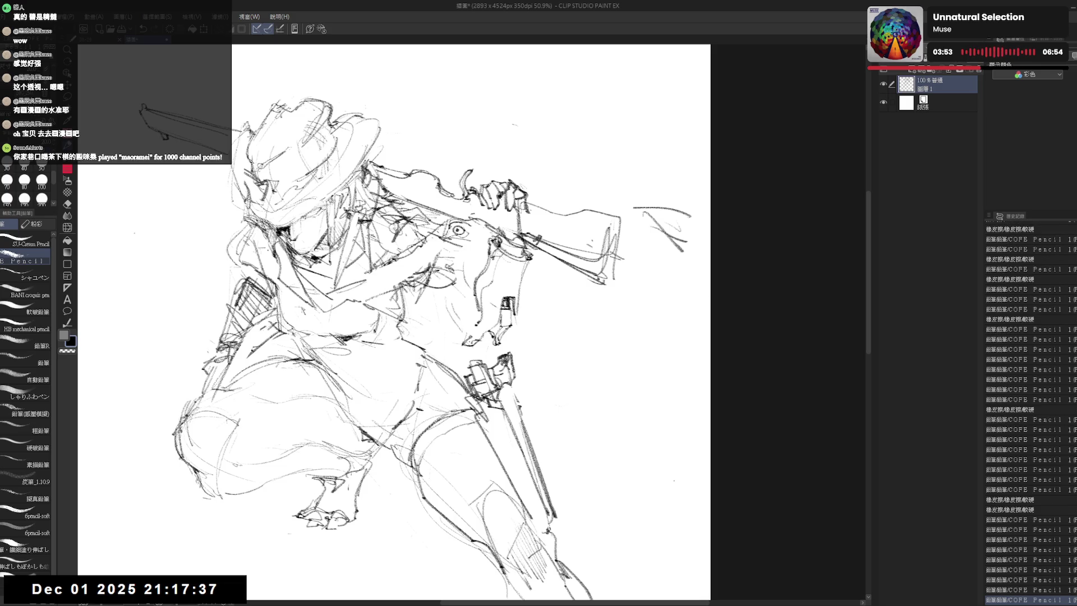
drag(450, 324, 476, 358)
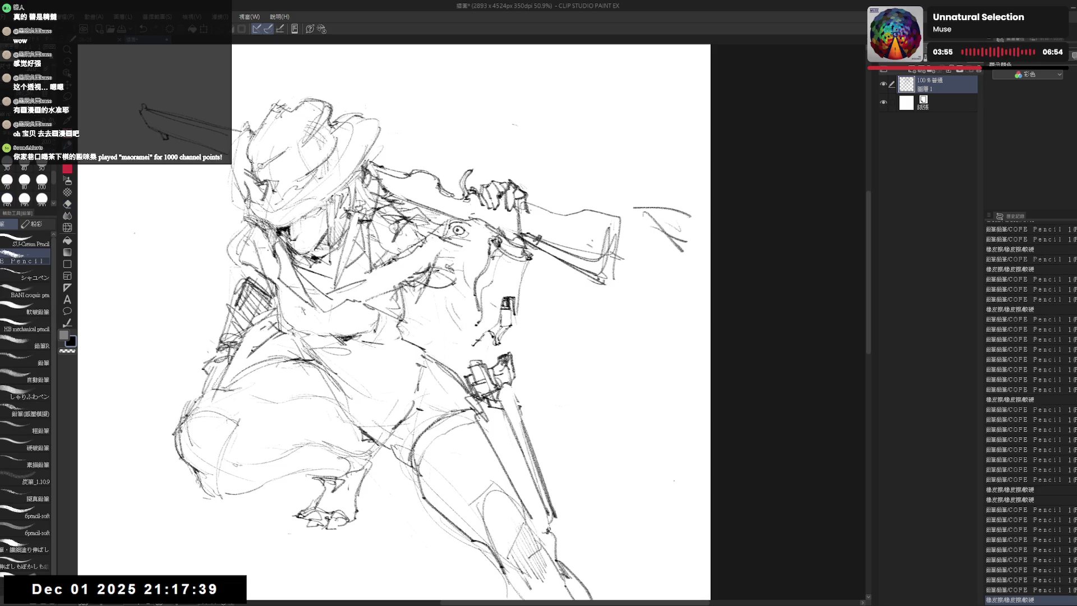
Rework a stroke on the arm, flip the view back, and refine lines around the chest and arm.
key(e)
mouse_move(459, 316)
mouse_down()
mouse_move(488, 341)
mouse_move(480, 345)
mouse_up()
key(p)
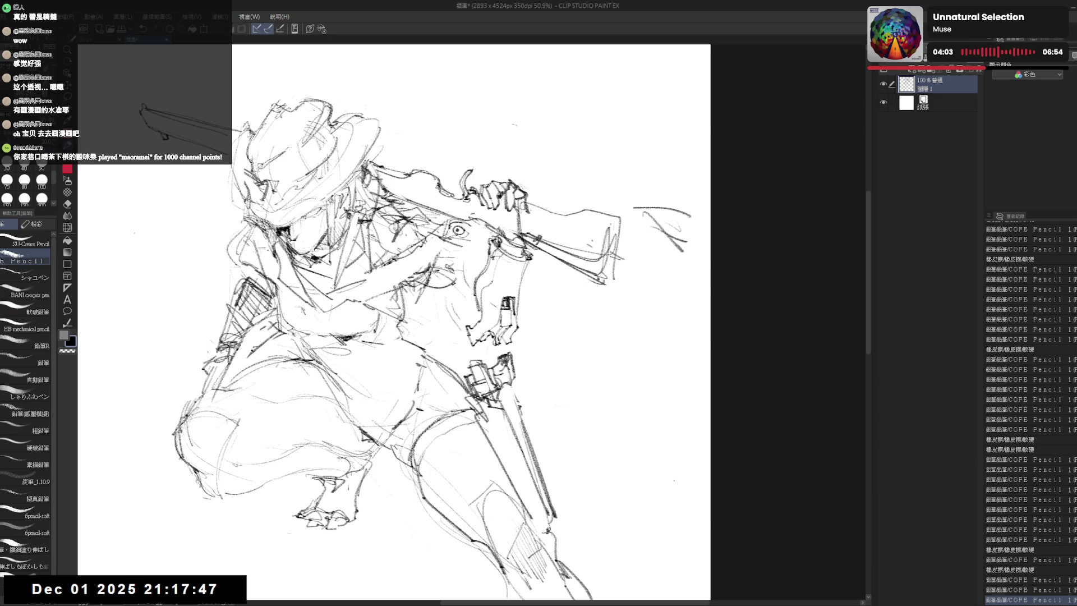
key(h)
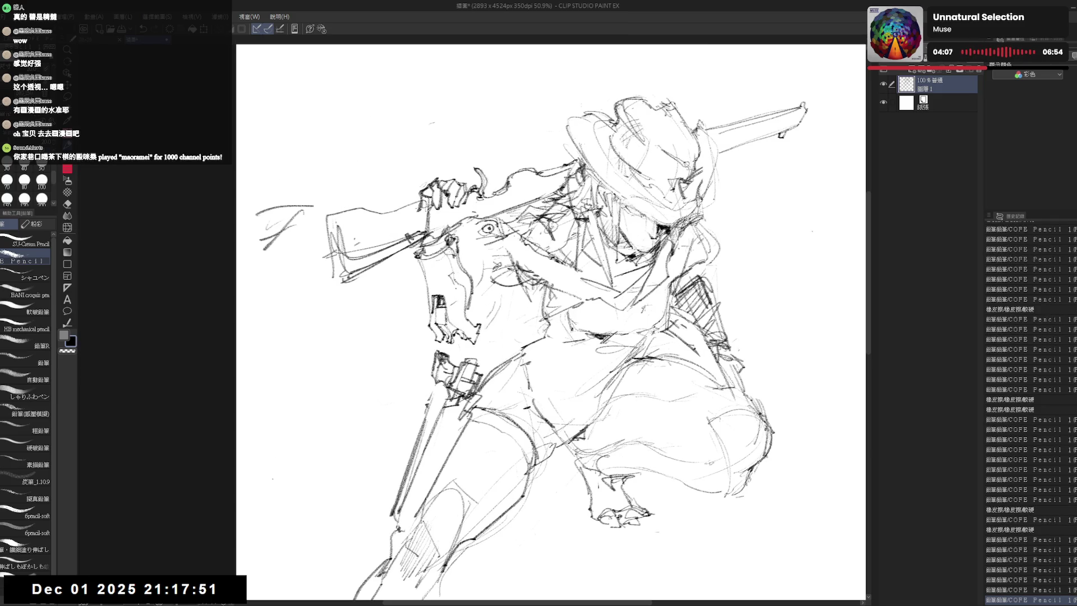
mouse_move(469, 306)
mouse_down()
mouse_move(476, 321)
mouse_move(480, 302)
mouse_up()
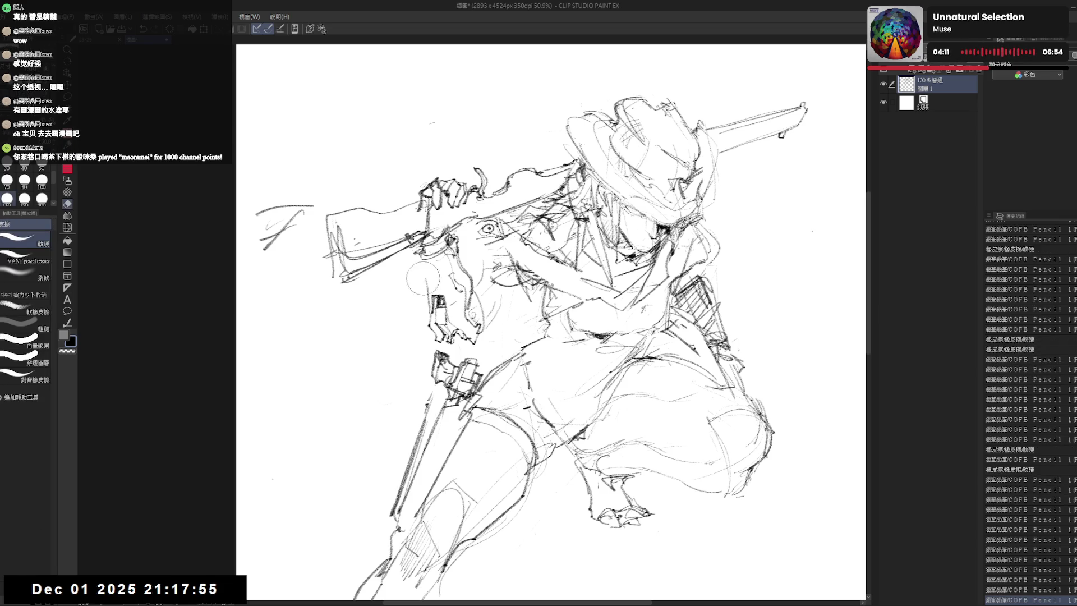
drag(442, 235, 471, 264)
mouse_move(404, 244)
mouse_down()
mouse_move(433, 274)
mouse_move(424, 262)
mouse_move(427, 318)
mouse_up()
Erase stray patches on the sleeve and darken key lines on the figure and shoulder.
key(e)
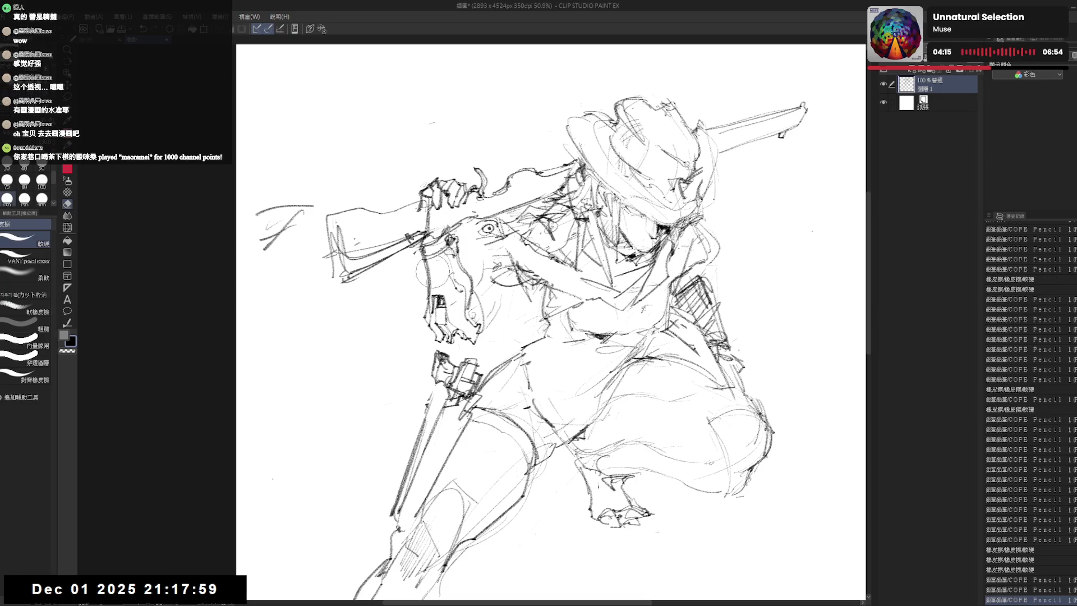
drag(425, 265, 440, 294)
key(p)
drag(420, 252, 428, 278)
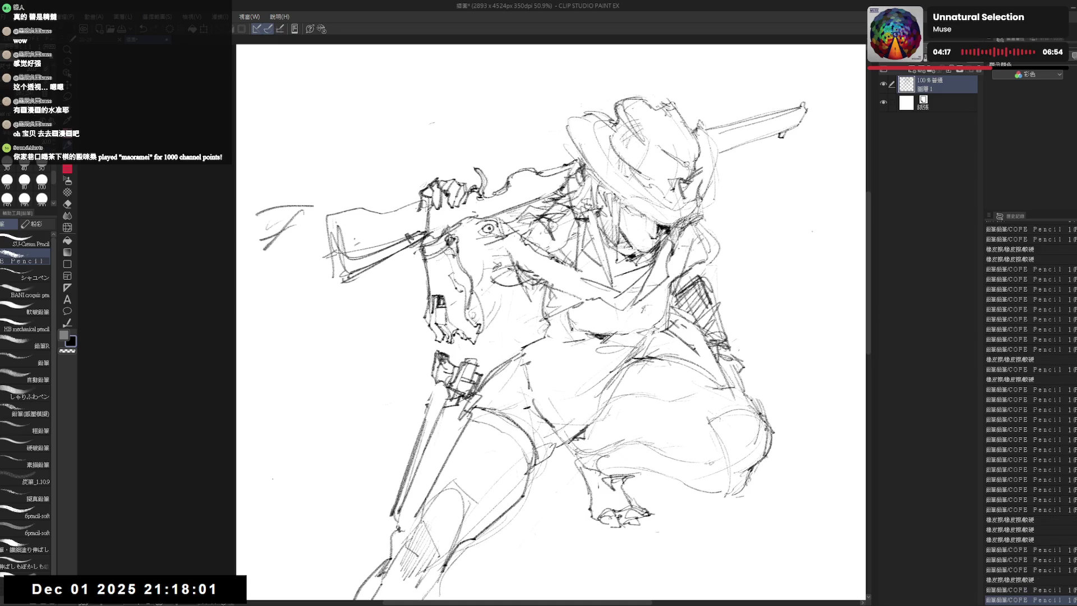
drag(498, 295, 484, 327)
key(e)
drag(539, 274, 503, 308)
key(p)
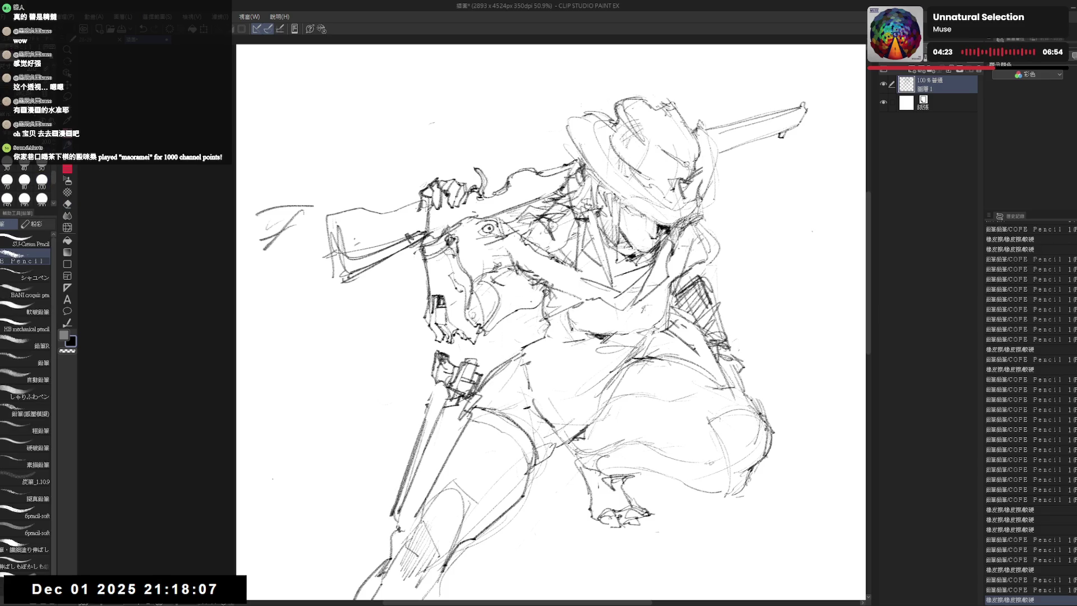
drag(493, 268, 510, 186)
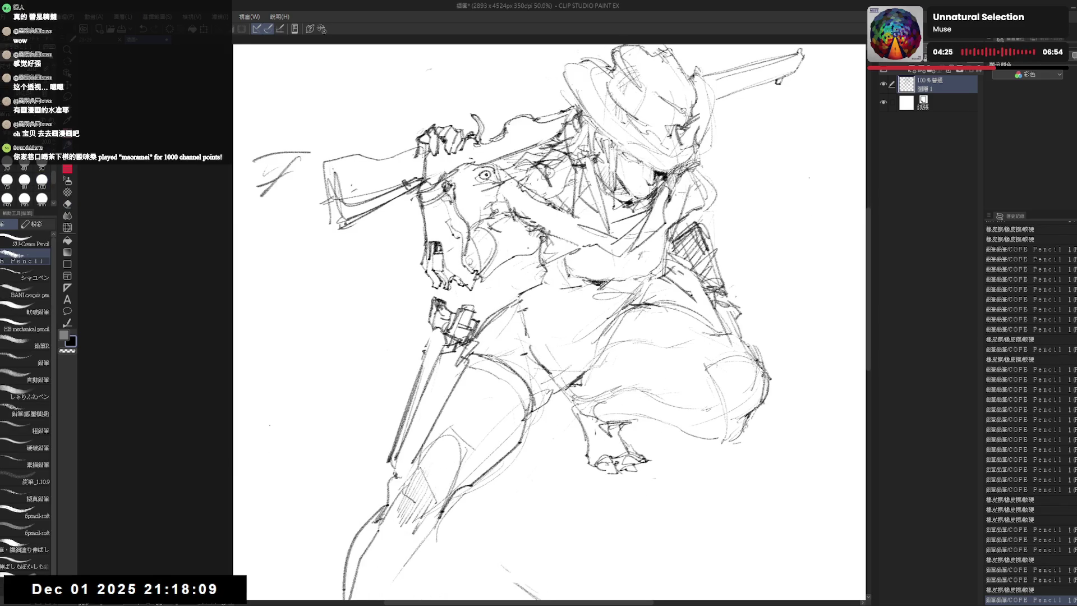
scroll(534, 186, down, 2)
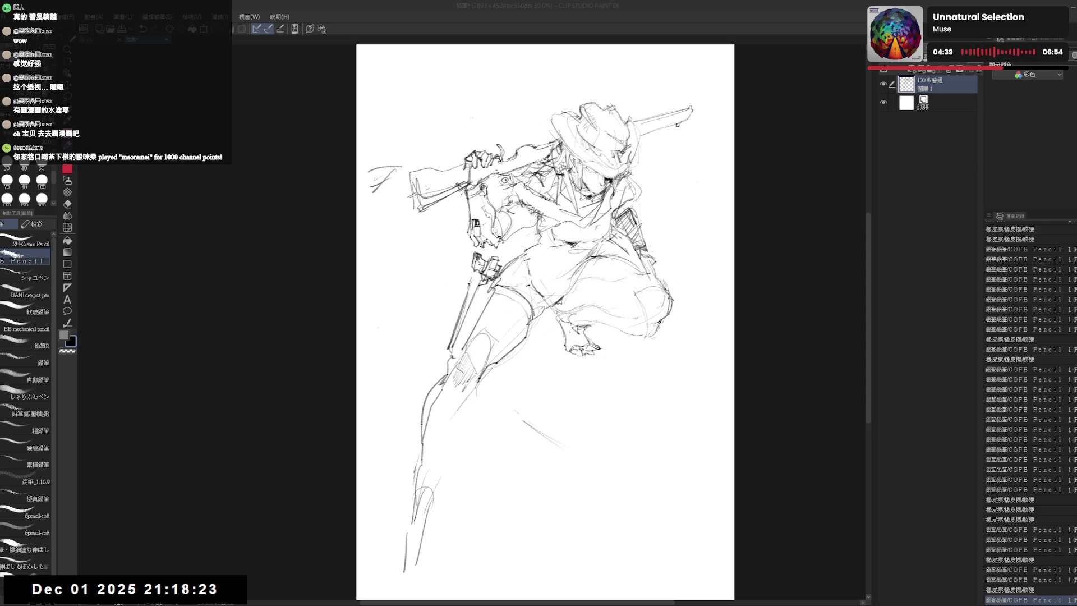
Erase the stray circle near the rifle muzzle and dab small pencil marks at the tip.
drag(547, 321, 534, 328)
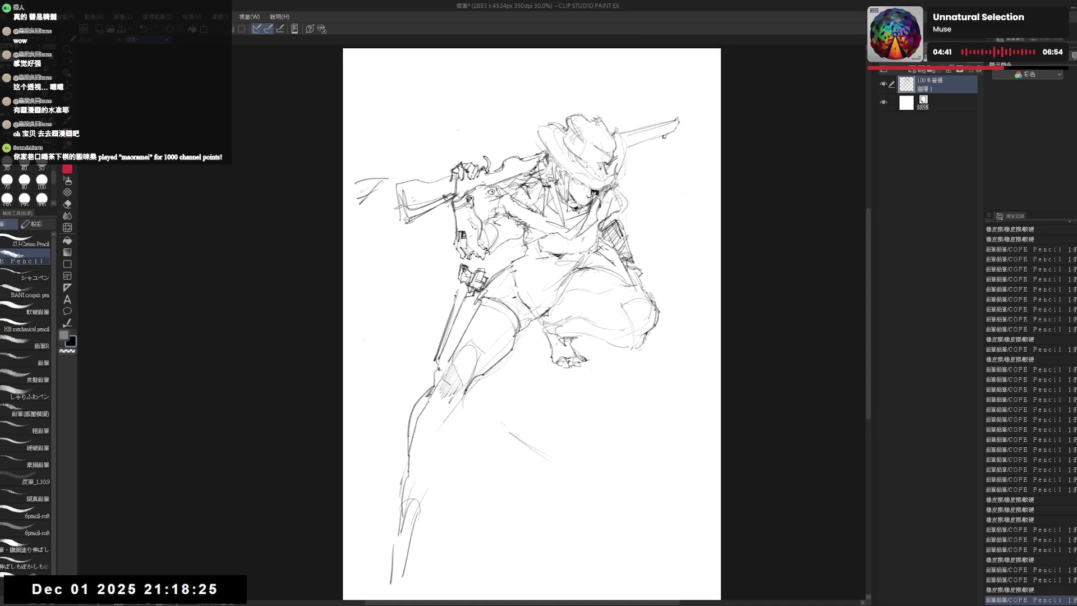
drag(428, 396, 434, 385)
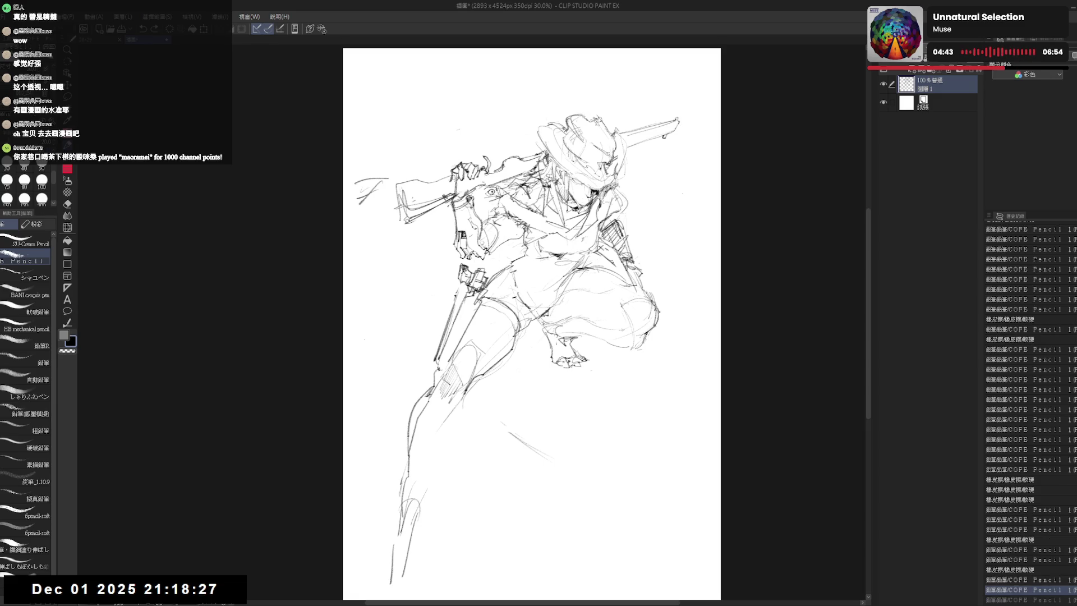
key(e)
key(p)
drag(661, 135, 666, 145)
click(671, 137)
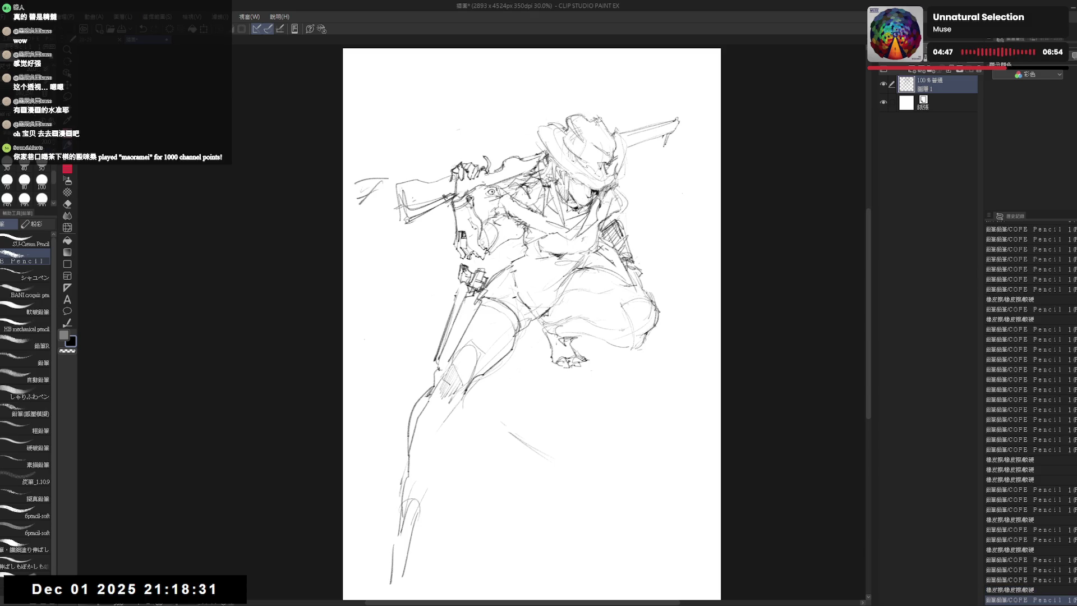
scroll(664, 139, up, 1)
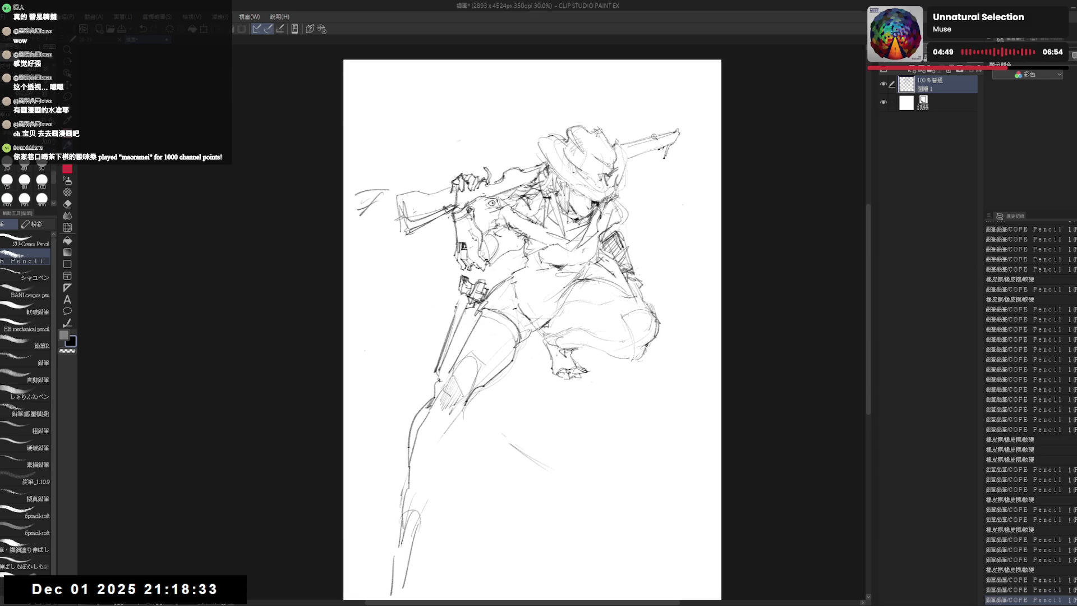
mouse_move(680, 136)
mouse_down()
mouse_move(642, 179)
mouse_move(665, 168)
mouse_move(672, 179)
mouse_up()
key(e)
key(p)
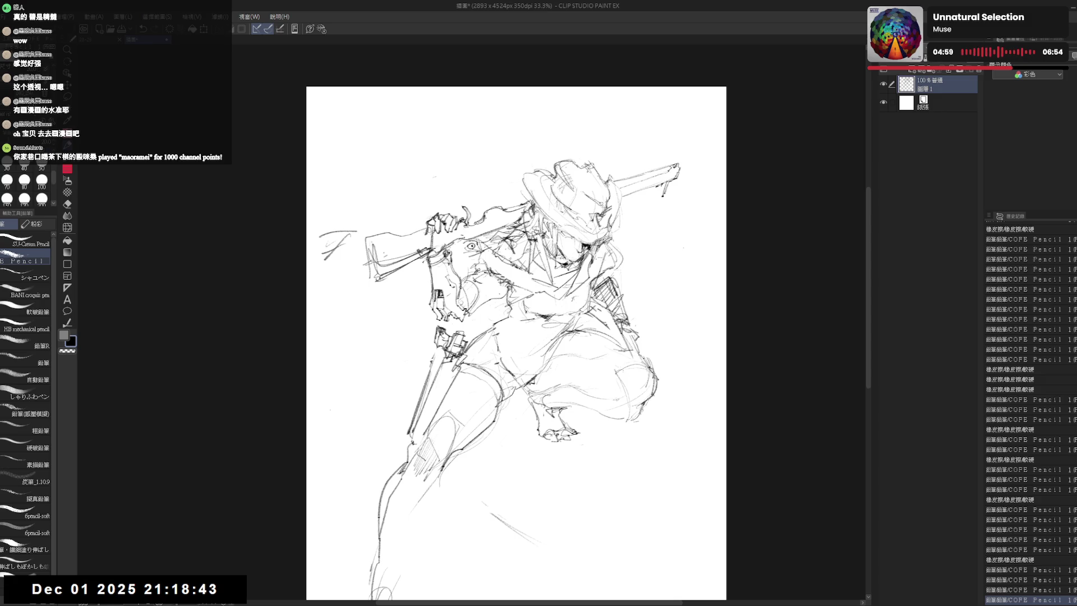
Check the drawing mirrored, then hatch and lighten the gear behind the figure's shoulder.
key(h)
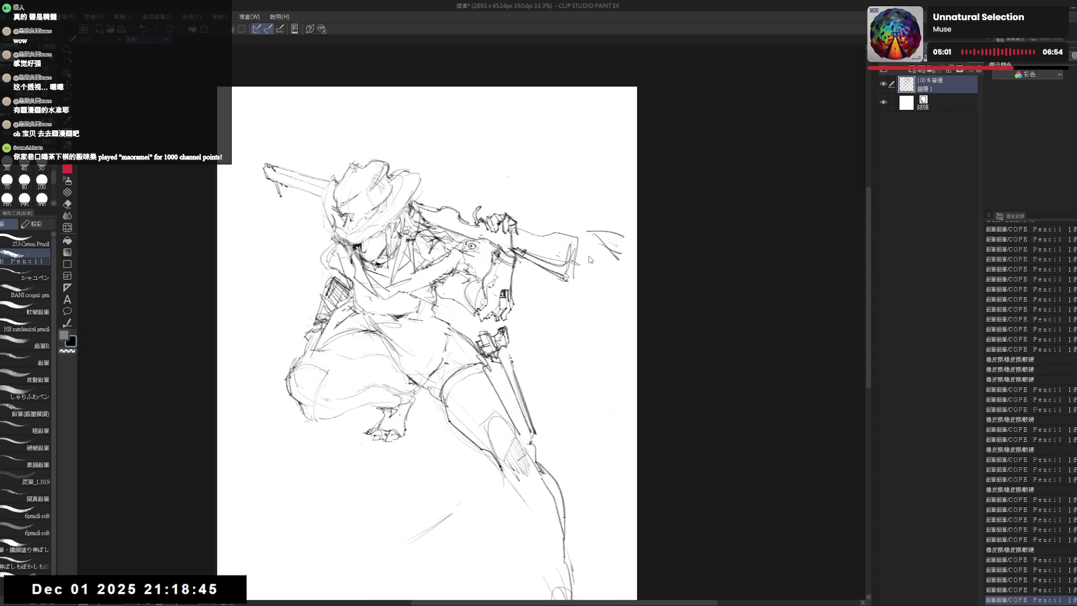
key(h)
drag(589, 258, 592, 248)
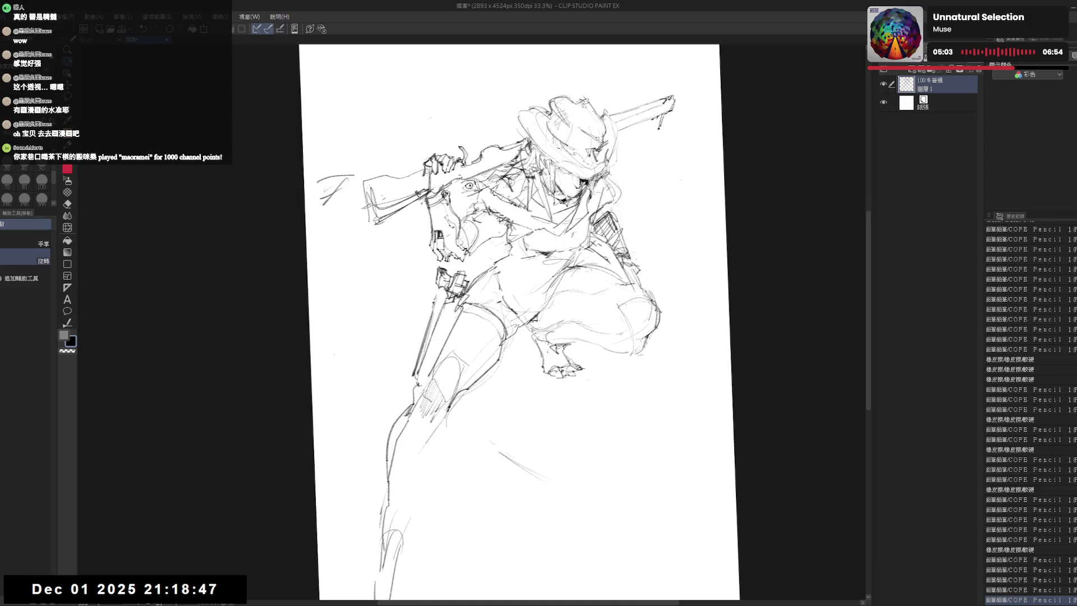
key(e)
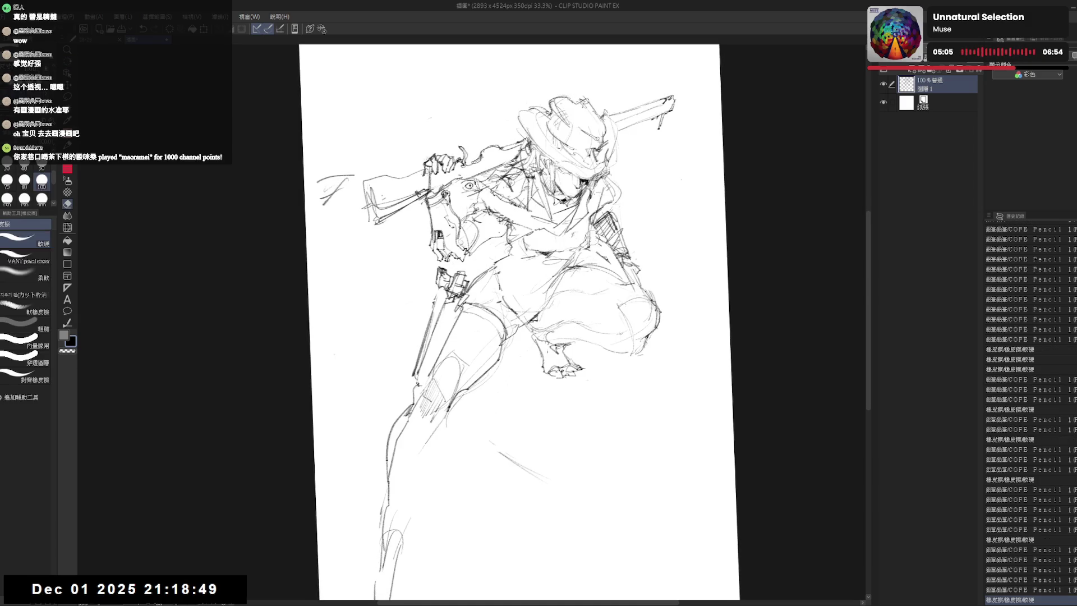
key(p)
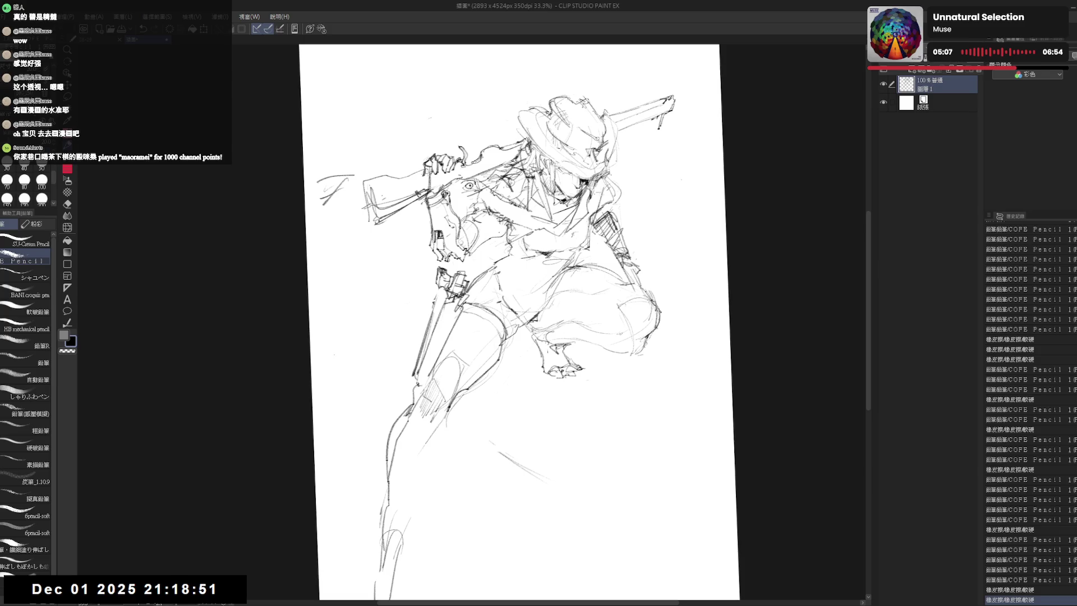
mouse_move(592, 230)
mouse_down()
mouse_move(621, 267)
mouse_move(630, 263)
mouse_up()
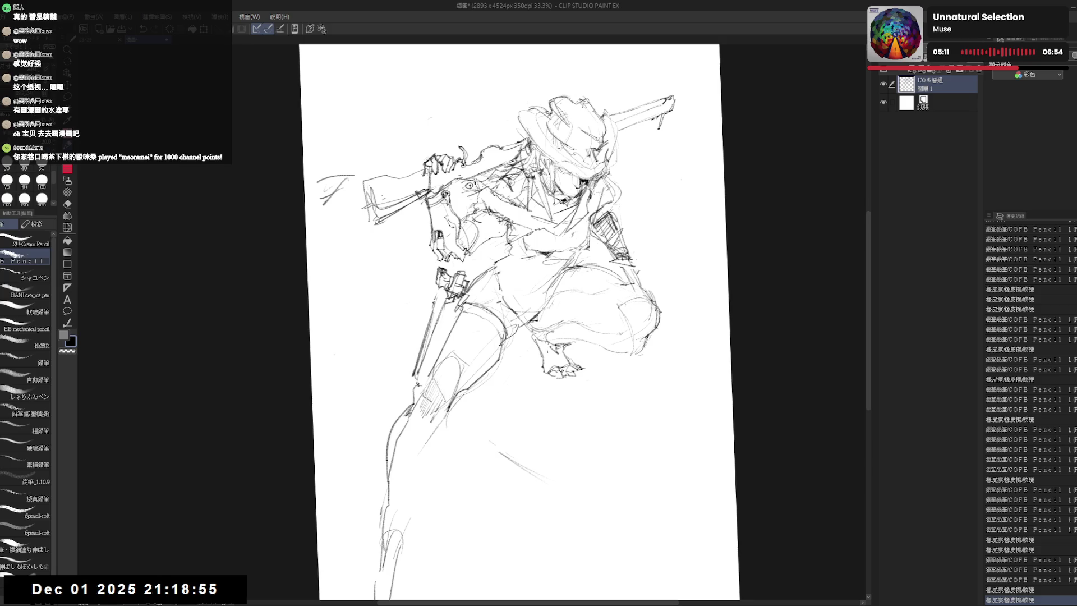
key(e)
key(p)
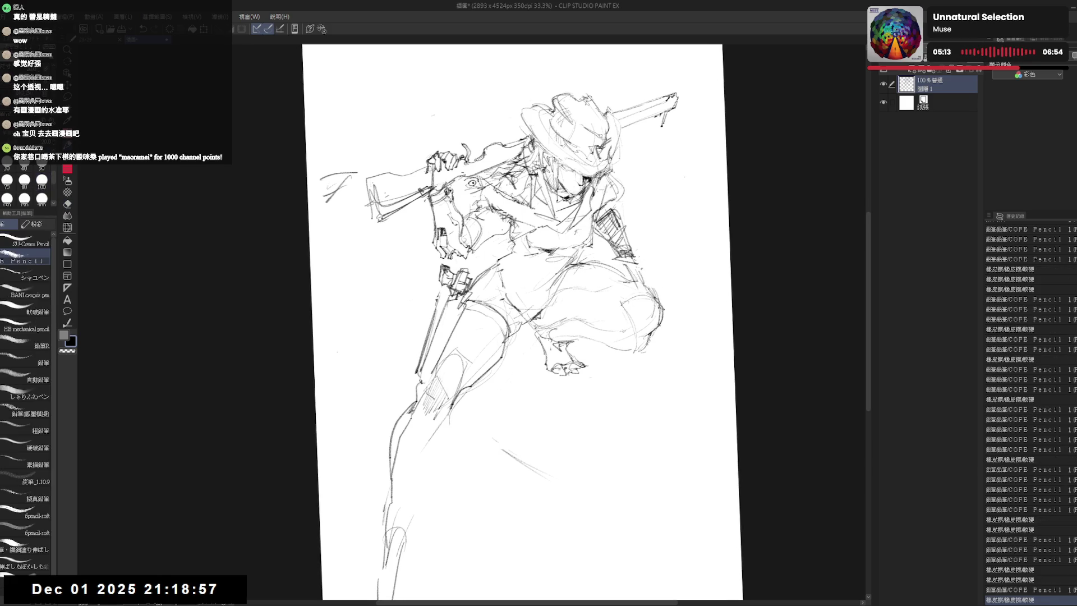
key(e)
mouse_move(584, 221)
mouse_down()
mouse_move(598, 251)
mouse_move(596, 239)
mouse_up()
key(p)
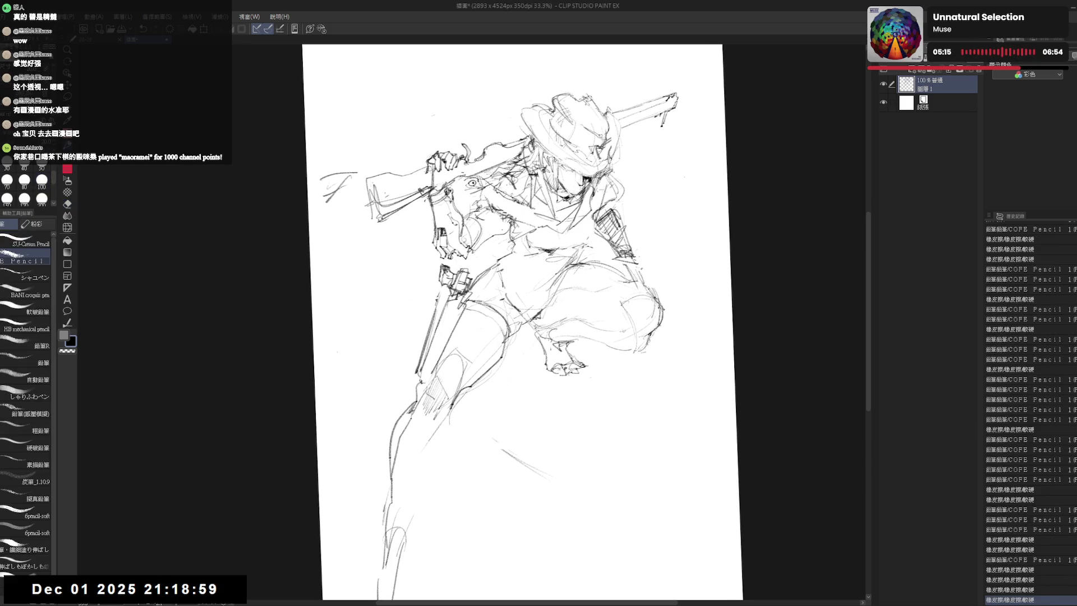
mouse_move(581, 184)
mouse_down()
mouse_move(597, 247)
mouse_move(581, 239)
mouse_up()
scroll(554, 185, up, 2)
Hatch shading onto the right arm and torso and refine the right arm's outline.
drag(505, 320, 530, 326)
key(e)
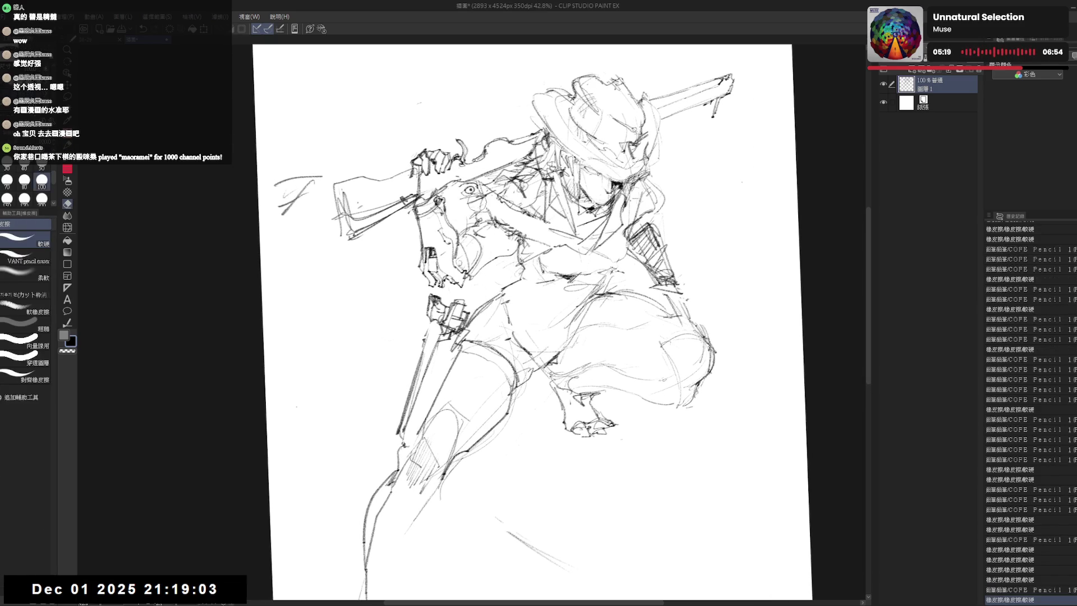
key(p)
drag(581, 228, 593, 244)
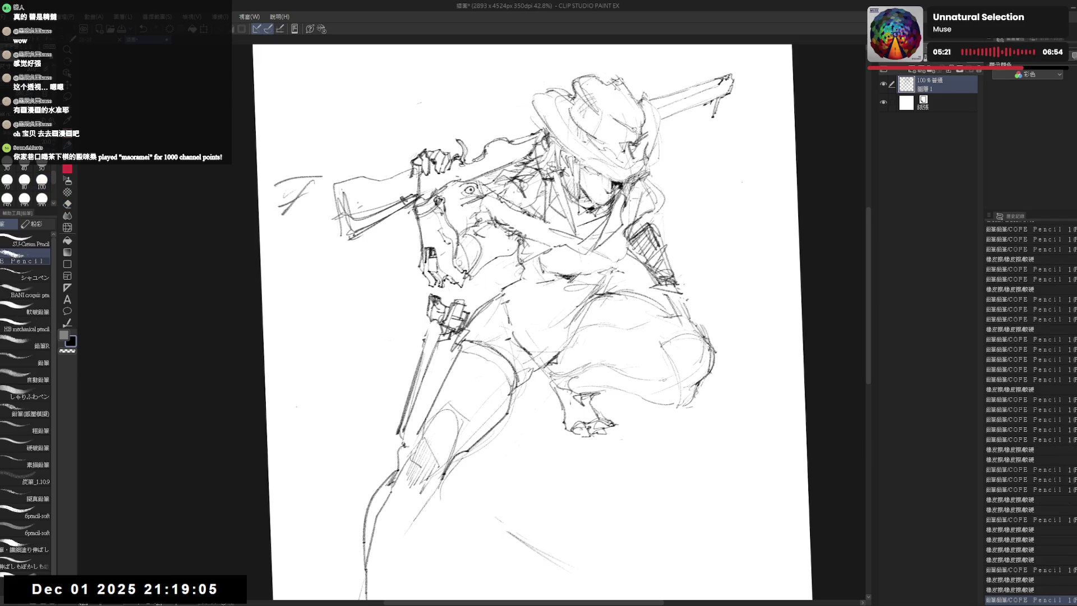
mouse_move(457, 202)
mouse_down()
mouse_move(513, 233)
mouse_move(596, 252)
mouse_up()
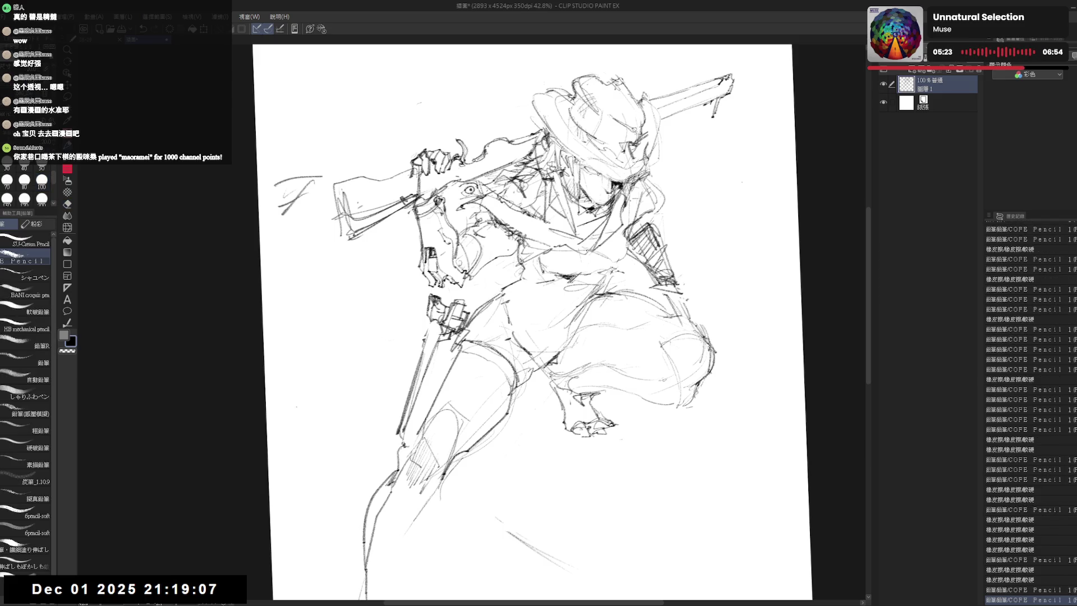
drag(548, 336, 559, 346)
drag(646, 240, 669, 274)
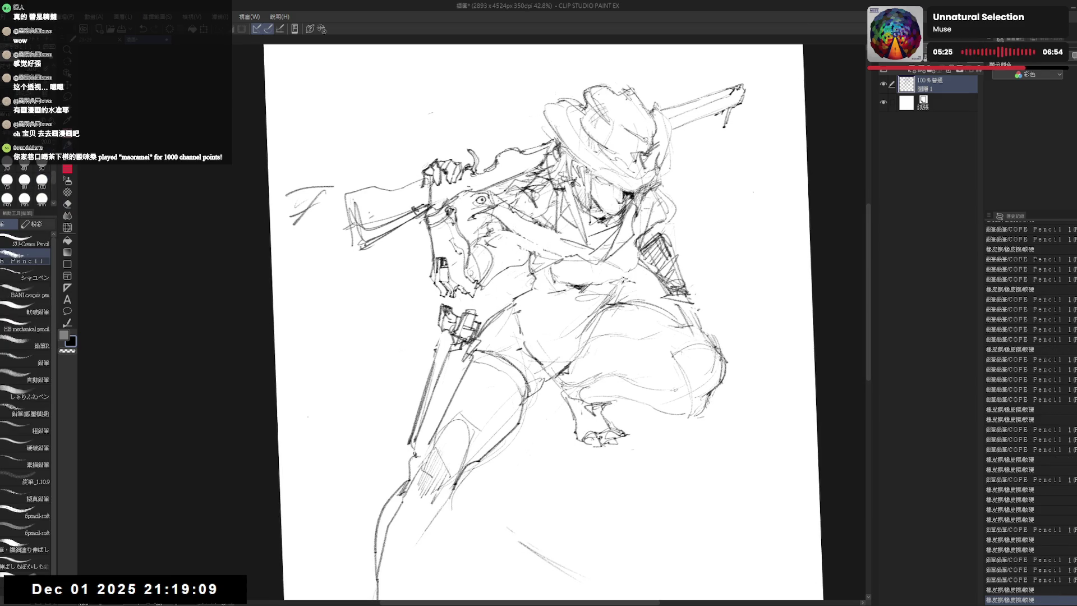
mouse_move(556, 305)
mouse_down()
mouse_move(539, 301)
mouse_move(530, 313)
mouse_up()
mouse_move(573, 263)
mouse_down()
mouse_move(593, 274)
mouse_move(599, 290)
mouse_move(588, 288)
mouse_up()
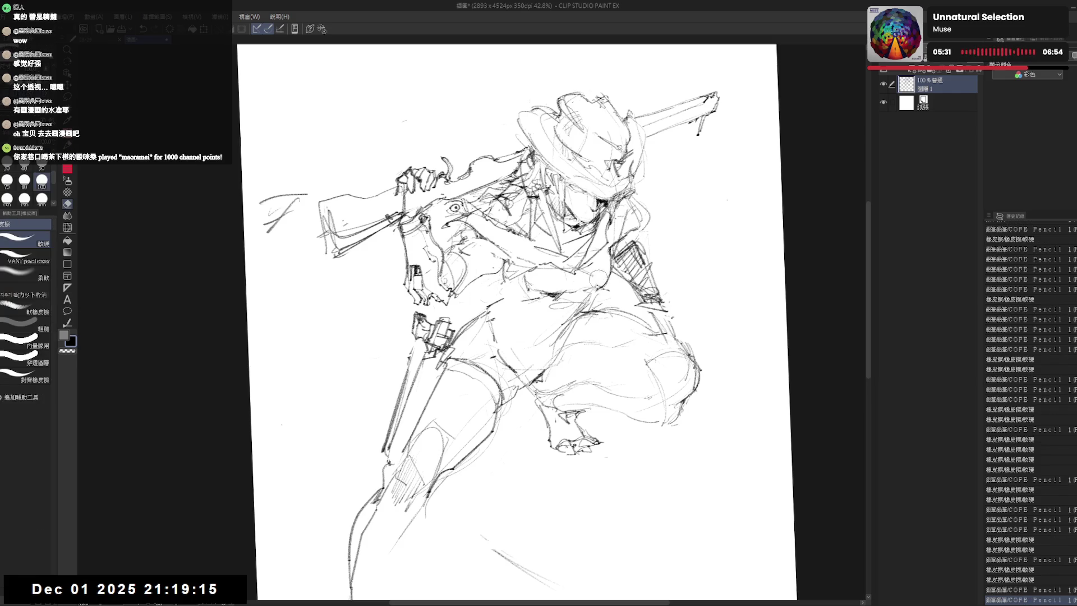
drag(609, 241, 599, 293)
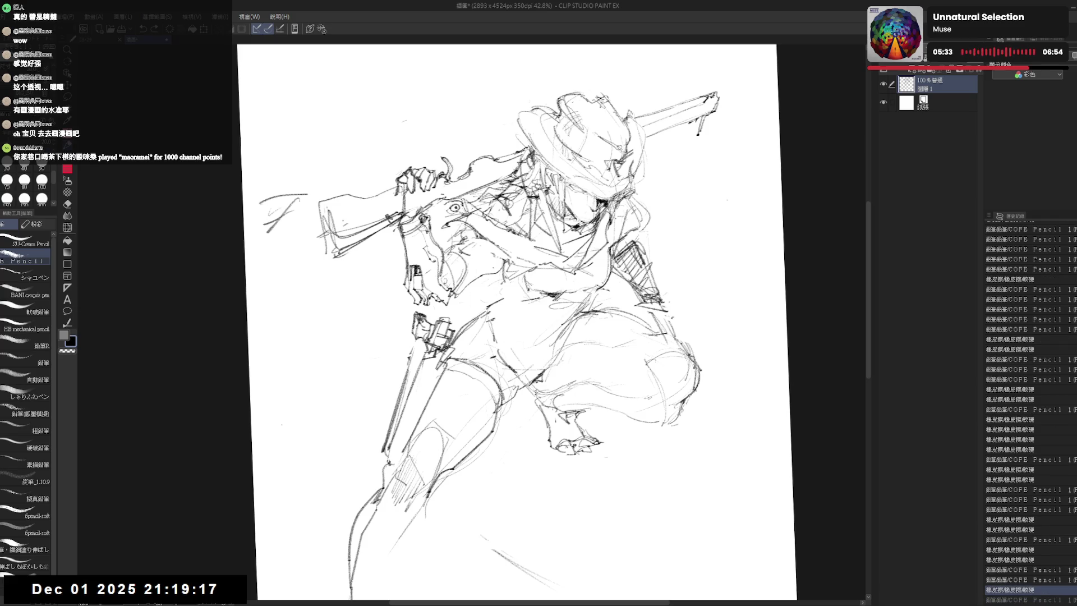
drag(488, 271, 506, 292)
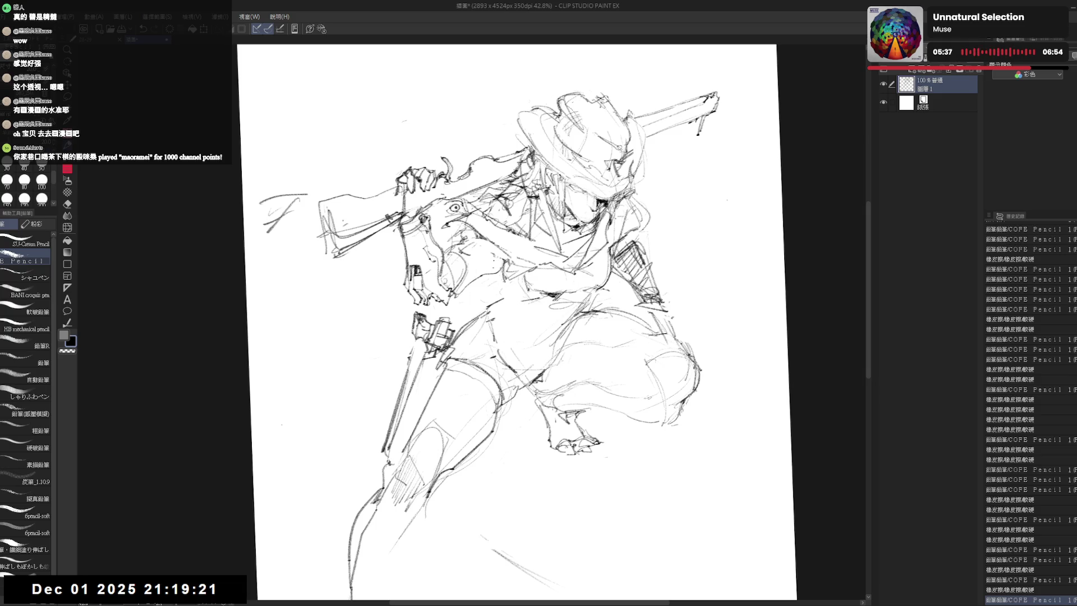
scroll(517, 322, up, 1)
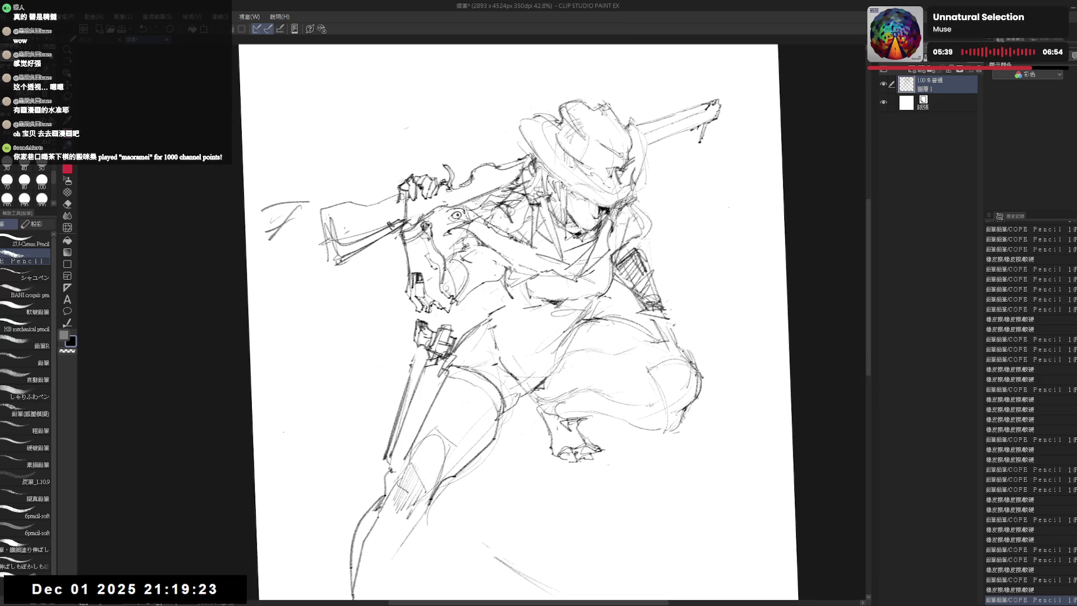
Rework the marks on the torso's right side and darken the short strokes at the right hip.
mouse_move(500, 281)
mouse_down()
mouse_move(528, 298)
mouse_move(514, 282)
mouse_move(501, 293)
mouse_up()
key(ctrl+z)
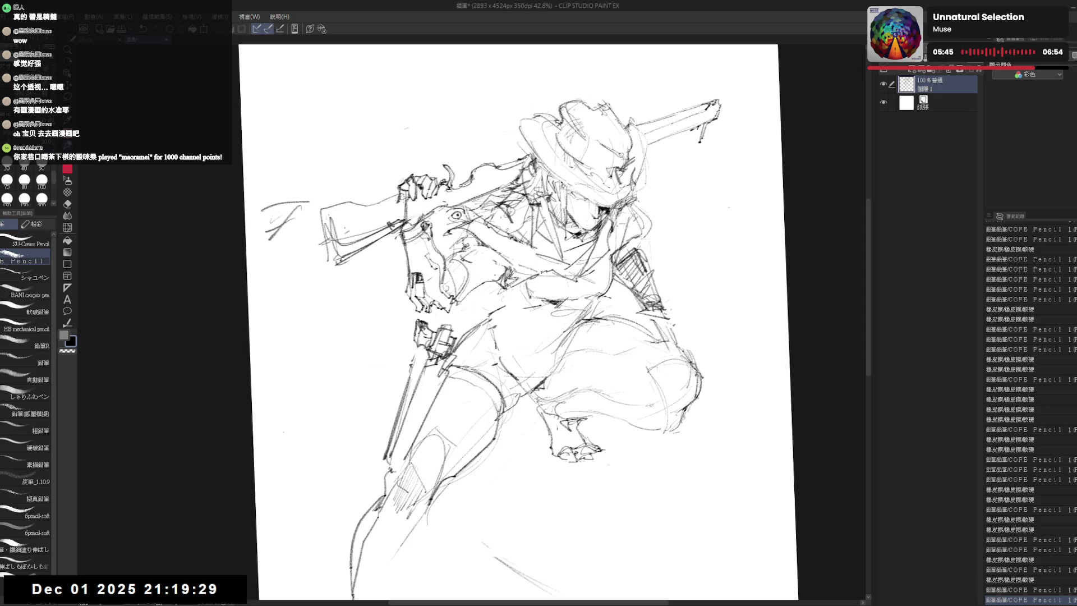
mouse_move(552, 267)
mouse_down()
mouse_move(583, 310)
mouse_move(601, 303)
mouse_up()
key(e)
key(p)
mouse_move(581, 304)
mouse_down()
mouse_move(600, 302)
mouse_move(528, 312)
mouse_move(537, 309)
mouse_up()
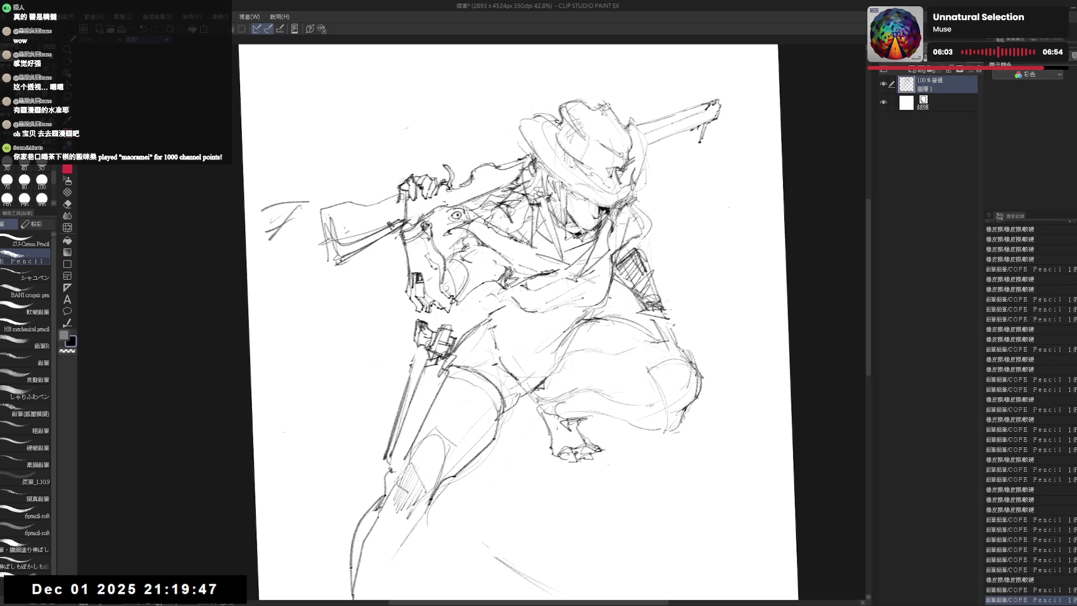
key(e)
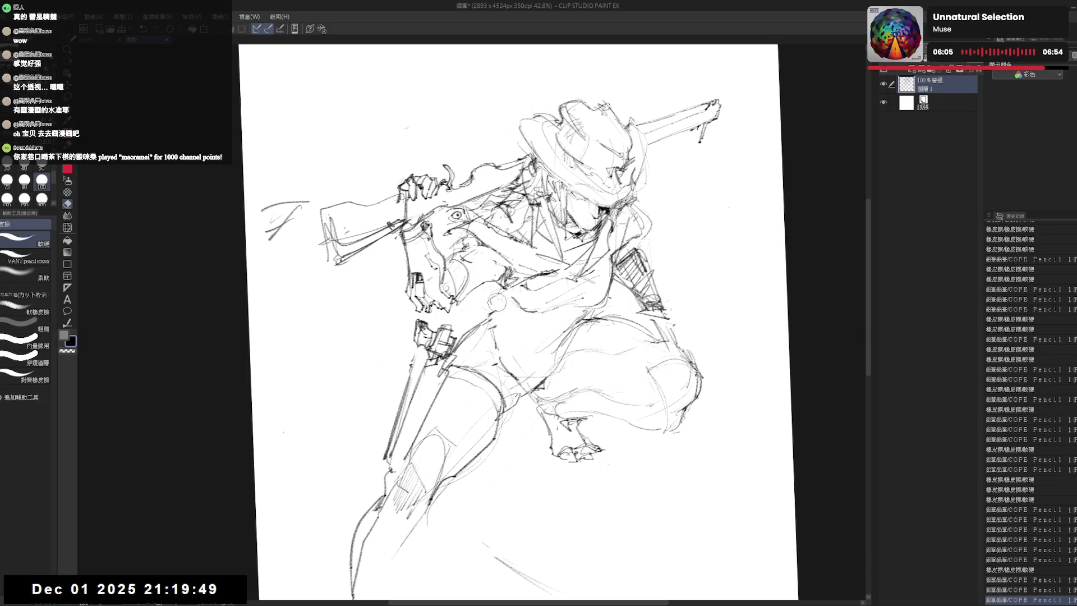
key(p)
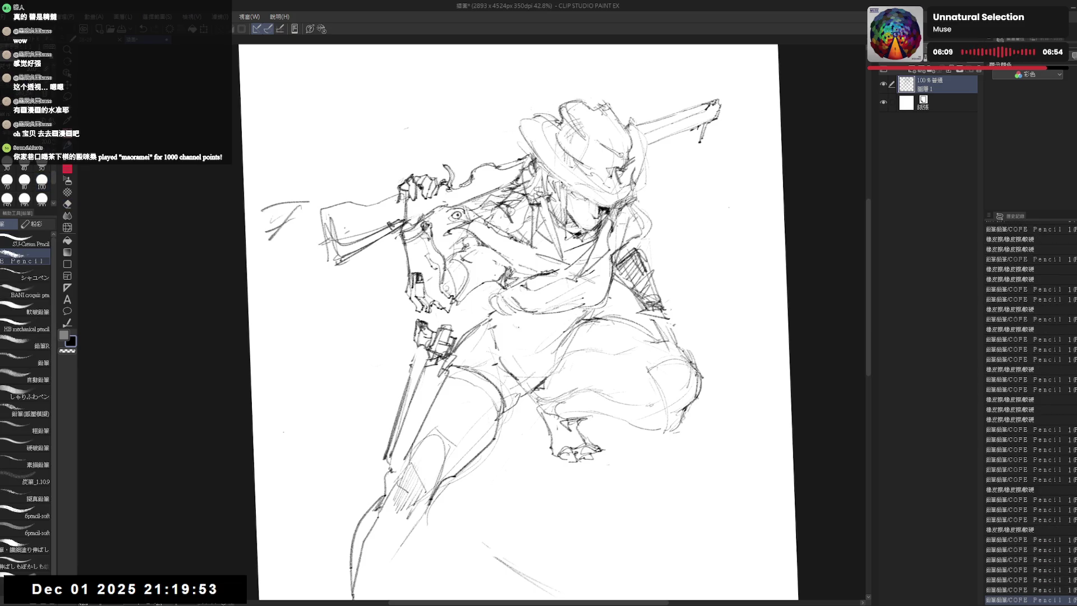
Draw and strengthen a belt line across the hips and sketch a boxy pouch on it.
drag(515, 328, 587, 316)
drag(505, 326, 590, 316)
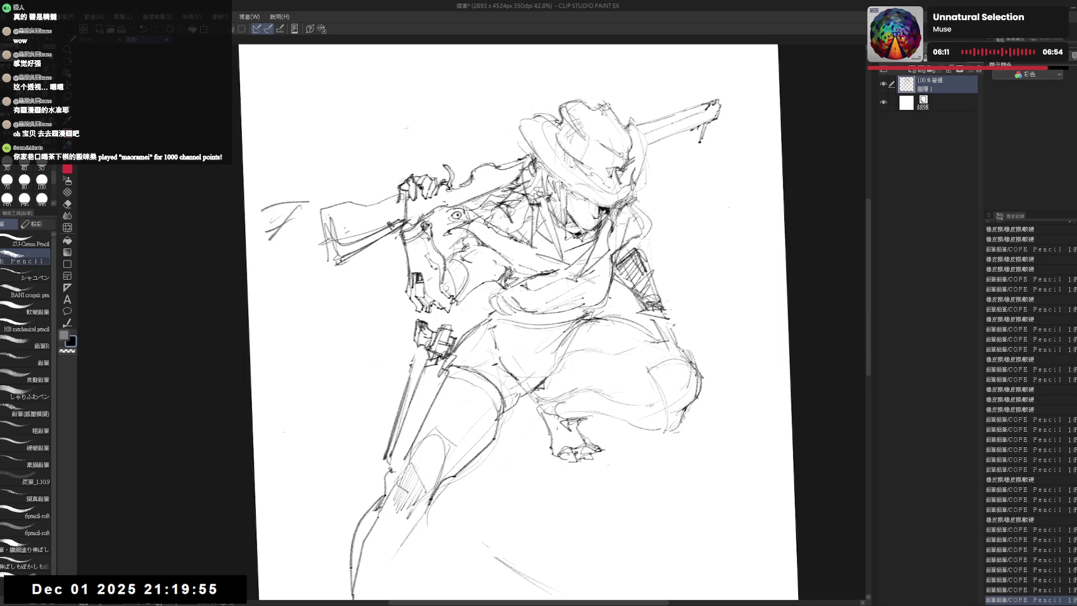
key(e)
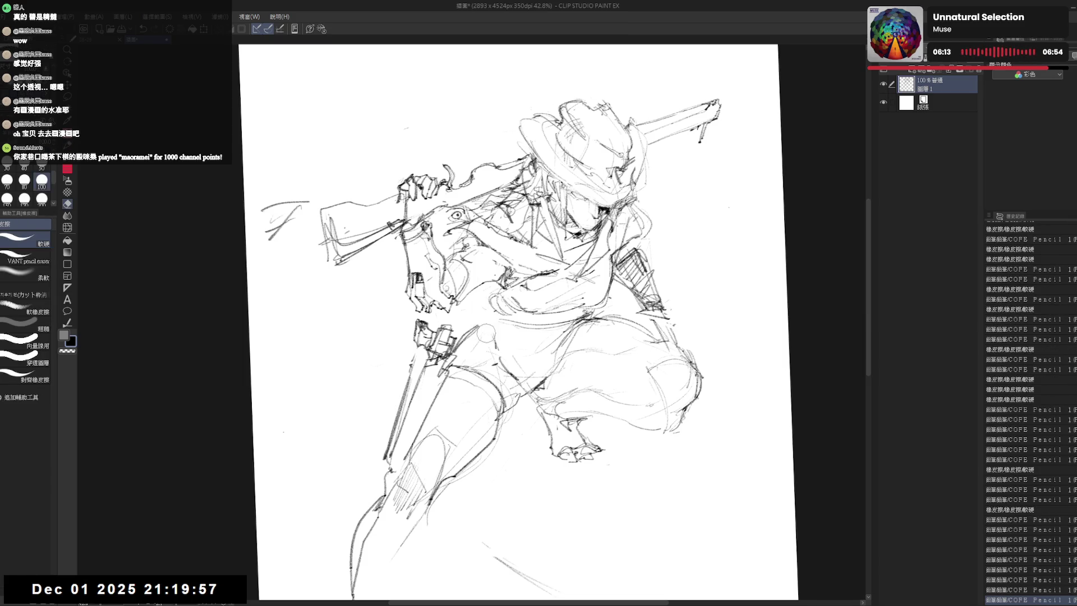
key(p)
mouse_move(490, 296)
mouse_down()
mouse_move(474, 316)
mouse_move(496, 328)
mouse_move(476, 330)
mouse_move(471, 318)
mouse_move(520, 332)
mouse_move(508, 310)
mouse_move(522, 318)
mouse_move(509, 340)
mouse_move(519, 336)
mouse_up()
key(e)
key(p)
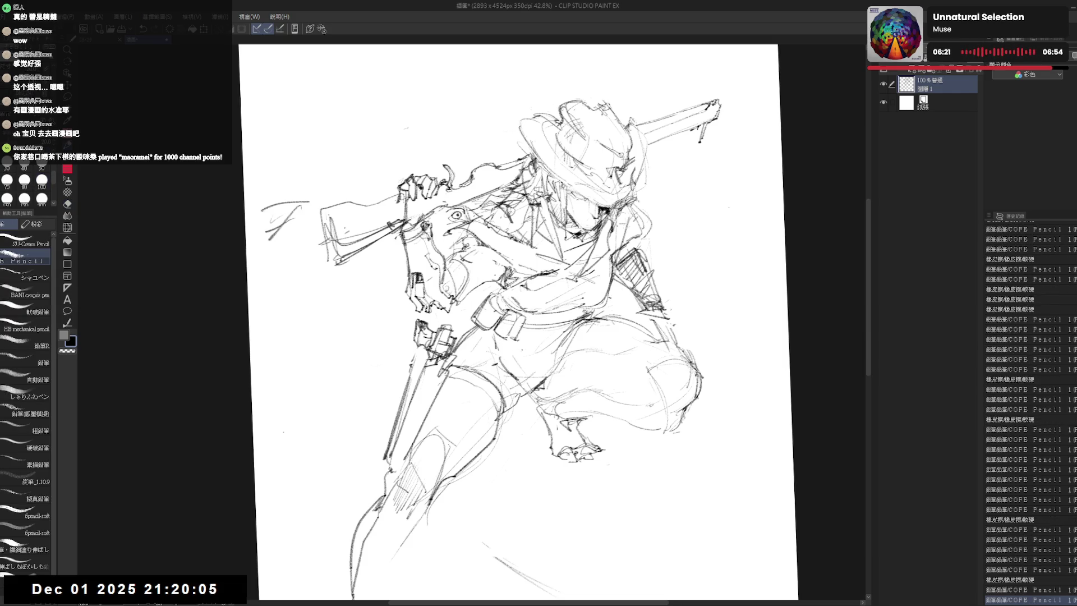
mouse_move(589, 252)
mouse_down()
mouse_move(538, 303)
mouse_move(543, 336)
mouse_up()
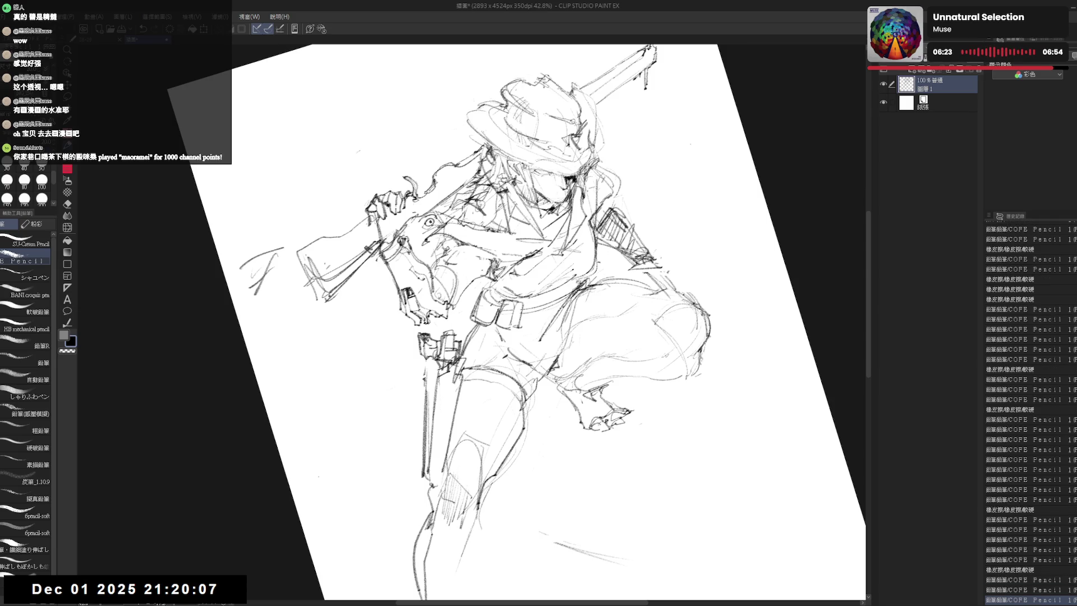
Erase stray hip lines, rotate the view upright, and sketch cartridges along the belt.
key(e)
mouse_move(573, 286)
mouse_down()
mouse_move(548, 317)
mouse_move(574, 297)
mouse_move(553, 313)
mouse_move(561, 321)
mouse_move(530, 345)
mouse_up()
key(p)
key(space)
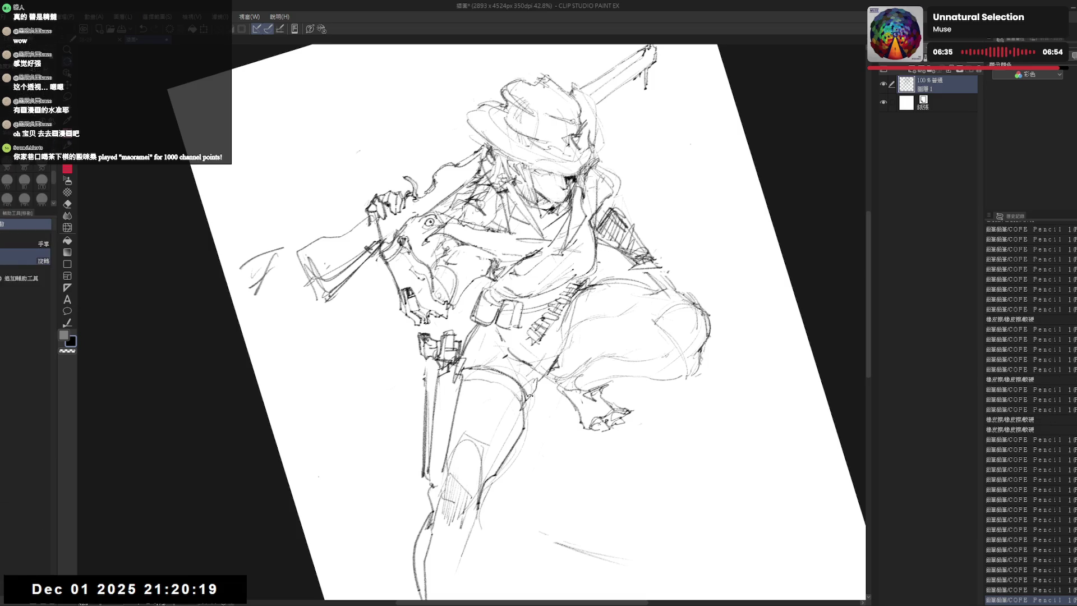
drag(539, 253, 589, 320)
mouse_move(524, 345)
mouse_down()
mouse_move(521, 360)
mouse_move(483, 341)
mouse_up()
drag(538, 252, 505, 303)
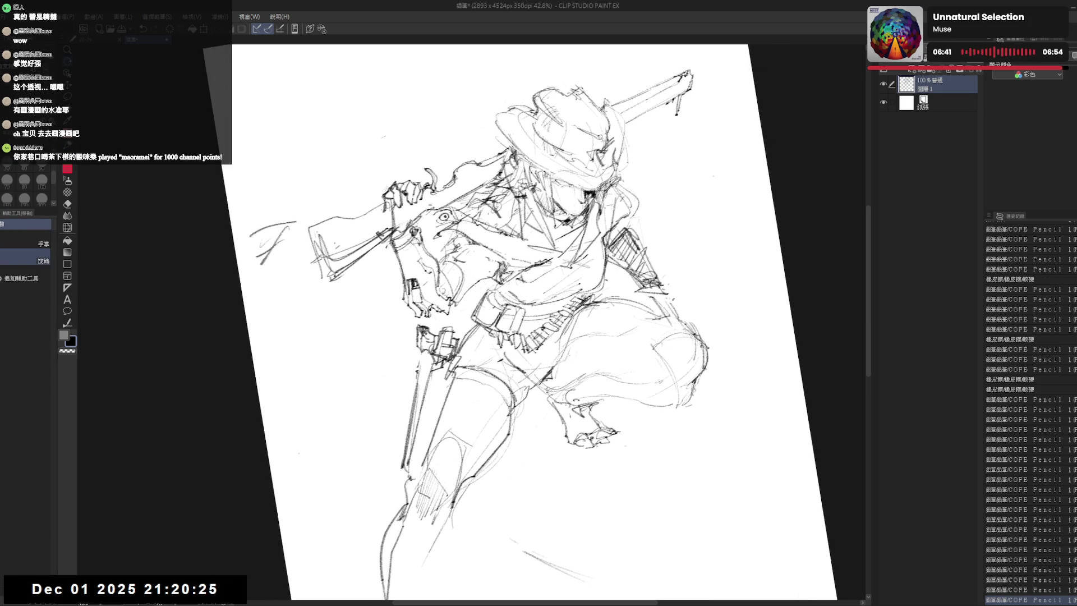
Darken marks on the right arm and chest, touch up near the knee, and add dark marks at the belt.
mouse_move(594, 314)
mouse_down()
mouse_move(615, 292)
mouse_move(603, 300)
mouse_up()
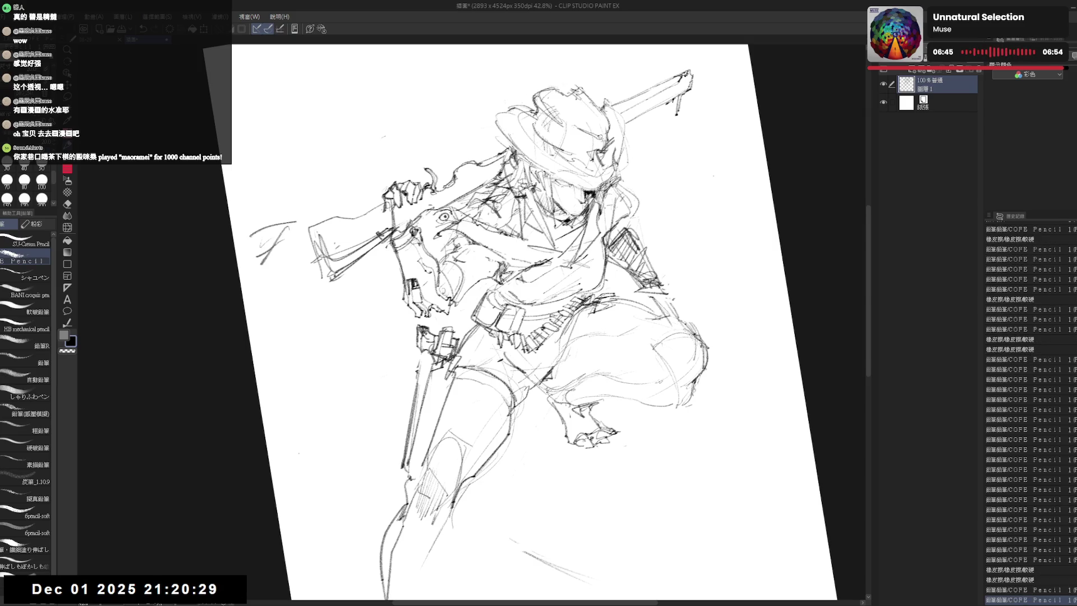
mouse_move(632, 345)
mouse_down()
mouse_move(608, 284)
mouse_move(606, 294)
mouse_move(631, 299)
mouse_up()
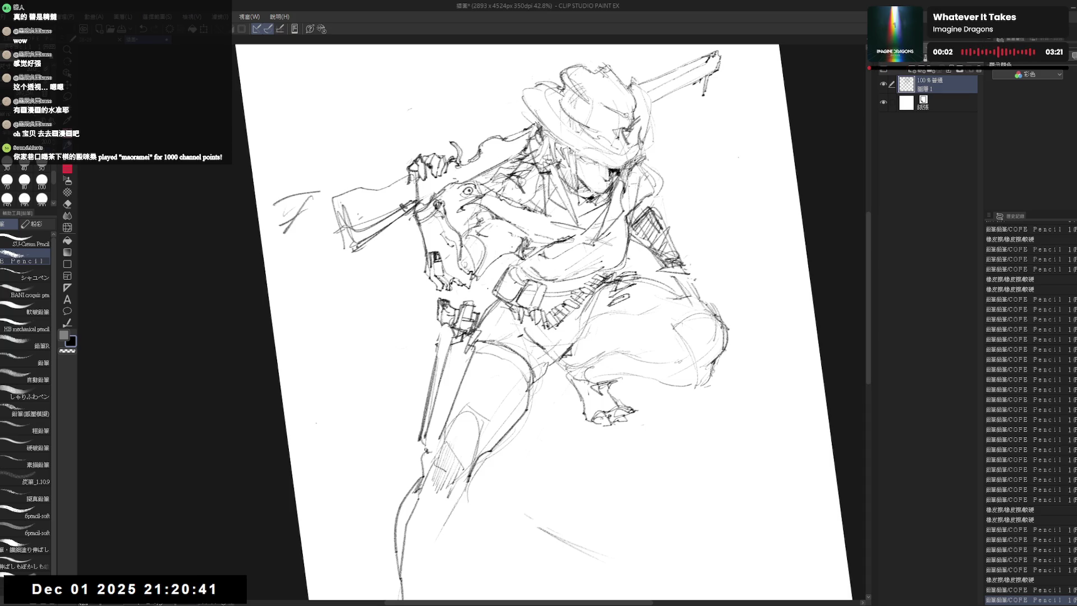
scroll(488, 312, down, 2)
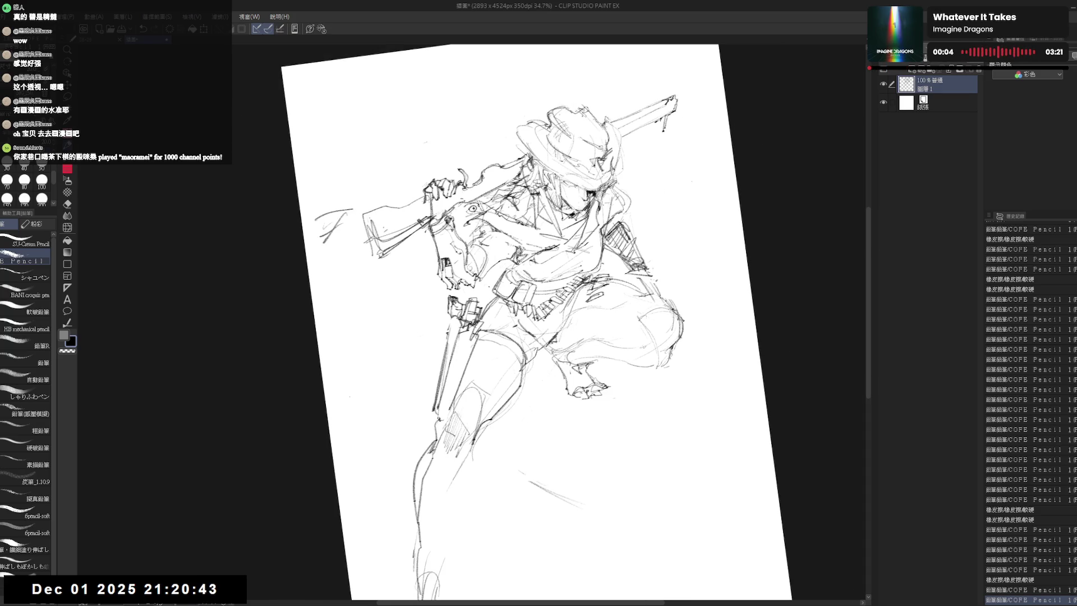
scroll(505, 286, up, 1)
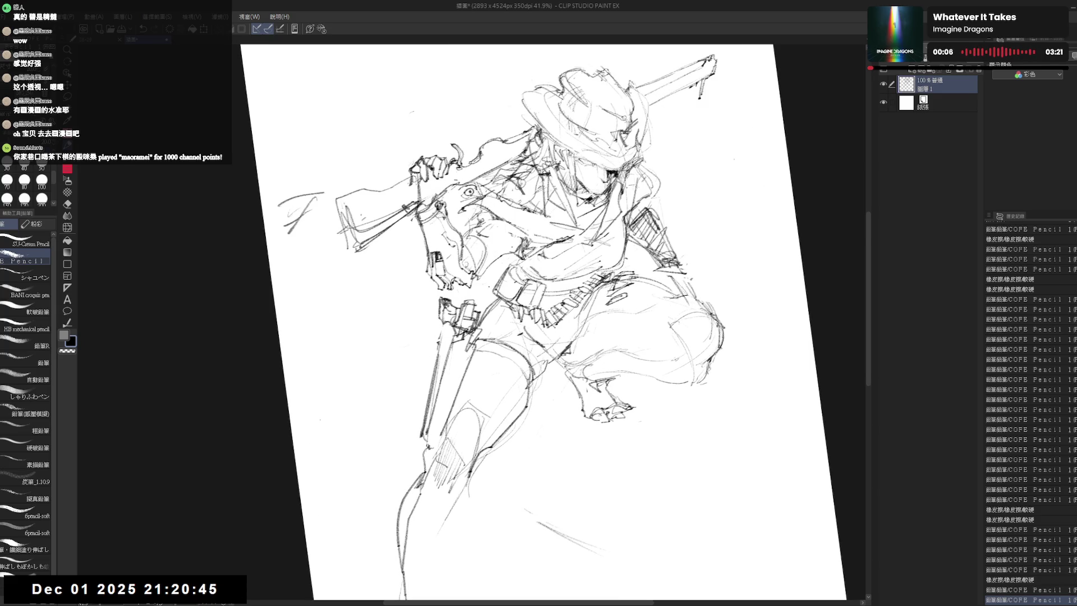
drag(580, 322, 556, 344)
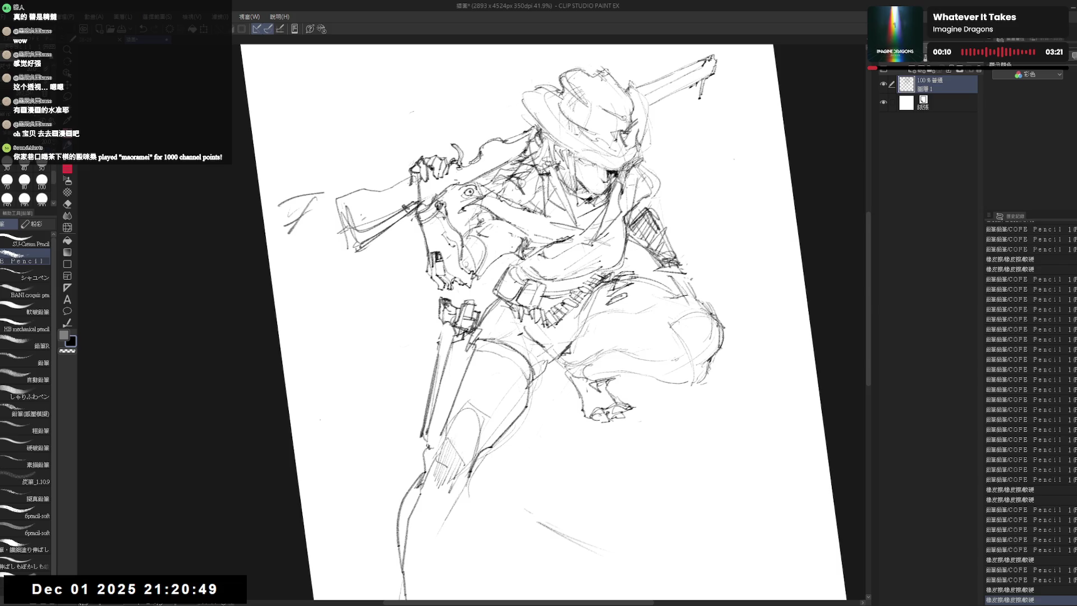
drag(546, 285, 589, 276)
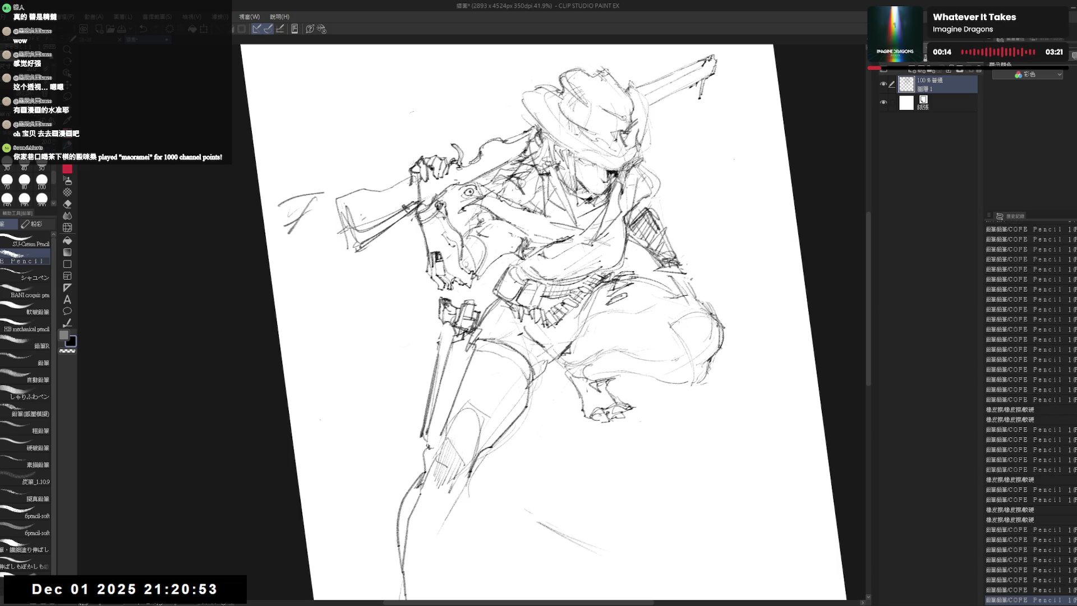
mouse_move(571, 290)
mouse_down()
mouse_move(601, 272)
mouse_move(566, 298)
mouse_up()
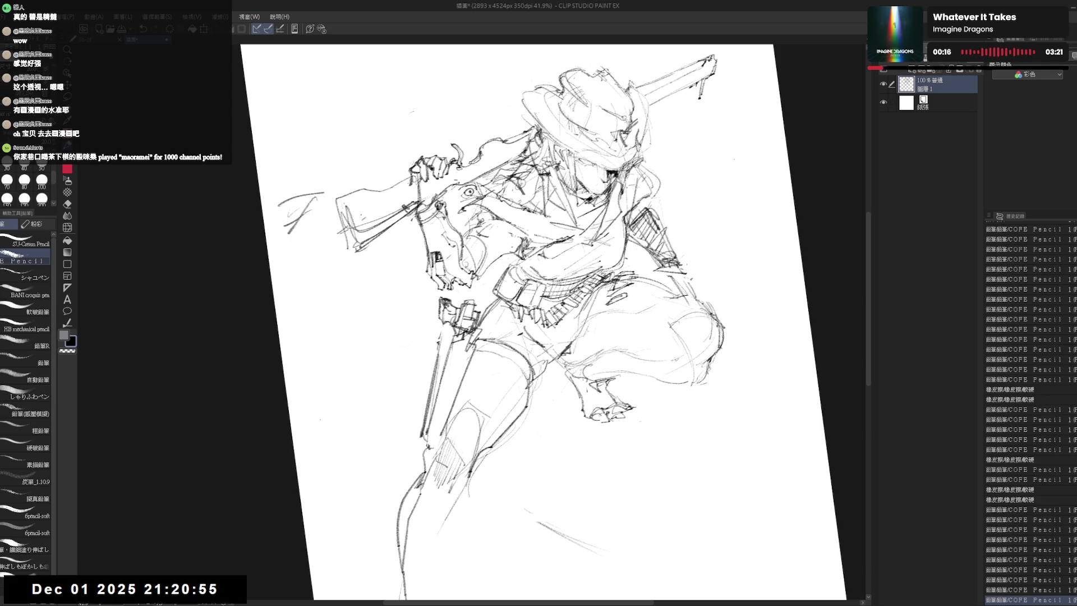
drag(479, 279, 496, 304)
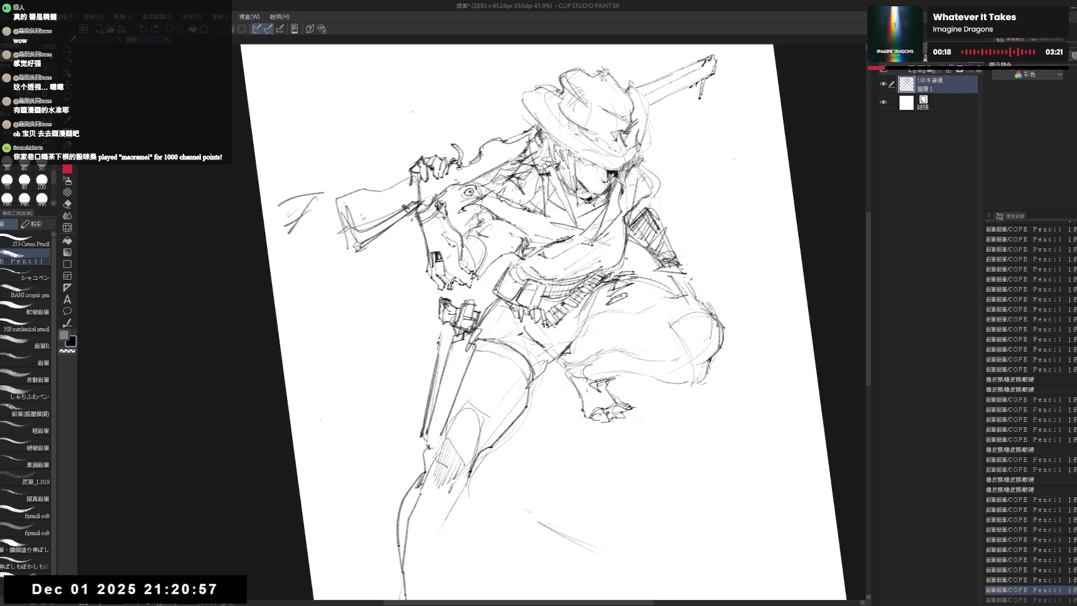
drag(503, 257, 513, 274)
drag(539, 320, 542, 323)
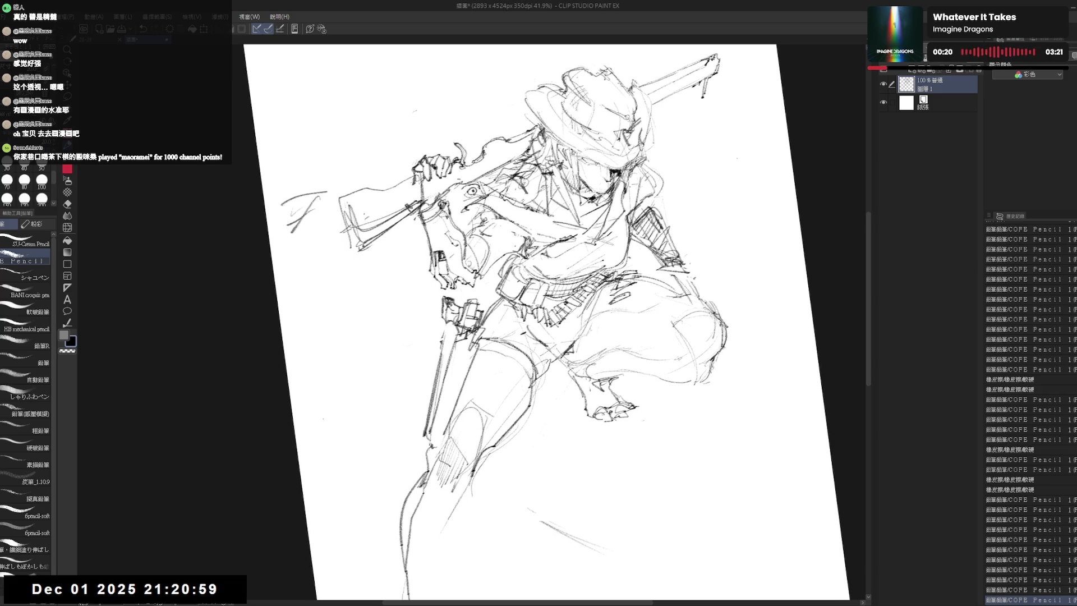
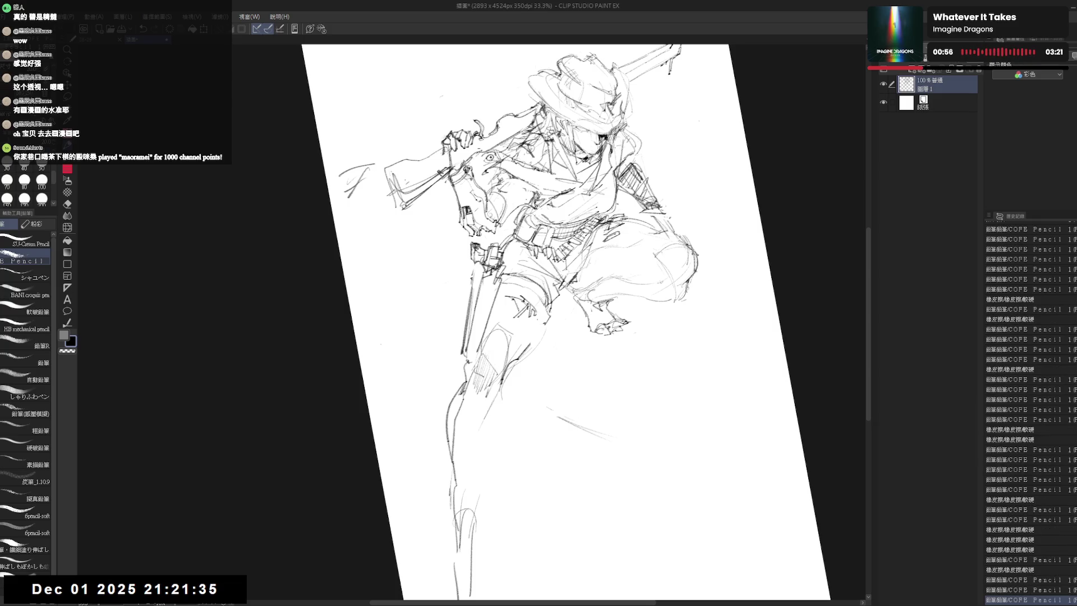
Erase the stray hatching on the forward leg, toggling pencil and eraser as needed.
drag(508, 309, 518, 326)
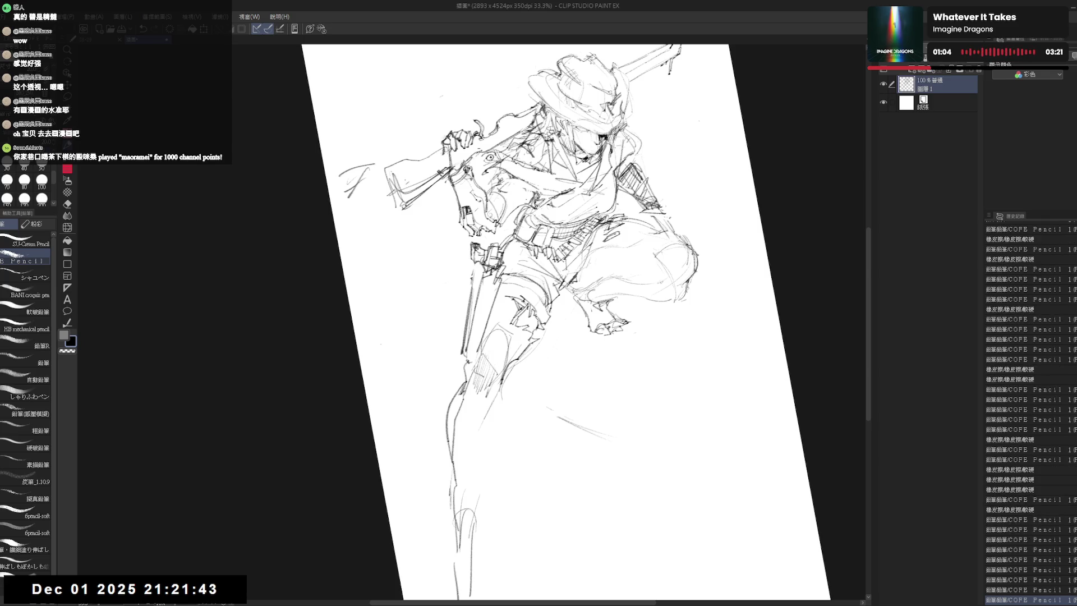
scroll(560, 331, up, 2)
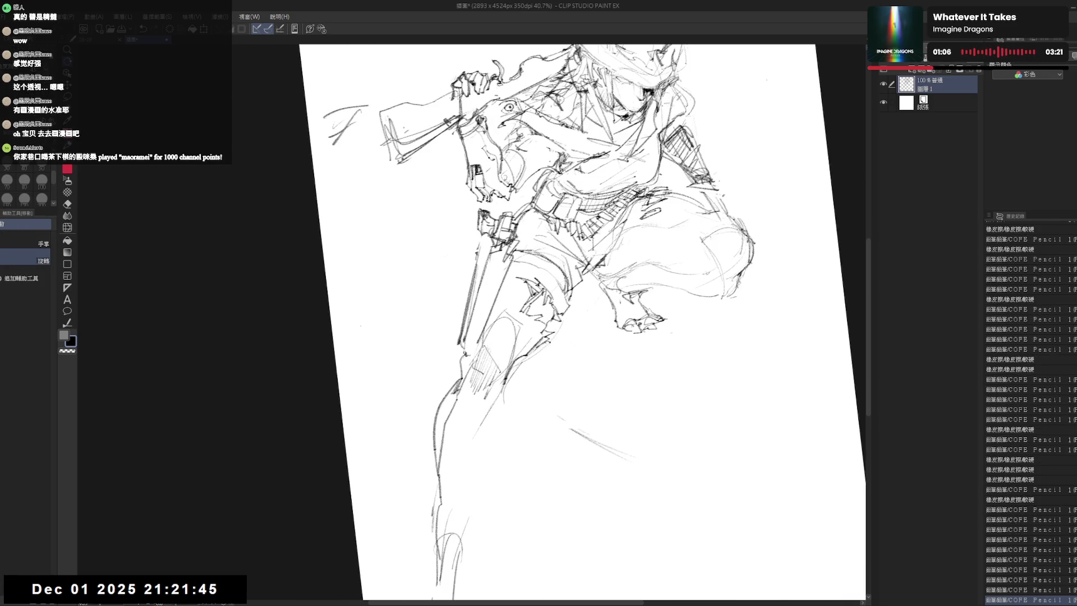
key(e)
key(p)
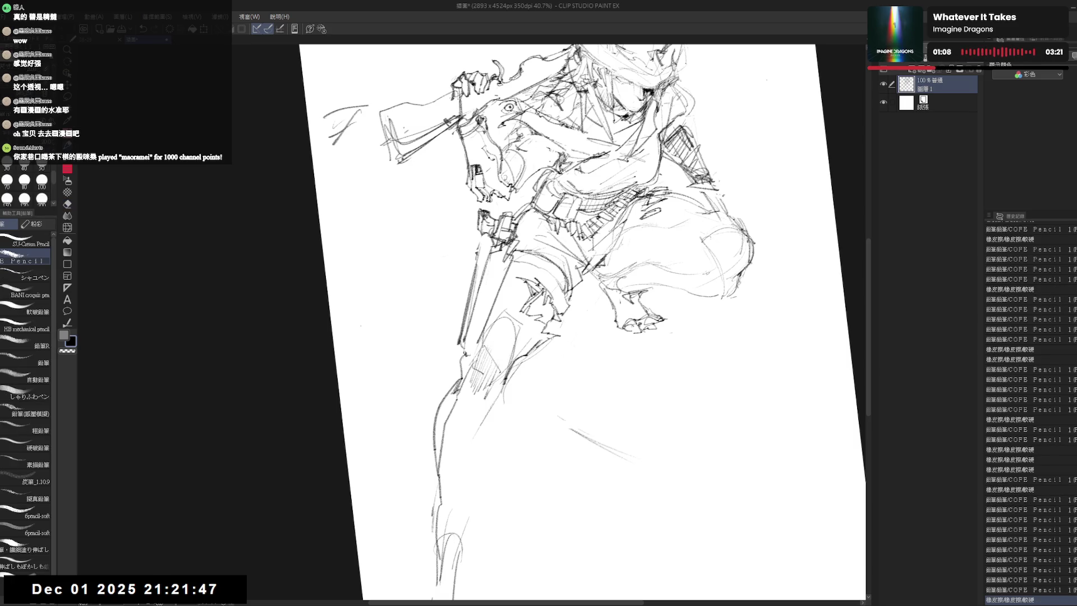
drag(560, 332, 567, 333)
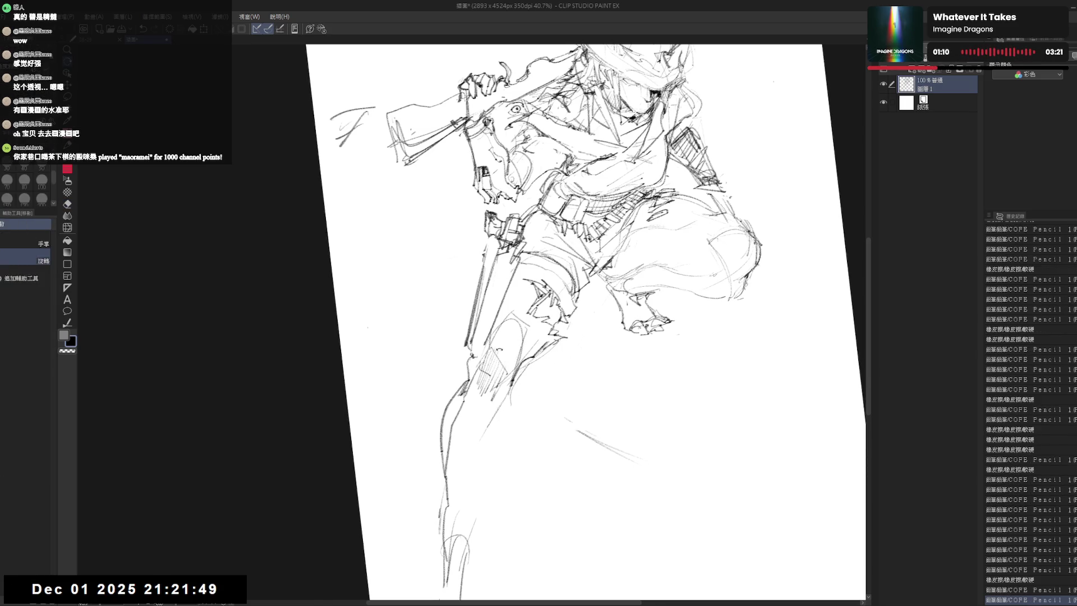
key(p)
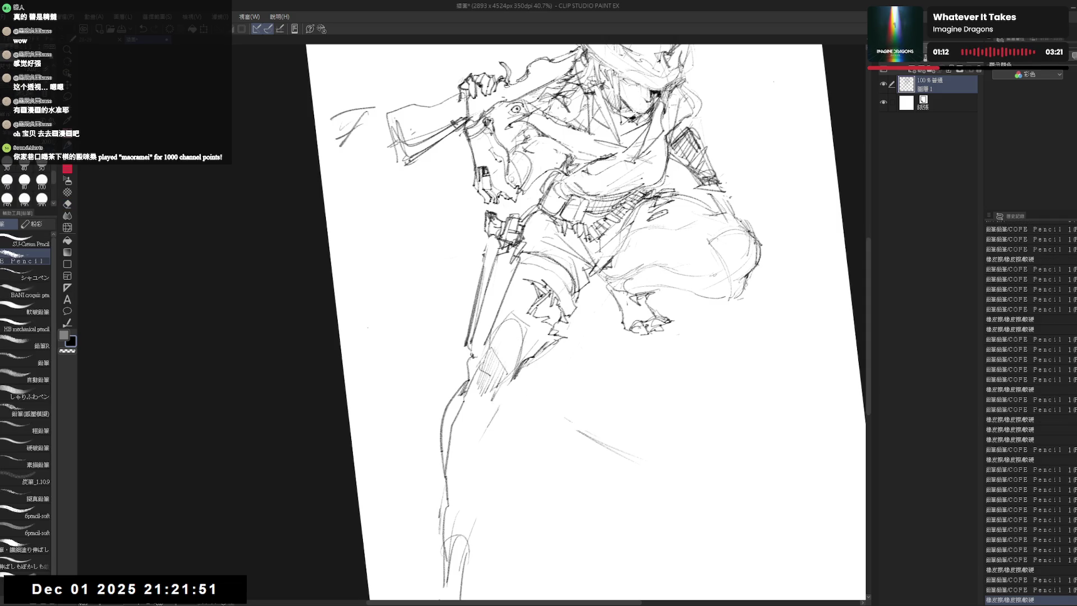
key(e)
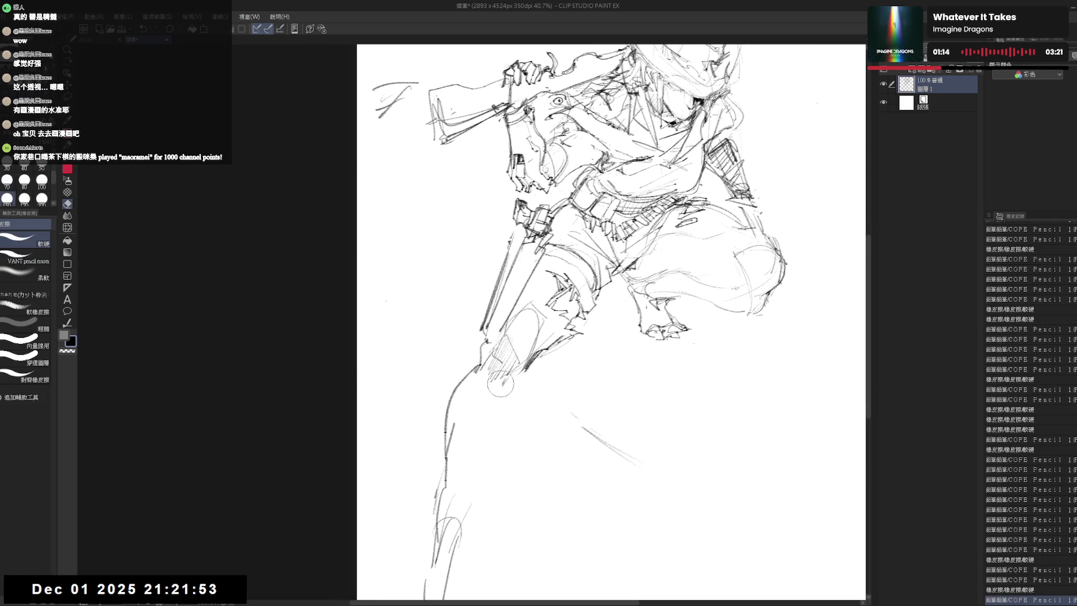
drag(496, 391, 522, 413)
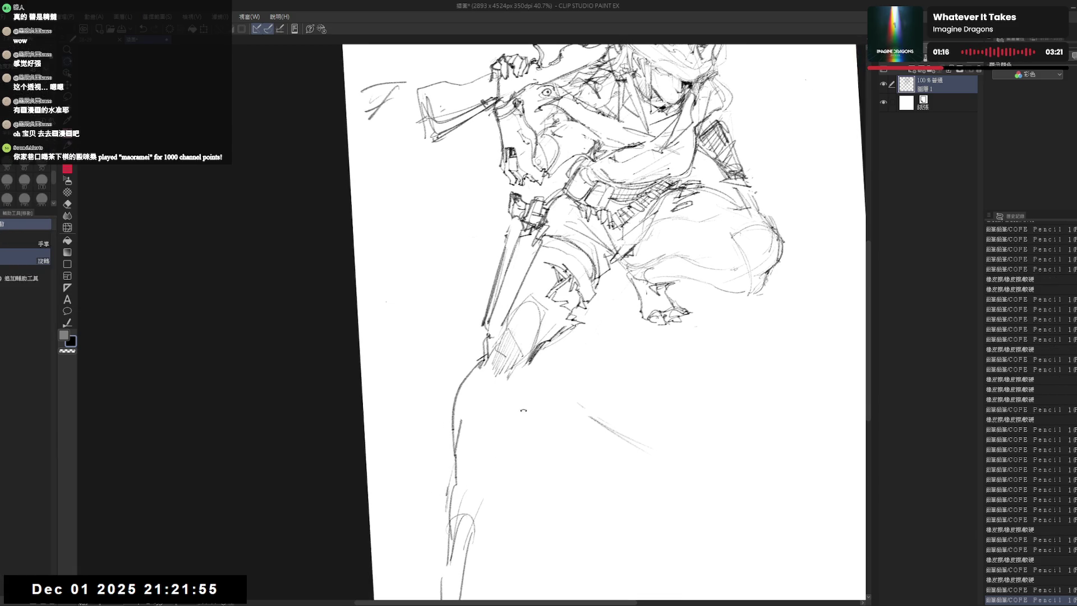
mouse_move(493, 370)
mouse_down()
mouse_move(528, 368)
mouse_move(441, 365)
mouse_move(480, 365)
mouse_move(468, 375)
mouse_up()
key(p)
key(ctrl+z)
key(ctrl+z)
Redraw the top of the leg and rework its hatching with fresh pencil strokes down to the lower leg.
mouse_move(455, 371)
mouse_down()
mouse_move(471, 427)
mouse_move(474, 406)
mouse_up()
mouse_move(450, 366)
mouse_down()
mouse_move(471, 367)
mouse_move(472, 409)
mouse_move(485, 391)
mouse_move(482, 399)
mouse_move(534, 372)
mouse_up()
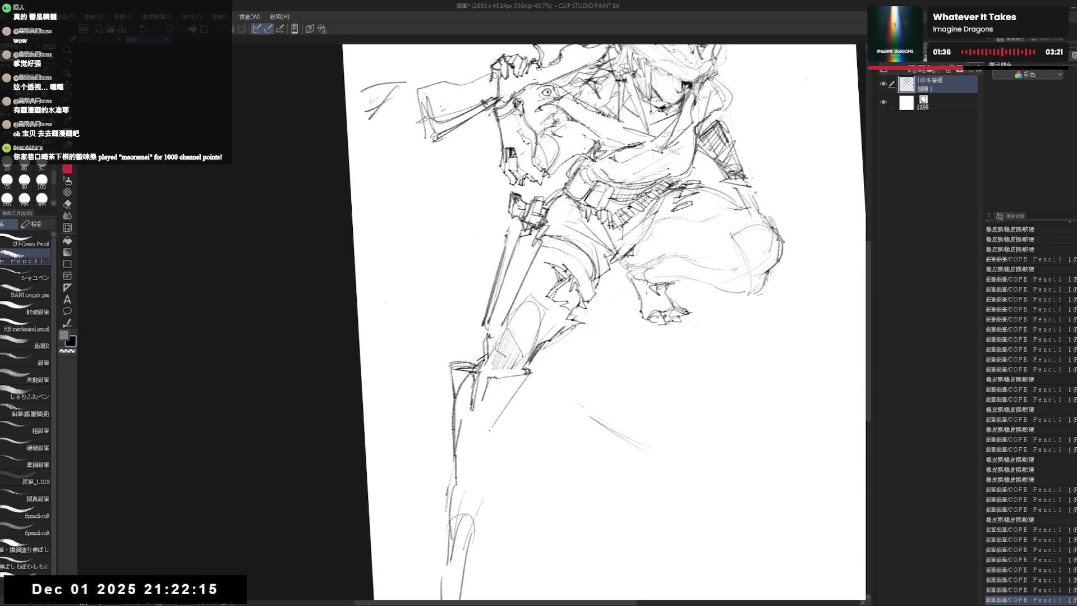
drag(530, 372, 492, 434)
mouse_move(498, 380)
mouse_down()
mouse_move(491, 396)
mouse_move(531, 374)
mouse_up()
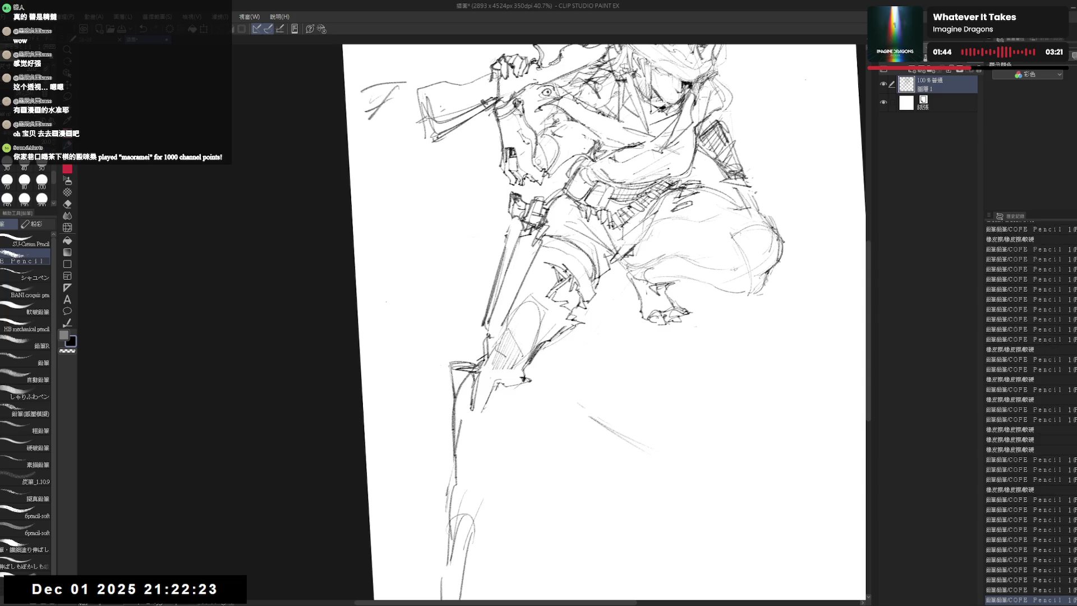
scroll(607, 322, down, 2)
scroll(1031, 412, down, 4)
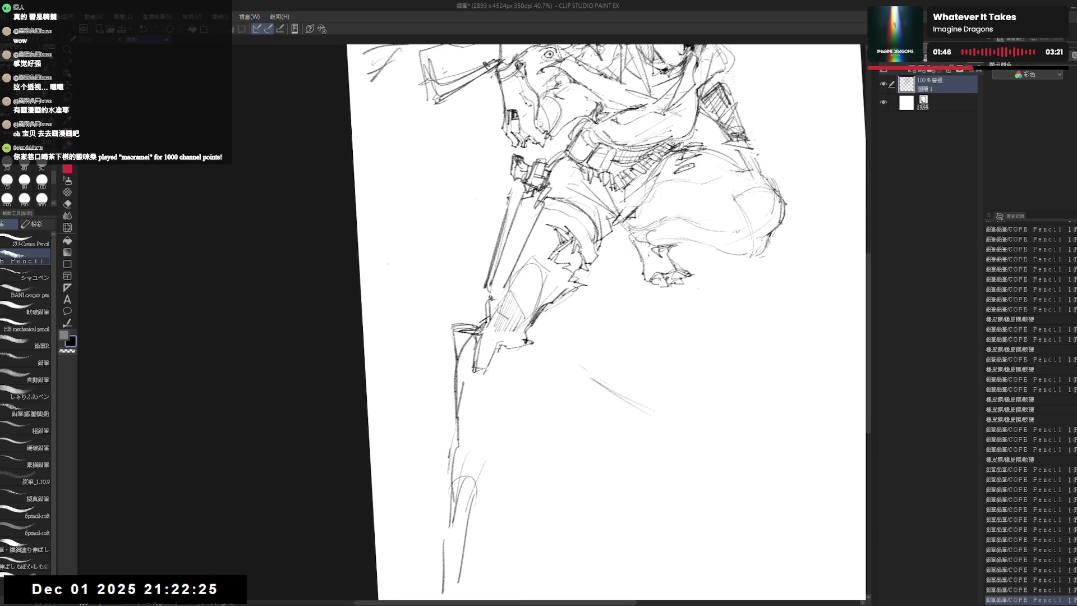
scroll(1031, 413, down, 1)
drag(519, 380, 490, 426)
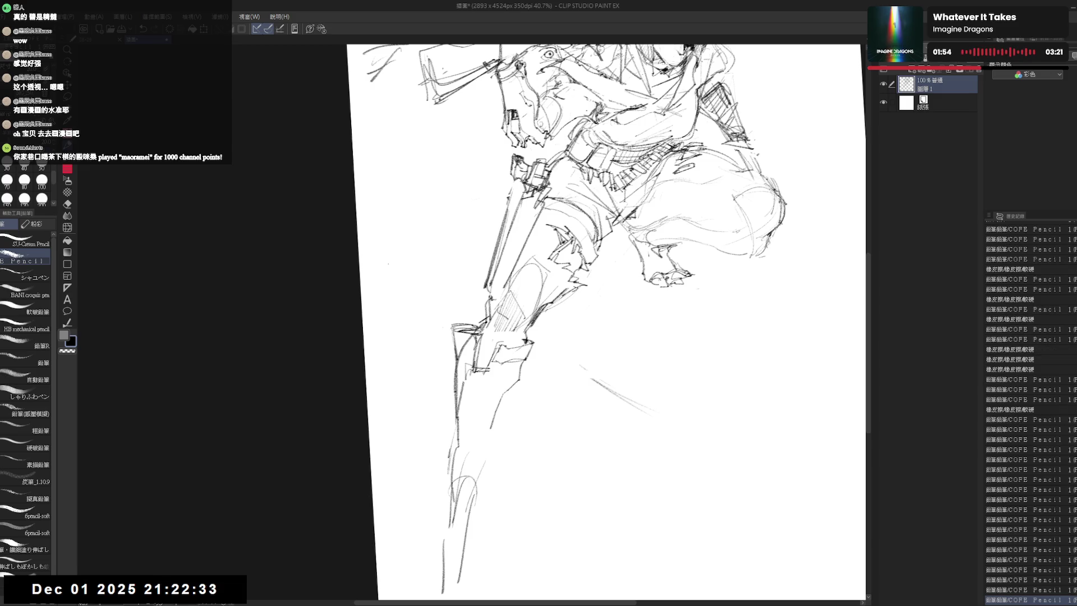
drag(507, 374, 493, 379)
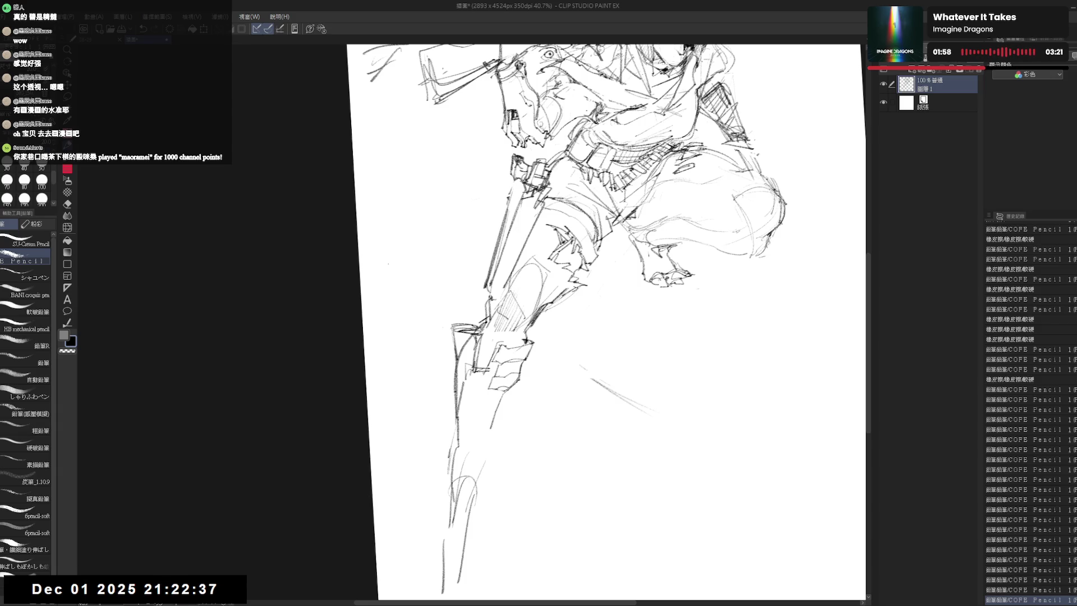
key(e)
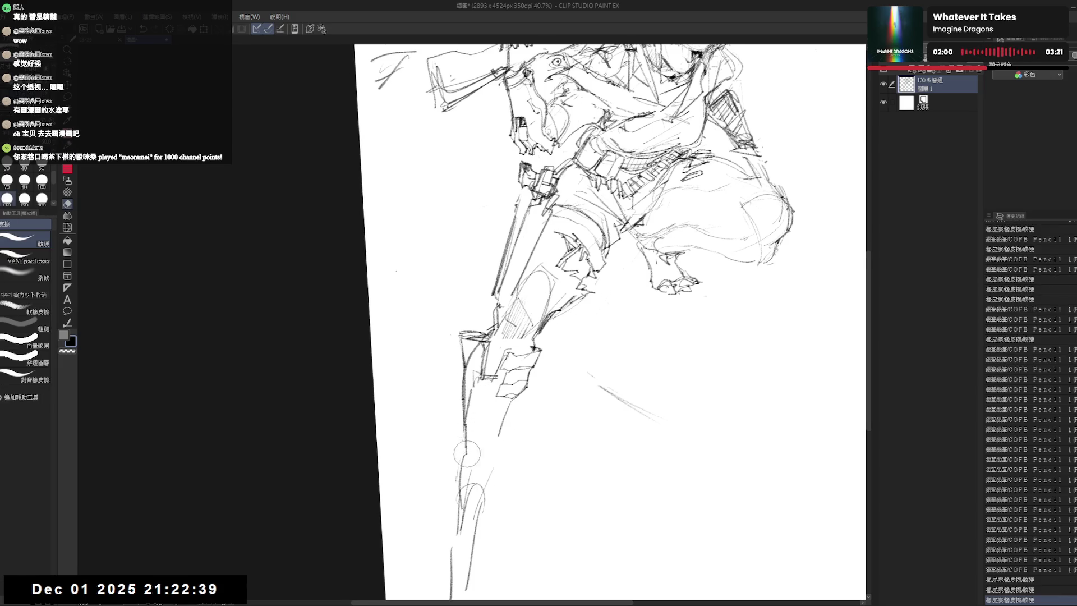
key(p)
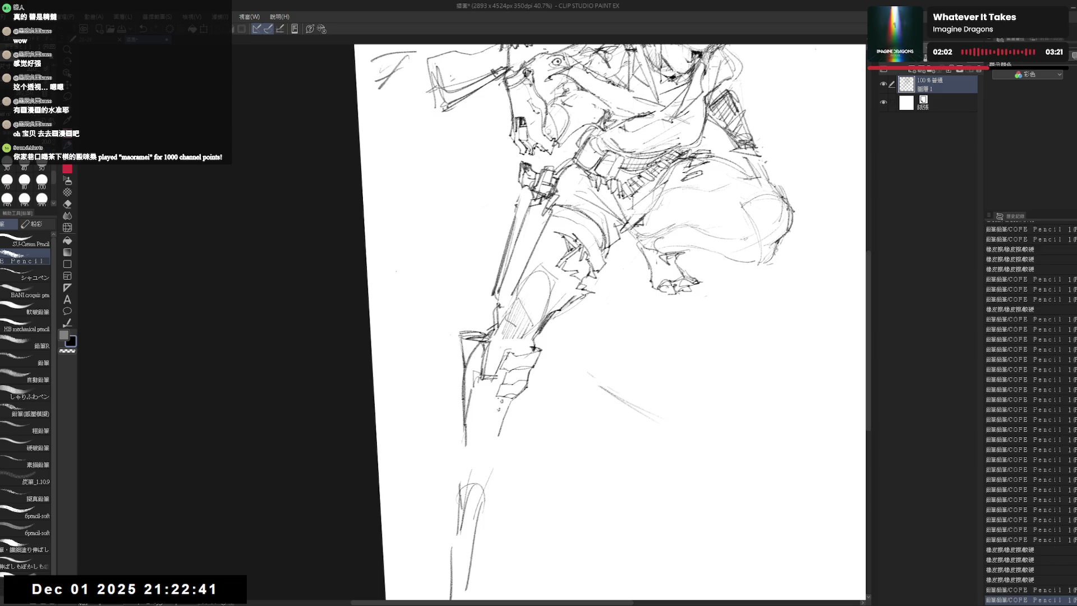
drag(492, 407, 495, 421)
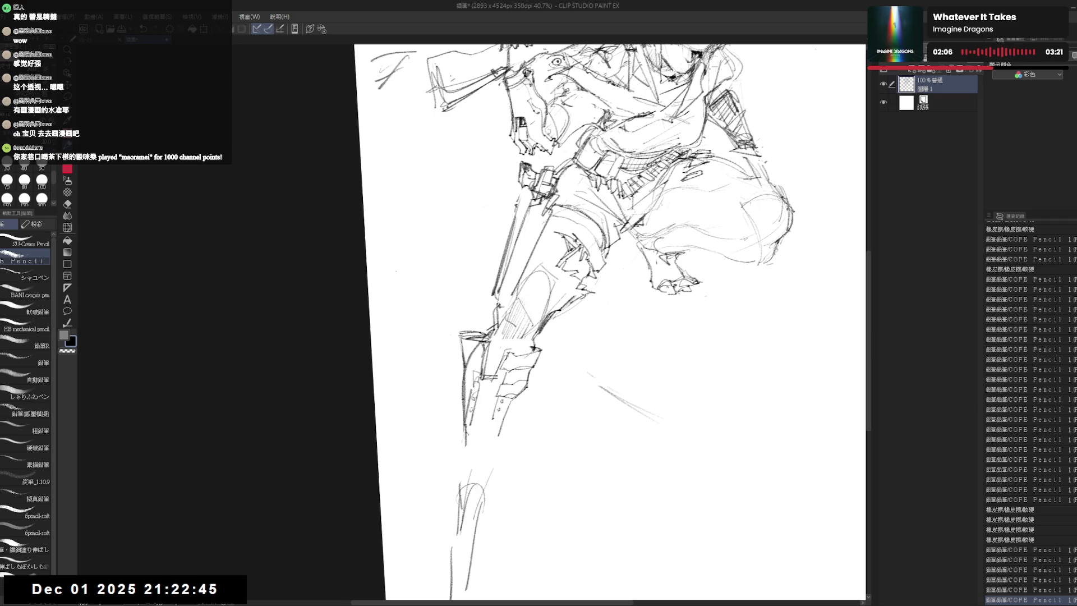
scroll(461, 379, down, 1)
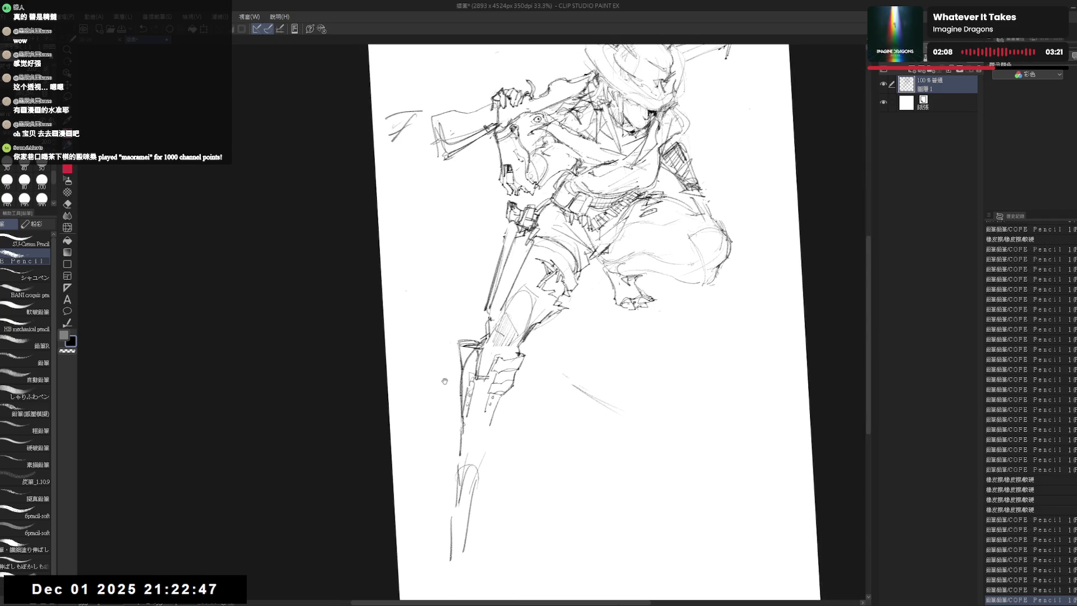
Clean stray marks off the lower leg and add short crosswise strokes along the shin.
drag(467, 430, 473, 426)
key(e)
drag(465, 462, 467, 503)
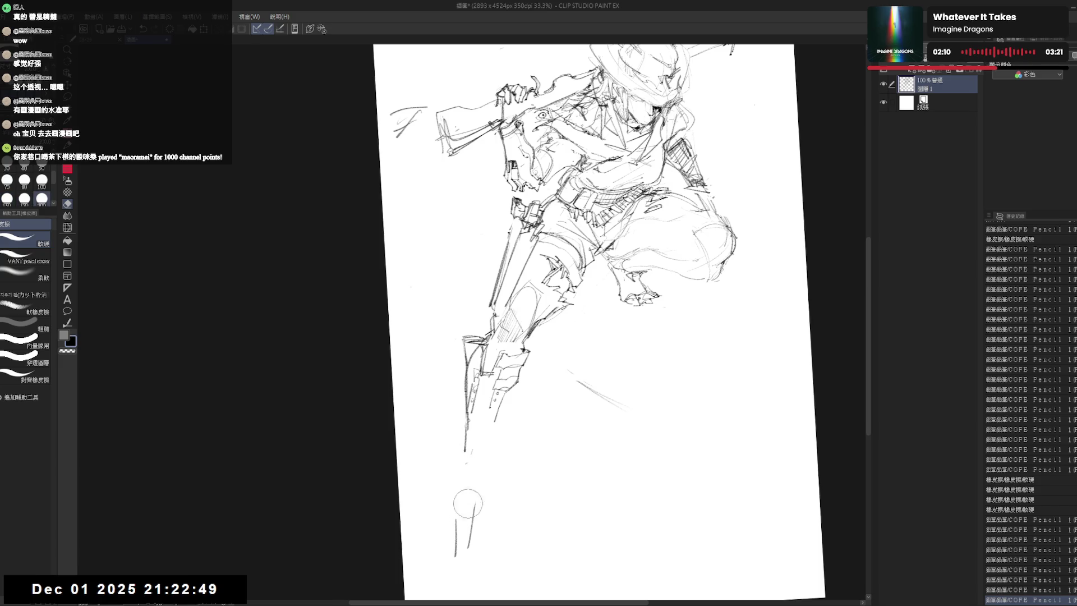
key(p)
mouse_move(473, 380)
mouse_down()
mouse_move(492, 397)
mouse_move(485, 431)
mouse_move(486, 407)
mouse_move(488, 419)
mouse_up()
mouse_move(475, 413)
mouse_down()
mouse_move(490, 424)
mouse_move(463, 459)
mouse_up()
drag(461, 467, 457, 490)
drag(483, 420, 505, 444)
drag(505, 397, 496, 426)
drag(590, 337, 590, 330)
drag(484, 438, 459, 476)
Add small strokes and a short vertical line on the leg, tidying around the boot tip.
mouse_move(454, 350)
mouse_down()
mouse_move(450, 362)
mouse_move(459, 345)
mouse_up()
key(e)
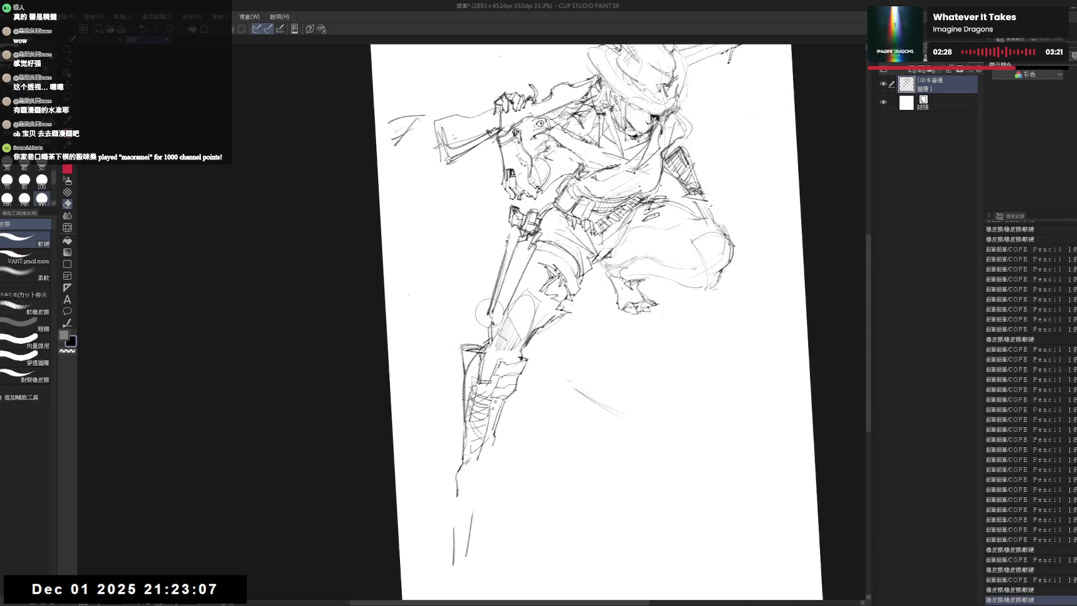
key(p)
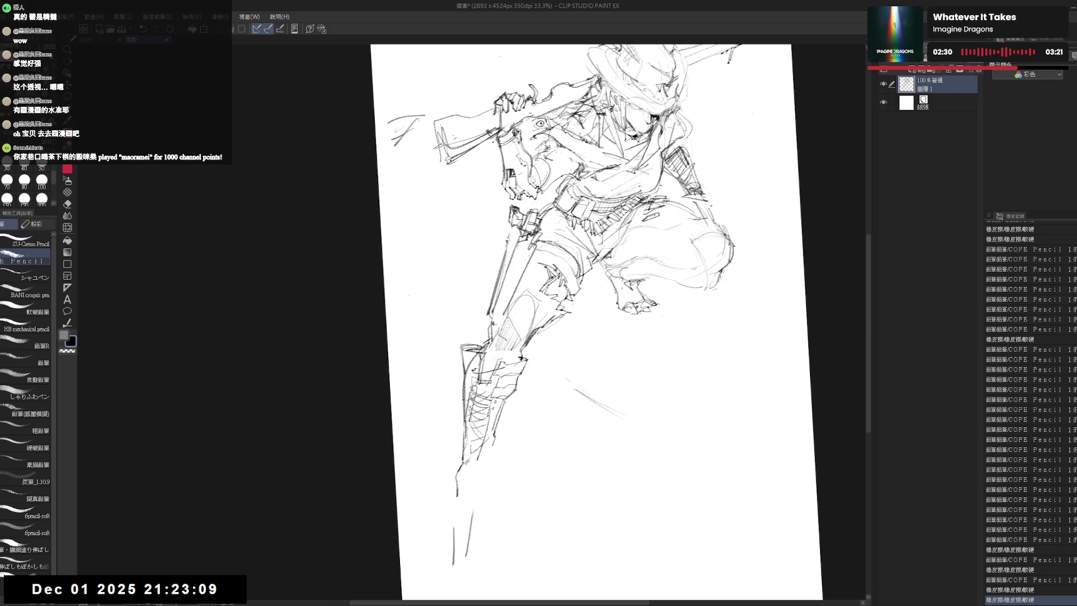
drag(483, 370, 505, 364)
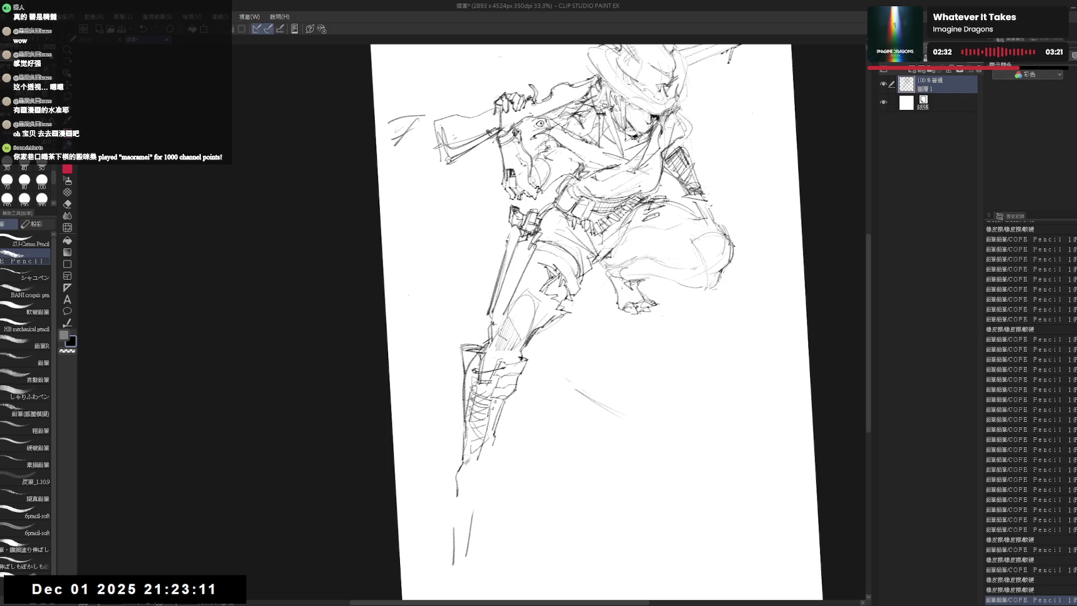
drag(448, 371, 458, 345)
key(e)
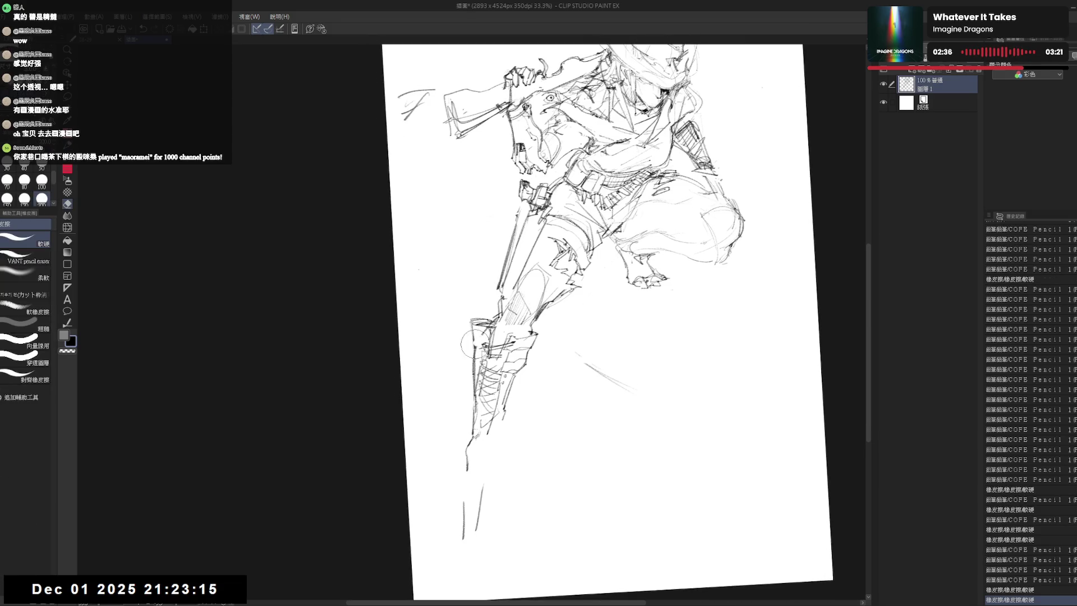
key(p)
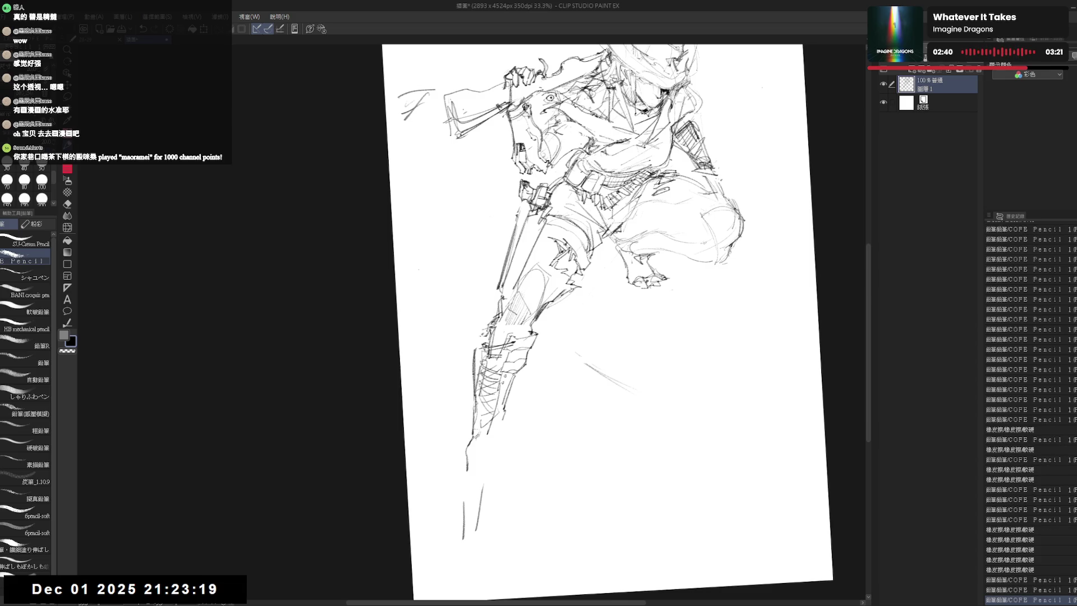
key(e)
key(p)
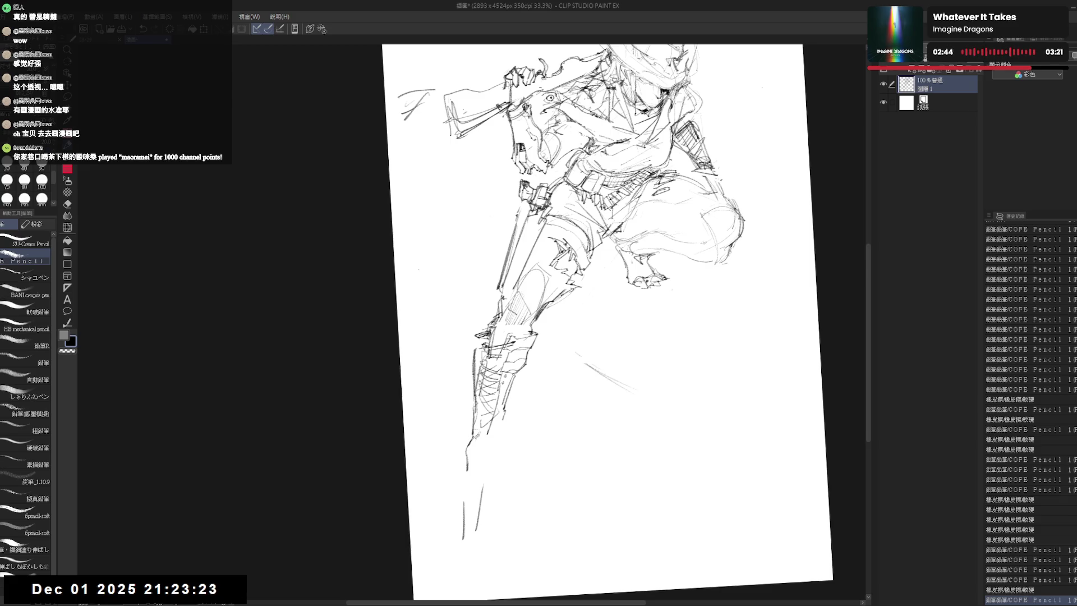
mouse_move(475, 337)
mouse_down()
mouse_move(474, 385)
mouse_move(498, 428)
mouse_move(531, 386)
mouse_up()
key(e)
key(p)
key(e)
drag(494, 429, 478, 424)
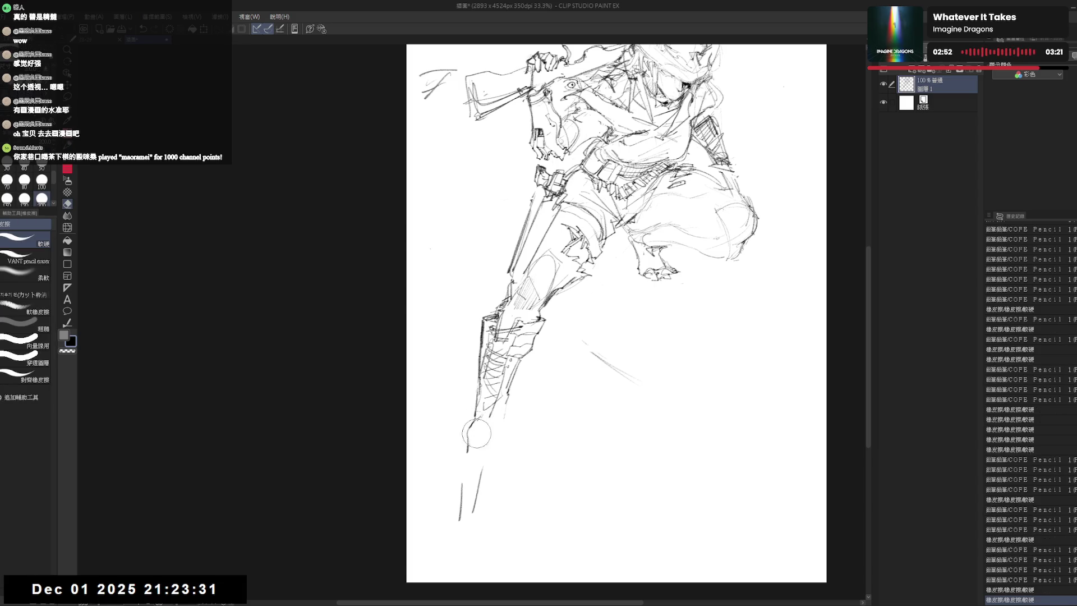
Reposition the canvas to bring the lower leg and boot area into view.
key(p)
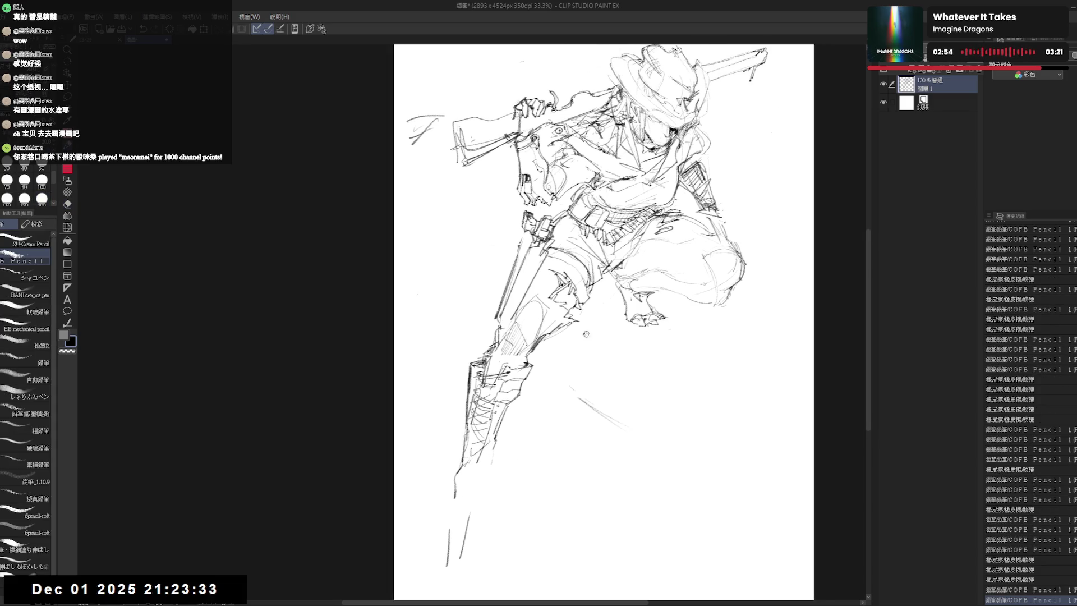
drag(620, 267, 603, 322)
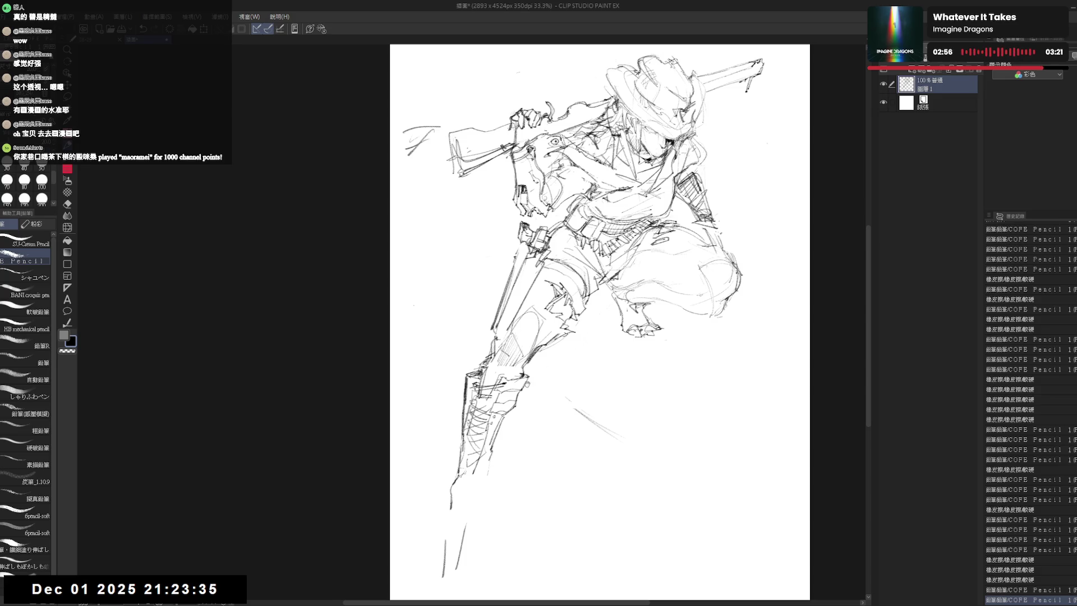
drag(450, 481, 471, 428)
key(e)
key(p)
drag(530, 351, 517, 414)
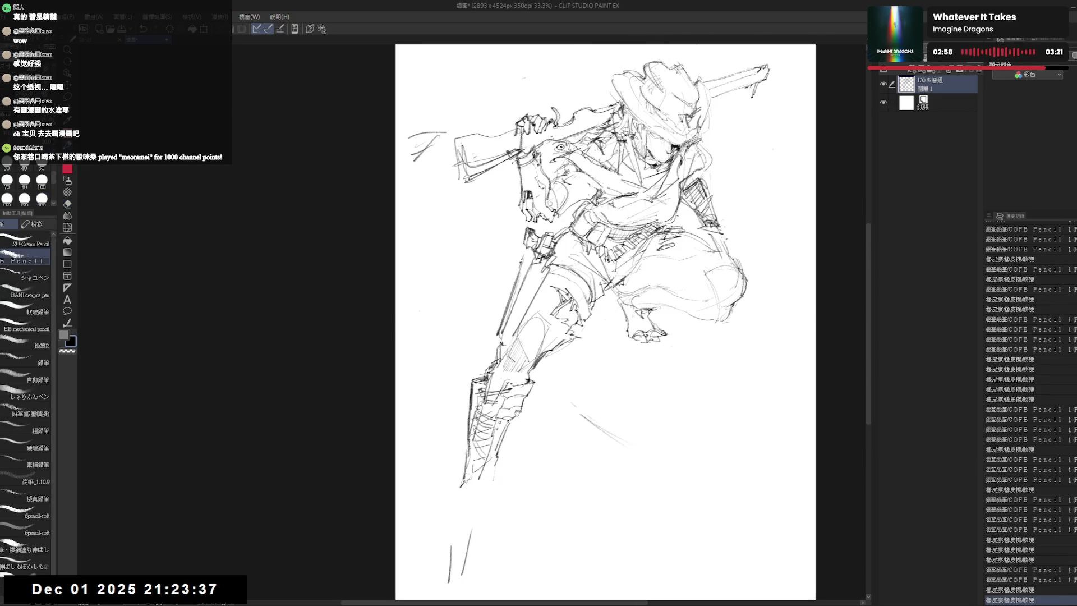
drag(490, 480, 471, 477)
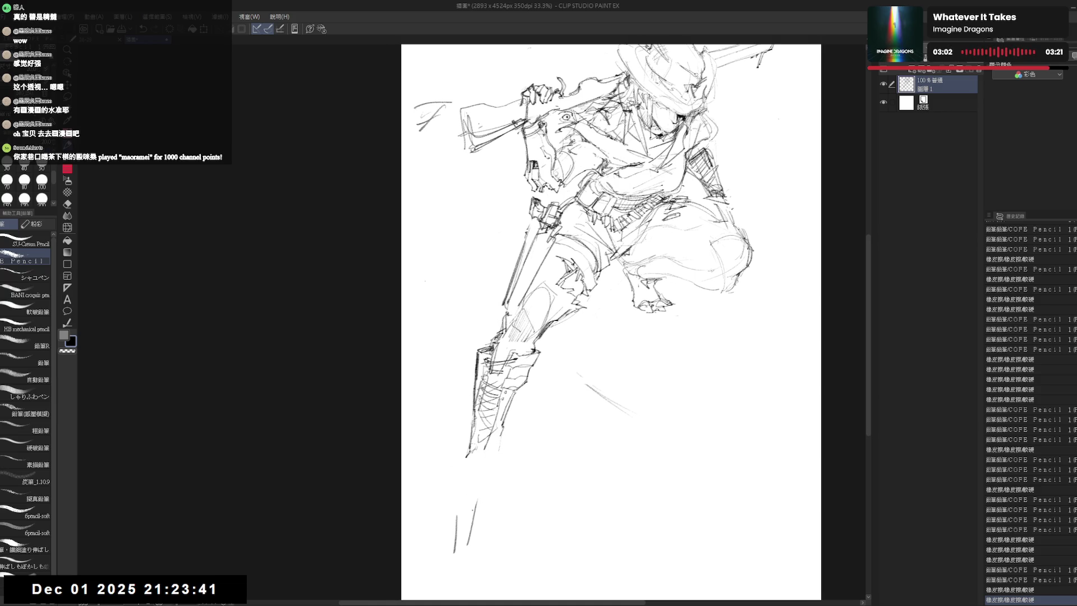
key(e)
key(p)
key(e)
key(p)
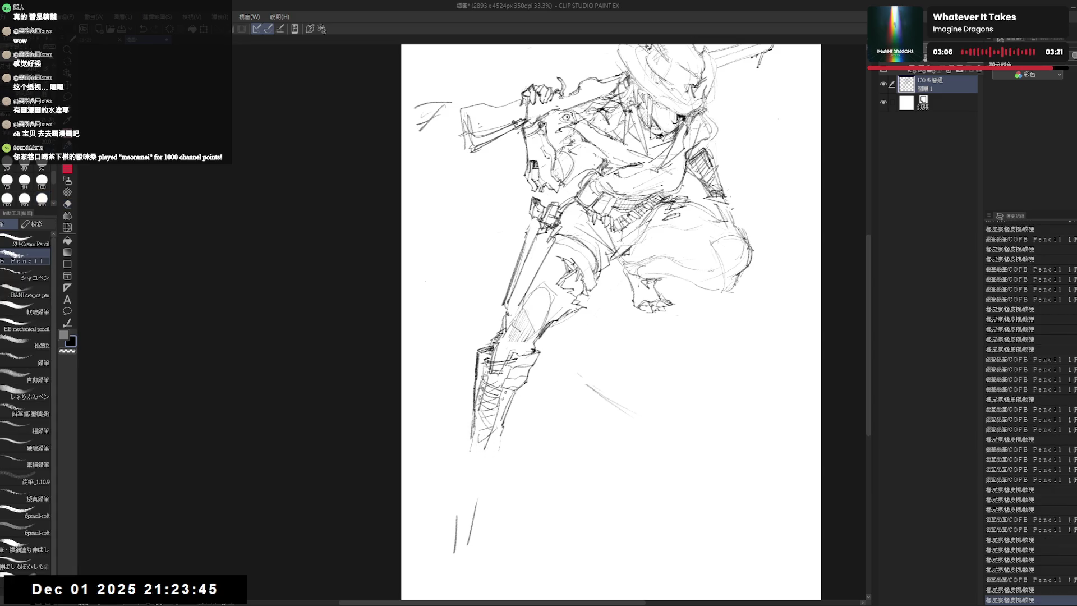
Sketch the lower-leg contour below the left leg, shortening and redrawing the stroke.
drag(471, 440, 459, 465)
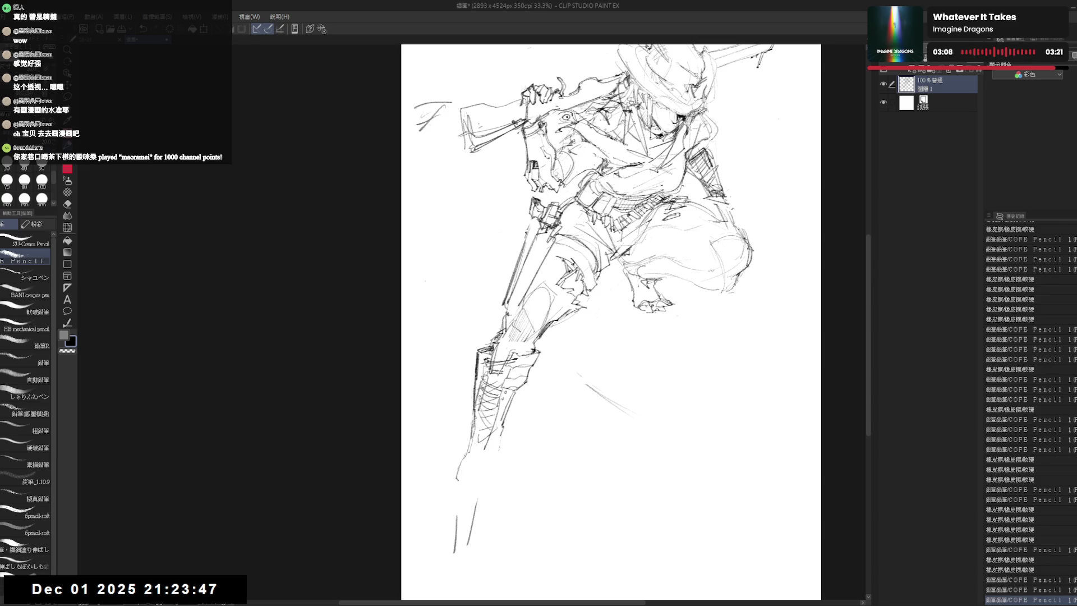
key(e)
key(p)
mouse_move(457, 429)
mouse_down()
mouse_move(460, 480)
mouse_move(471, 456)
mouse_move(501, 450)
mouse_move(497, 468)
mouse_move(470, 427)
mouse_move(461, 477)
mouse_up()
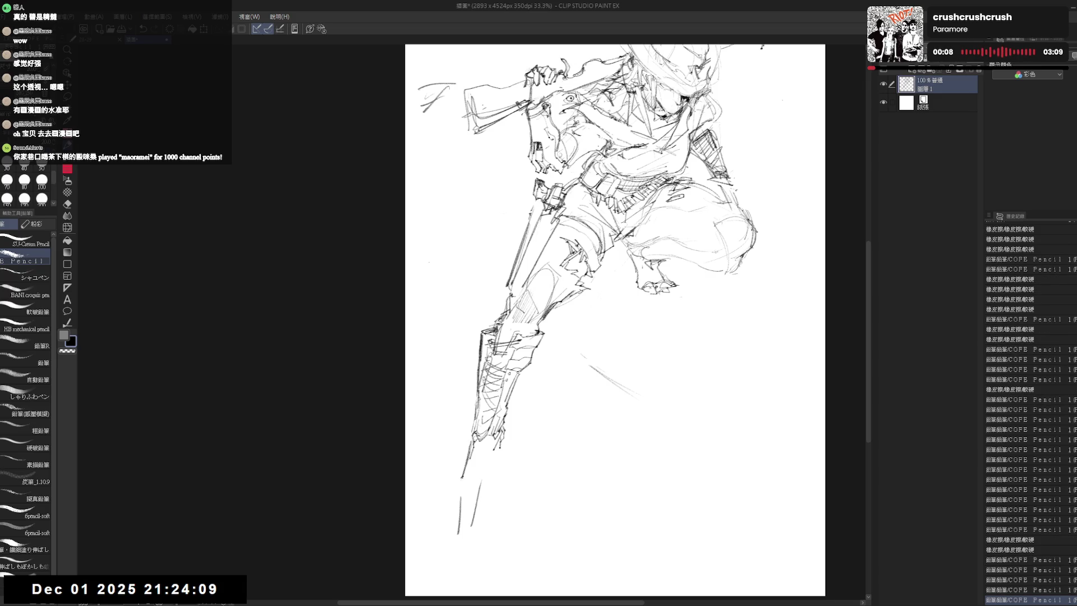
key(e)
Erase stray strokes below the leg and partly clear the old foot lines.
drag(480, 487, 455, 539)
drag(464, 464, 448, 507)
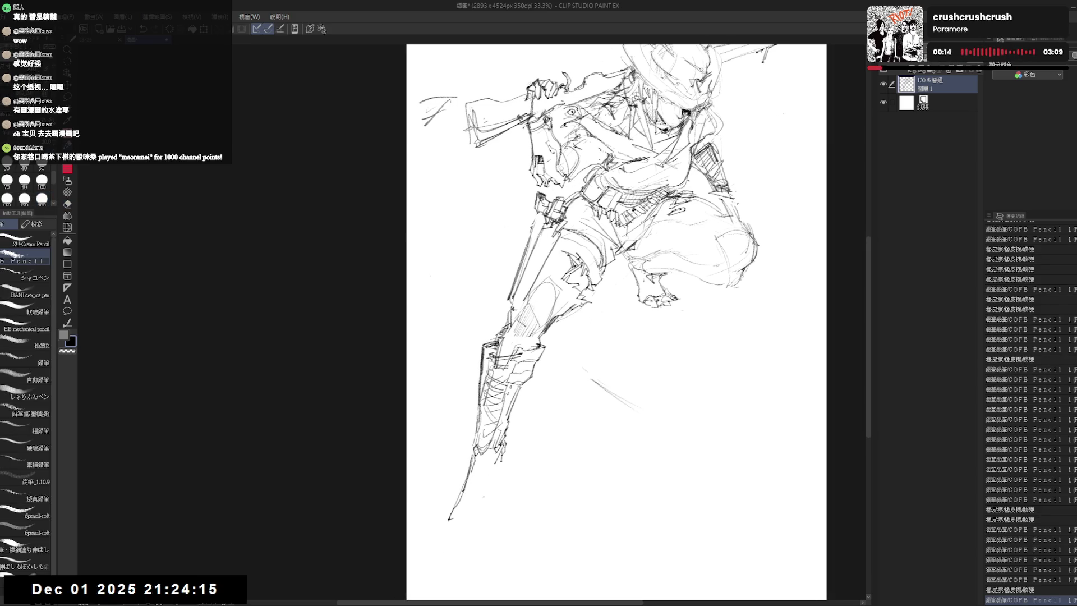
key(e)
drag(453, 514, 480, 463)
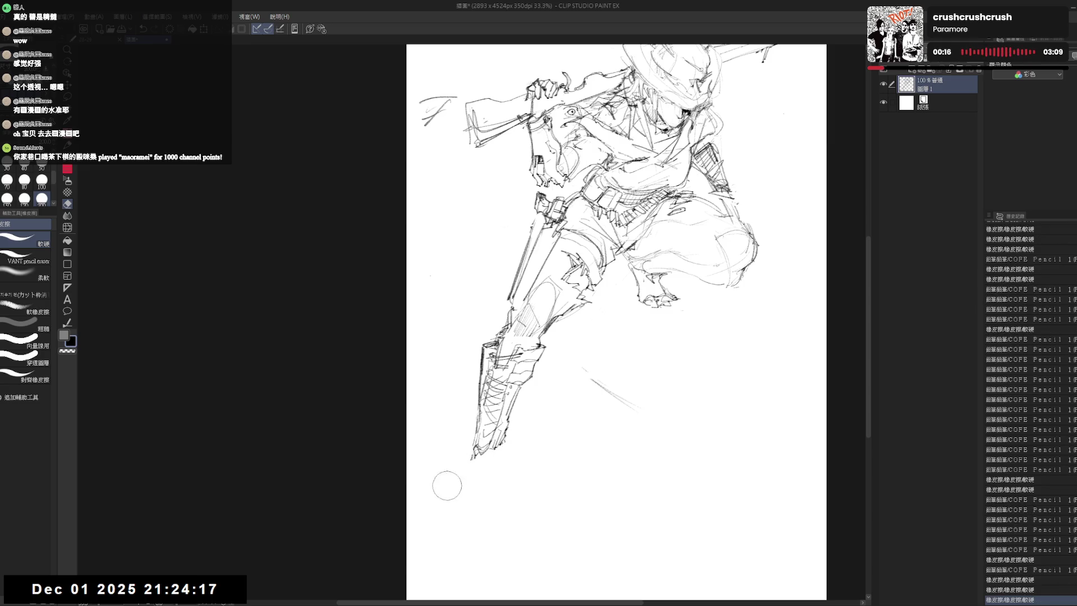
key(p)
key(e)
drag(505, 429, 488, 455)
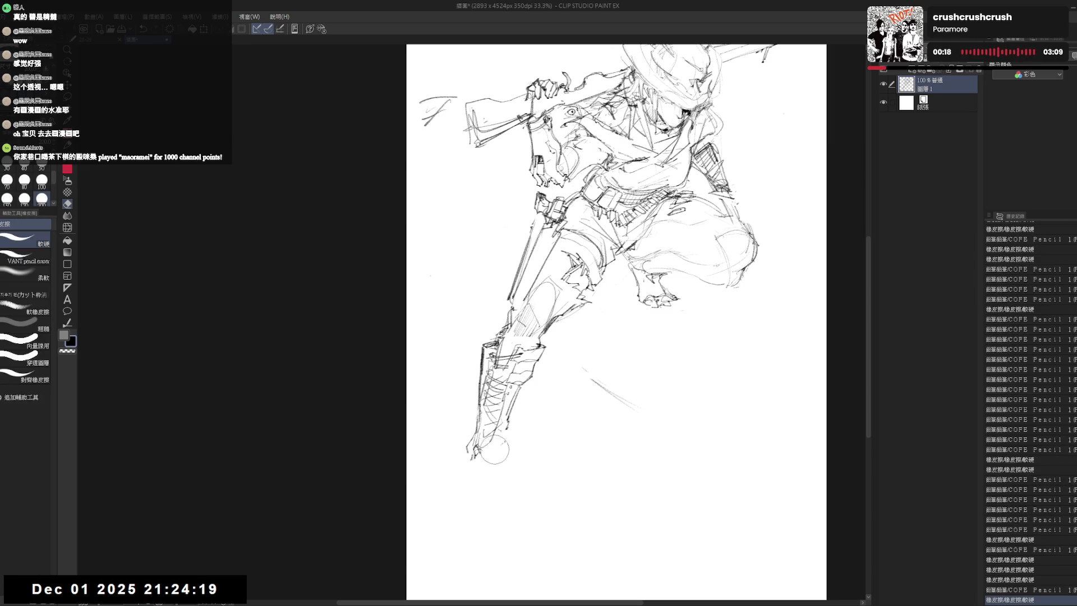
key(p)
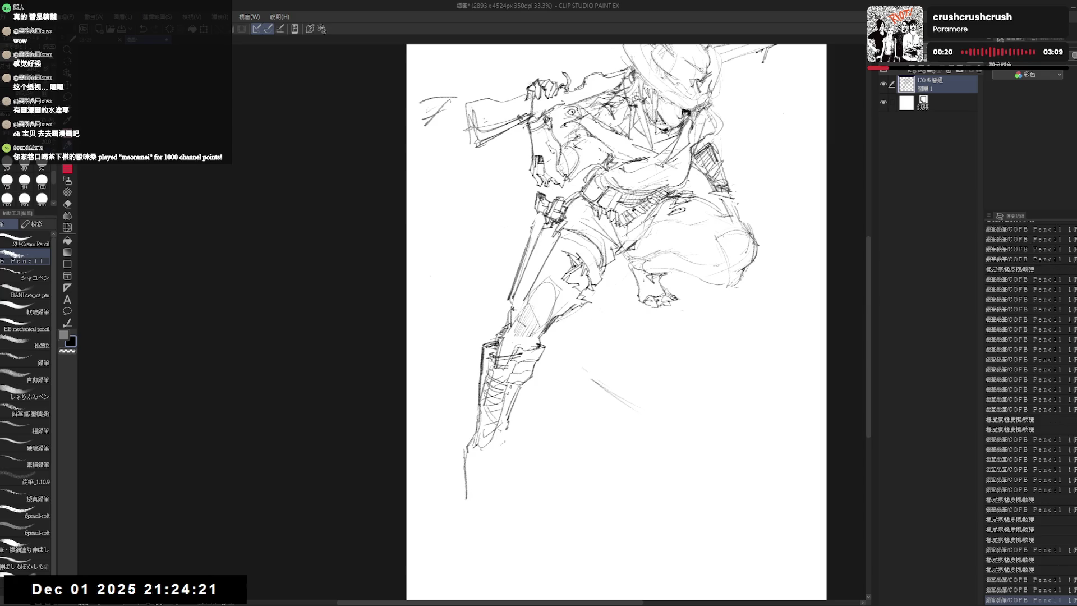
Extend the leg lines down below the boot and redraw the stroke beneath it.
drag(466, 446, 465, 498)
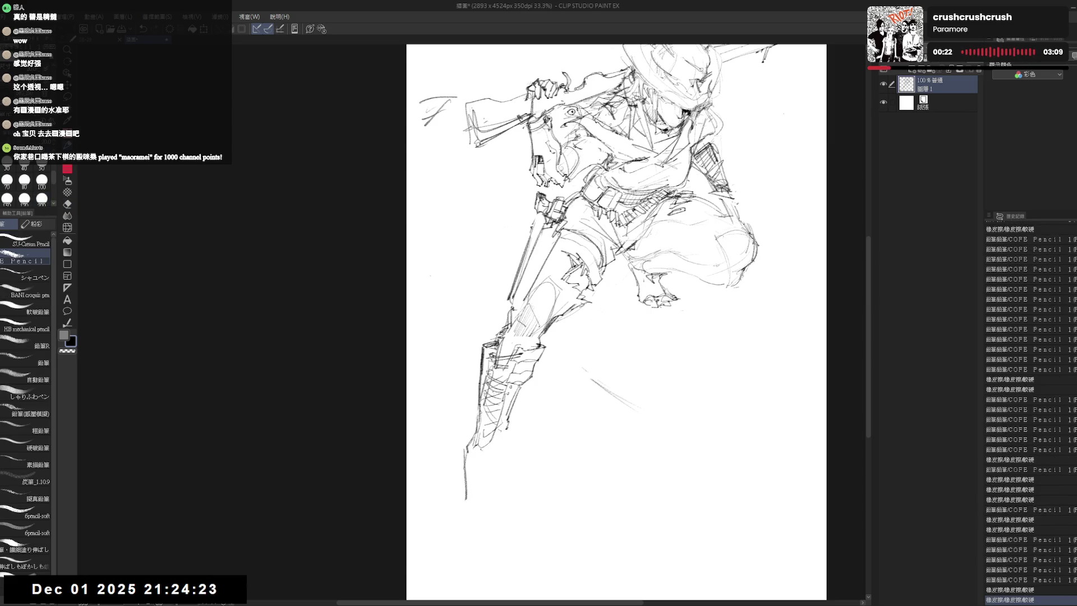
drag(488, 444, 484, 542)
key(e)
drag(465, 497, 457, 445)
key(p)
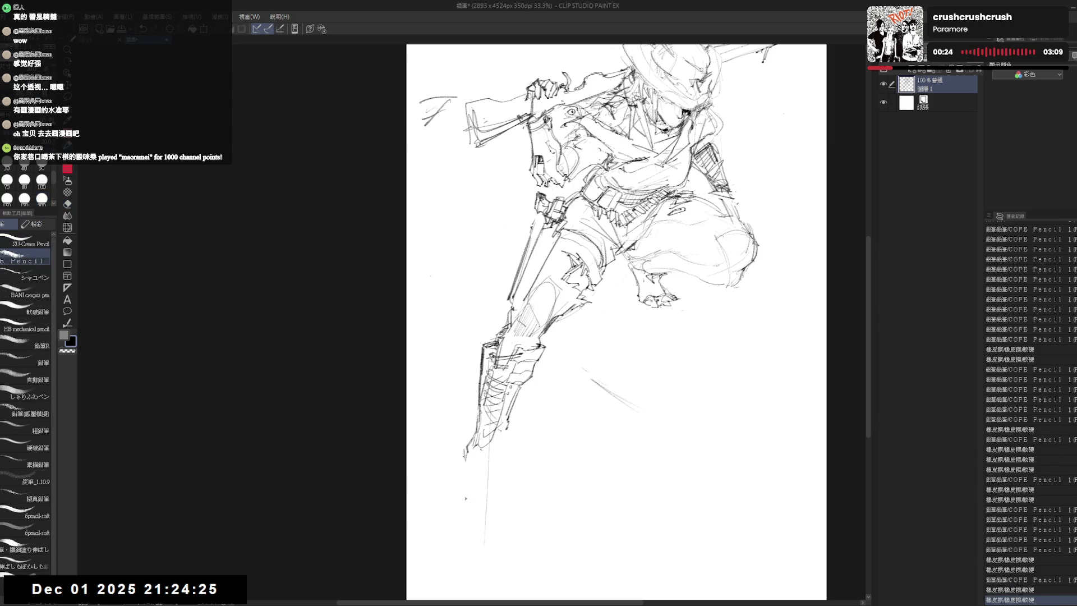
mouse_move(465, 497)
mouse_down()
mouse_move(467, 450)
mouse_move(471, 459)
mouse_move(497, 444)
mouse_move(497, 487)
mouse_up()
key(e)
key(p)
Erase the lines around the boot and redraw the small marks to its left.
drag(552, 355, 520, 408)
key(e)
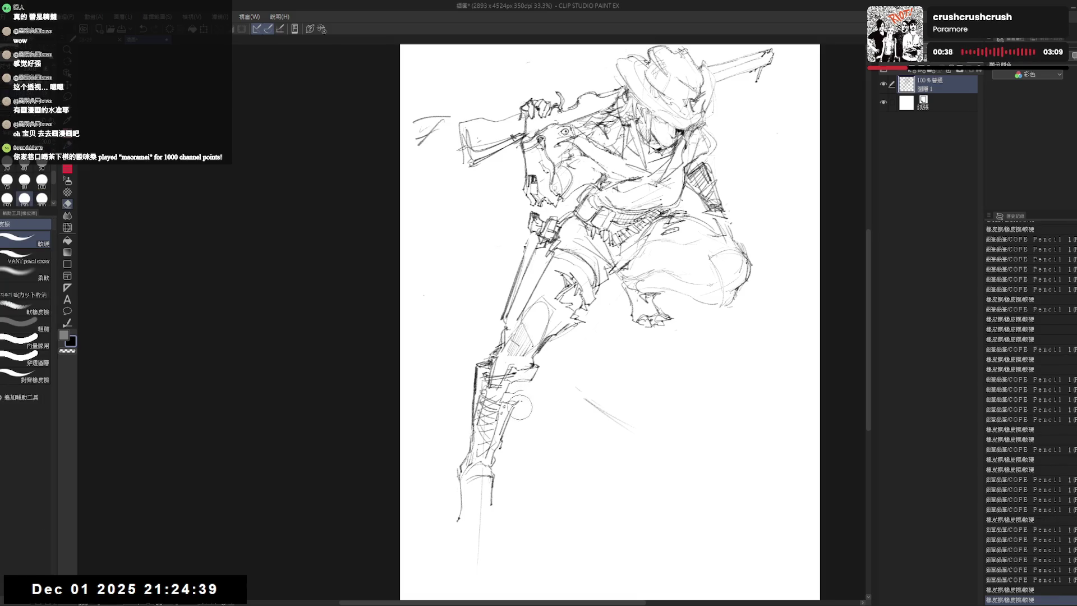
key(p)
key(e)
mouse_move(480, 364)
mouse_down()
mouse_move(459, 414)
mouse_move(473, 438)
mouse_move(454, 485)
mouse_up()
key(p)
scroll(607, 320, down, 2)
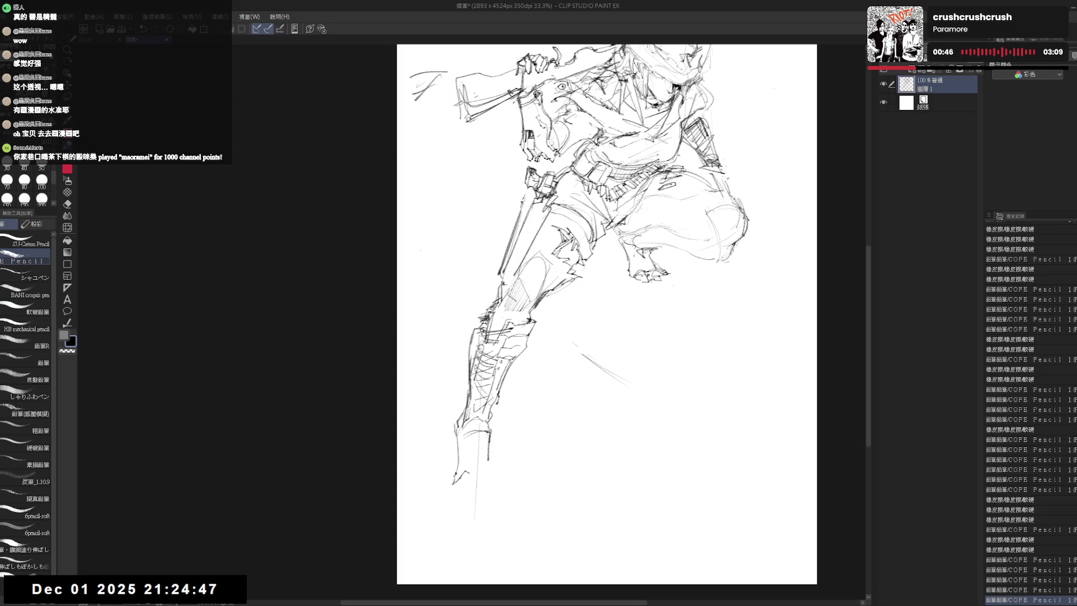
scroll(606, 320, down, 1)
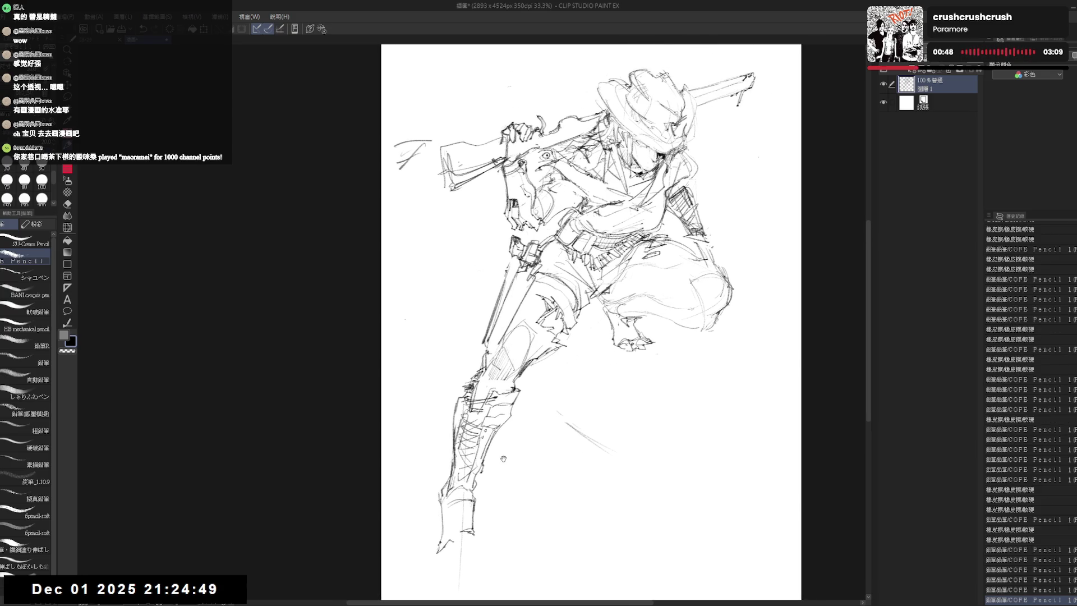
scroll(606, 319, up, 1)
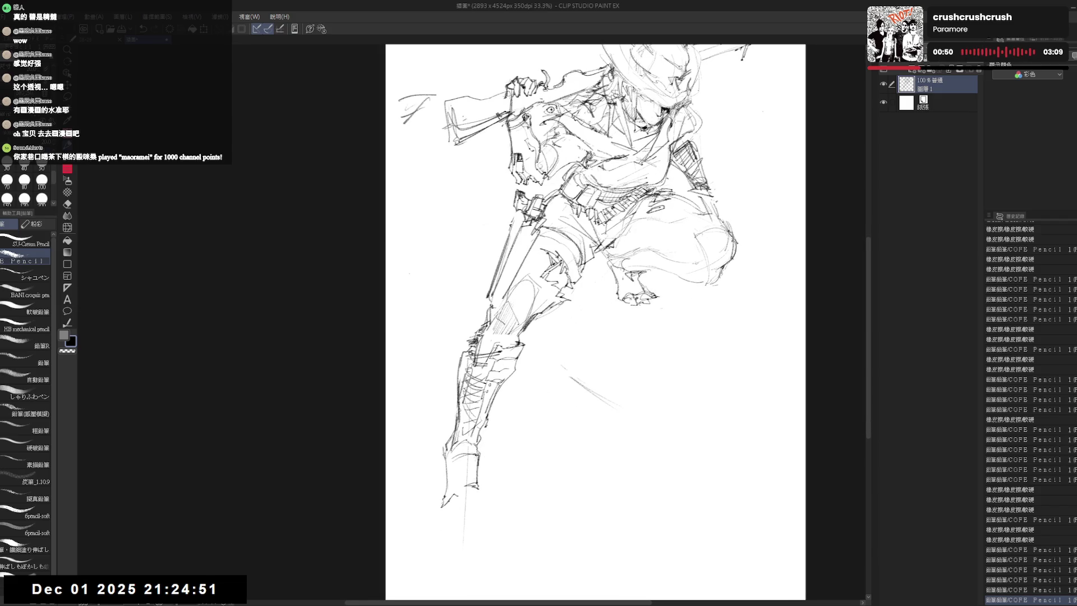
scroll(597, 320, down, 1)
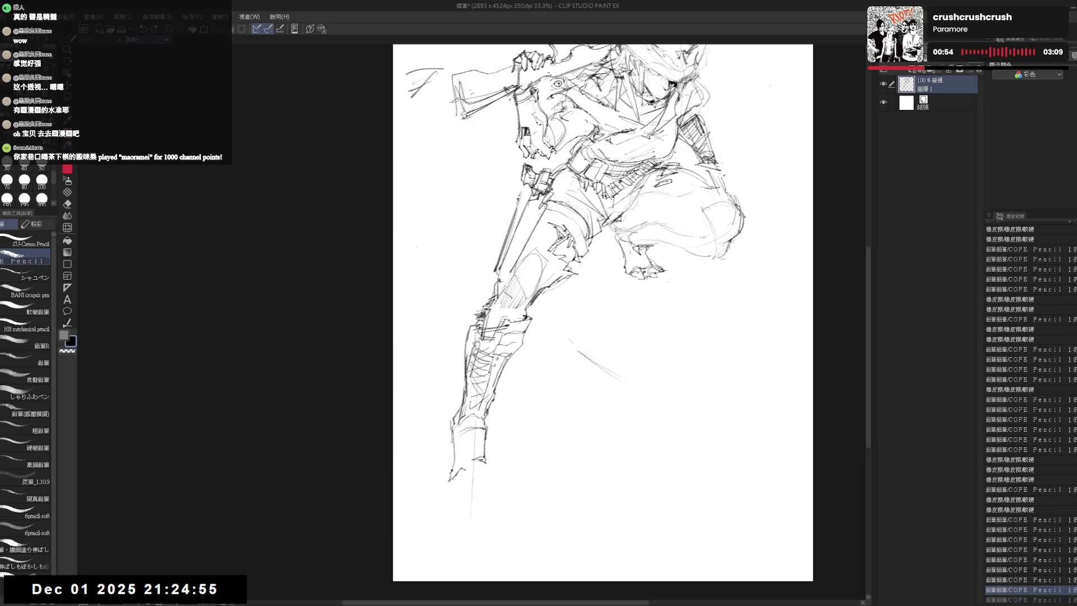
key(ctrl+z)
drag(451, 427, 454, 488)
key(e)
key(p)
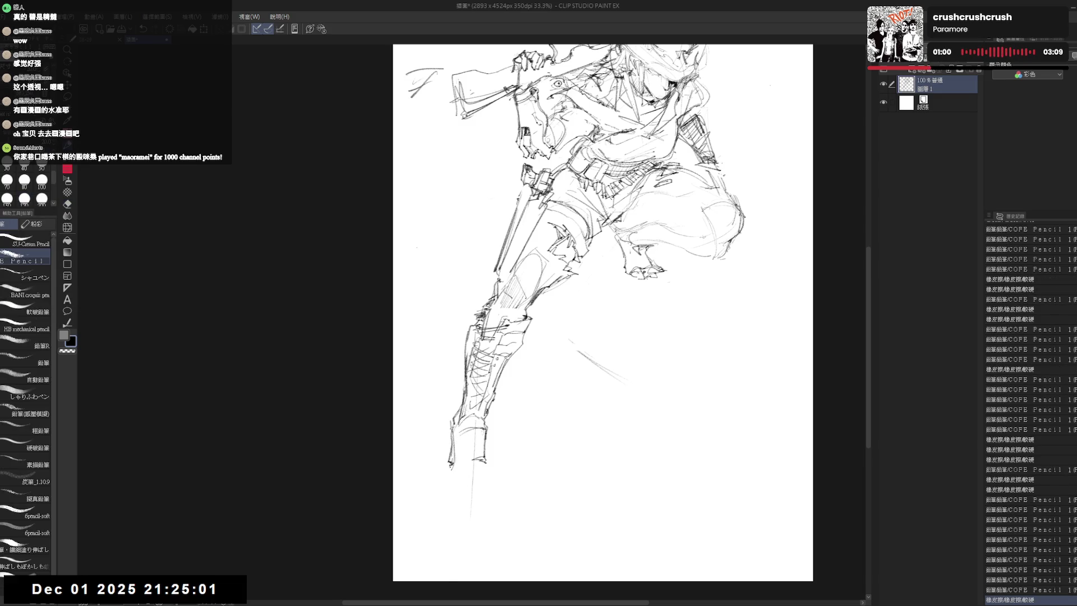
Add short strokes at the boot bottom, undo a bad edge stroke, and close the sole.
mouse_move(455, 453)
mouse_down()
mouse_move(471, 501)
mouse_move(461, 481)
mouse_move(462, 491)
mouse_up()
key(e)
key(p)
drag(450, 433, 454, 459)
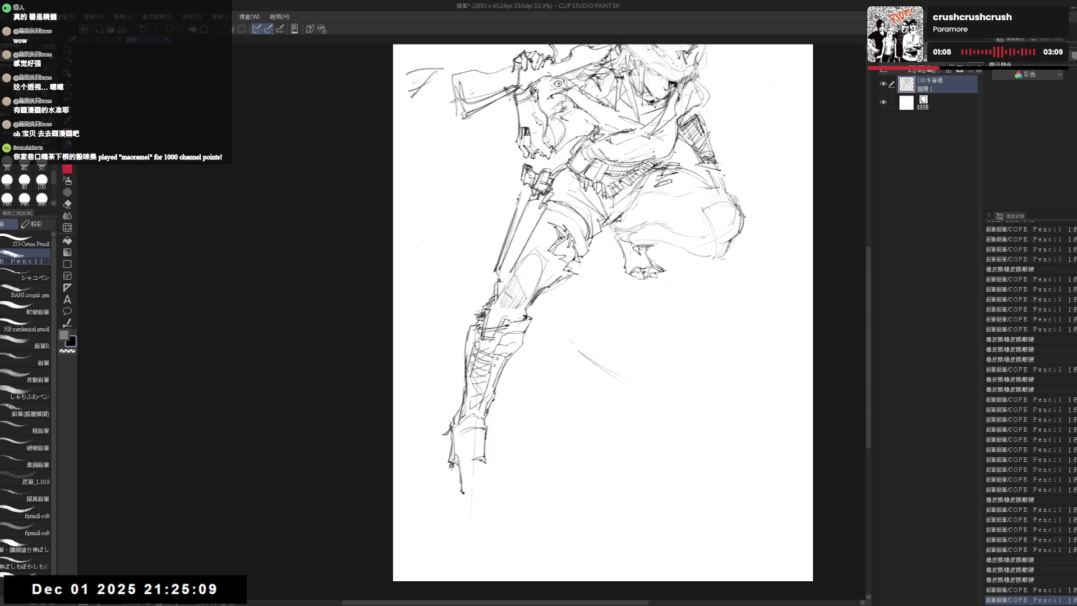
drag(446, 420, 443, 434)
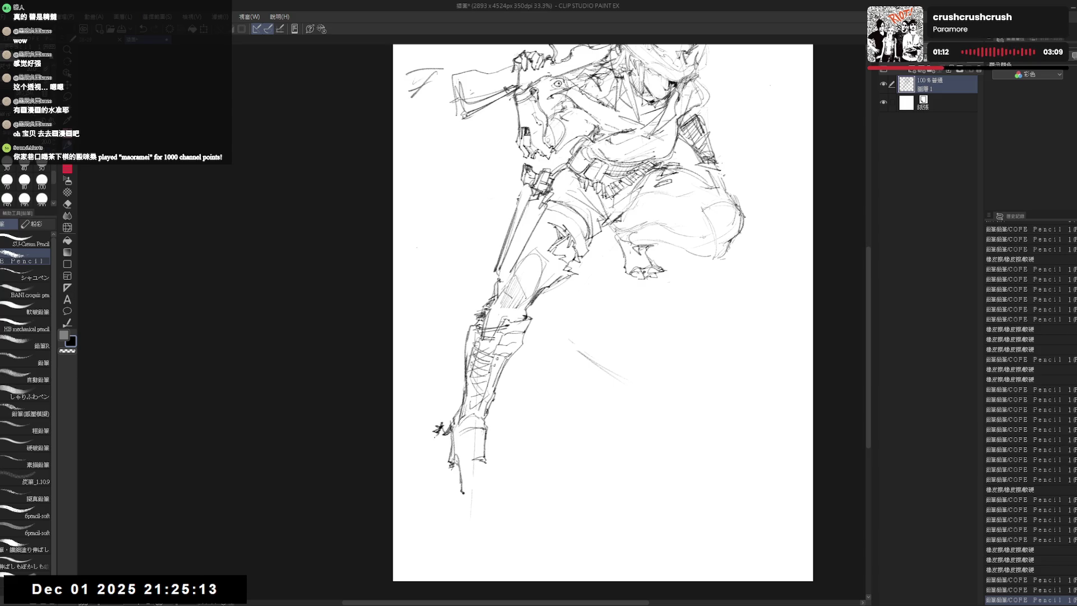
scroll(479, 501, down, 1)
scroll(469, 464, up, 1)
mouse_move(455, 453)
mouse_down()
mouse_move(473, 459)
mouse_move(451, 463)
mouse_move(474, 462)
mouse_move(455, 491)
mouse_move(483, 497)
mouse_move(479, 479)
mouse_up()
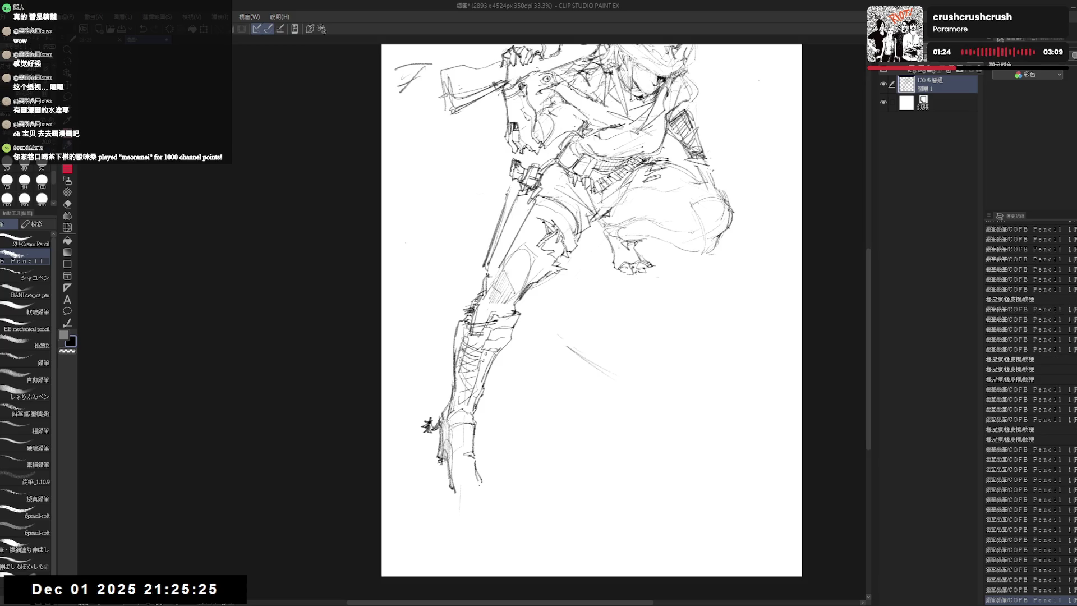
key(ctrl+z)
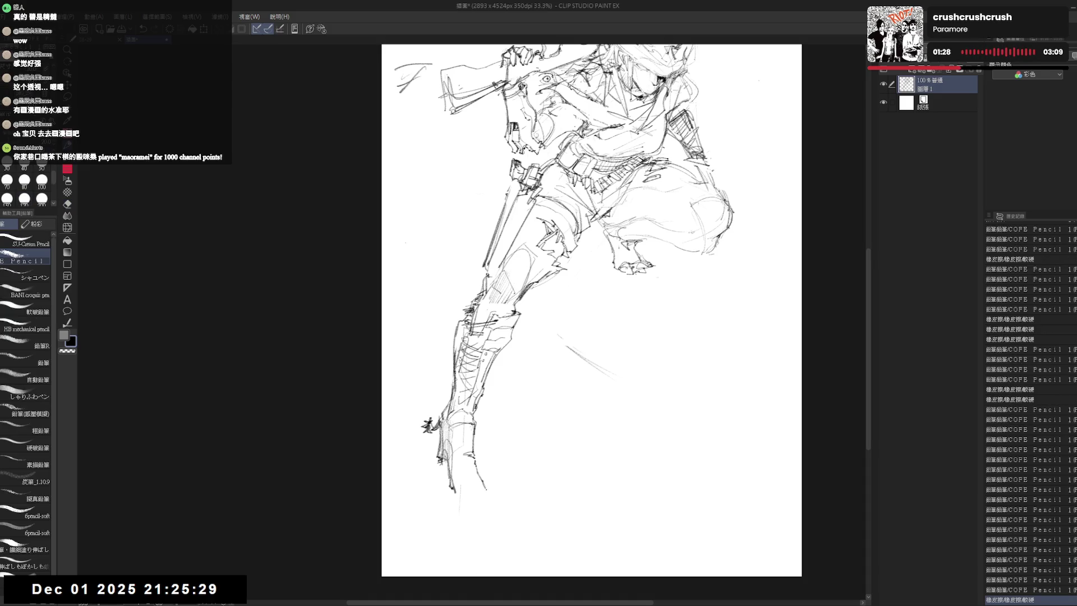
drag(487, 496, 455, 500)
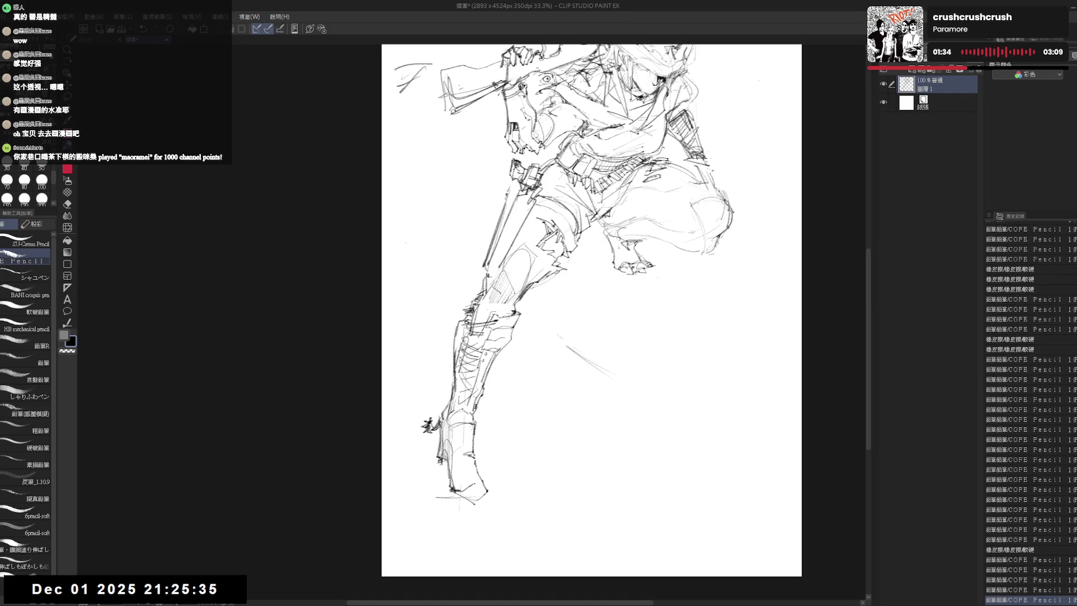
mouse_move(487, 489)
mouse_down()
mouse_move(452, 492)
mouse_move(460, 498)
mouse_up()
drag(652, 214, 626, 297)
Erase a small patch of stray lines on the lower half and redraw the small marks there.
key(e)
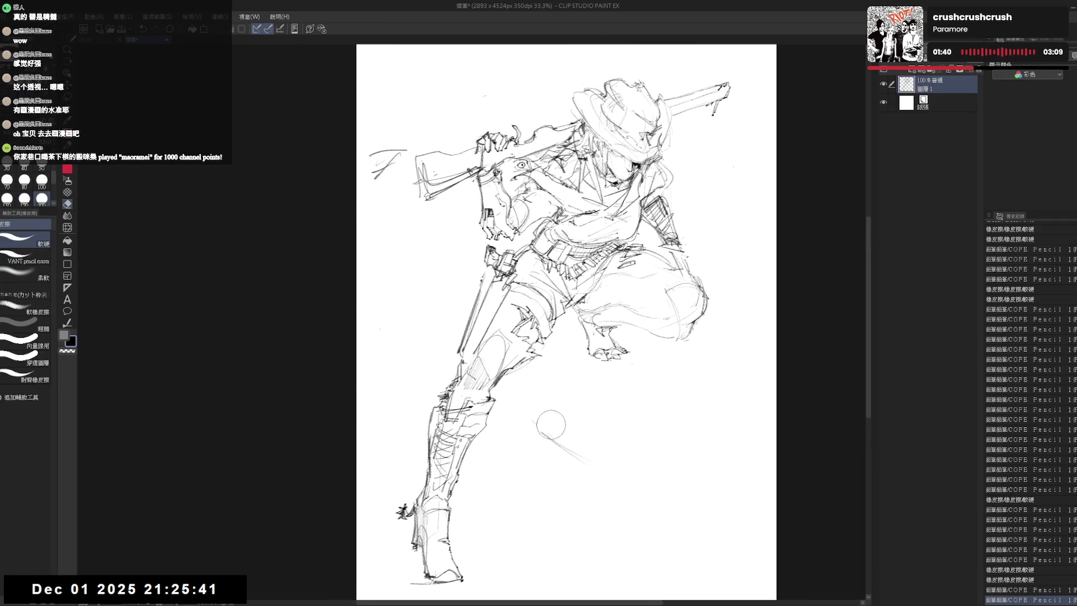
key(p)
mouse_move(643, 317)
mouse_down()
mouse_move(652, 329)
mouse_move(641, 329)
mouse_move(639, 366)
mouse_up()
key(e)
key(p)
key(e)
key(p)
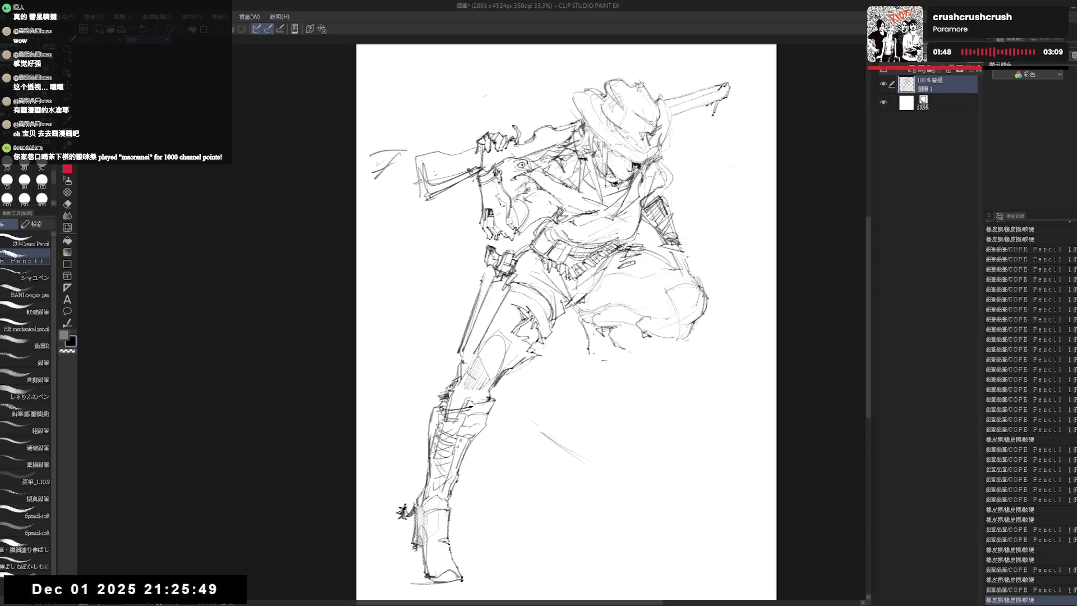
drag(573, 313, 582, 322)
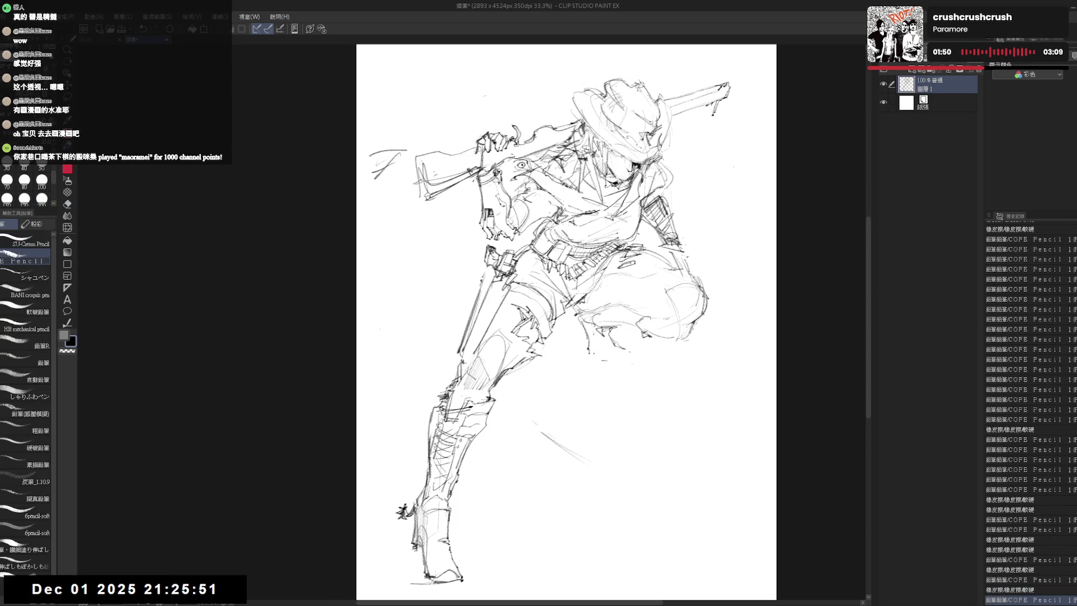
key(e)
mouse_move(562, 303)
mouse_down()
mouse_move(612, 334)
mouse_move(610, 347)
mouse_move(648, 338)
mouse_move(628, 360)
mouse_up()
key(p)
Erase remaining stray marks and undo an unwanted tiny pencil mark.
key(e)
key(p)
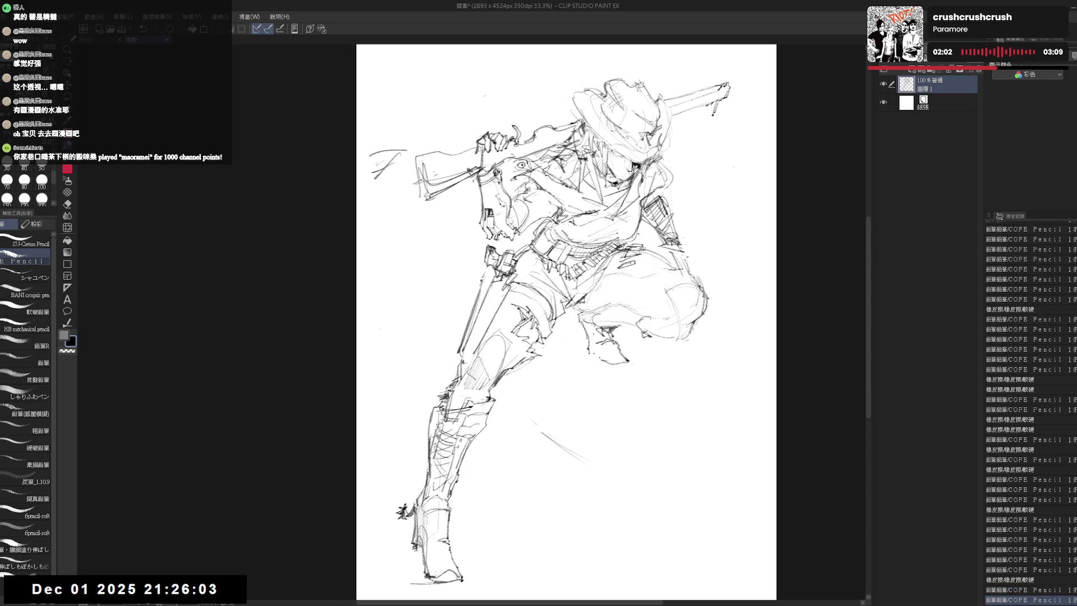
key(e)
drag(581, 345, 601, 360)
key(p)
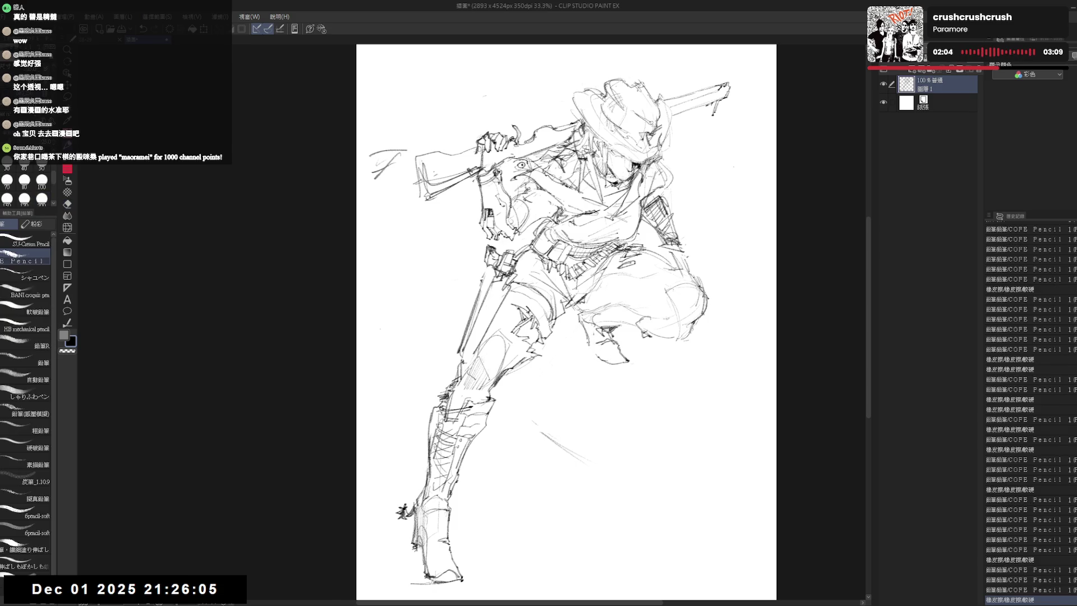
drag(574, 309, 577, 327)
key(ctrl+z)
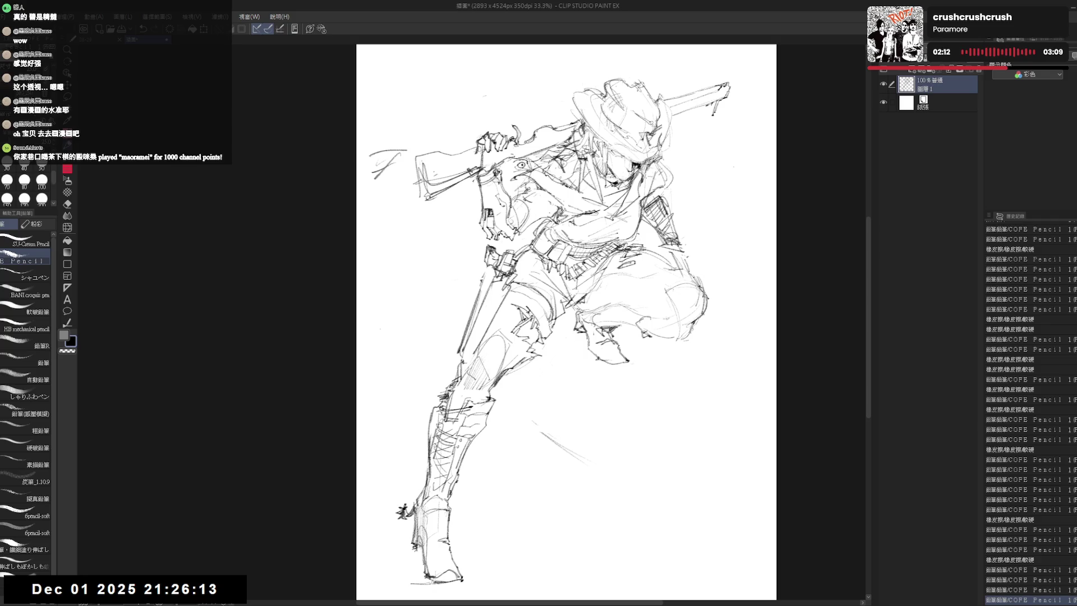
Flip the canvas horizontally to check the pose, flip it back, and add a small stroke.
key(h)
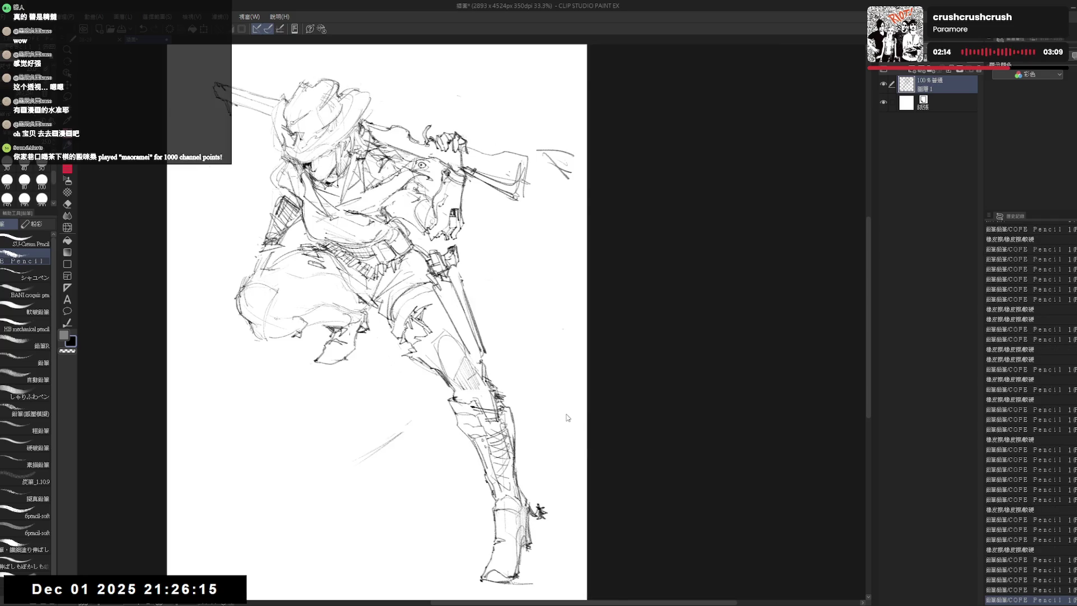
key(h)
key(e)
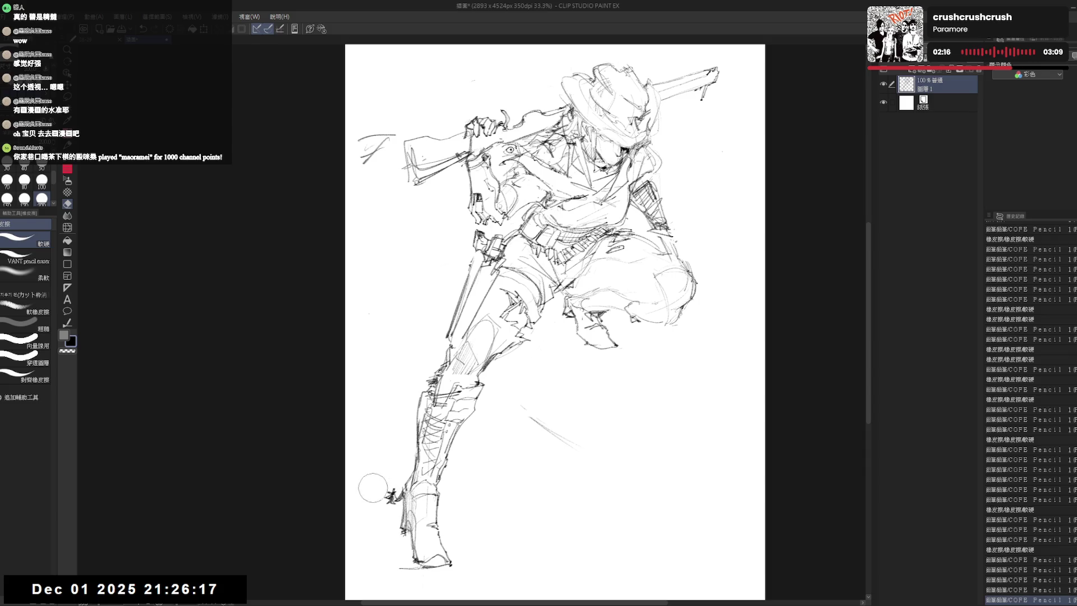
key(p)
drag(674, 209, 661, 243)
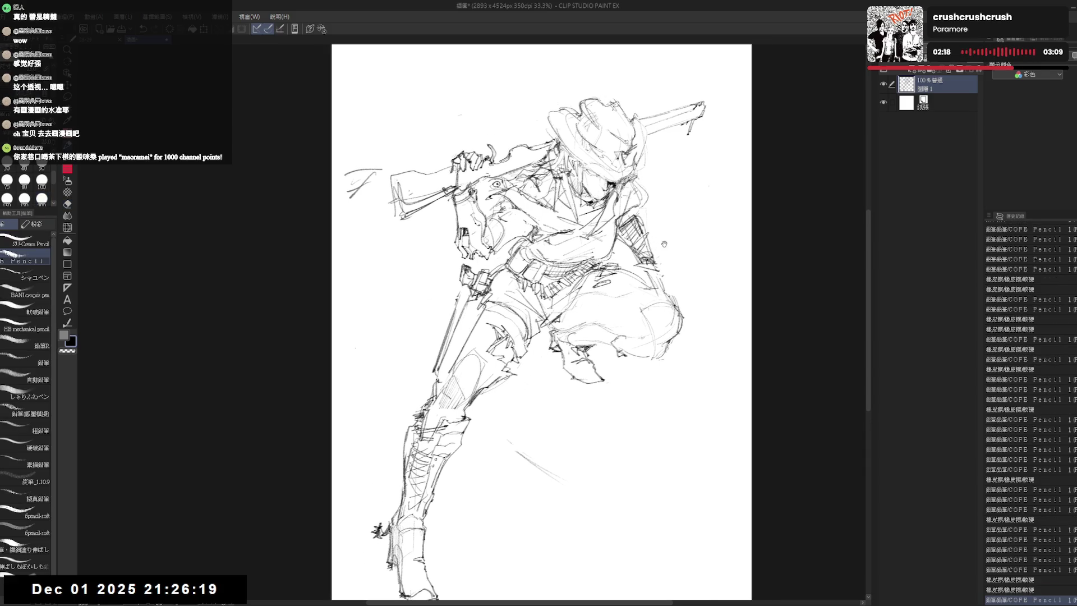
click(665, 200)
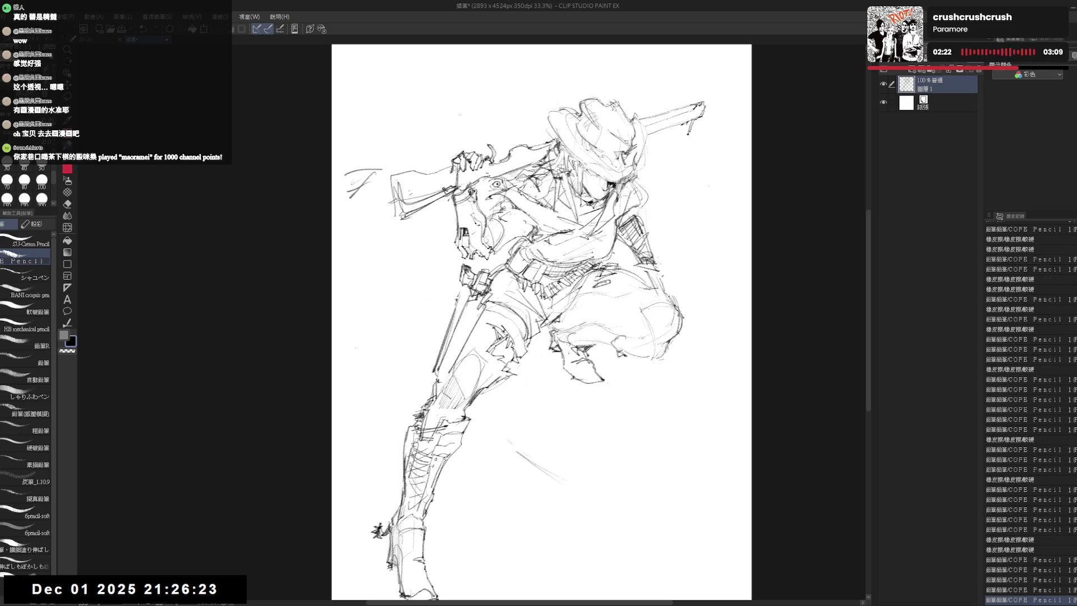
scroll(696, 286, up, 1)
Try and undo new thigh strokes, then erase a stray line near the hat.
mouse_move(592, 256)
mouse_down()
mouse_move(617, 296)
mouse_move(650, 310)
mouse_up()
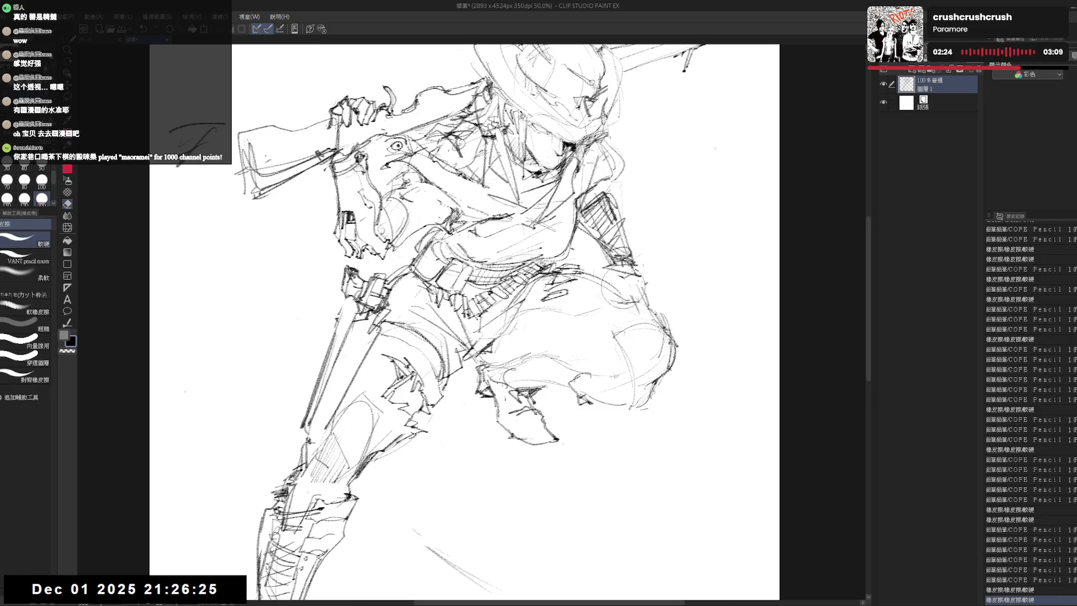
key(ctrl+z)
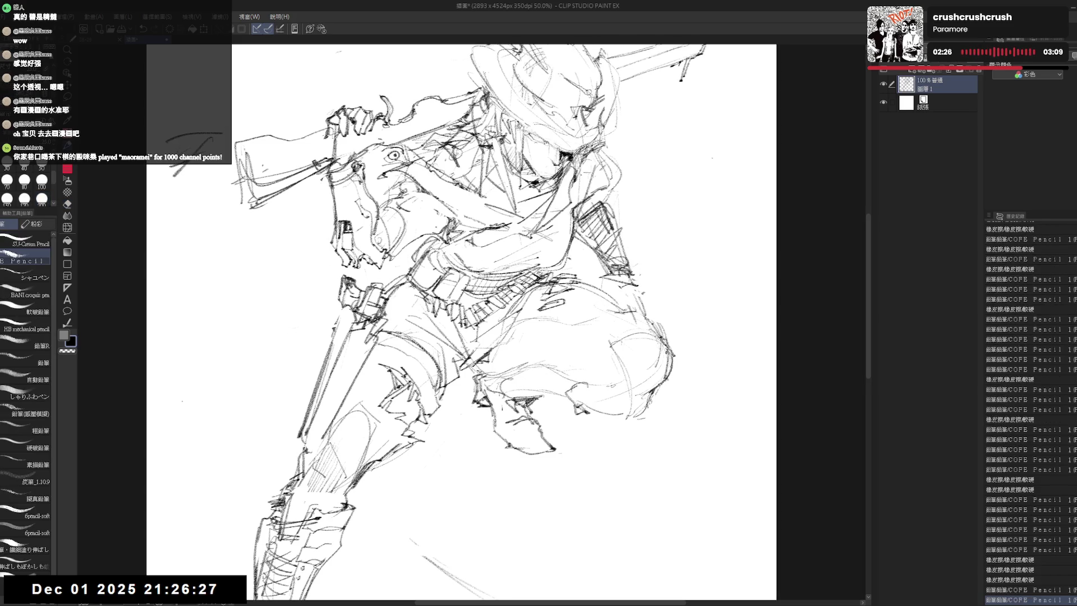
drag(598, 252, 639, 185)
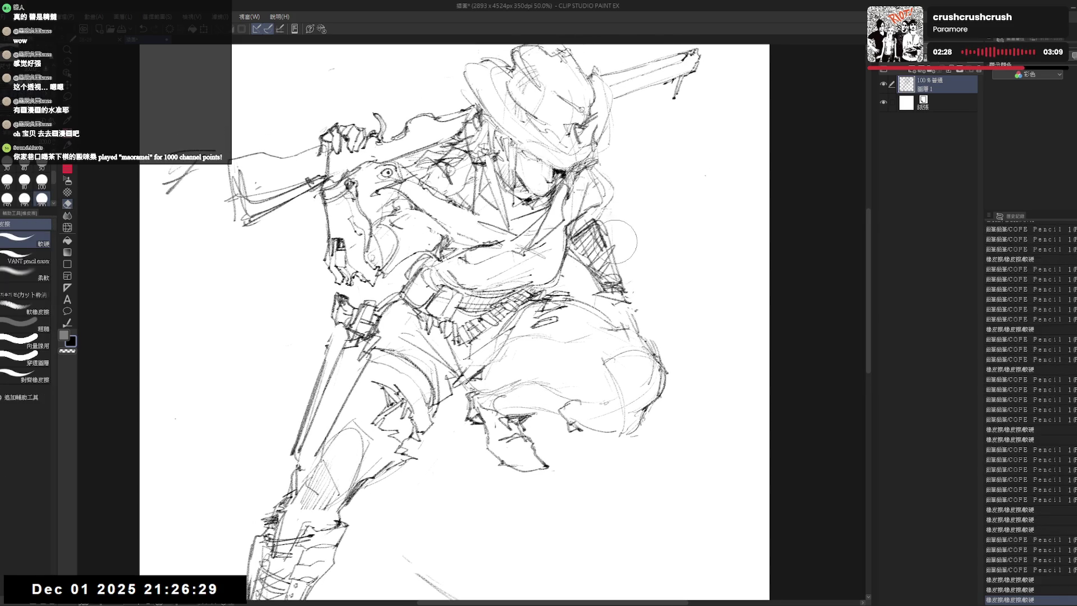
key(ctrl+z)
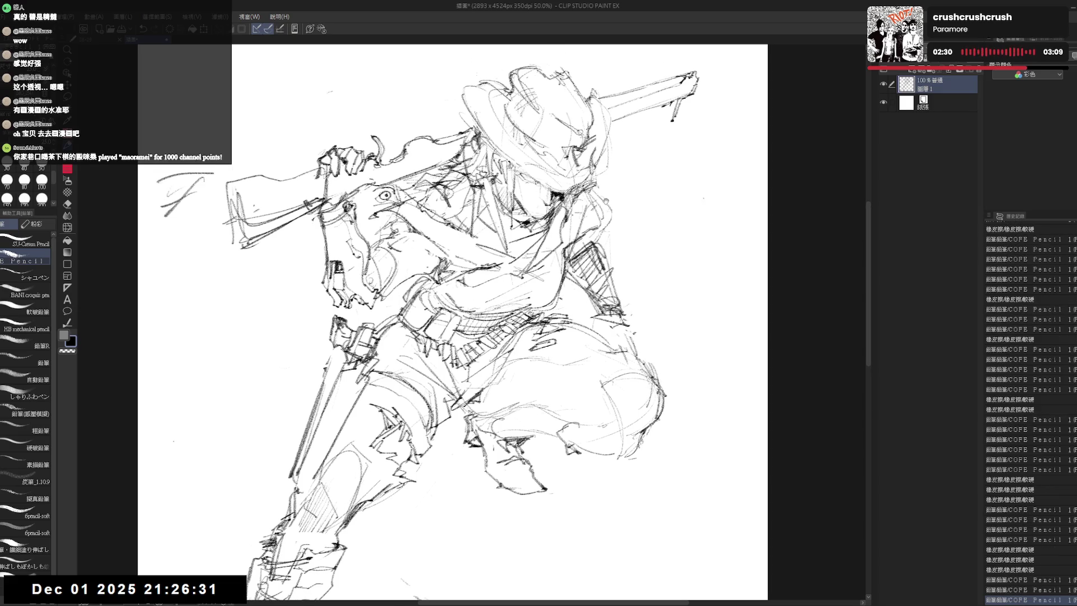
key(e)
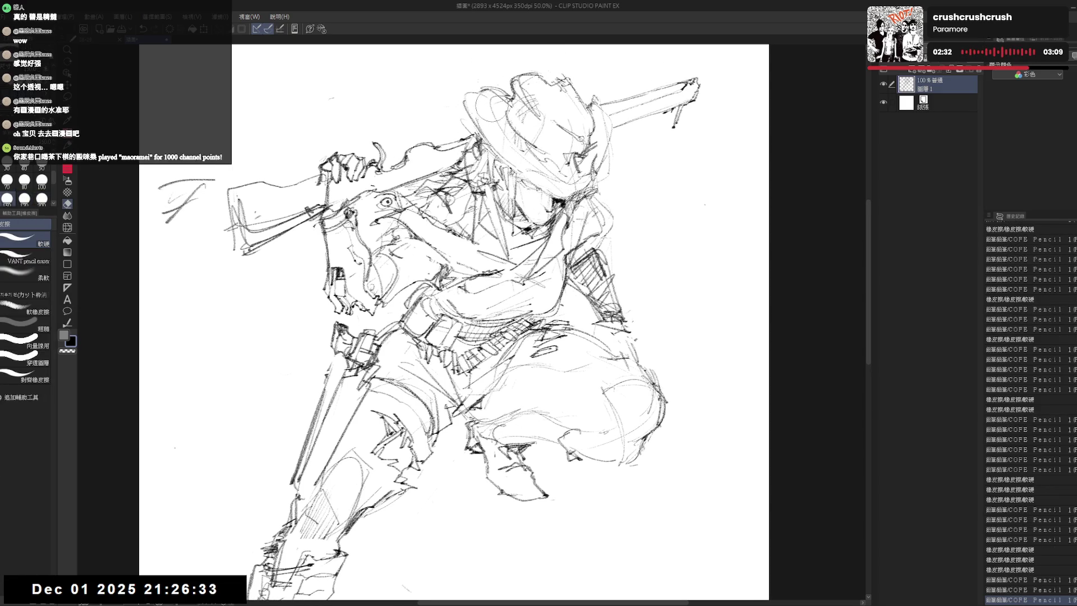
drag(369, 106, 345, 85)
key(p)
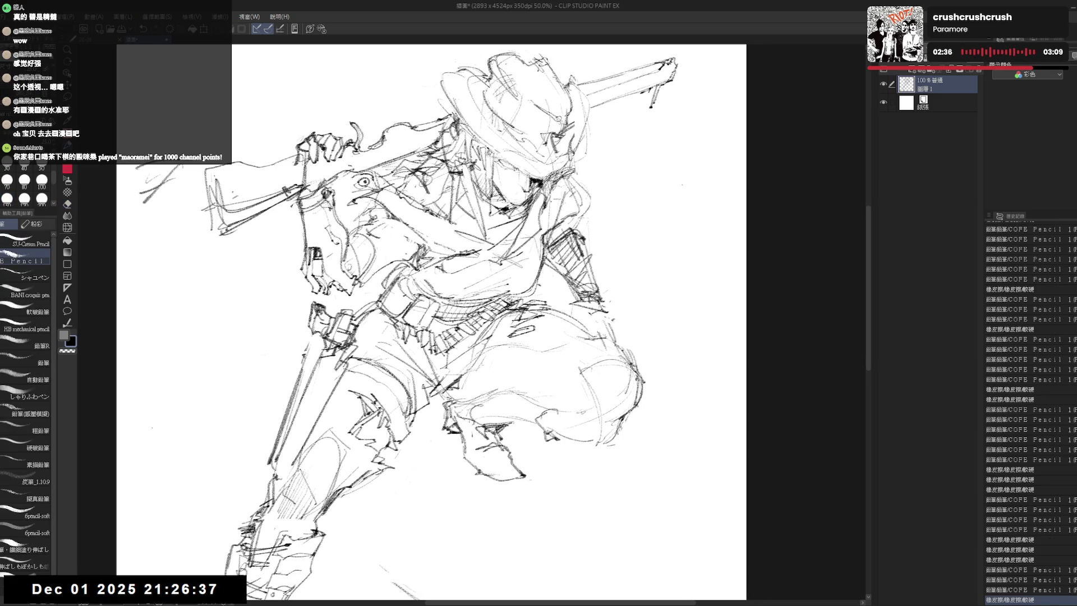
Add short pencil strokes on the figure's right side and below the arm hatching.
key(e)
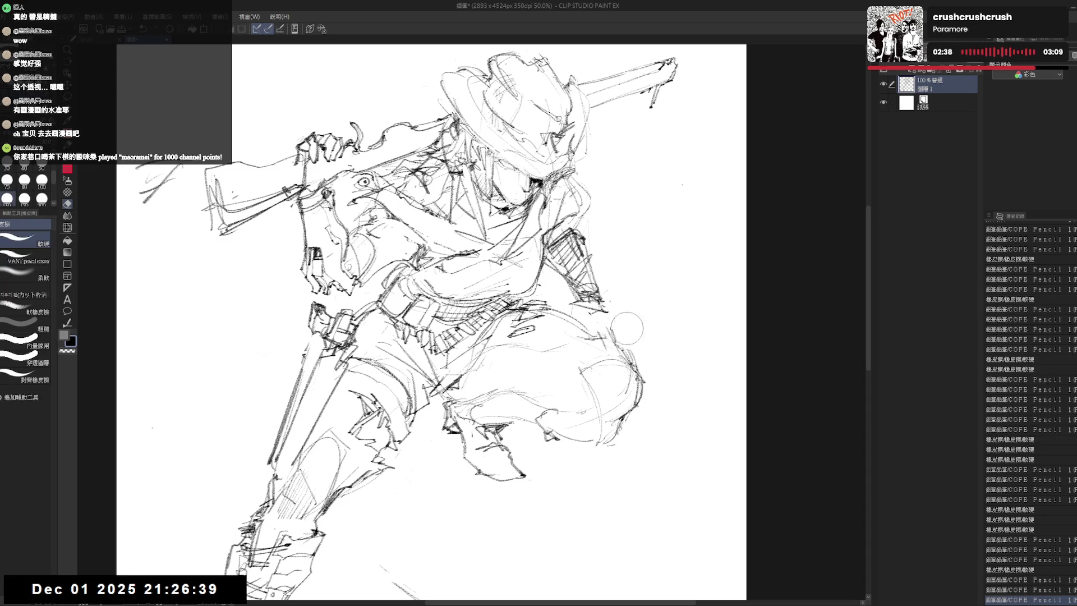
key(p)
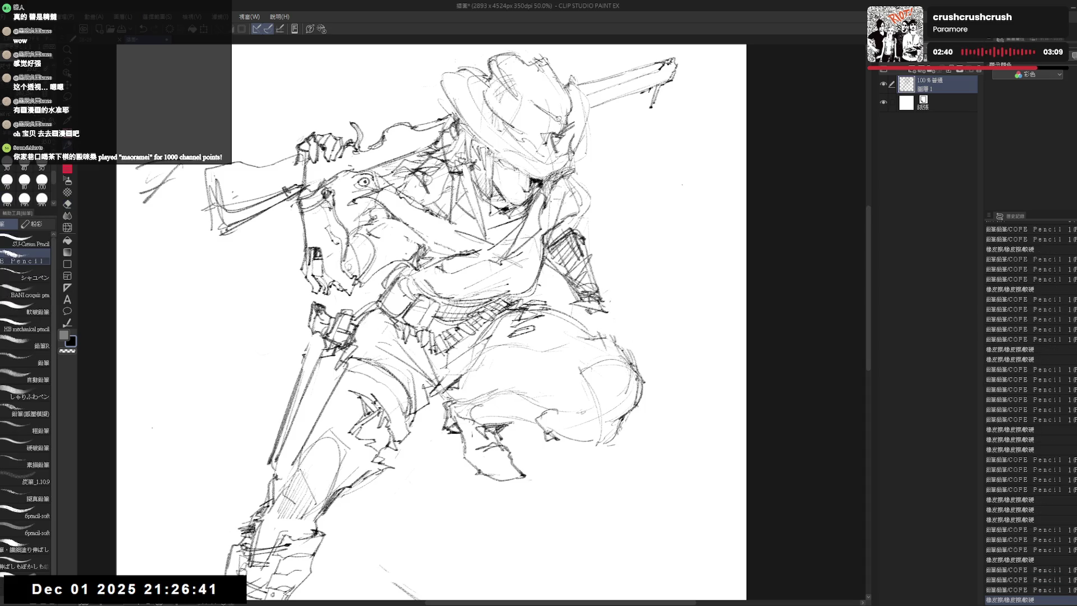
key(ctrl+z)
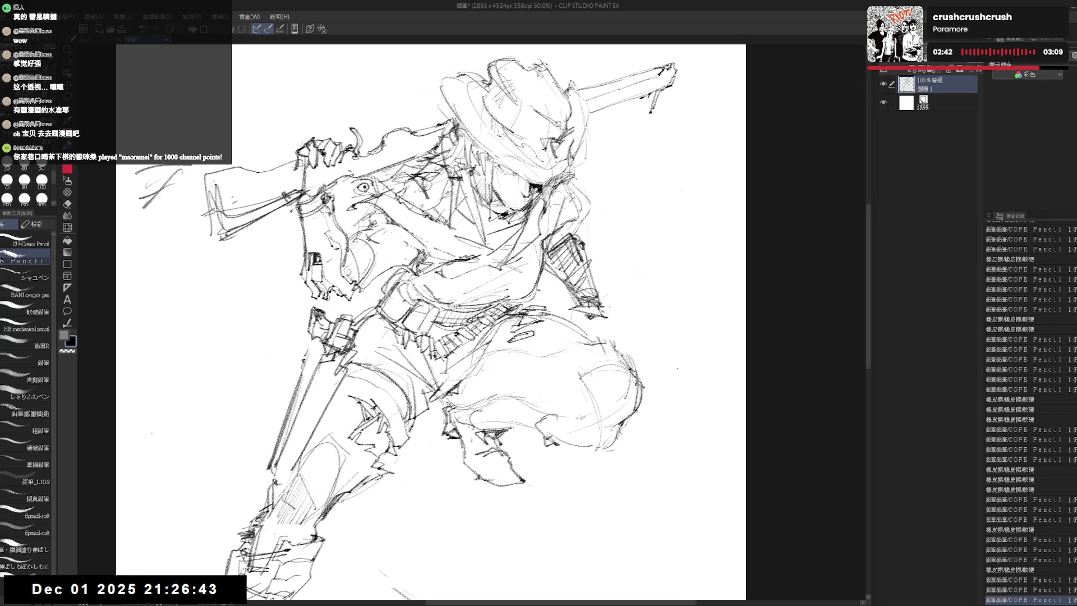
key(ctrl+y)
key(ctrl+y)
drag(609, 319, 628, 330)
drag(544, 437, 554, 444)
drag(584, 309, 582, 325)
scroll(581, 316, down, 1)
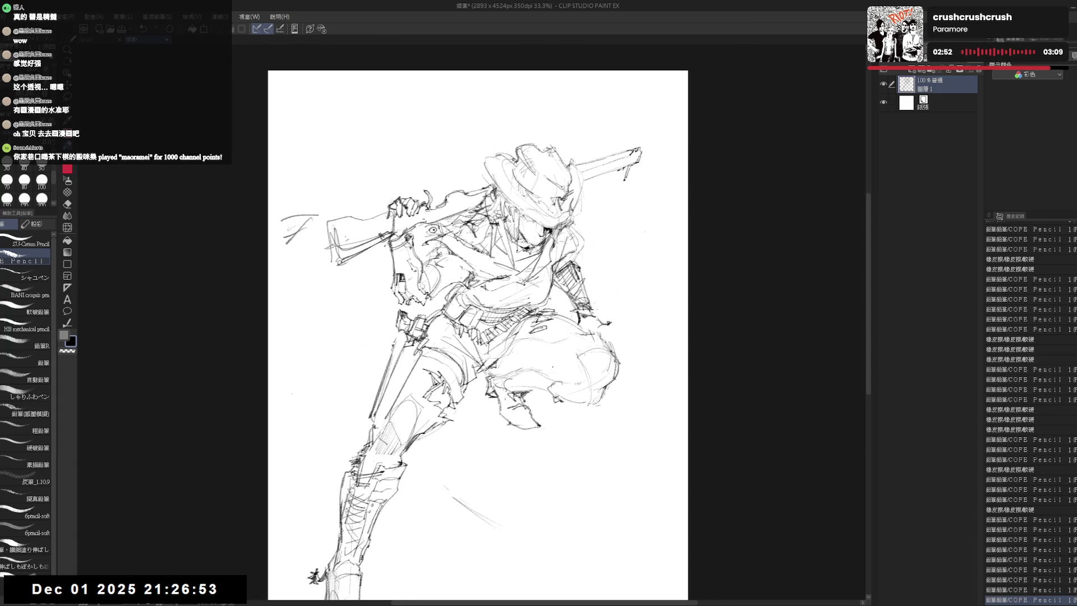
Rotate the canvas, pick the pencil brush and erase stray lines beside the bent knee.
key(e)
key(minus)
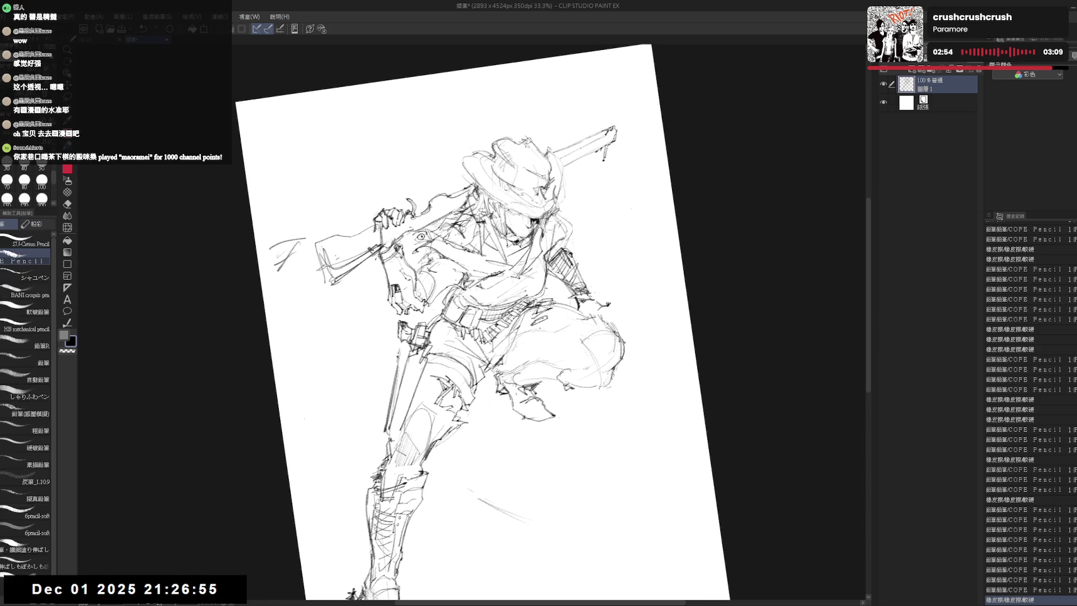
key(p)
click(526, 334)
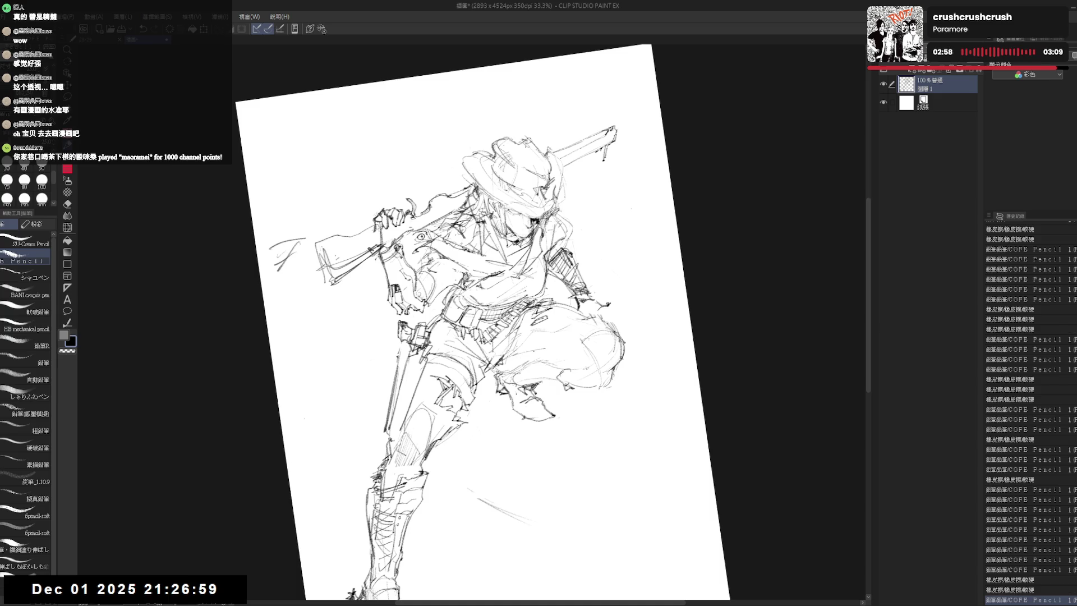
key(e)
drag(492, 363, 511, 381)
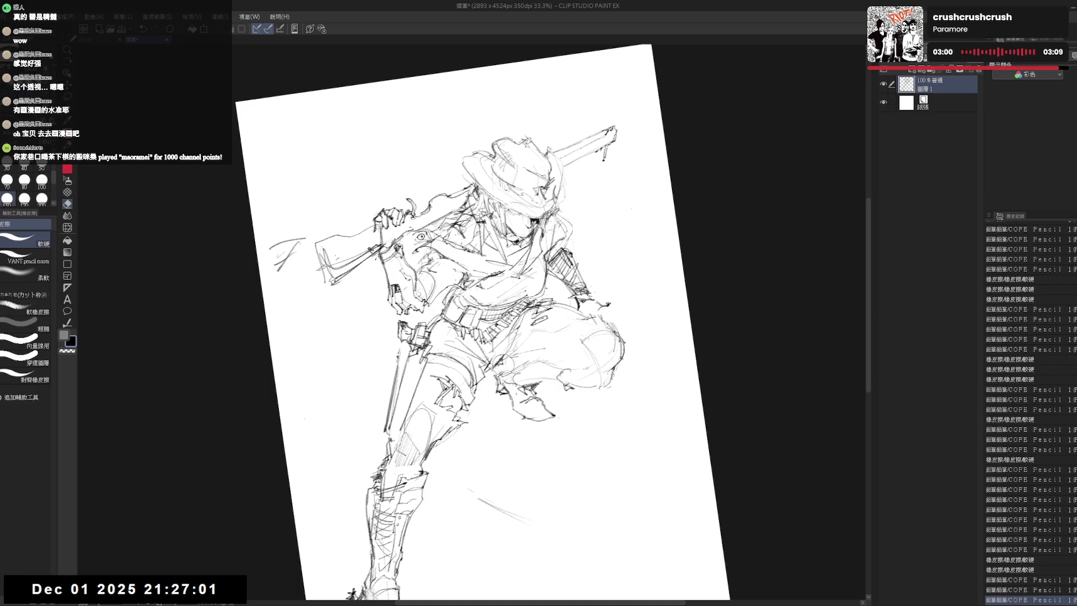
key(p)
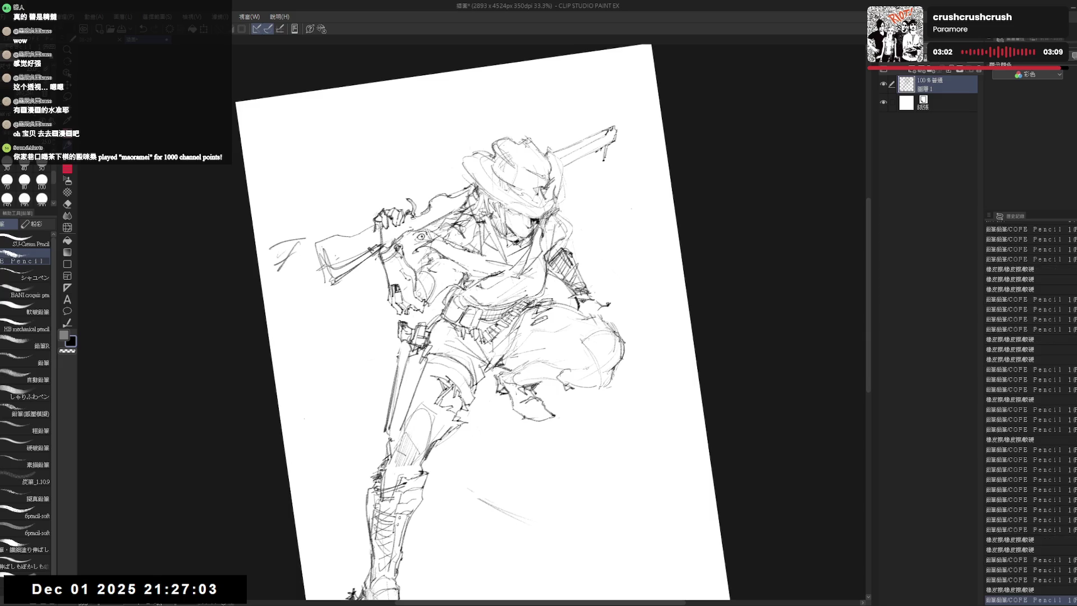
Erase and redraw a second patch at the knee, then reset the canvas rotation to upright.
key(e)
mouse_move(484, 364)
mouse_down()
mouse_move(503, 381)
mouse_move(497, 388)
mouse_up()
key(p)
key(e)
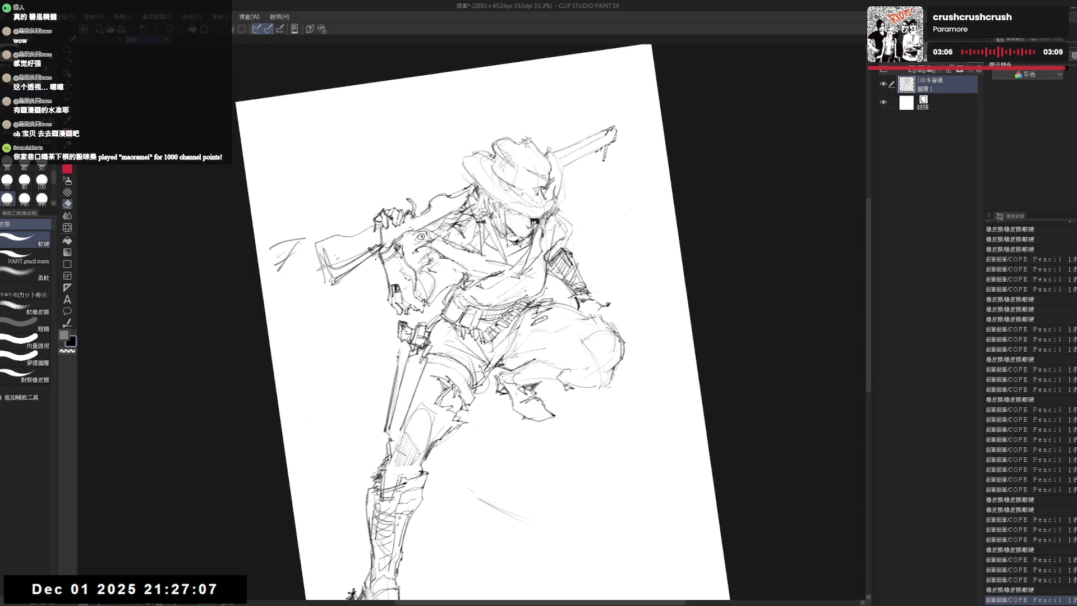
key(p)
key(ctrl+shift+r)
scroll(525, 359, down, 2)
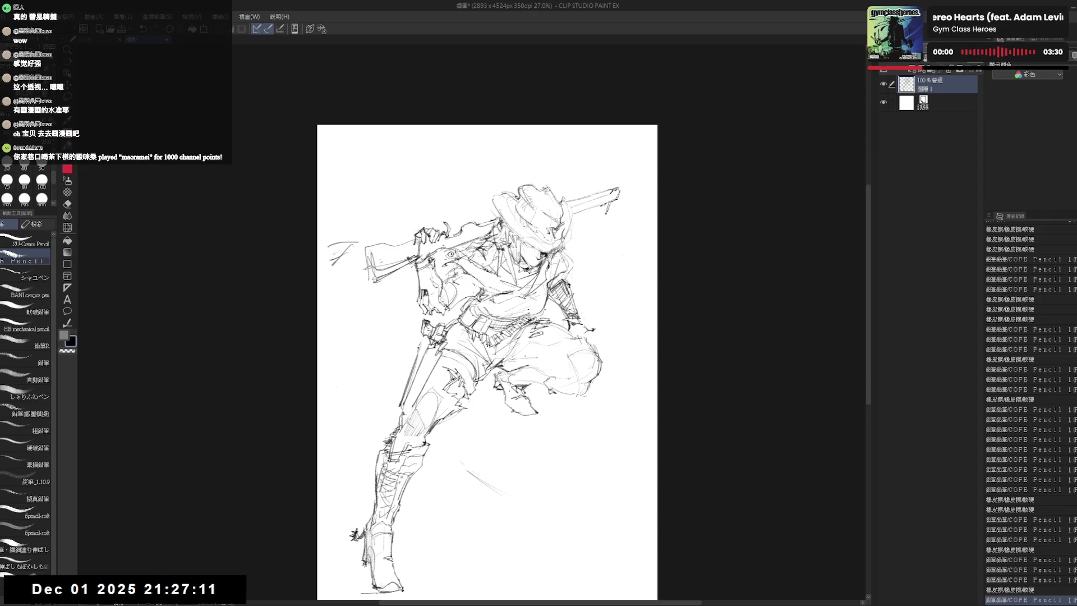
scroll(520, 357, up, 1)
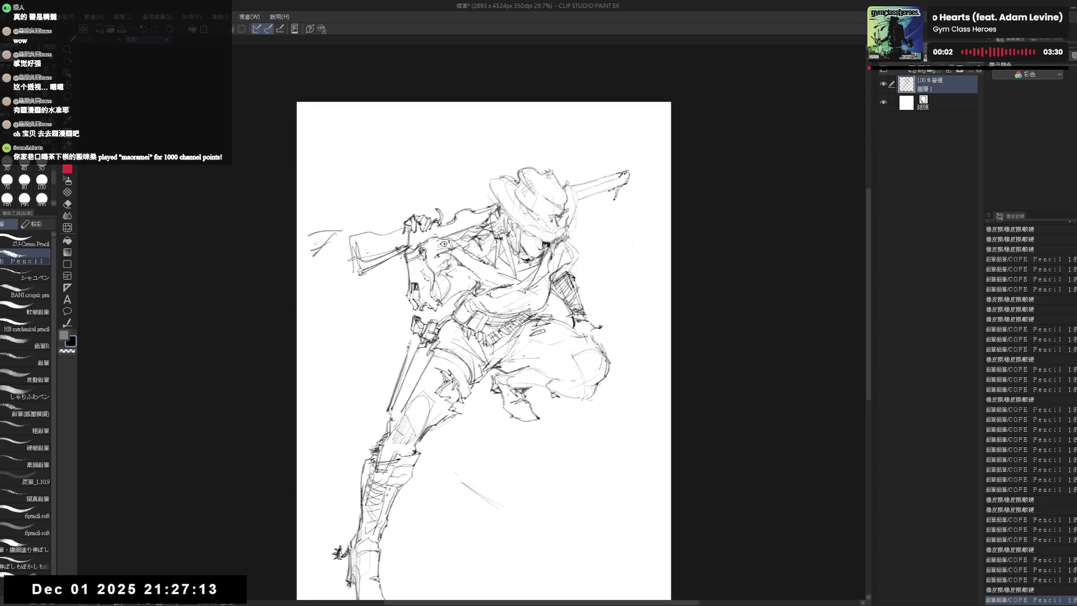
scroll(520, 356, up, 1)
Recentre the view, erase lines around the knee and add short pencil strokes near the right knee.
mouse_move(479, 337)
mouse_down()
mouse_move(513, 303)
mouse_move(516, 282)
mouse_up()
key(e)
mouse_move(464, 333)
mouse_down()
mouse_move(450, 399)
mouse_move(469, 370)
mouse_move(449, 396)
mouse_up()
key(p)
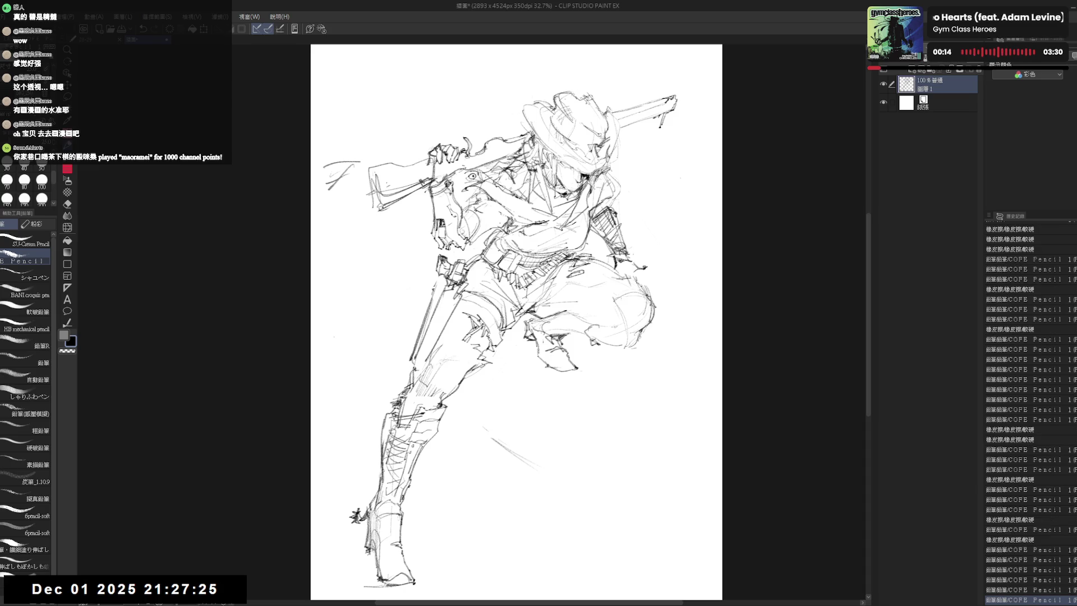
scroll(513, 323, right, 1)
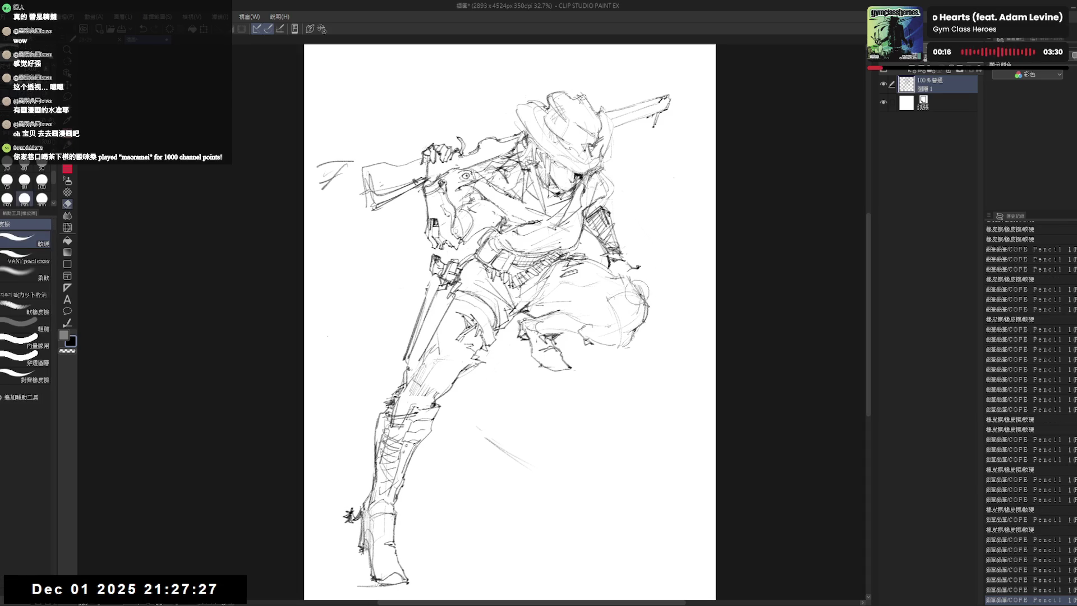
drag(639, 286, 596, 319)
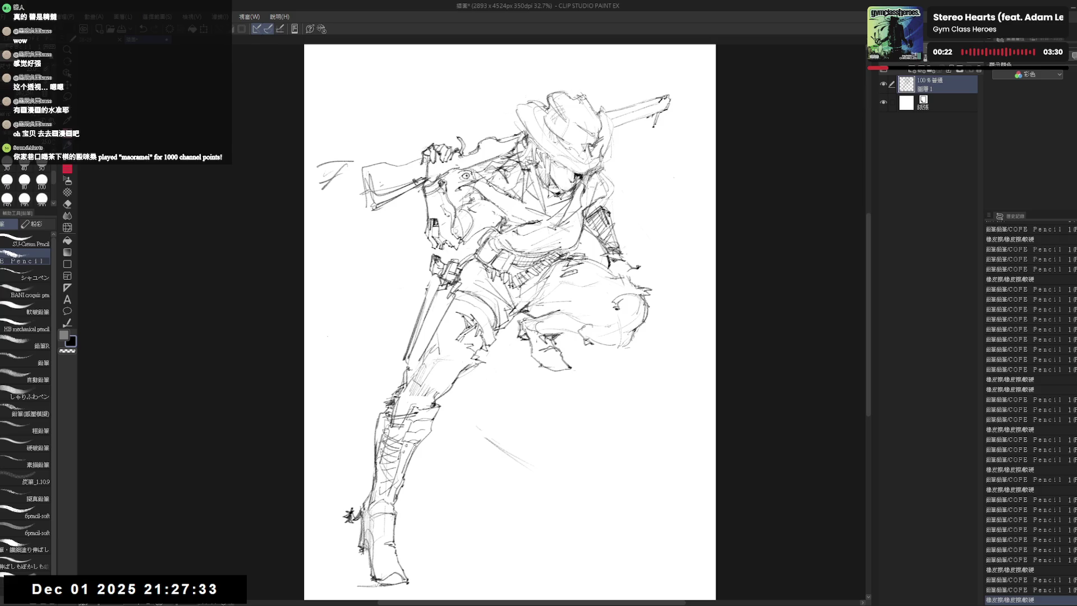
drag(663, 293, 647, 318)
Erase the circle scribble near the knee and add small pencil marks around it.
key(e)
key(p)
key(e)
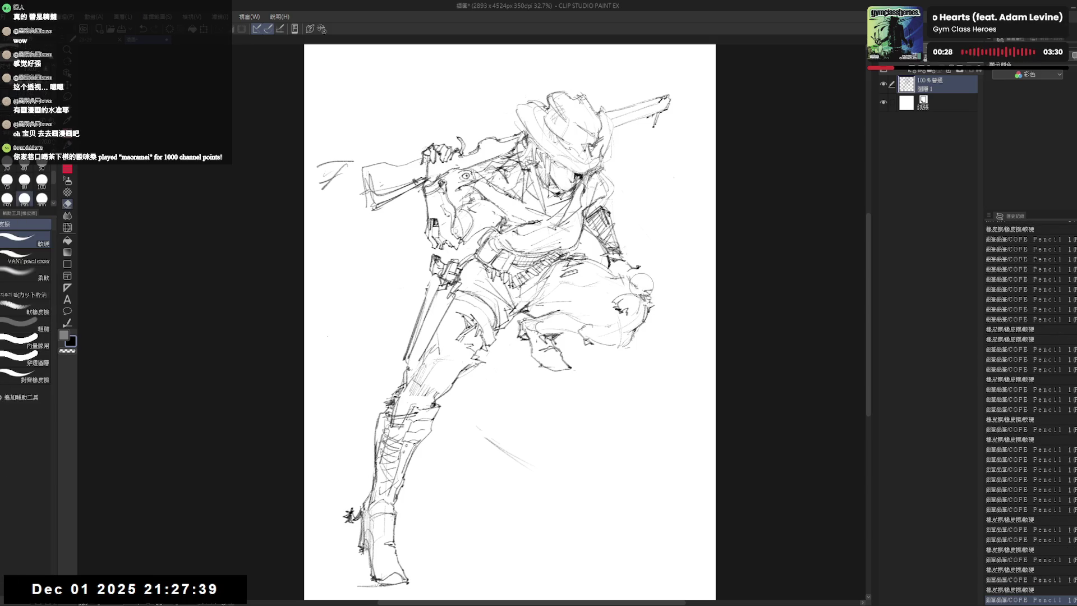
key(p)
drag(663, 283, 641, 303)
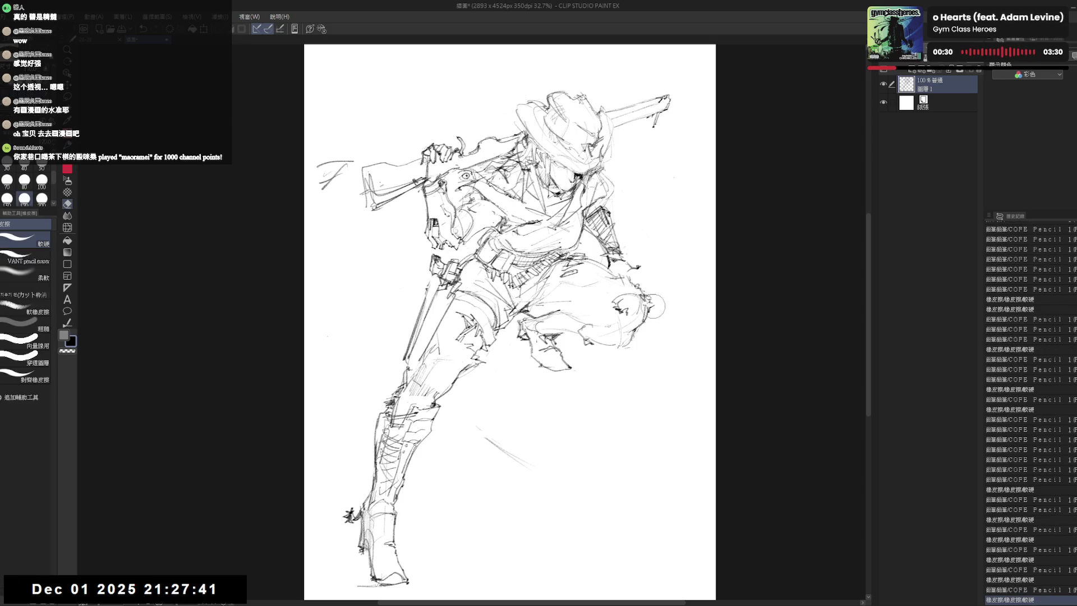
key(p)
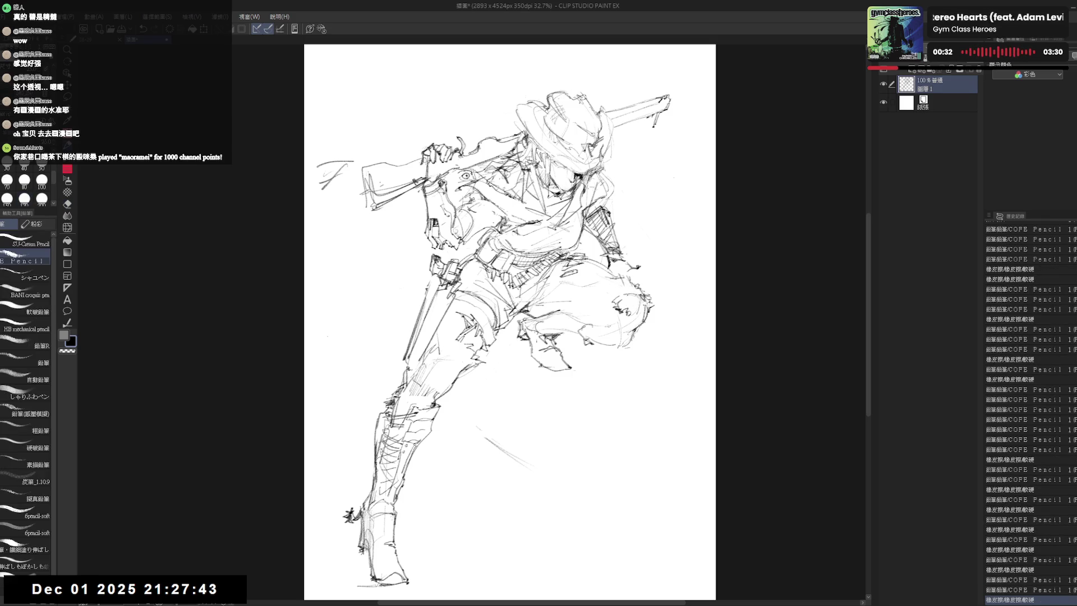
key(e)
key(p)
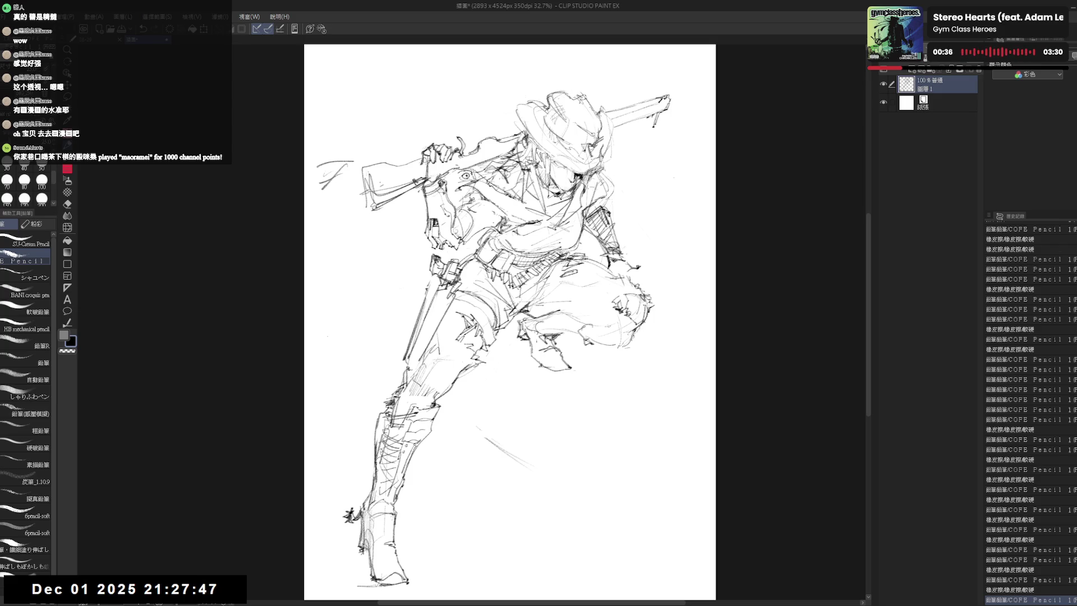
mouse_move(594, 279)
mouse_down()
mouse_move(612, 293)
mouse_move(614, 278)
mouse_move(606, 285)
mouse_up()
drag(618, 337, 629, 343)
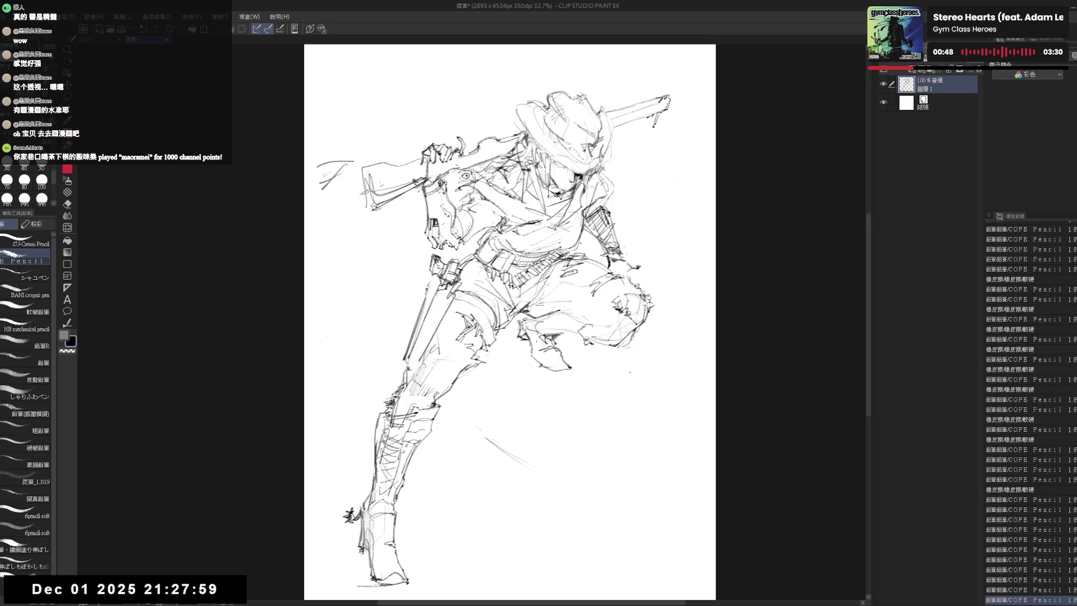
scroll(627, 295, up, 1)
scroll(632, 282, up, 1)
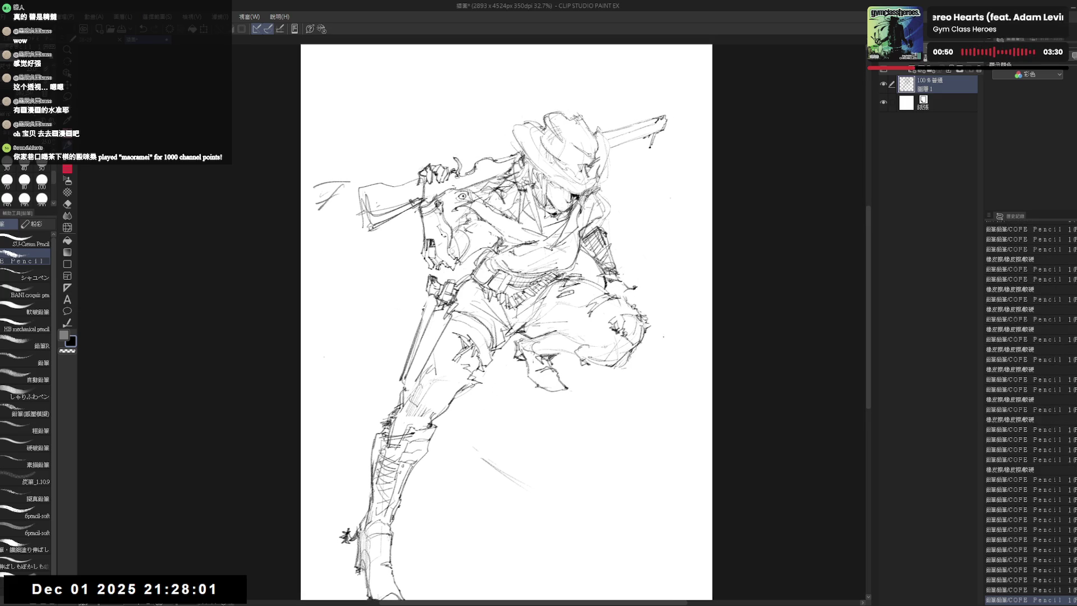
Shift to the figure's right side, erase stray lines around the knee and undo the last stroke.
mouse_move(328, 188)
mouse_down()
mouse_move(381, 217)
mouse_move(341, 188)
mouse_up()
key(e)
key(p)
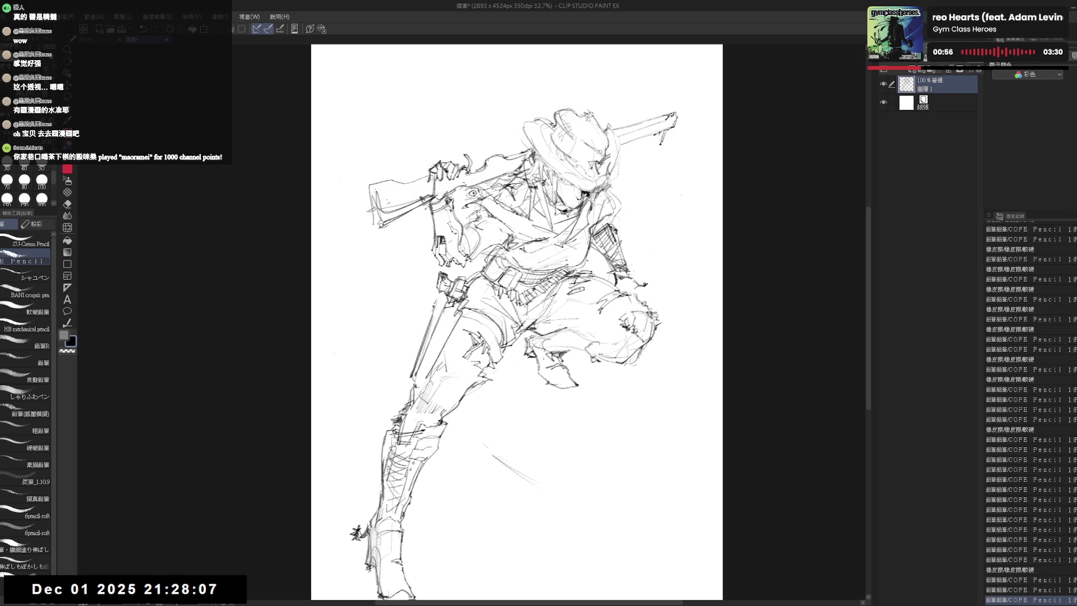
drag(644, 270, 628, 261)
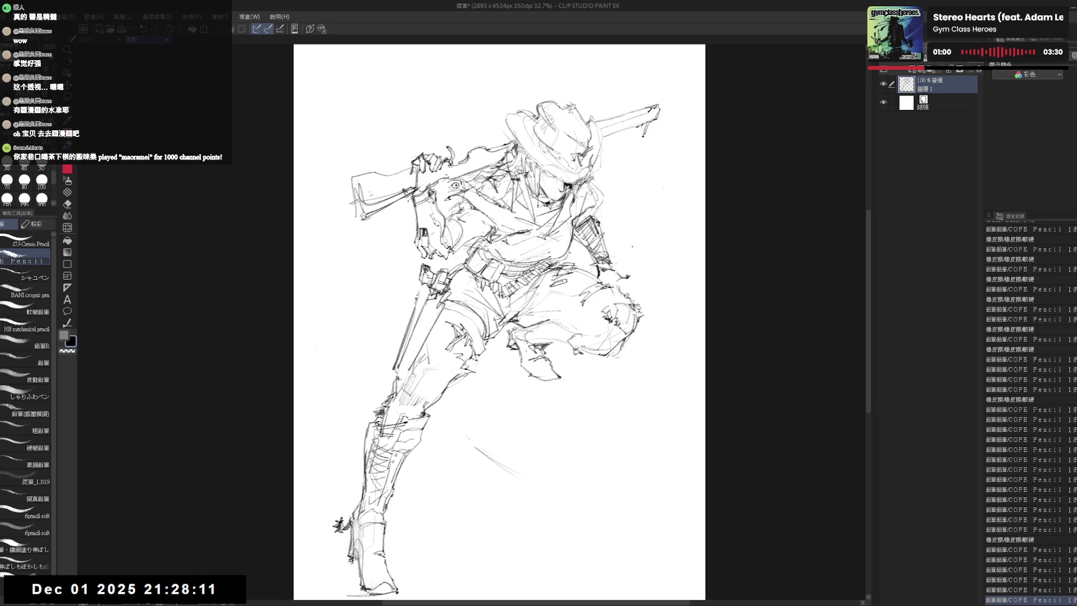
drag(603, 227, 596, 223)
key(e)
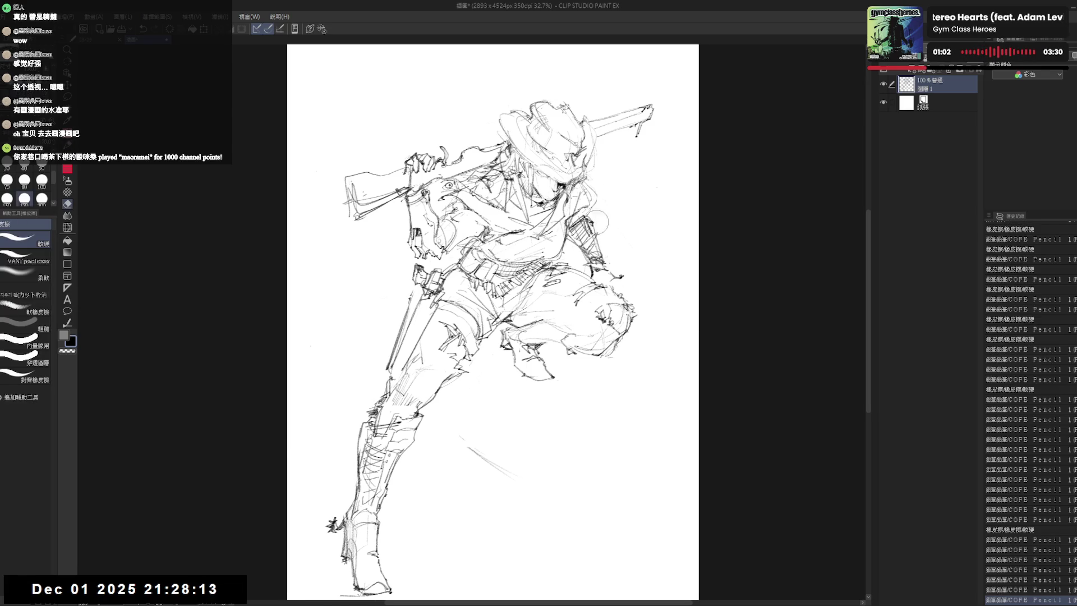
drag(593, 253, 619, 283)
key(p)
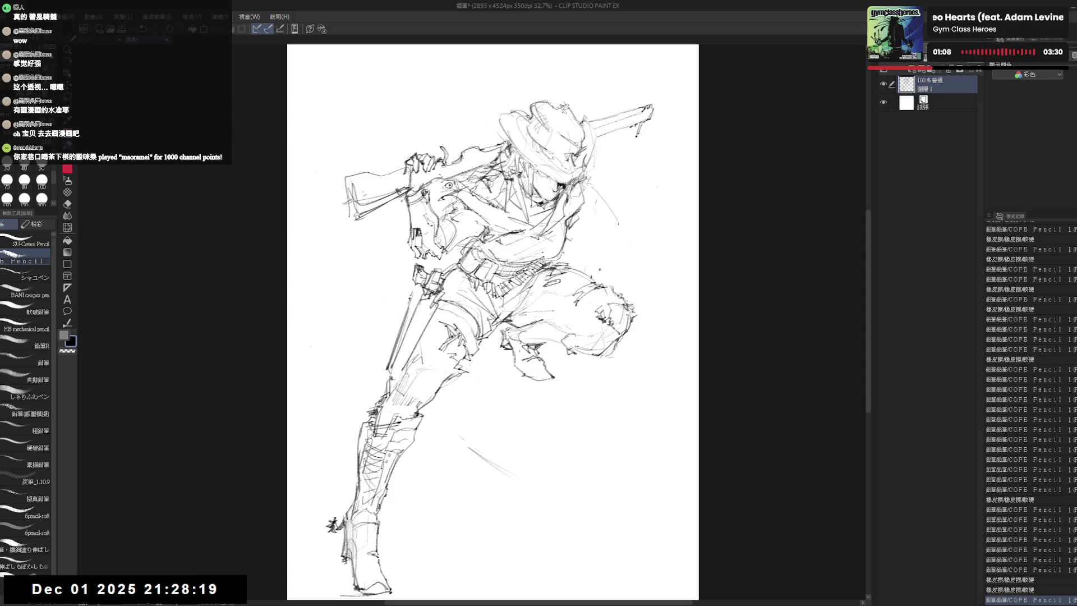
key(ctrl+z)
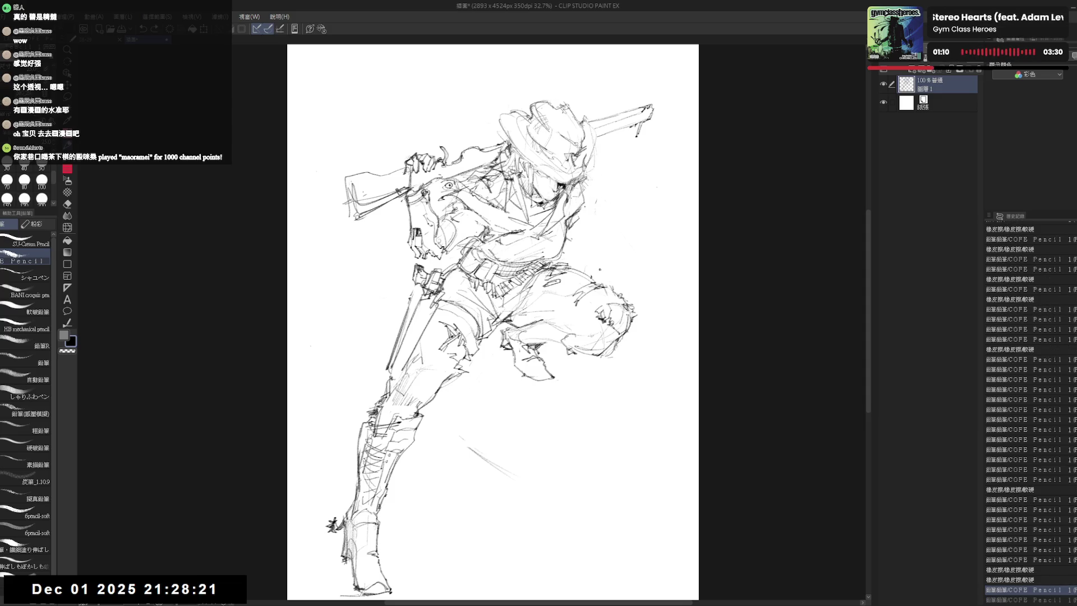
Erase the stray overlapping lines across the figure's chest with the soft eraser.
key(e)
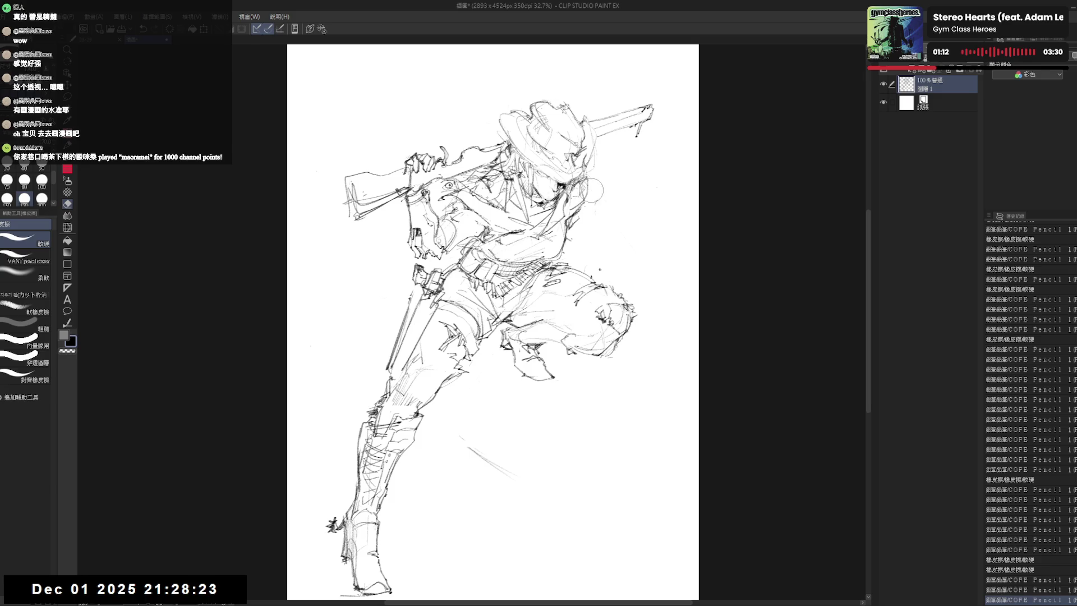
key(p)
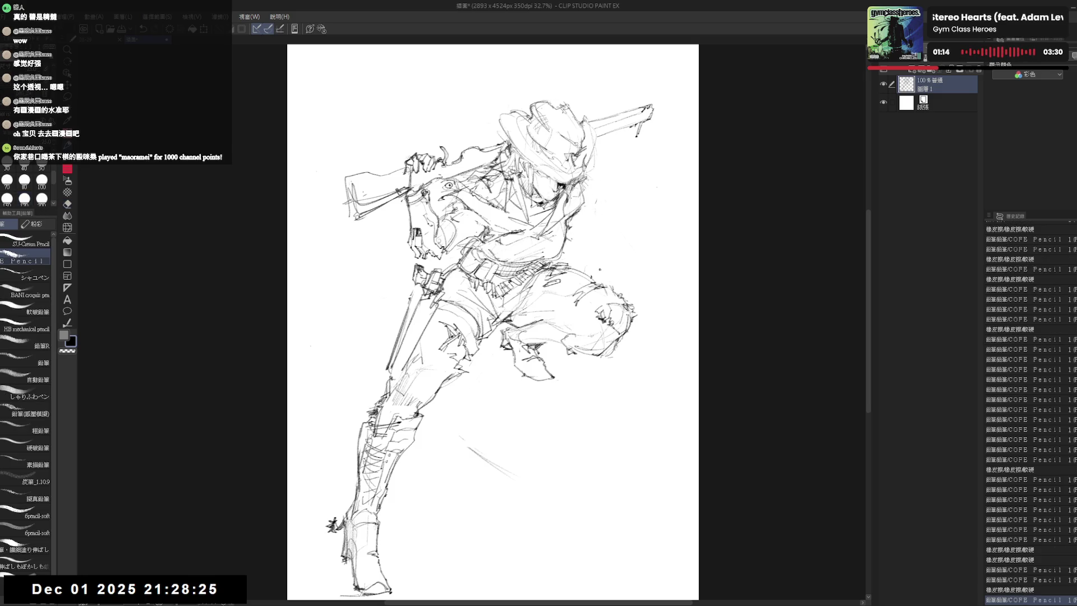
key(e)
key(p)
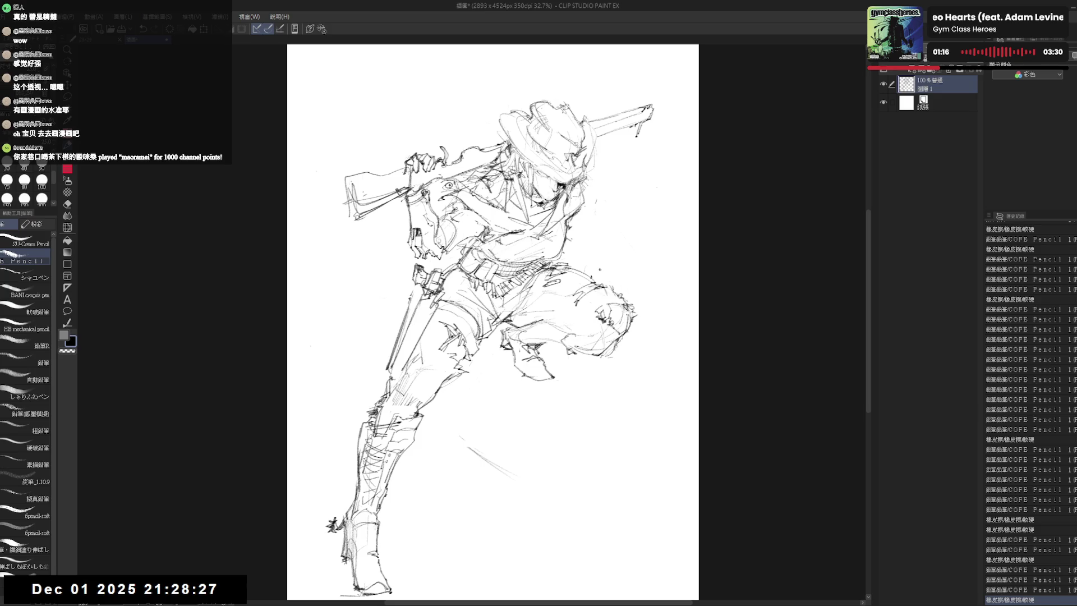
key(e)
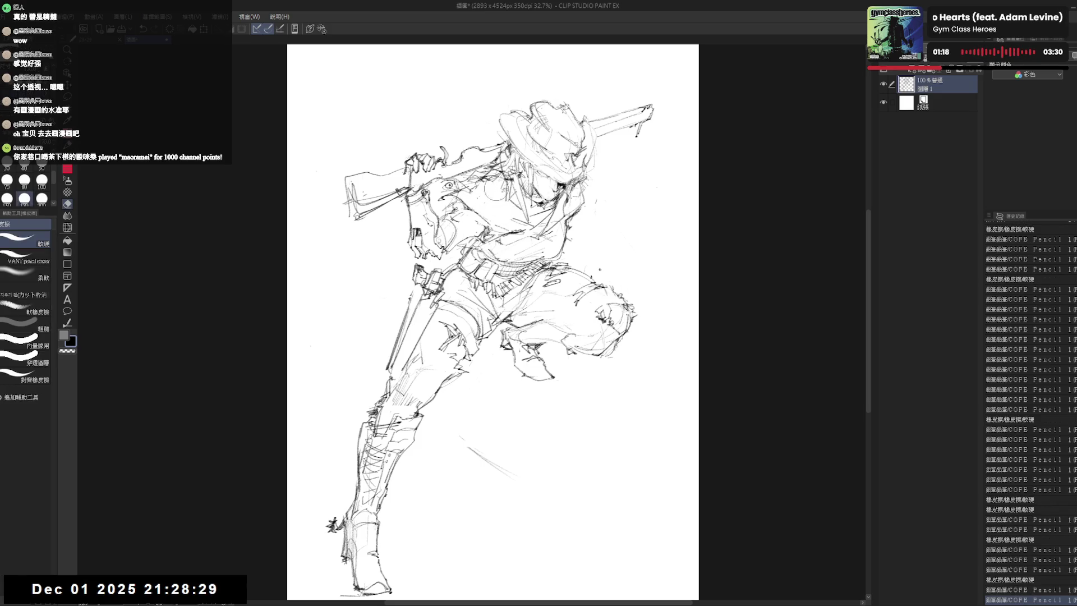
mouse_move(495, 187)
mouse_down()
mouse_move(468, 231)
mouse_move(502, 229)
mouse_up()
Lighten the strokes near the face and add pencil strokes beside it.
key(p)
scroll(495, 324, up, 1)
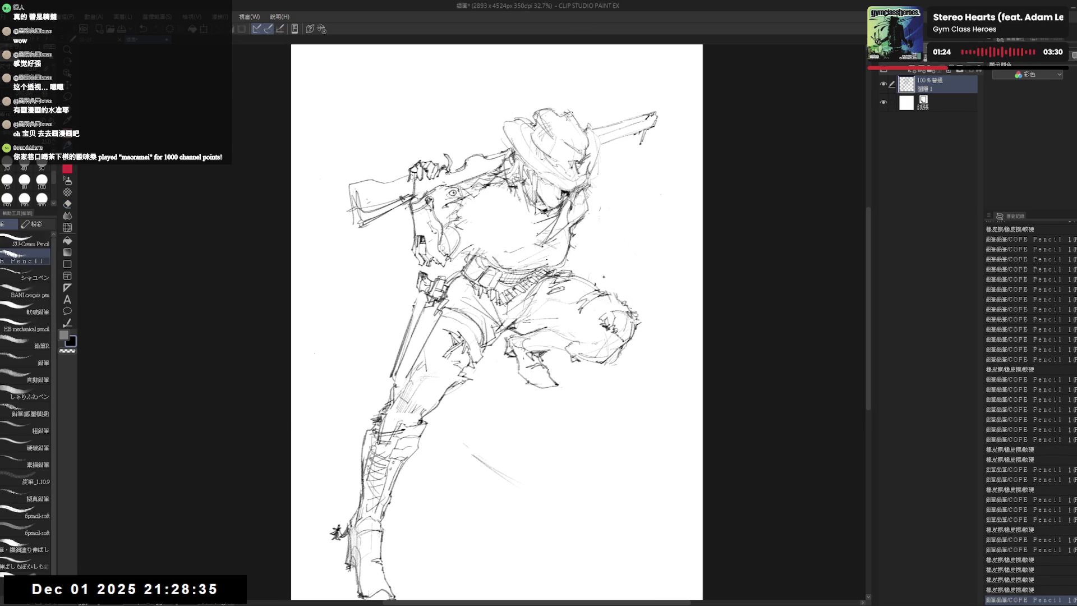
key(e)
drag(564, 189, 593, 240)
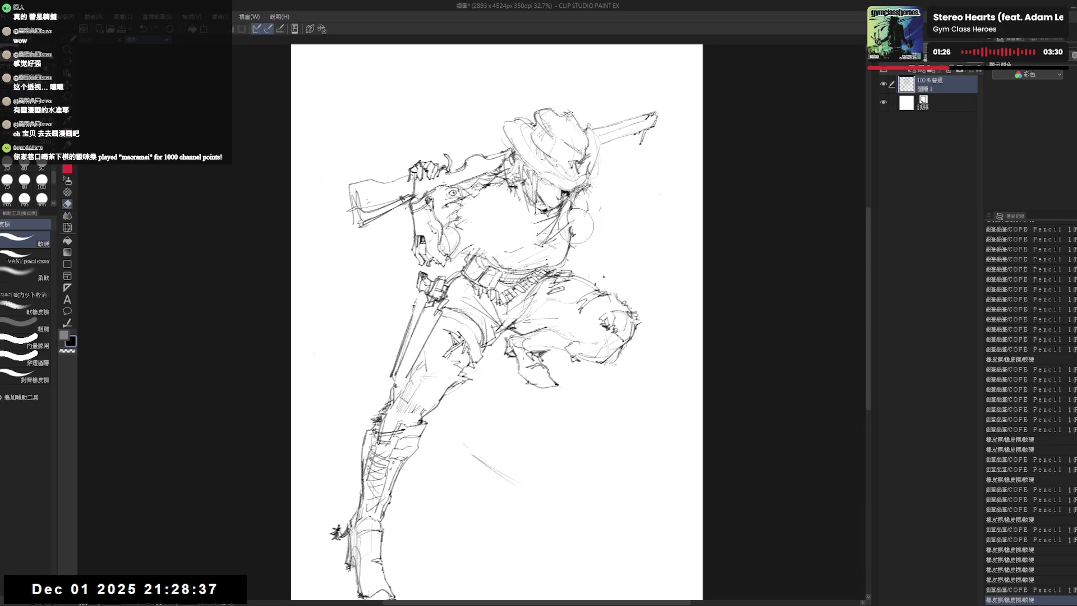
key(p)
drag(547, 193, 567, 248)
key(e)
key(p)
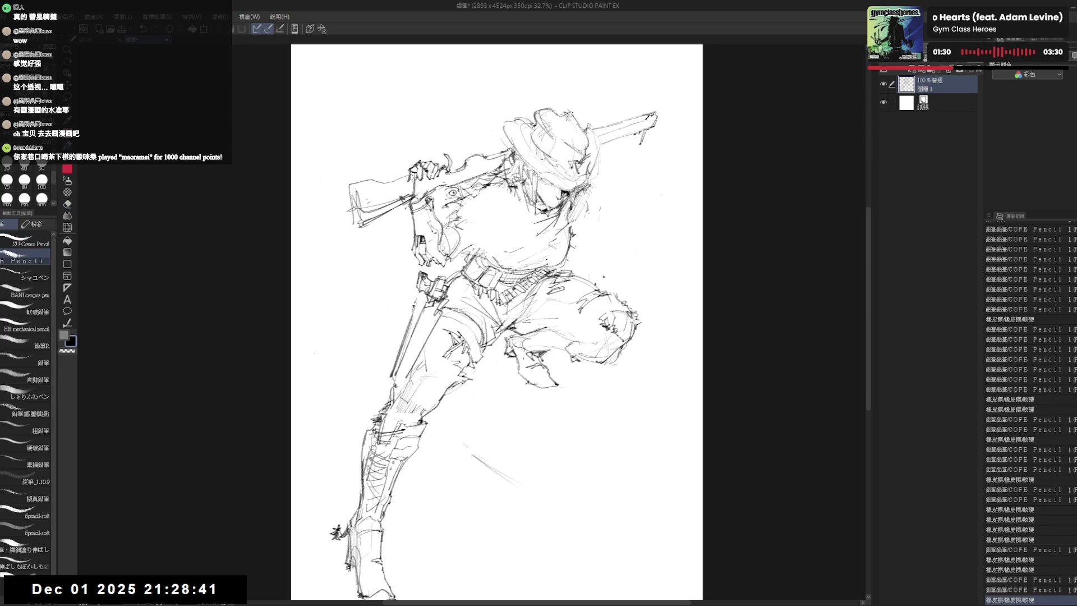
drag(547, 193, 564, 219)
Sketch and refine torso lines, adding small marks near the left hand and beside the figure.
drag(500, 185, 512, 232)
key(e)
mouse_move(497, 190)
mouse_down()
mouse_move(511, 242)
mouse_move(537, 253)
mouse_up()
key(p)
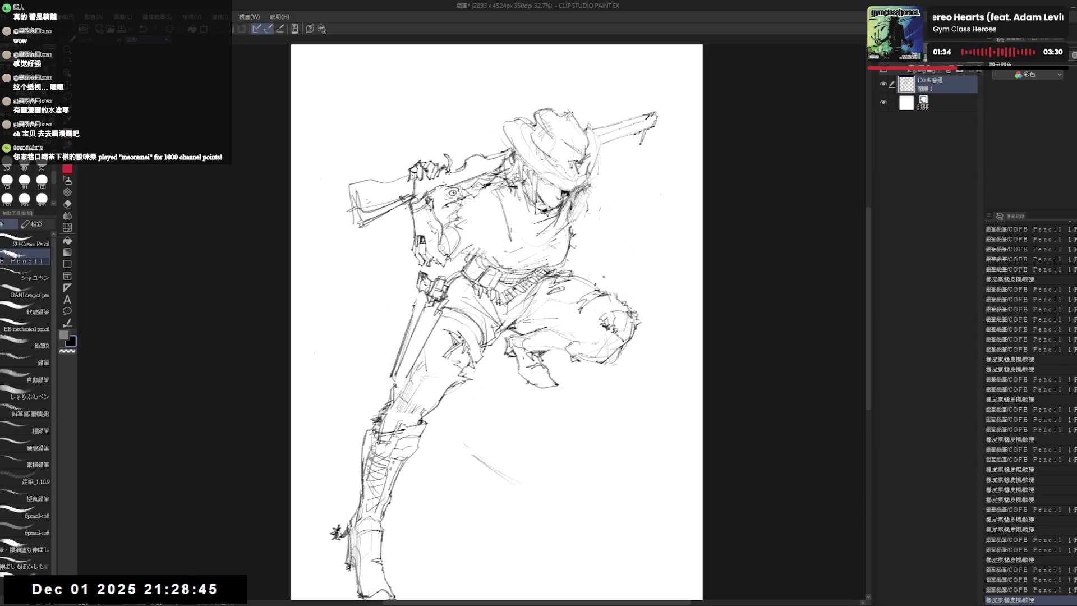
drag(414, 236, 423, 252)
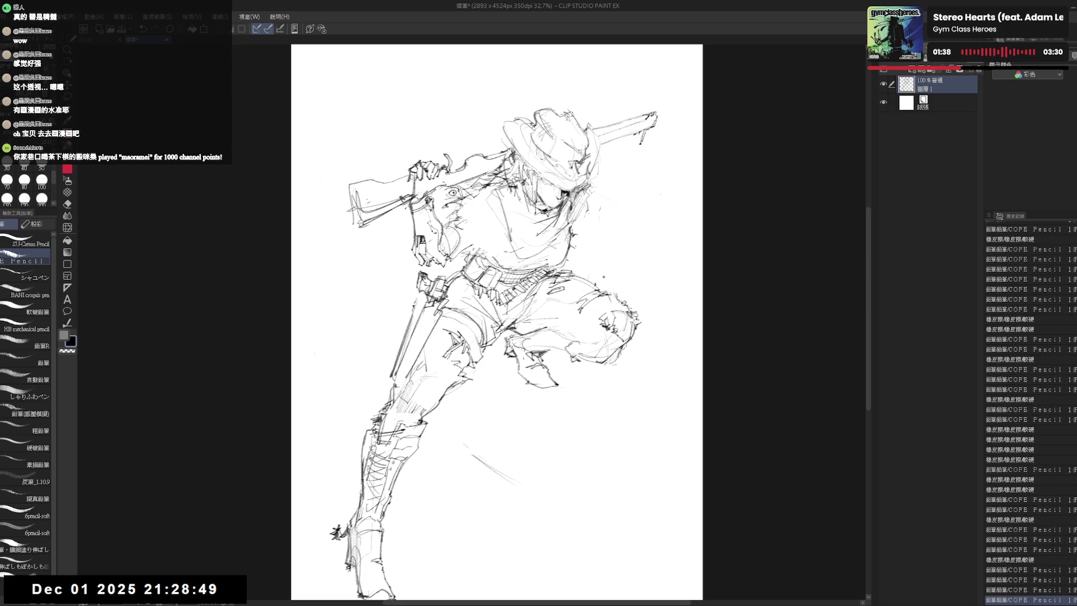
drag(586, 223, 620, 214)
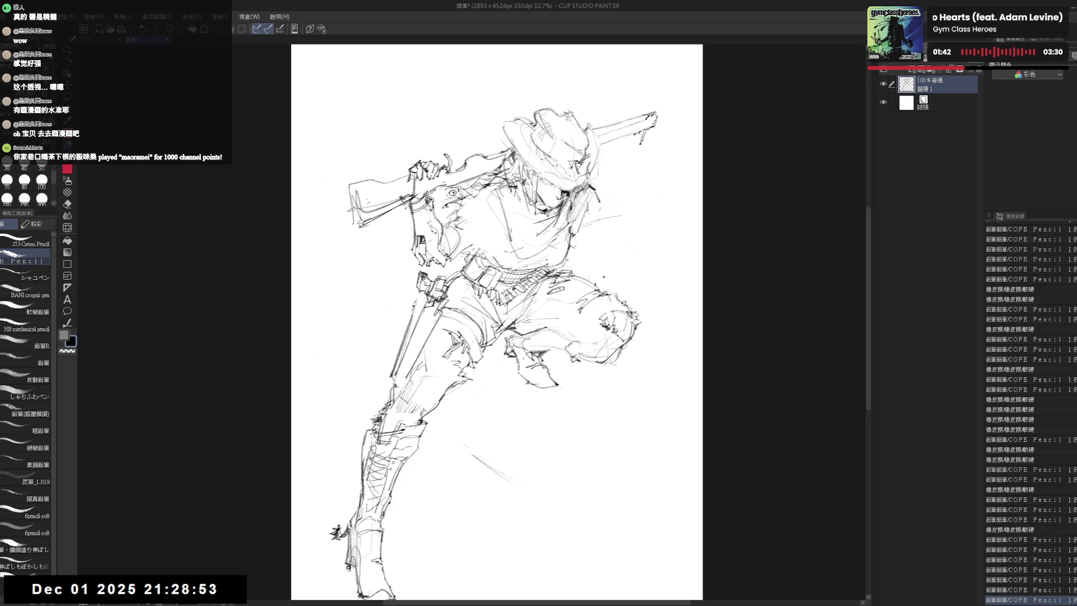
Darken and add pencil strokes in the hair, plus marks near the belt.
mouse_move(583, 203)
mouse_down()
mouse_move(612, 182)
mouse_move(603, 253)
mouse_up()
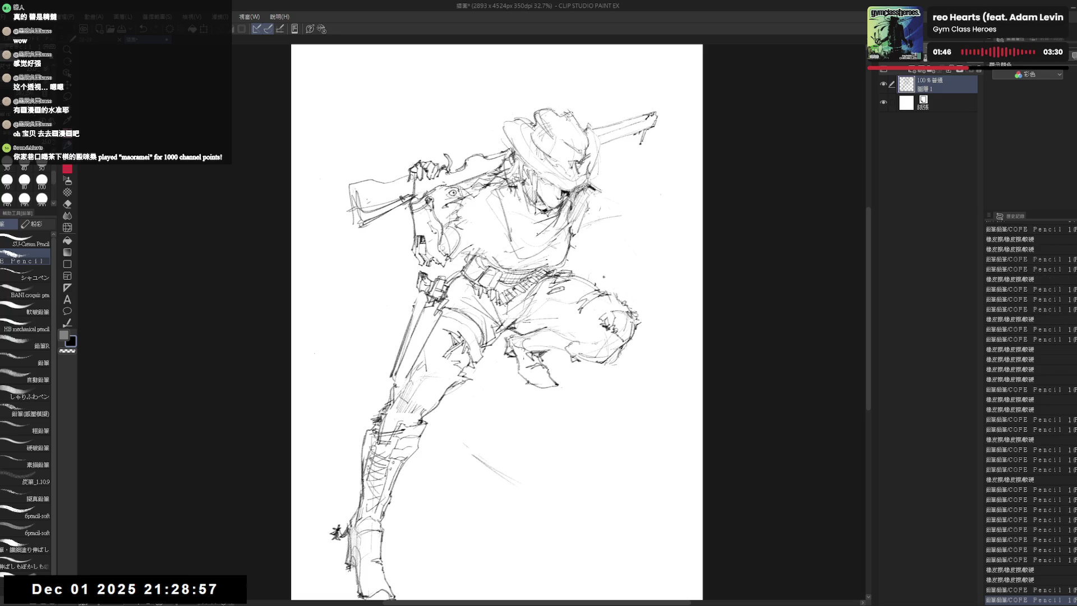
scroll(605, 268, down, 1)
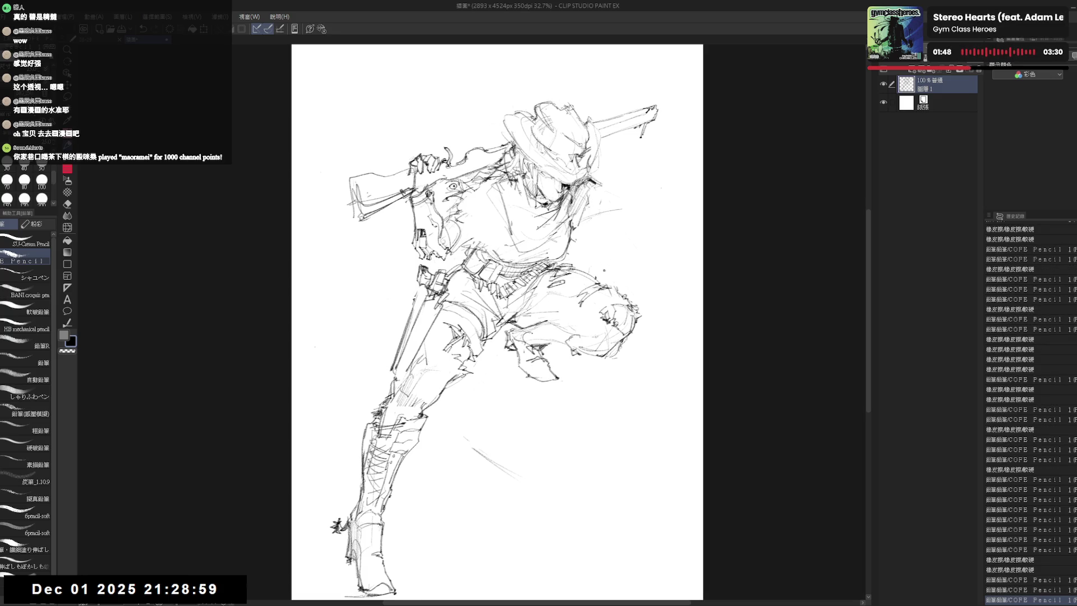
drag(613, 178, 616, 180)
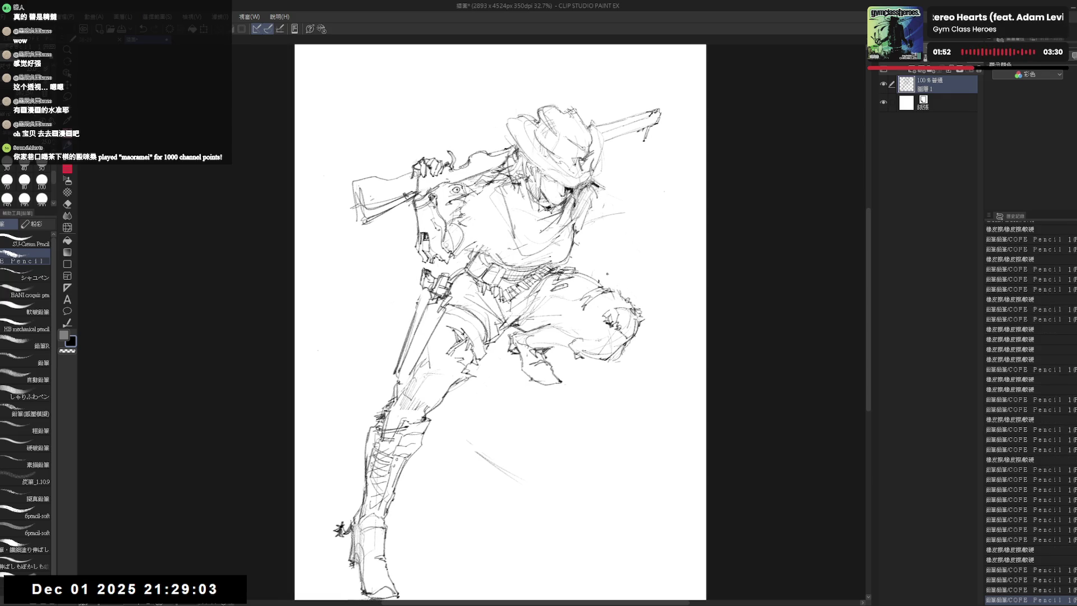
drag(605, 187, 557, 241)
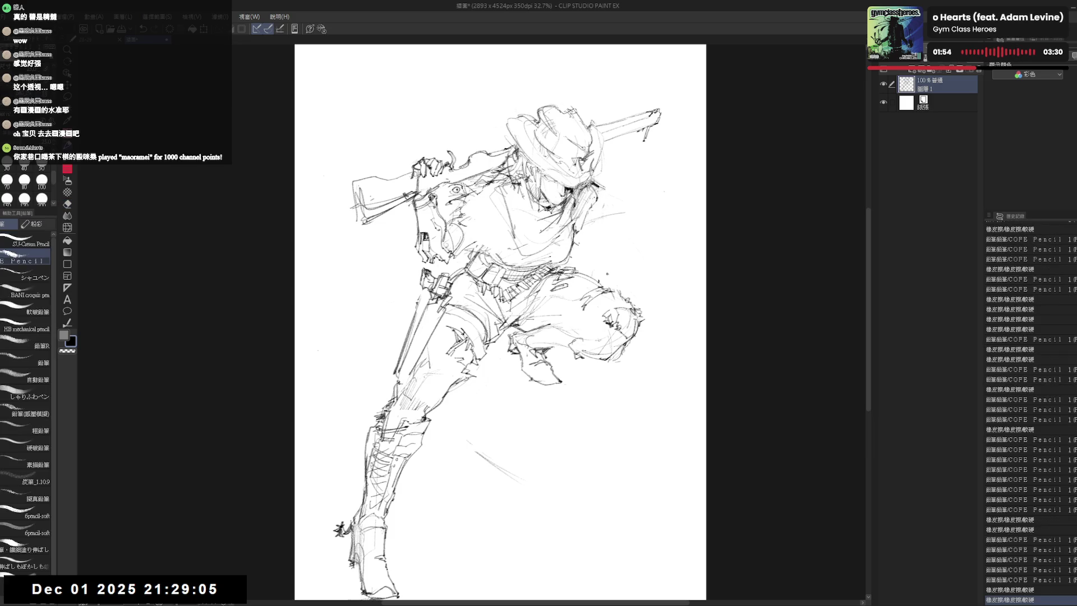
drag(421, 271, 433, 282)
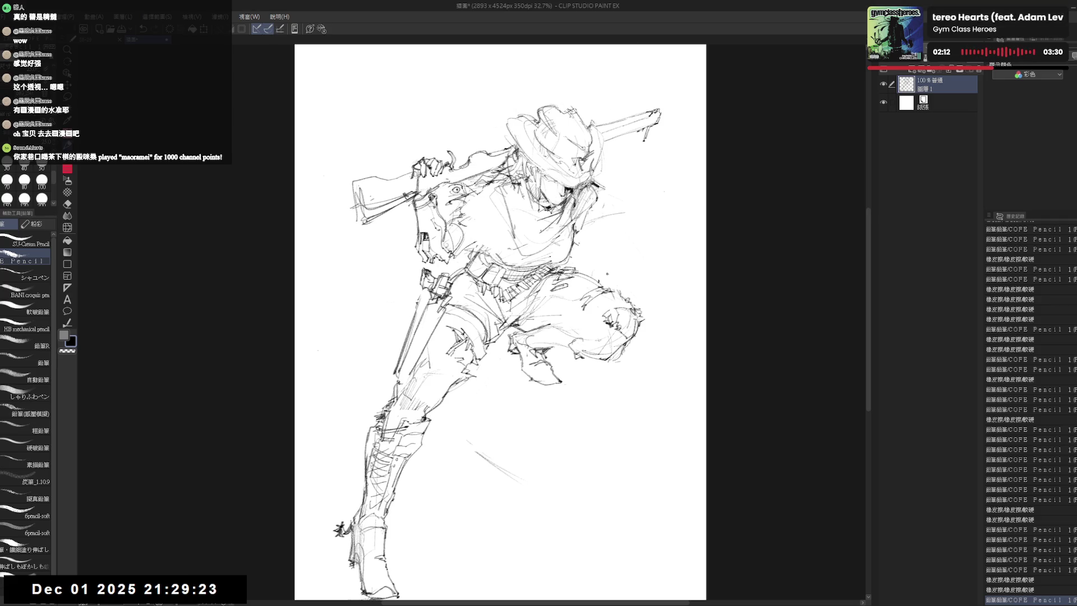
scroll(477, 313, up, 1)
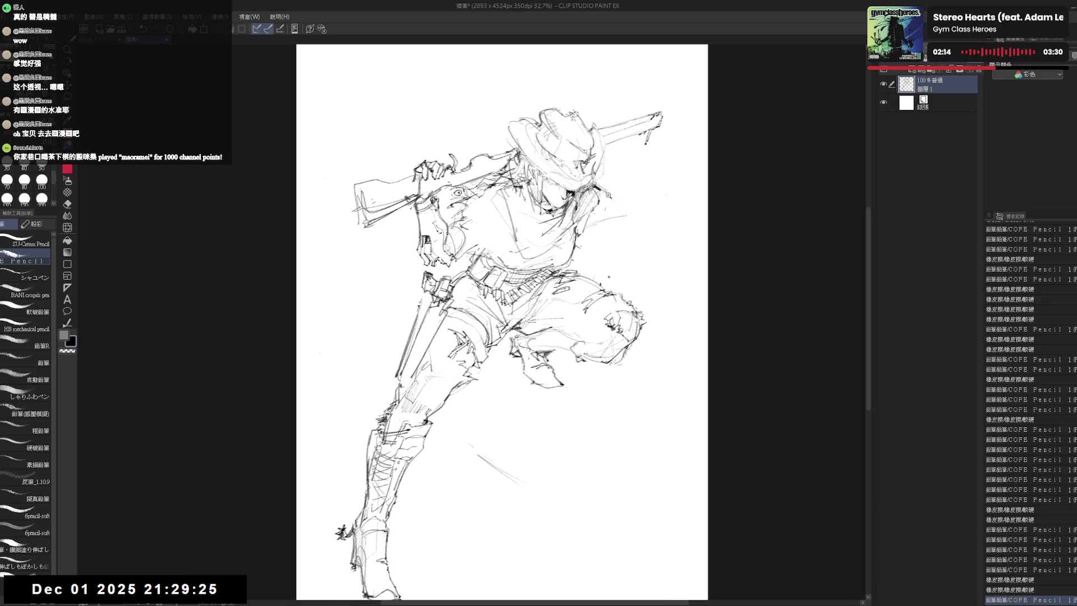
scroll(606, 195, up, 1)
Undo the stray strokes beside the figure and sketch short cloth lines near the hat, undoing one.
key(ctrl+z)
drag(655, 208, 621, 225)
key(ctrl+z)
mouse_move(602, 188)
mouse_down()
mouse_move(587, 200)
mouse_move(621, 204)
mouse_up()
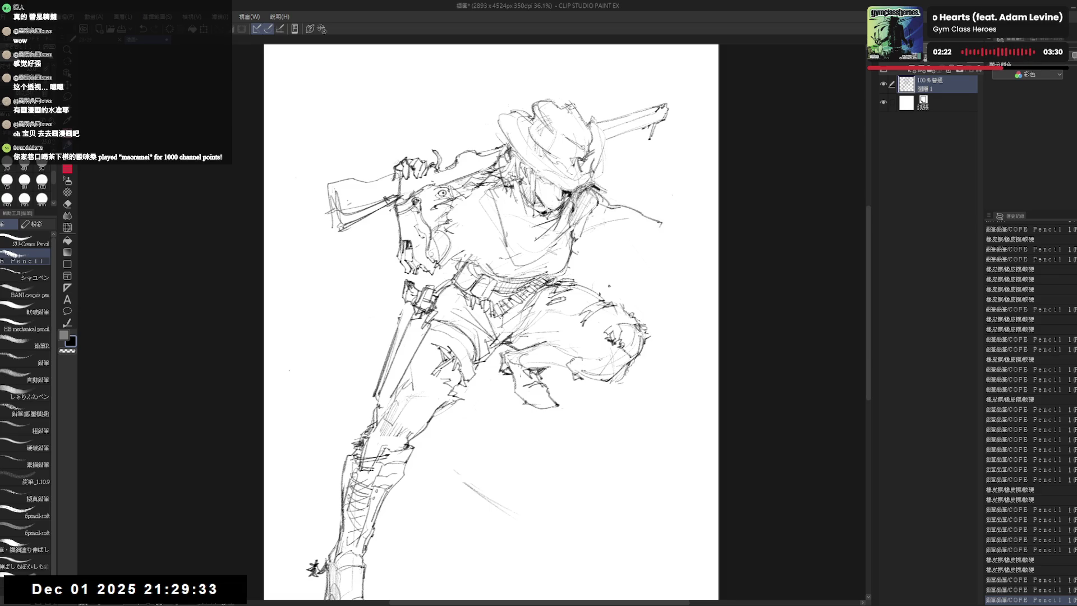
mouse_move(629, 211)
mouse_down()
mouse_move(657, 228)
mouse_move(644, 236)
mouse_move(660, 241)
mouse_move(645, 239)
mouse_move(652, 251)
mouse_move(658, 244)
mouse_up()
key(ctrl+z)
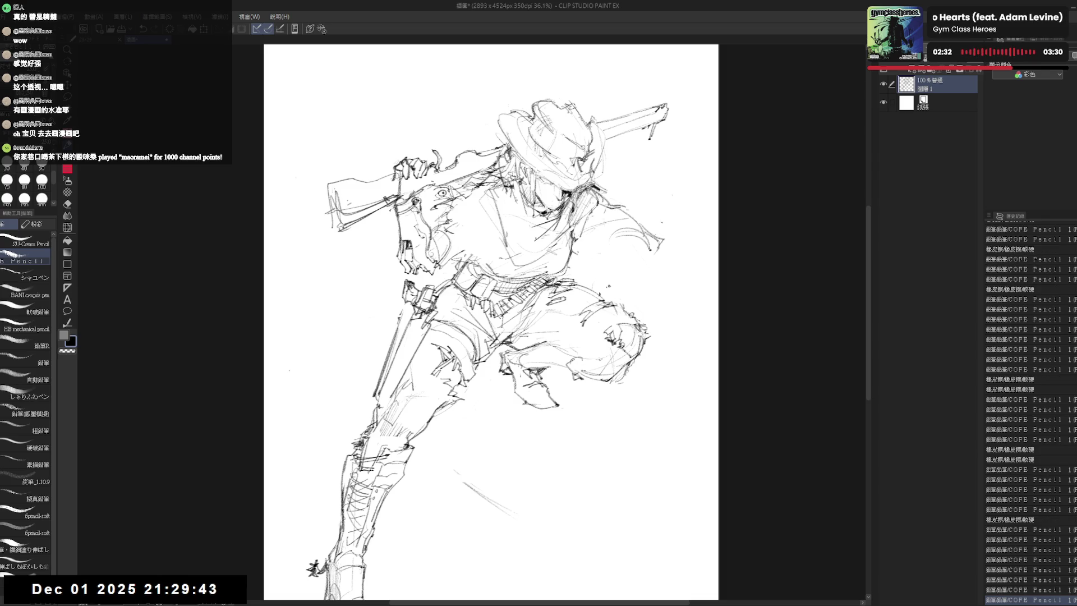
Nudge the view and place small pencil marks beside the shoulder.
drag(557, 306, 563, 313)
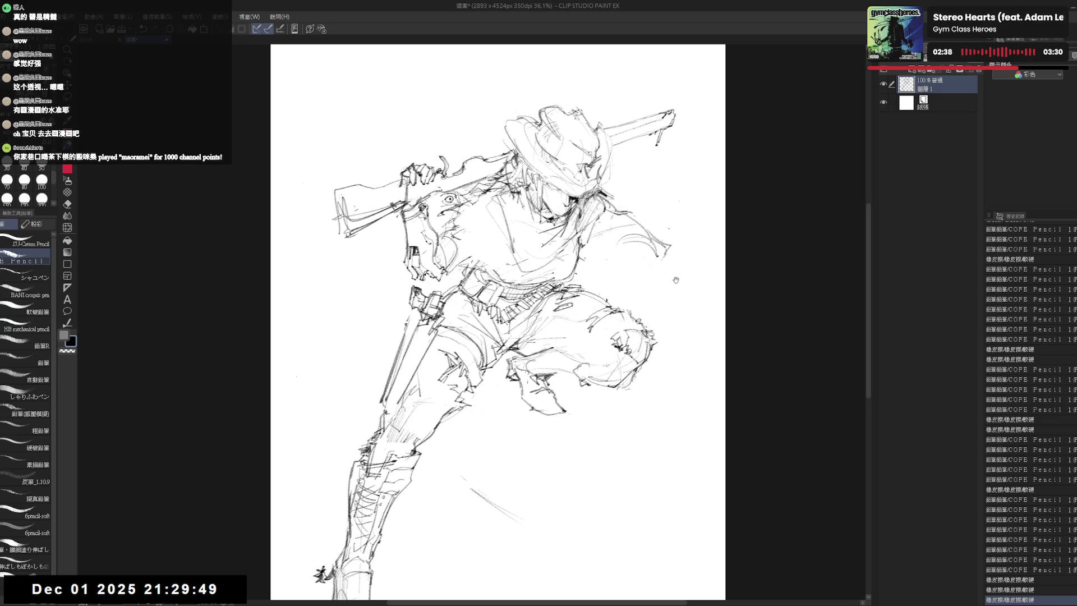
drag(626, 248, 636, 258)
click(635, 257)
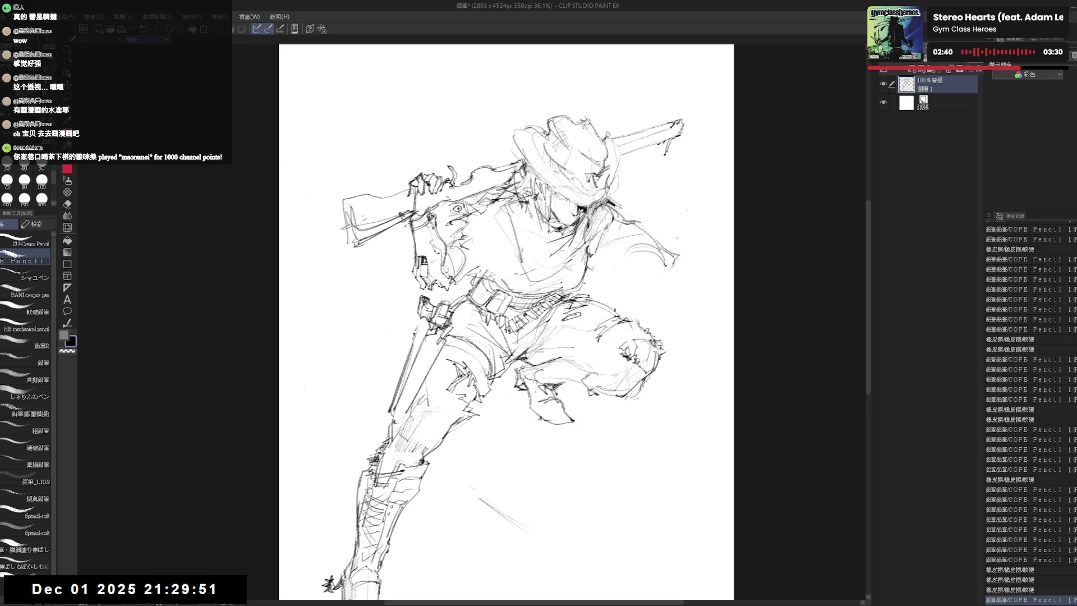
click(649, 241)
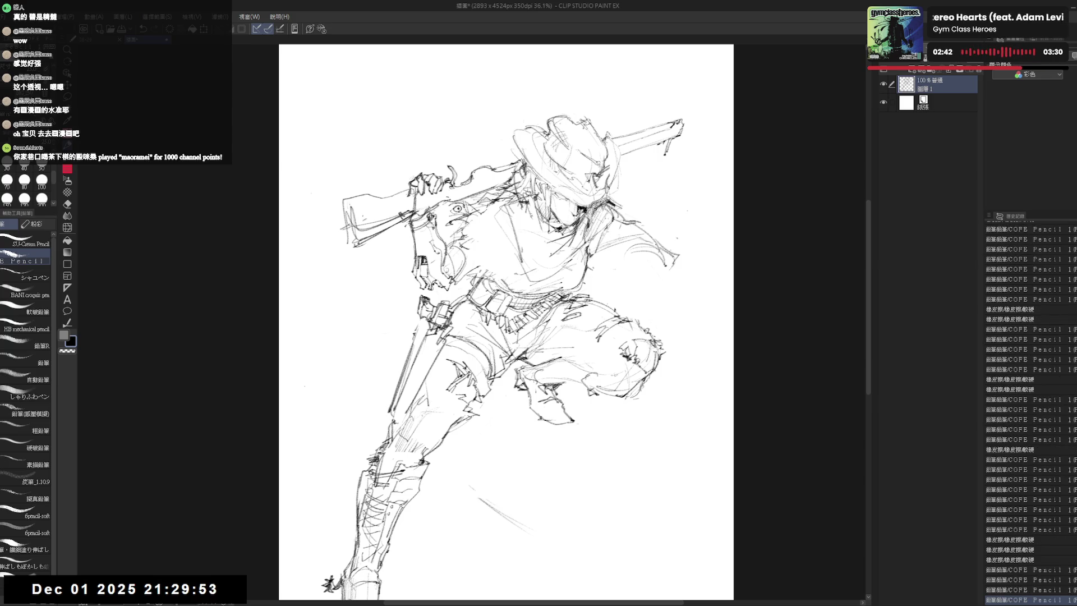
key(e)
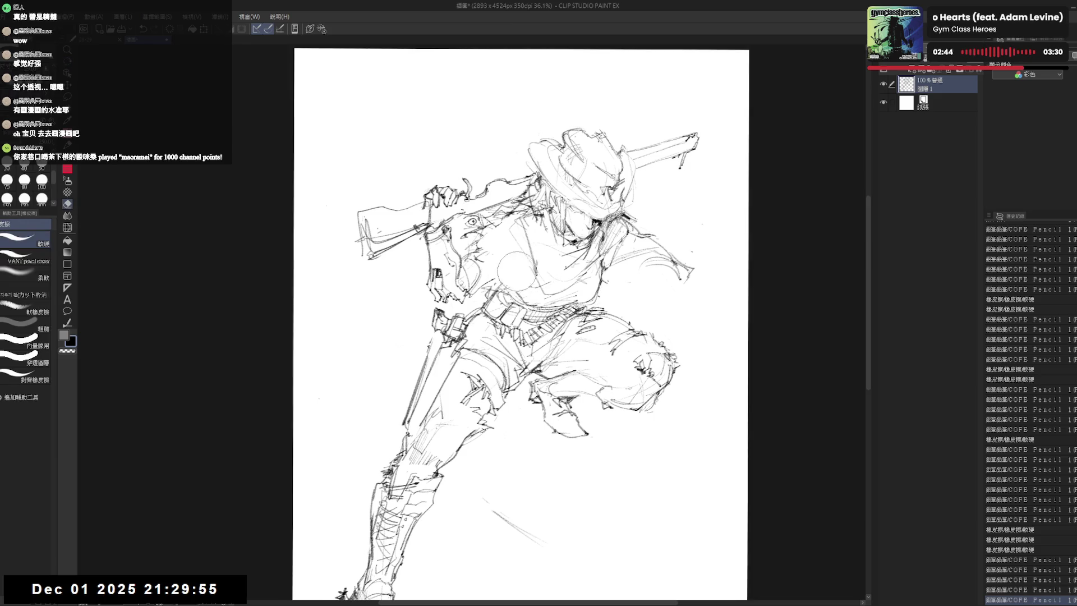
key(p)
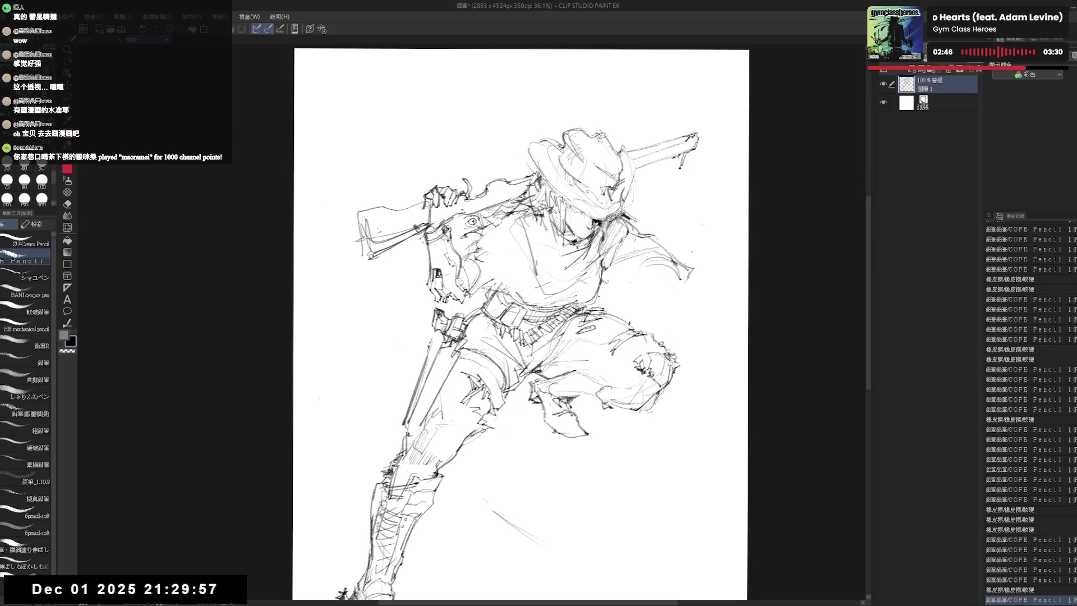
Zoom out, add a small mark and bring the legs and boots into view.
drag(472, 69, 469, 74)
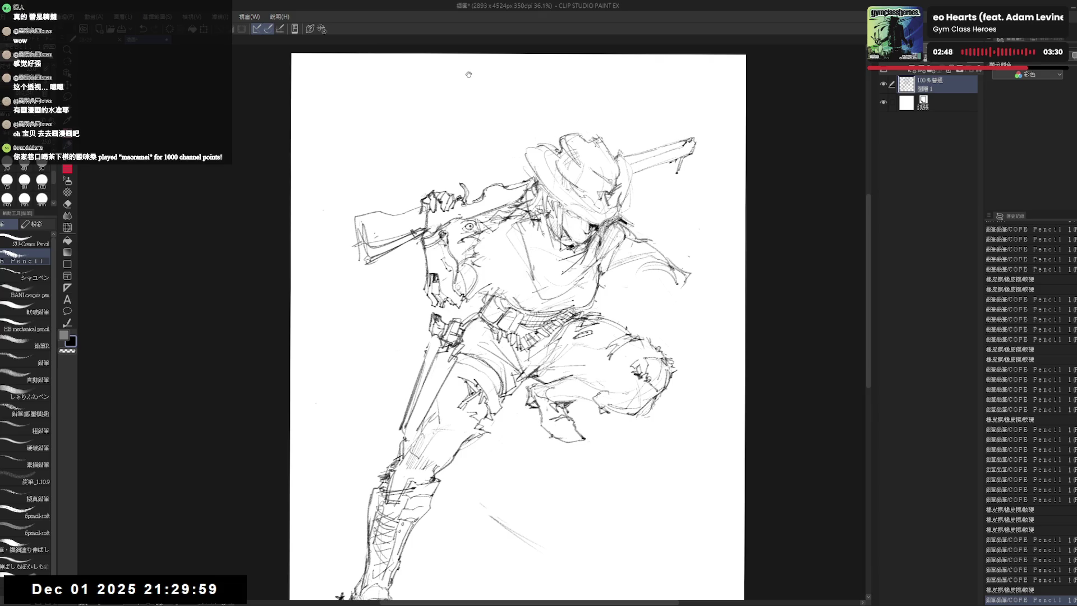
key(e)
key(p)
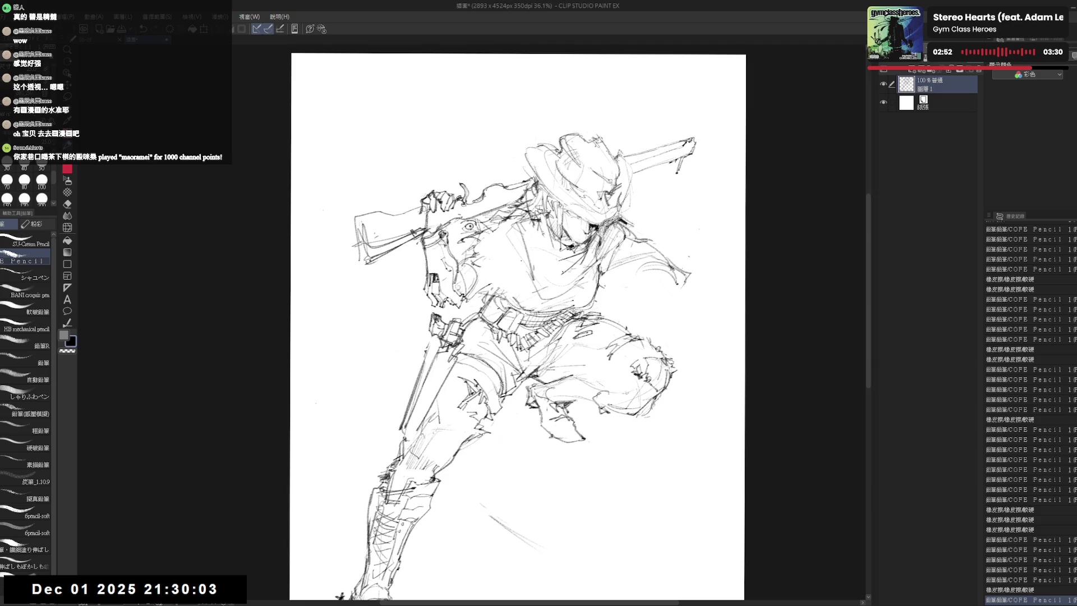
key(ctrl+minus)
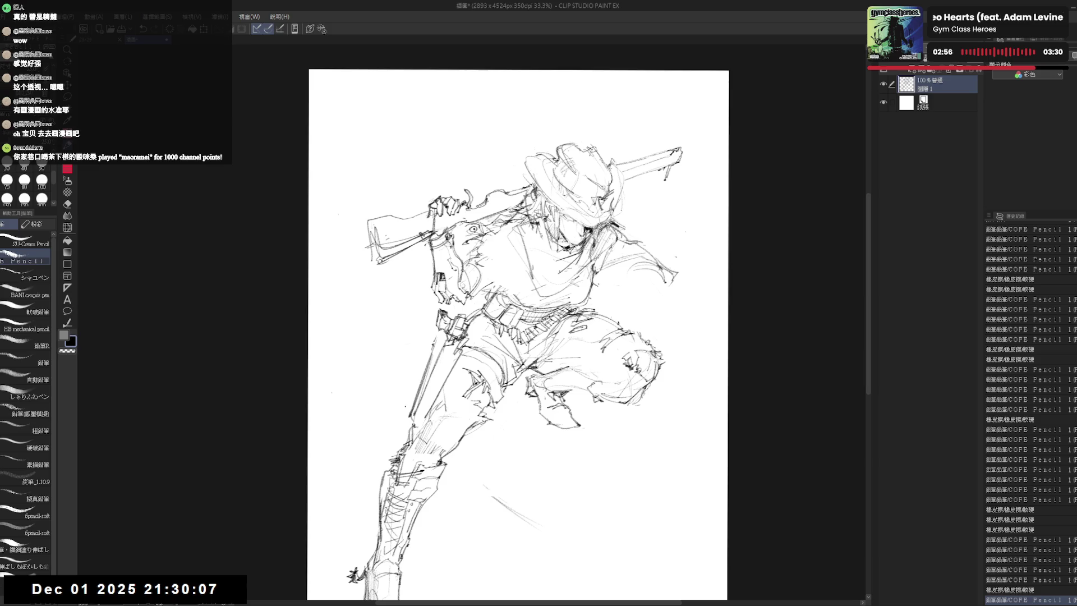
click(385, 427)
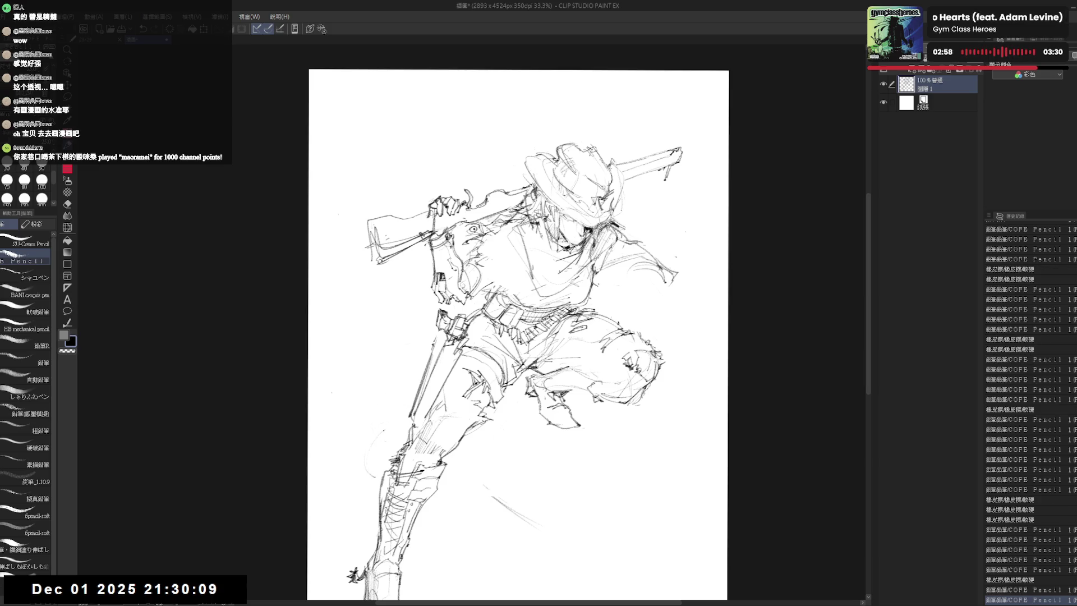
drag(383, 451, 417, 356)
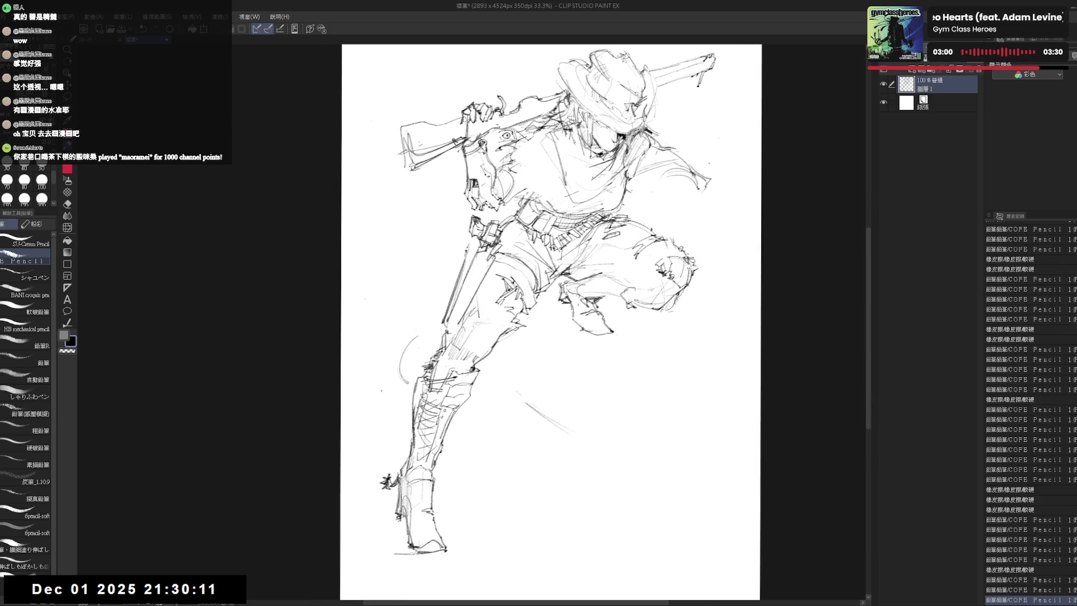
Erase the lower leg and boot lines and a short stroke near the leg.
drag(385, 464, 384, 479)
key(e)
drag(394, 559, 457, 373)
key(p)
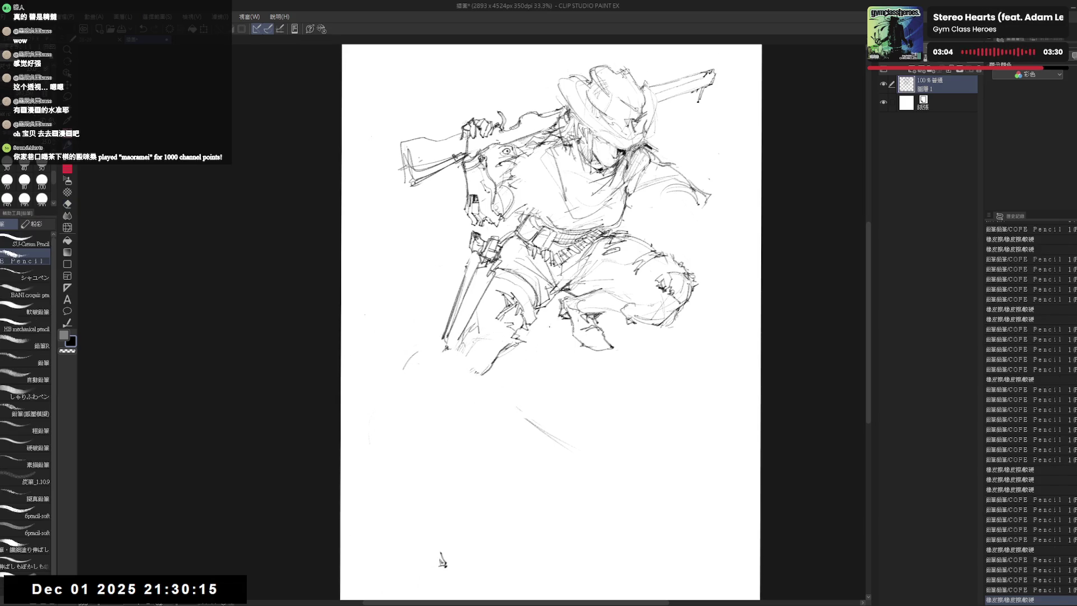
drag(442, 561, 451, 572)
key(e)
drag(439, 364, 408, 430)
key(p)
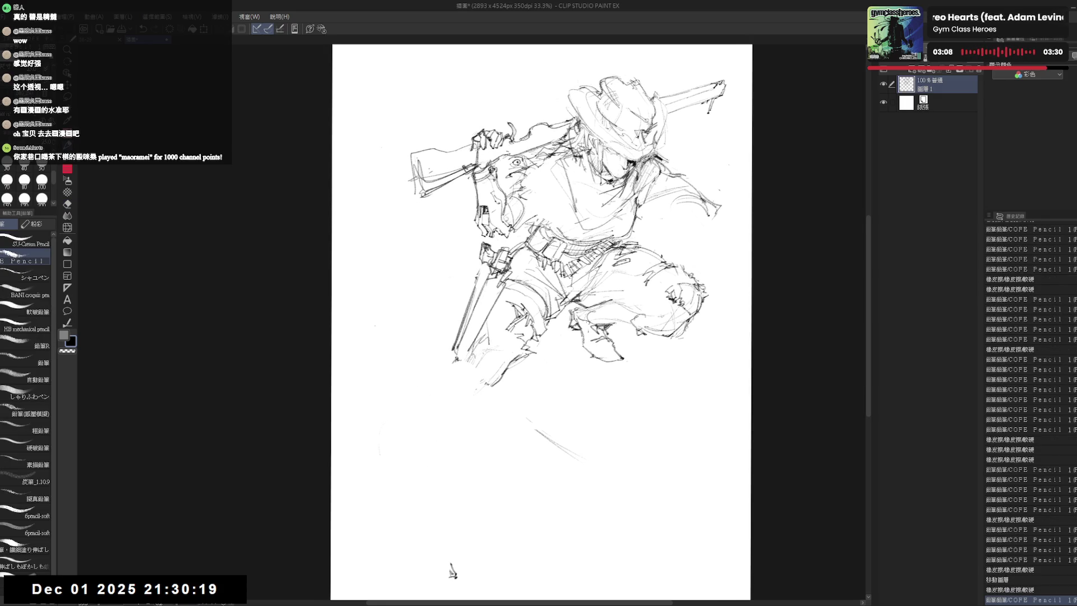
Erase stray strokes below the gun, darken the lines there and clear sketch lines around the foot.
key(e)
mouse_move(484, 383)
mouse_down()
mouse_move(497, 396)
mouse_move(446, 372)
mouse_move(457, 382)
mouse_up()
key(p)
mouse_move(455, 369)
mouse_down()
mouse_move(481, 385)
mouse_move(461, 387)
mouse_up()
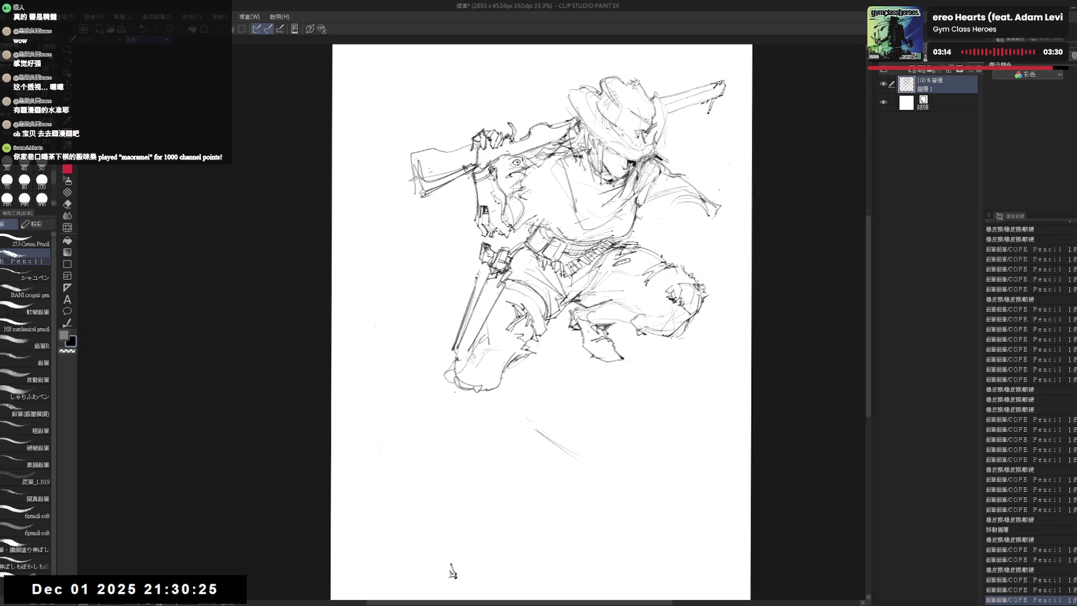
key(e)
key(p)
key(e)
mouse_move(477, 380)
mouse_down()
mouse_move(505, 361)
mouse_move(471, 396)
mouse_move(501, 374)
mouse_move(491, 394)
mouse_move(446, 353)
mouse_move(472, 404)
mouse_up()
key(p)
Add small strokes along the leg and sketch lines on the holster and revolver.
key(e)
key(p)
drag(468, 345, 481, 338)
drag(478, 344, 491, 325)
key(e)
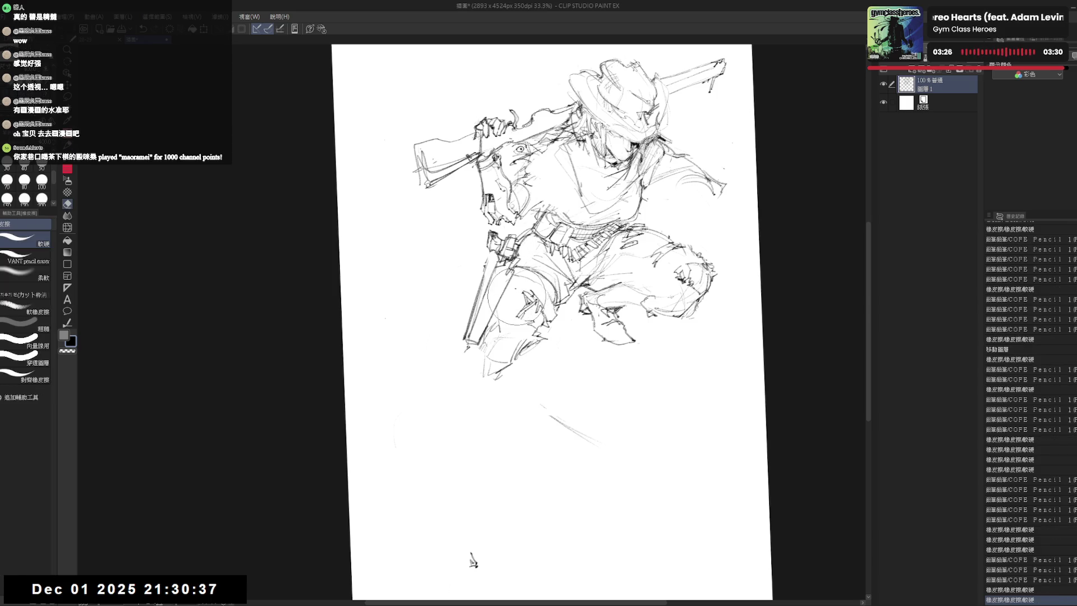
key(p)
key(e)
mouse_move(487, 262)
mouse_down()
mouse_move(476, 313)
mouse_move(486, 320)
mouse_up()
key(p)
drag(512, 284, 490, 330)
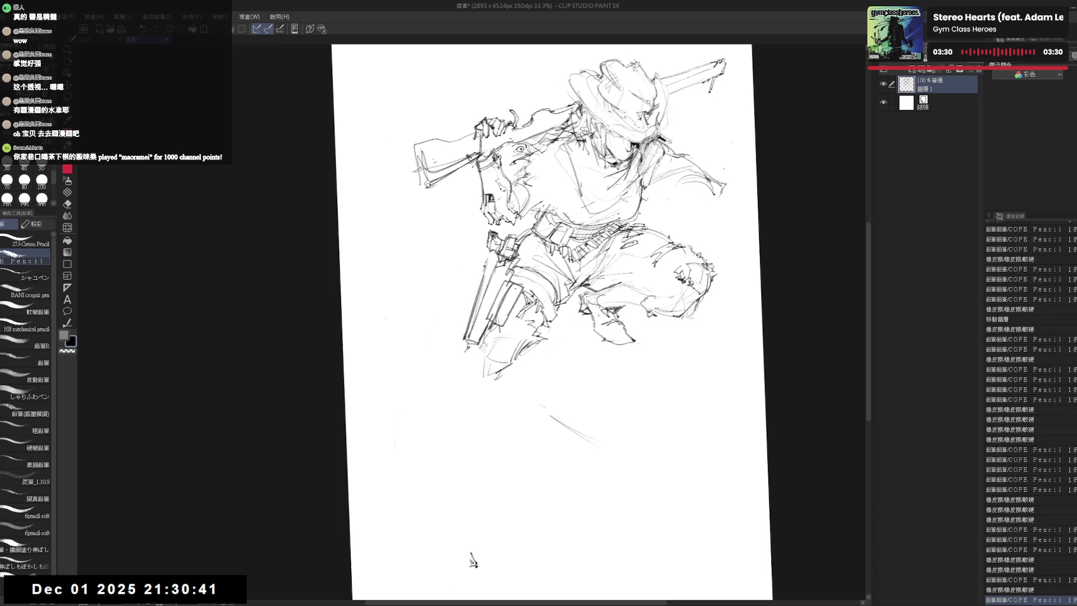
Add a diagonal stroke below the gun and looping strokes on the legs and lower foot.
drag(472, 562, 476, 545)
key(e)
key(p)
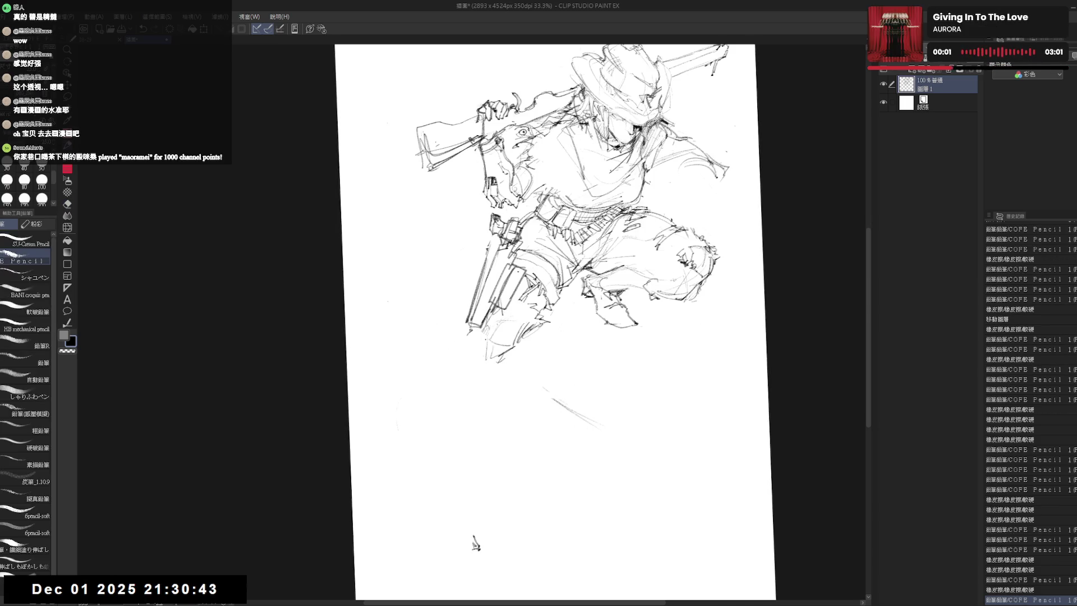
mouse_move(473, 335)
mouse_down()
mouse_move(442, 360)
mouse_move(407, 464)
mouse_up()
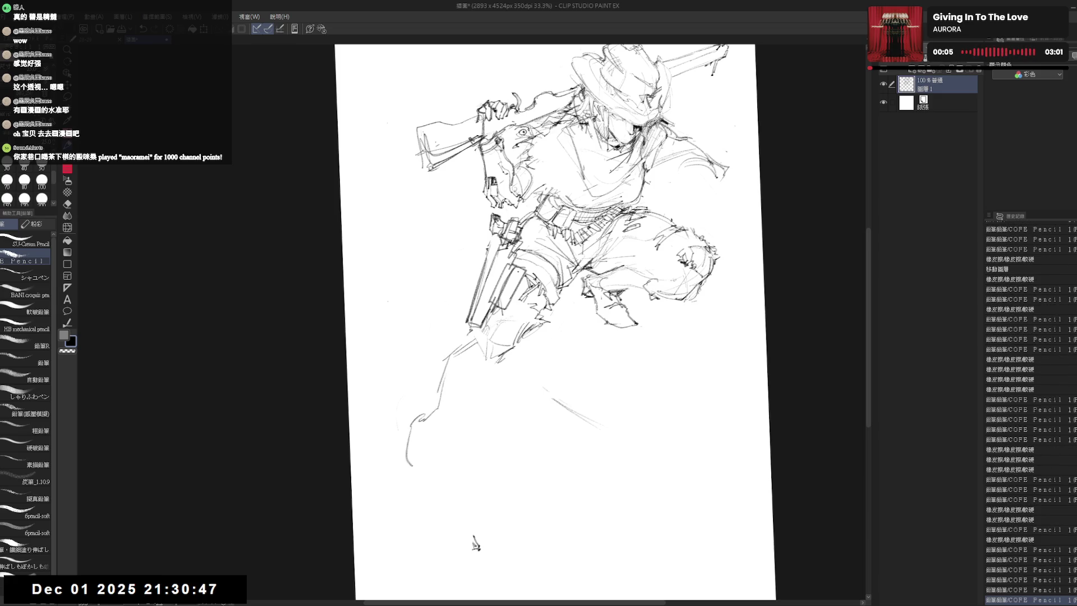
click(476, 545)
drag(501, 360, 471, 404)
drag(430, 452, 418, 469)
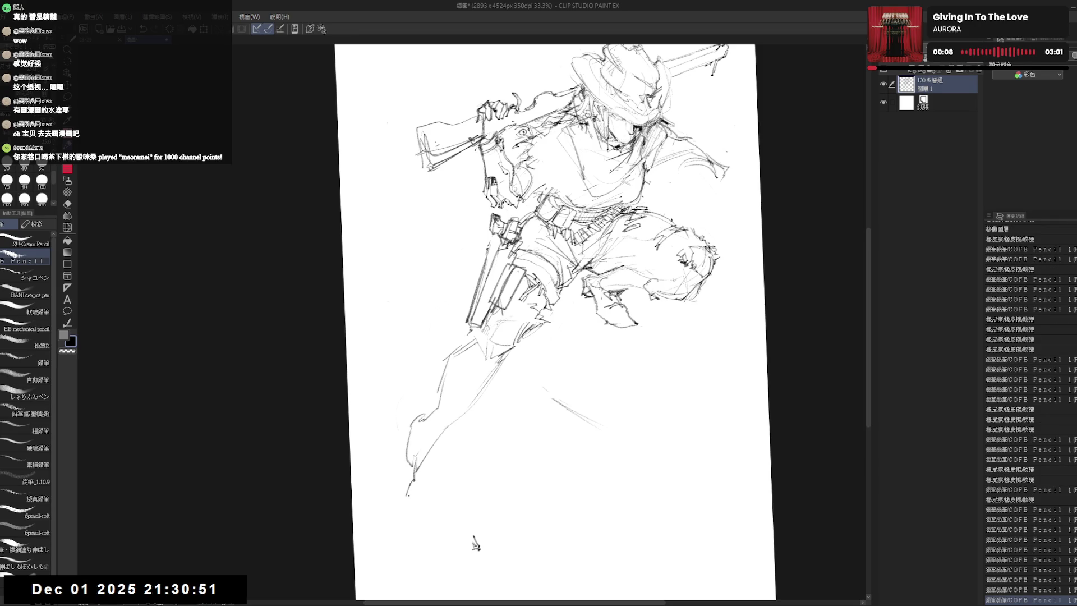
Rotate the canvas upright and add more strokes to the lower leg and boot.
drag(438, 538, 498, 423)
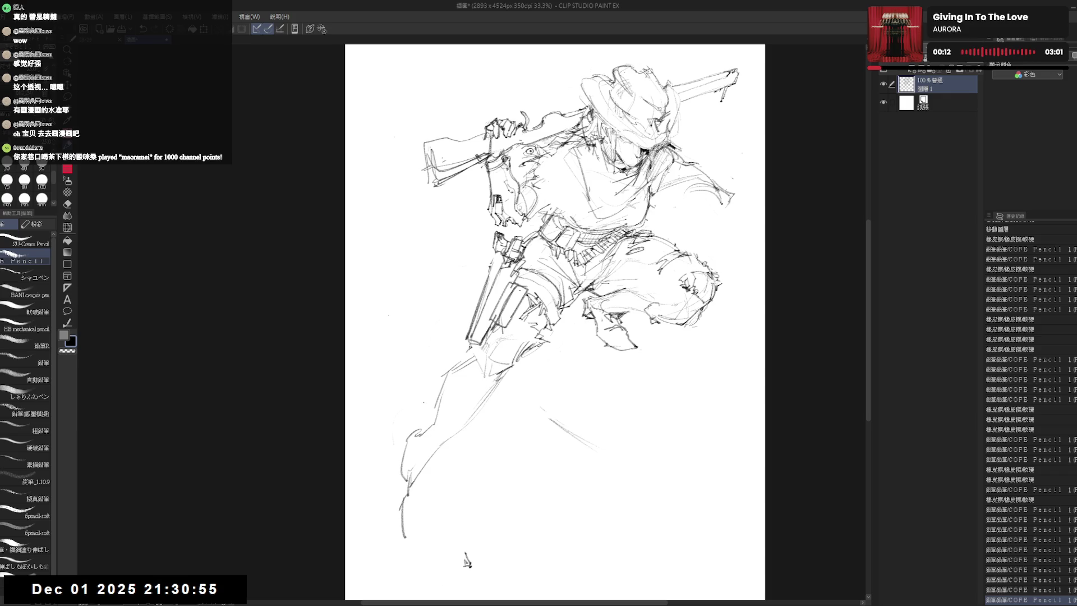
drag(696, 135, 683, 146)
key(e)
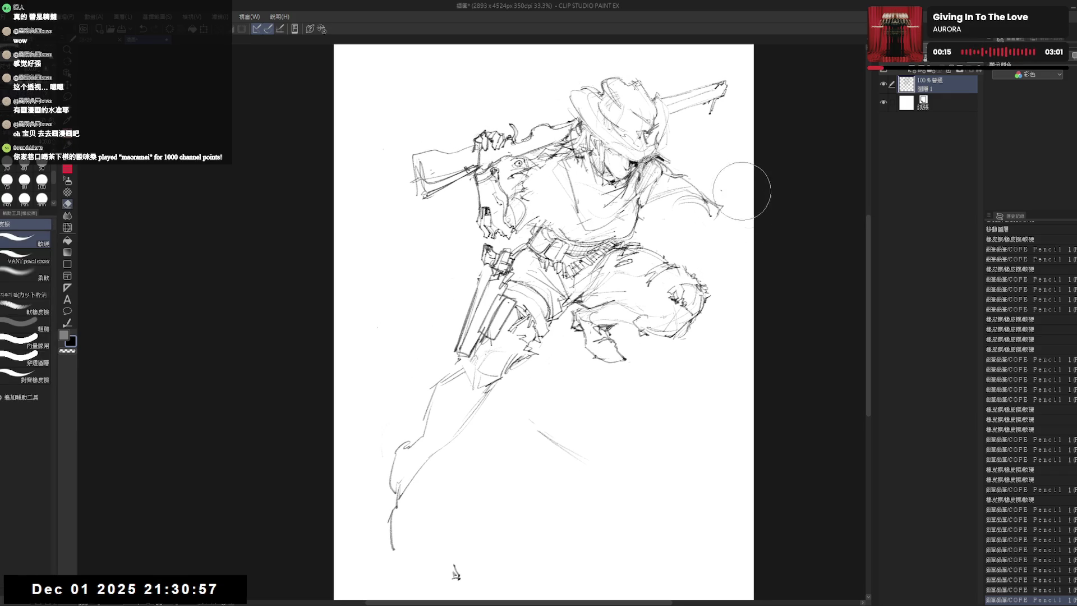
key(p)
drag(455, 574, 493, 538)
drag(442, 443, 434, 476)
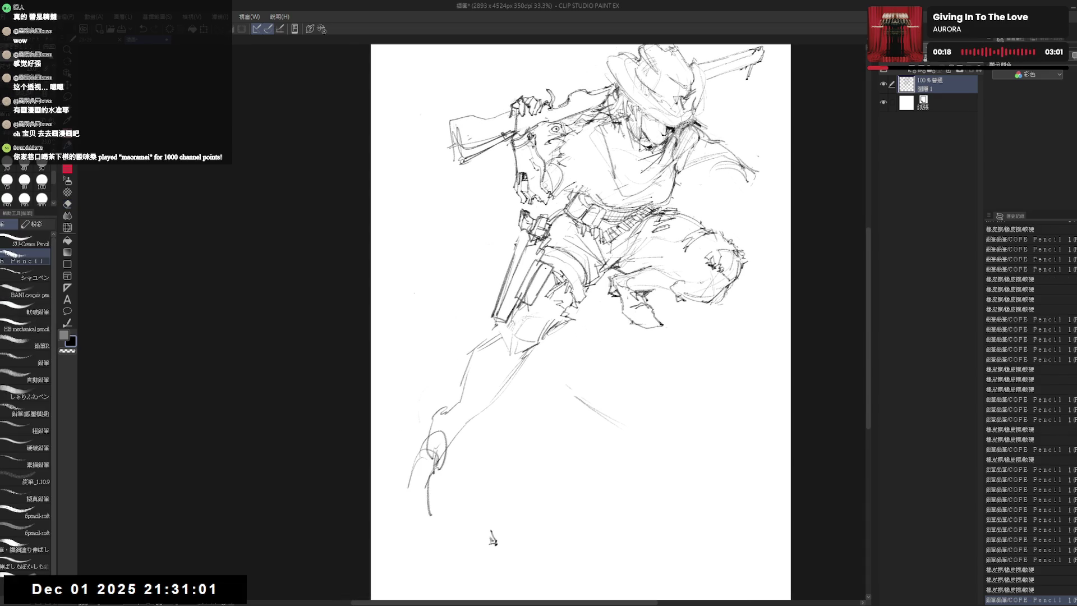
space+drag(482, 432, 475, 454)
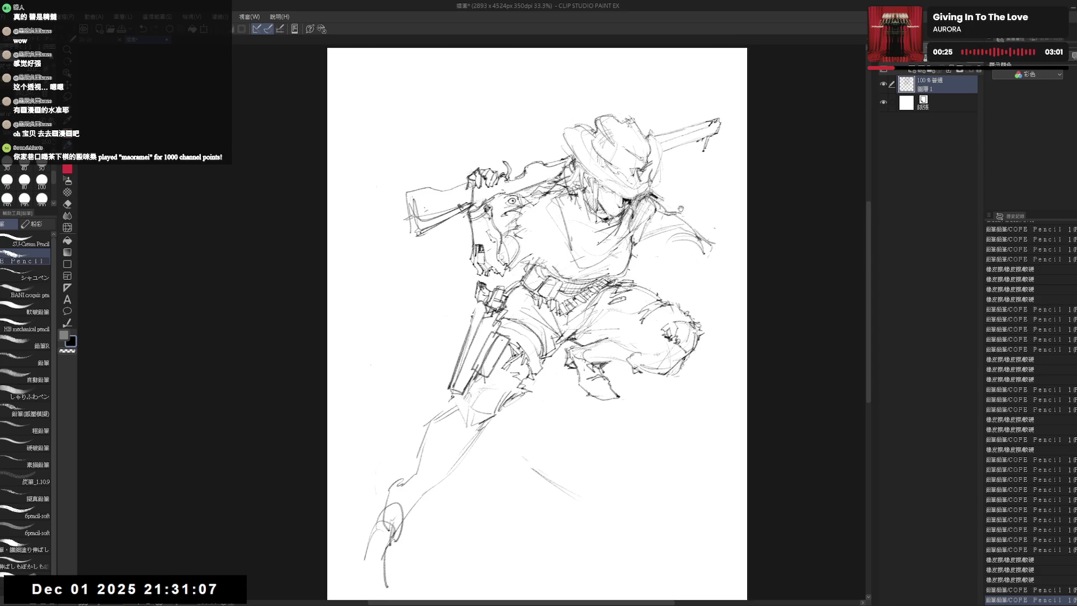
key(e)
Erase the rifle stock and barrel resting on the shoulder and the hair strokes left of the hat.
space+drag(710, 224, 706, 215)
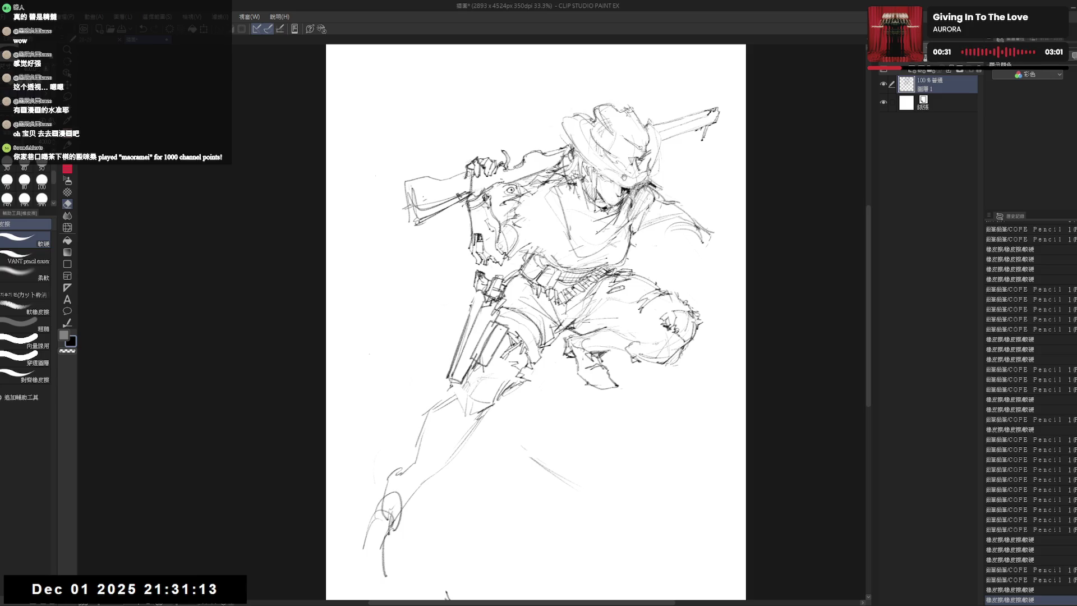
mouse_move(415, 202)
mouse_down()
mouse_move(456, 196)
mouse_move(565, 127)
mouse_up()
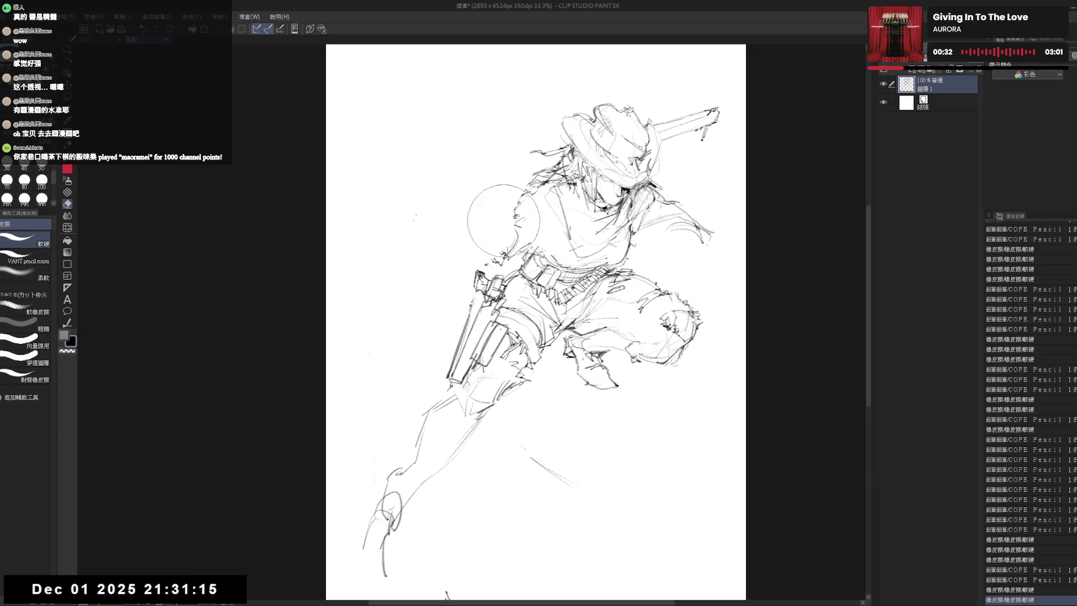
drag(690, 108, 706, 82)
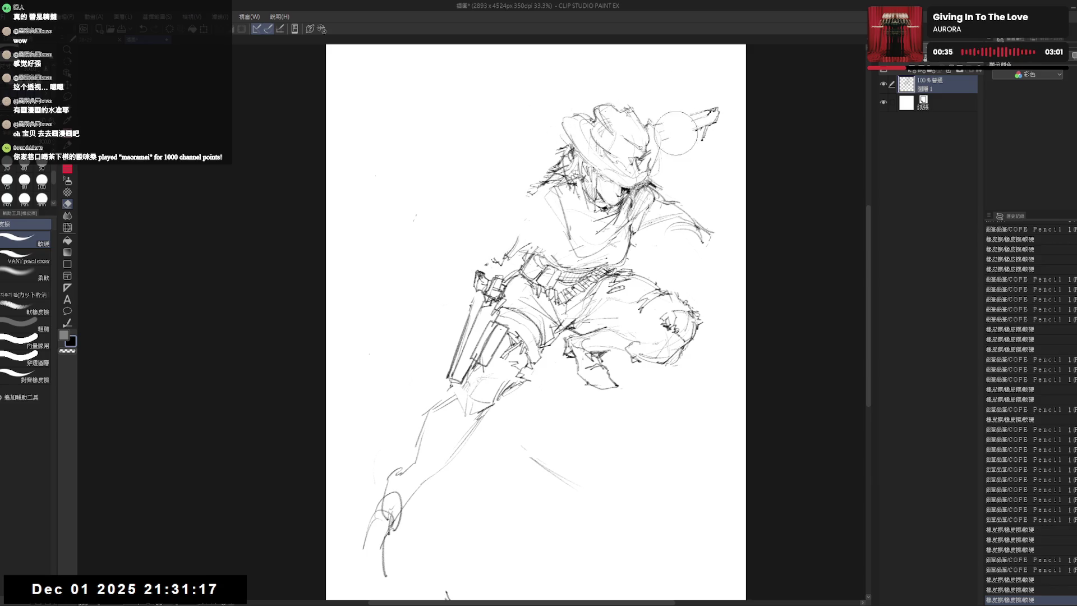
mouse_move(556, 151)
mouse_down()
mouse_move(525, 193)
mouse_move(530, 252)
mouse_up()
Rework the torso and shoulder with fresh pencil strokes, erasing stray marks beside them.
key(p)
key(e)
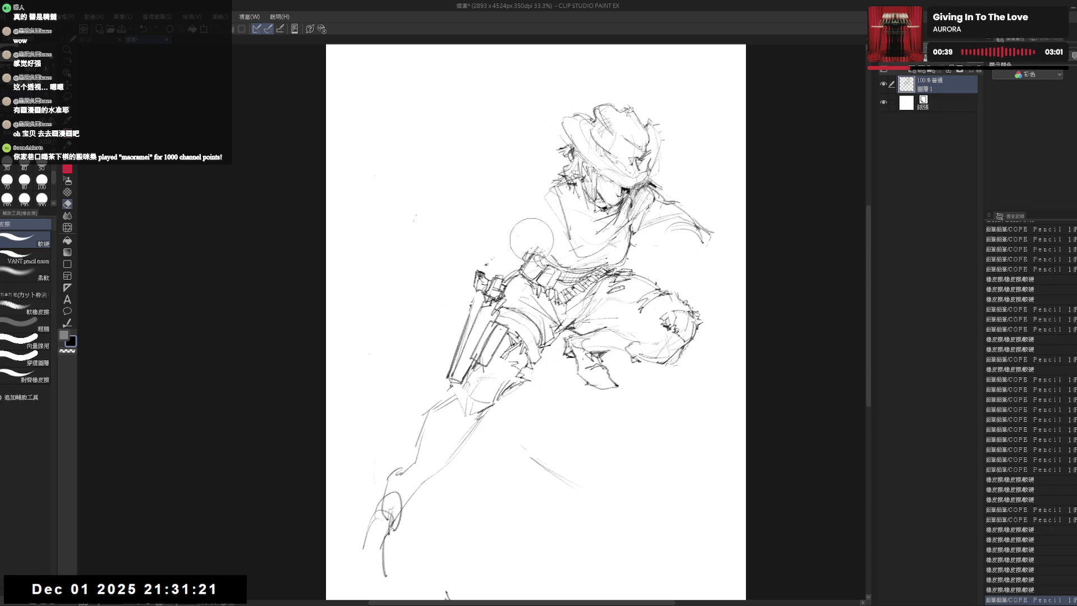
key(p)
mouse_move(563, 192)
mouse_down()
mouse_move(563, 250)
mouse_move(626, 223)
mouse_move(624, 261)
mouse_move(644, 265)
mouse_up()
key(e)
key(p)
mouse_move(630, 223)
mouse_down()
mouse_move(623, 267)
mouse_move(606, 278)
mouse_up()
key(e)
key(p)
key(e)
drag(539, 261, 606, 253)
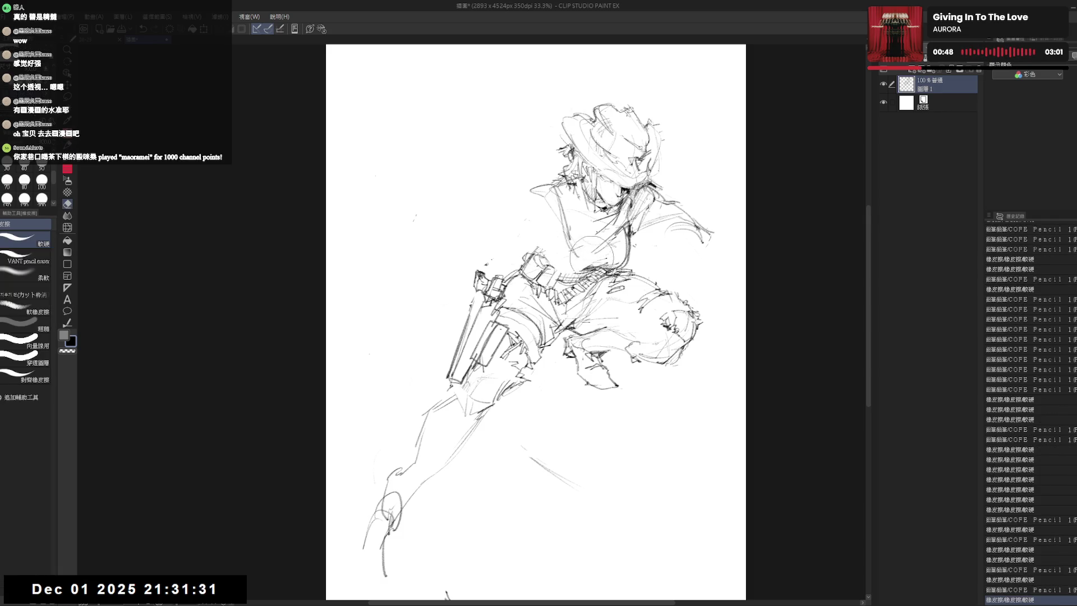
key(p)
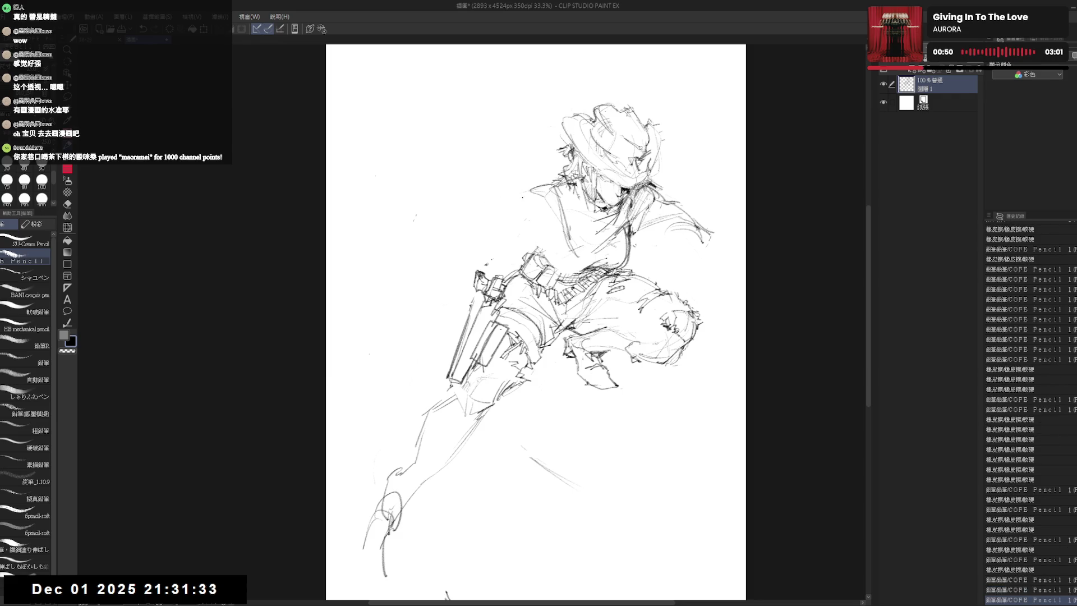
Clean up stray marks around the head with the eraser.
key(e)
drag(530, 189, 573, 176)
key(p)
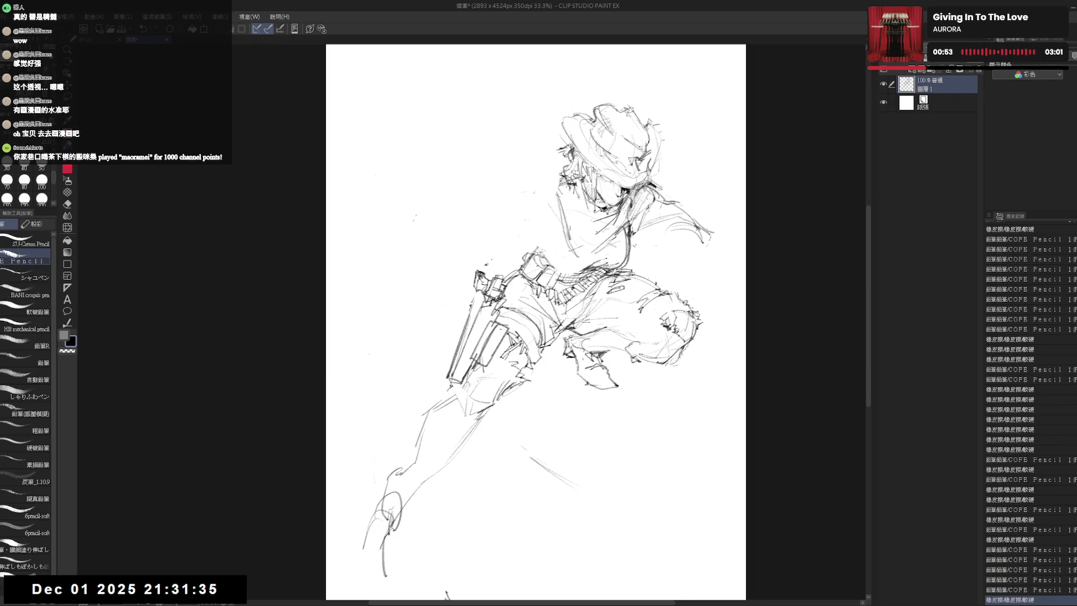
key(e)
drag(539, 134, 579, 169)
drag(539, 253, 535, 278)
key(p)
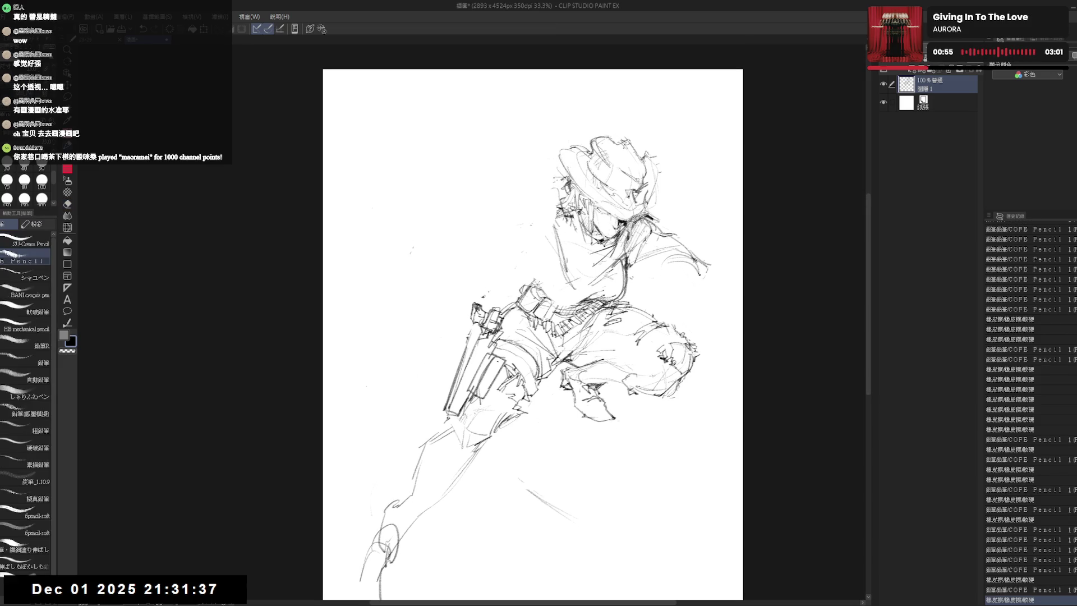
mouse_move(543, 177)
mouse_down()
mouse_move(568, 160)
mouse_move(566, 176)
mouse_move(619, 221)
mouse_up()
key(e)
key(p)
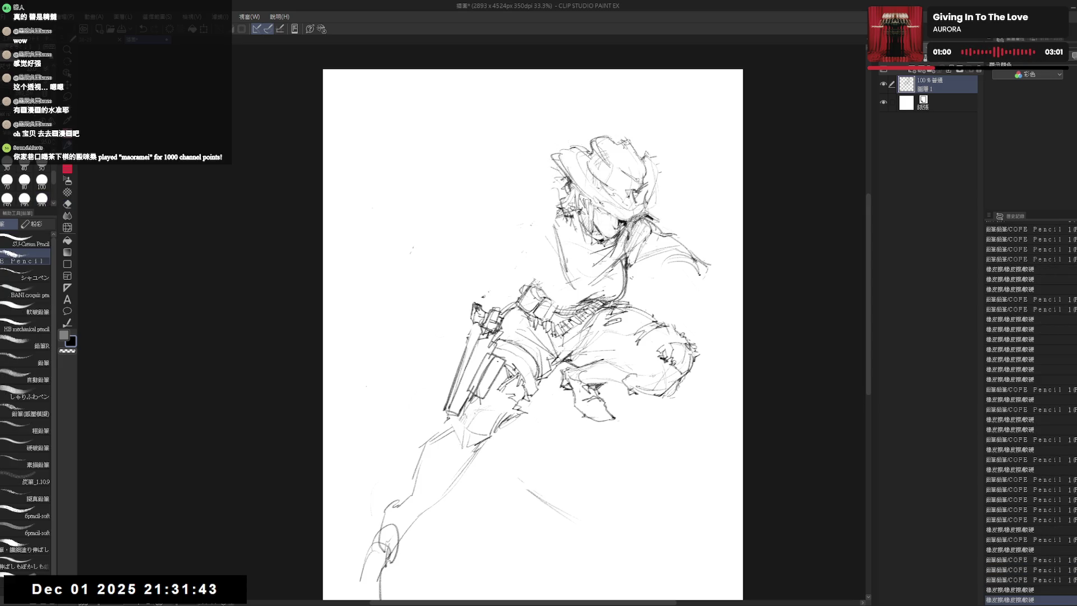
Lighten the face lines and redraw them with new pencil strokes.
key(e)
mouse_move(599, 200)
mouse_down()
mouse_move(634, 229)
mouse_move(618, 223)
mouse_up()
key(p)
drag(626, 189, 654, 224)
mouse_move(661, 309)
mouse_down()
mouse_move(657, 212)
mouse_move(657, 288)
mouse_up()
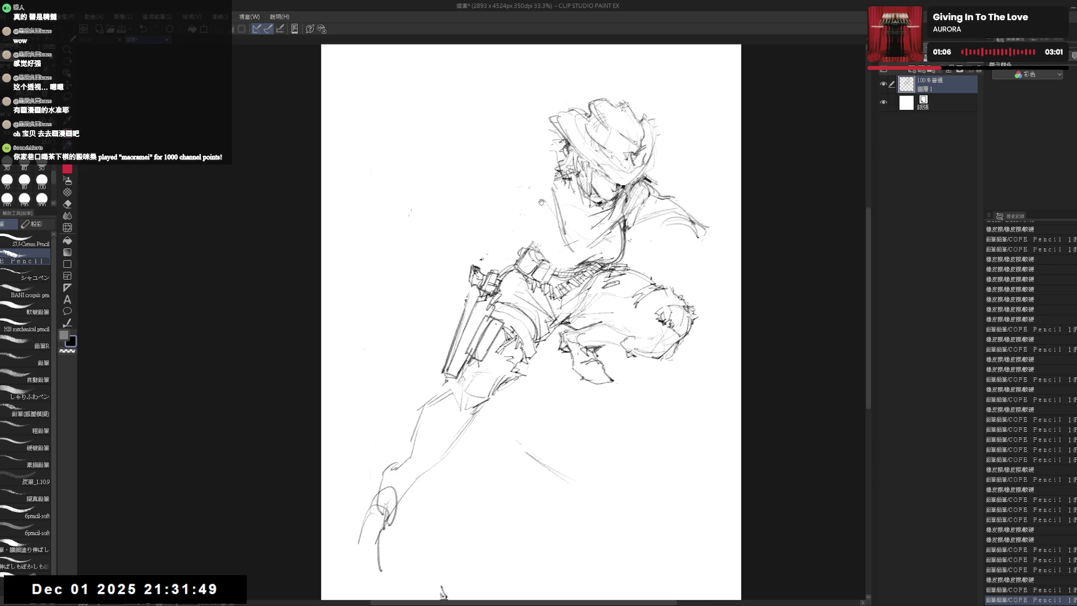
scroll(658, 218, up, 2)
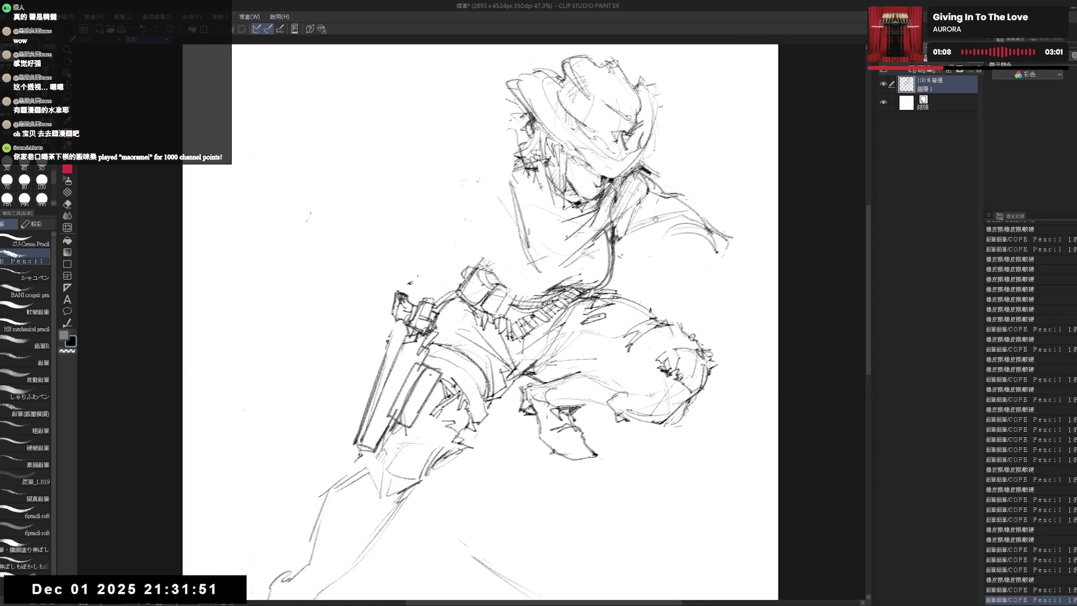
Try a short stroke near the face, undo it, and lay faint pencil strokes along the arm.
mouse_move(652, 215)
mouse_down()
mouse_move(632, 238)
mouse_move(673, 246)
mouse_up()
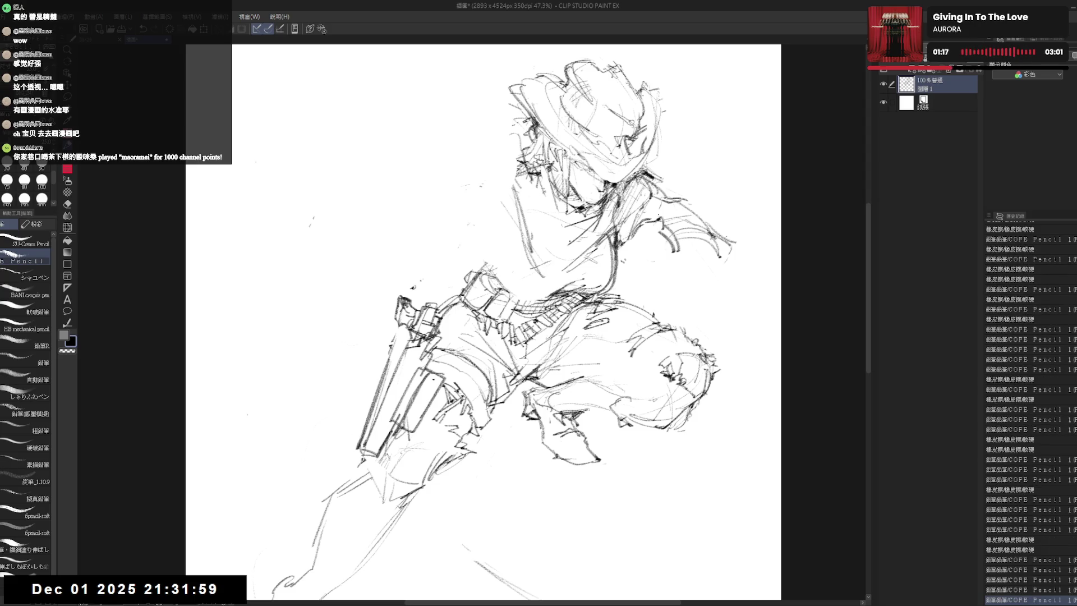
key(ctrl+z)
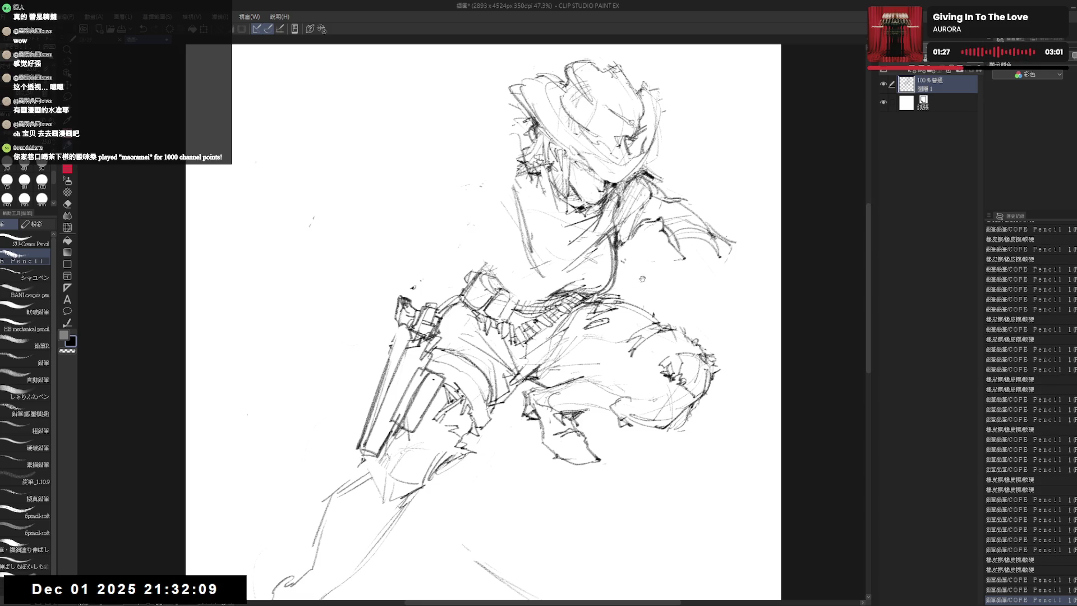
drag(642, 279, 629, 301)
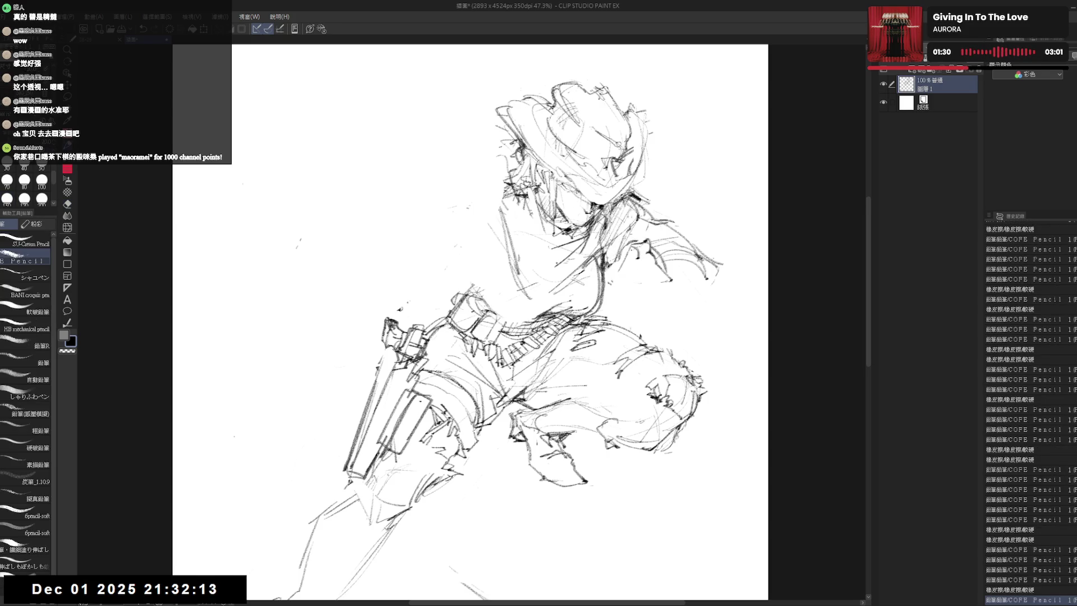
mouse_move(623, 246)
mouse_down()
mouse_move(628, 268)
mouse_move(648, 270)
mouse_move(633, 281)
mouse_move(638, 266)
mouse_up()
drag(626, 252, 638, 266)
drag(627, 252, 664, 295)
Rotate the view, sketch the arm and a stick in the hand, then undo the stick.
key(r)
key(p)
drag(643, 258, 669, 283)
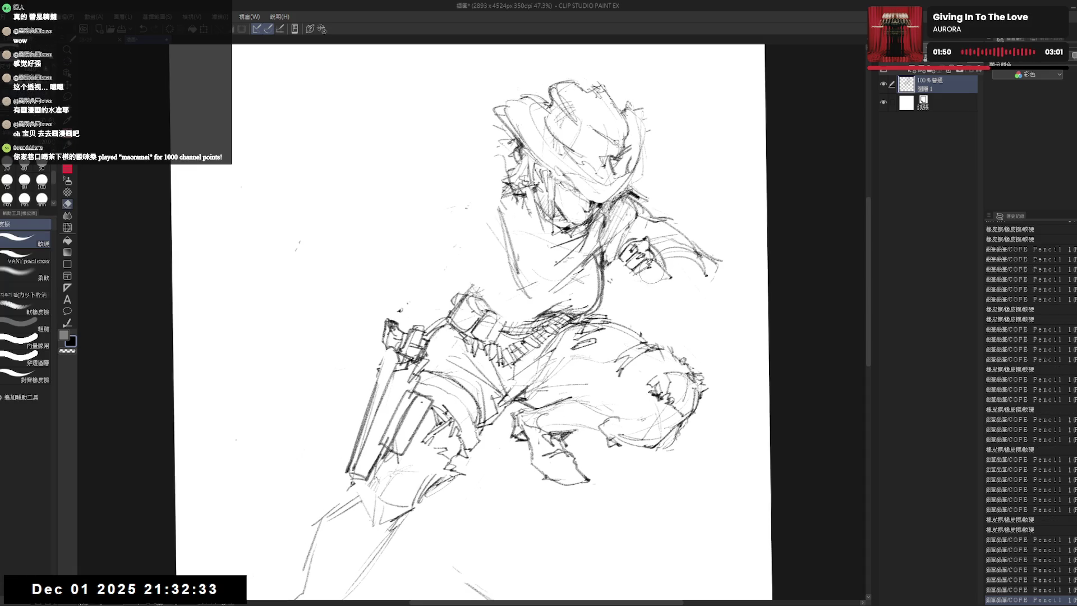
drag(631, 252, 671, 336)
drag(662, 278, 675, 335)
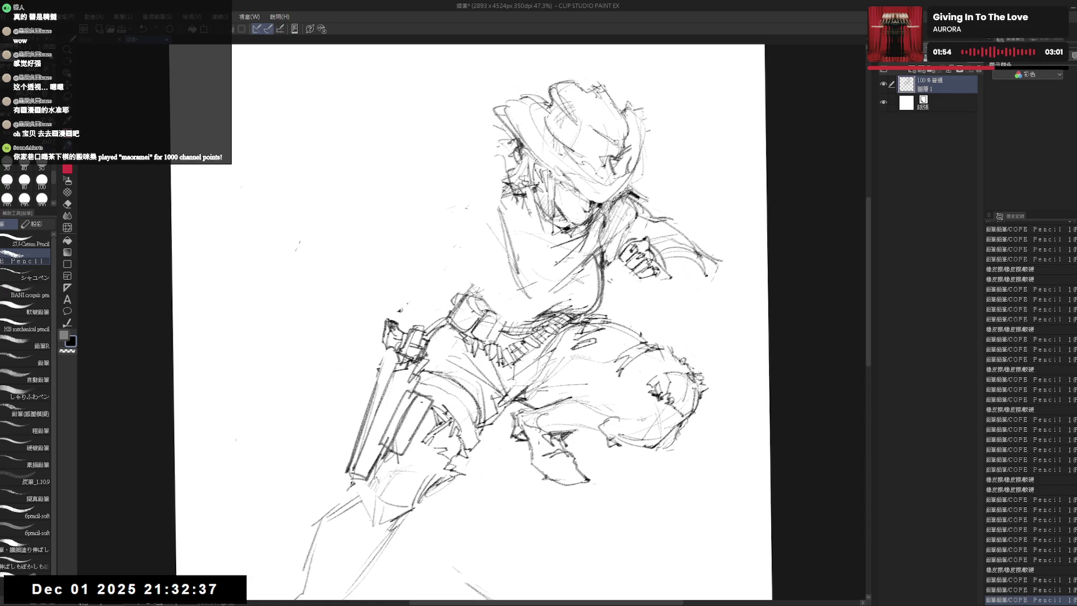
drag(655, 268, 662, 278)
key(ctrl+z)
Flip the canvas to check proportions, flip back, and sketch the clenched fist at the hand.
key(h)
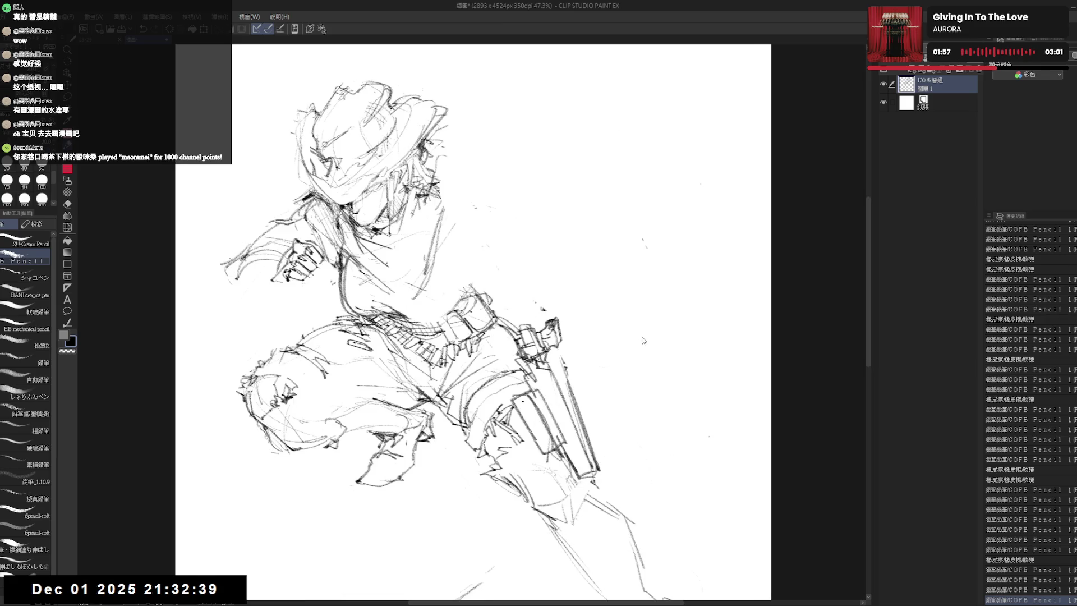
key(h)
mouse_move(653, 263)
mouse_down()
mouse_move(665, 286)
mouse_move(652, 277)
mouse_up()
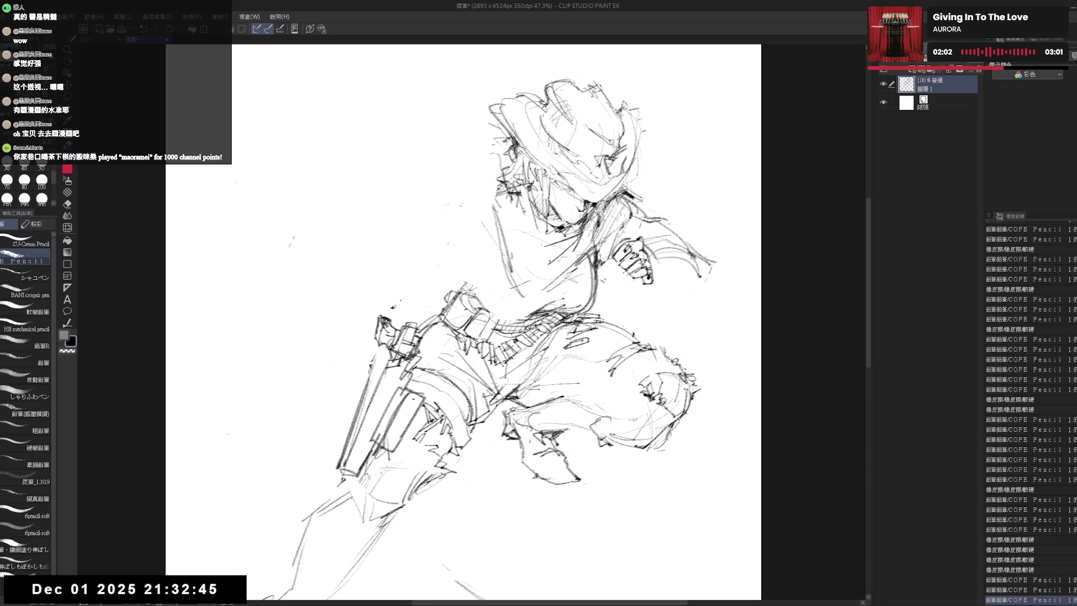
drag(458, 323, 449, 319)
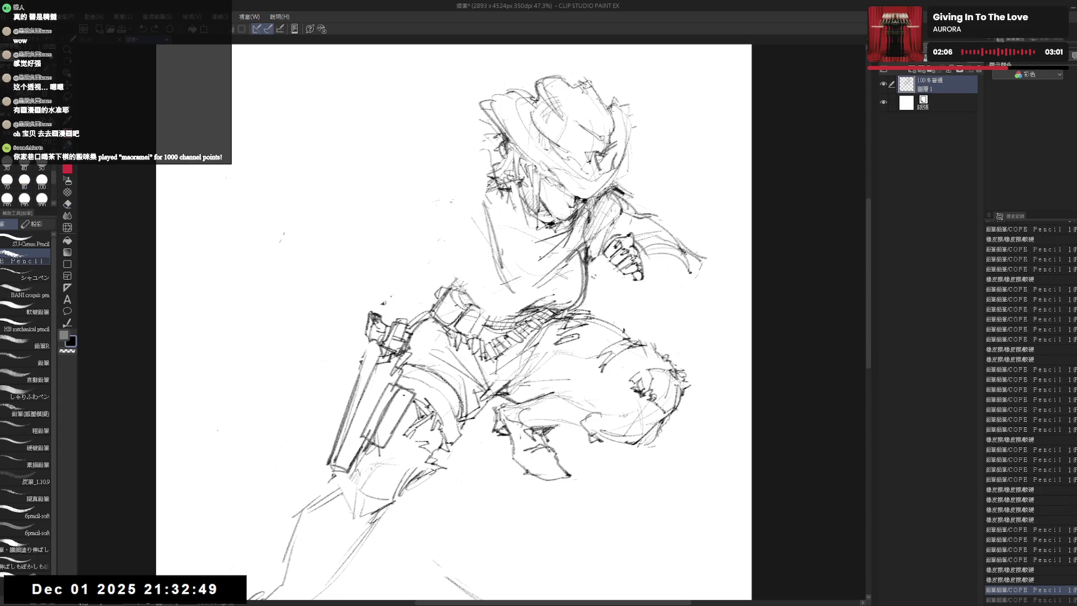
Erase stray marks near the hand, toggling eraser and pencil, and undo the last change.
key(e)
key(p)
key(e)
key(p)
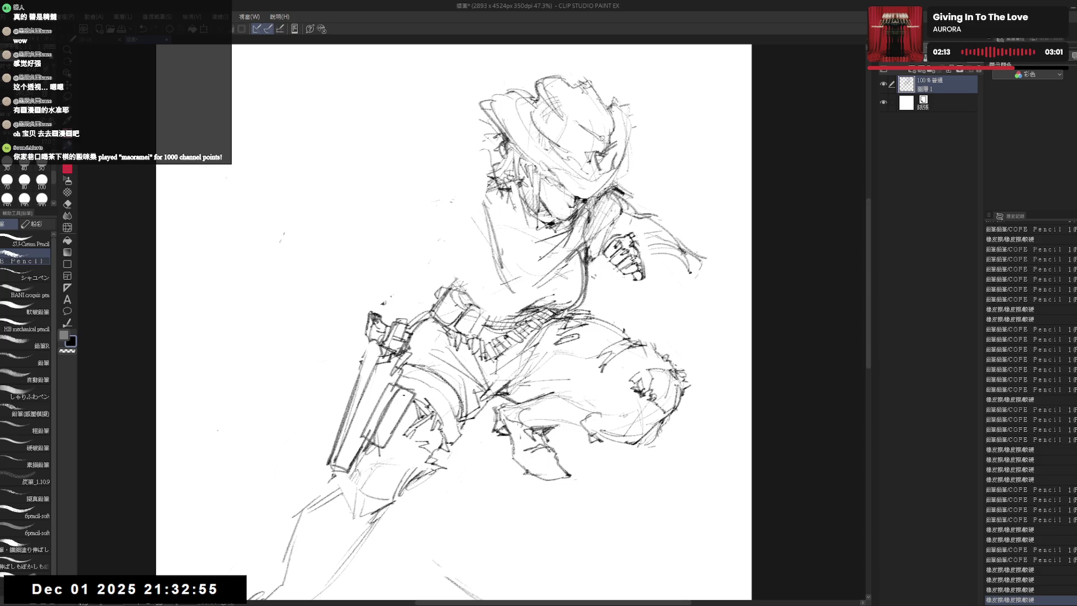
key(e)
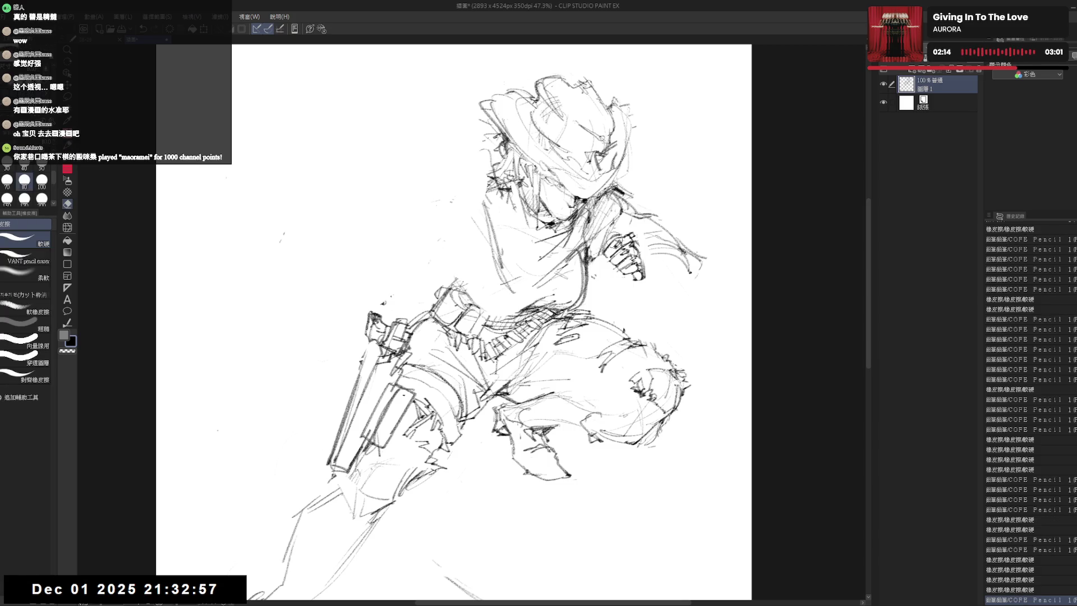
key(p)
key(ctrl+z)
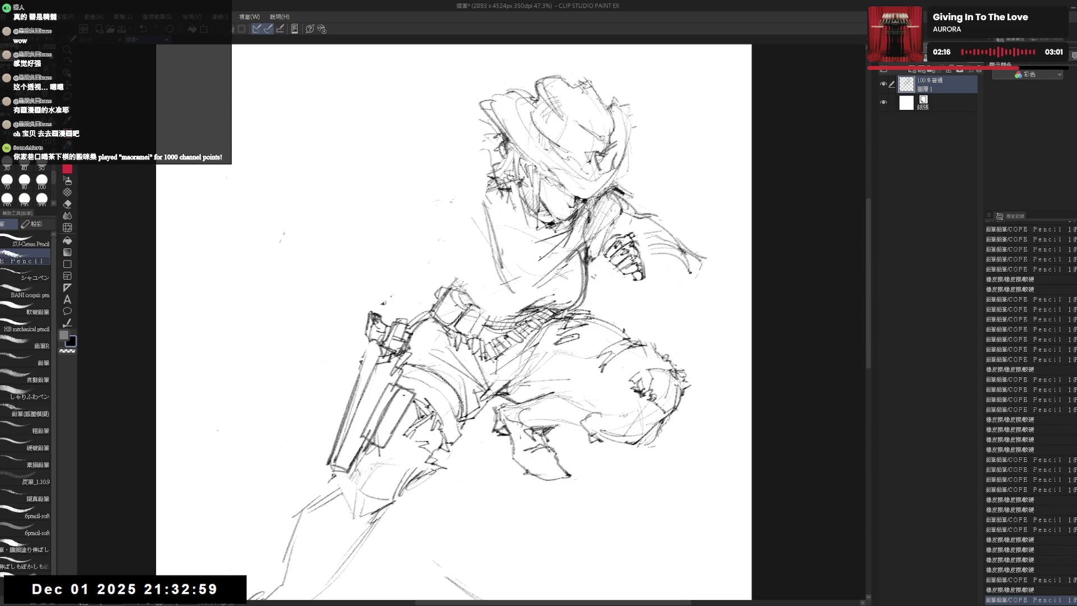
scroll(648, 240, down, 2)
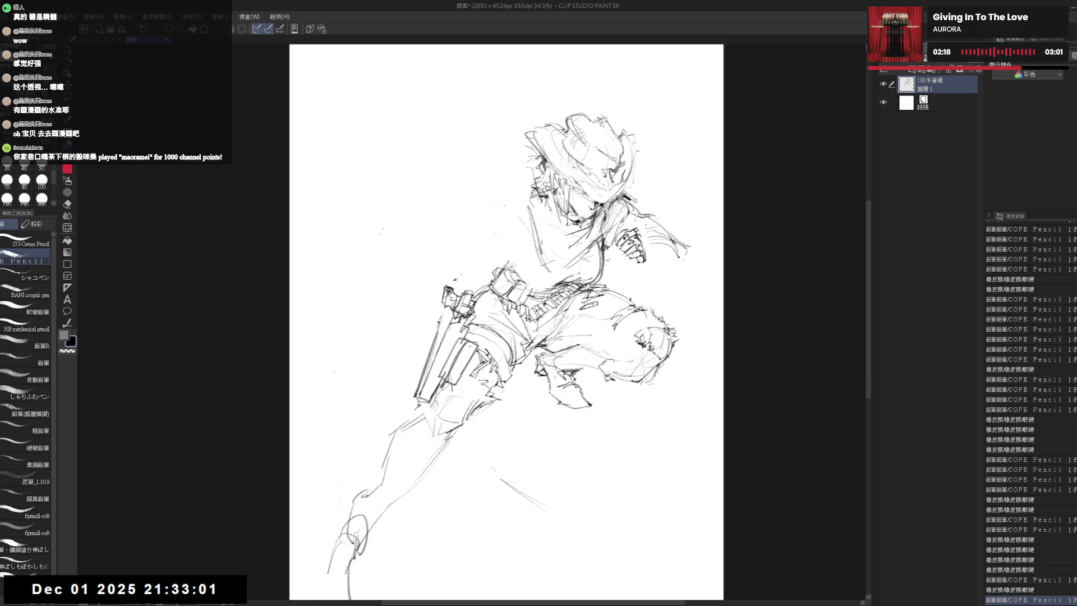
Firm up the clenched fist and forearm with extra pencil strokes and a small mark at the knee.
drag(547, 280, 543, 281)
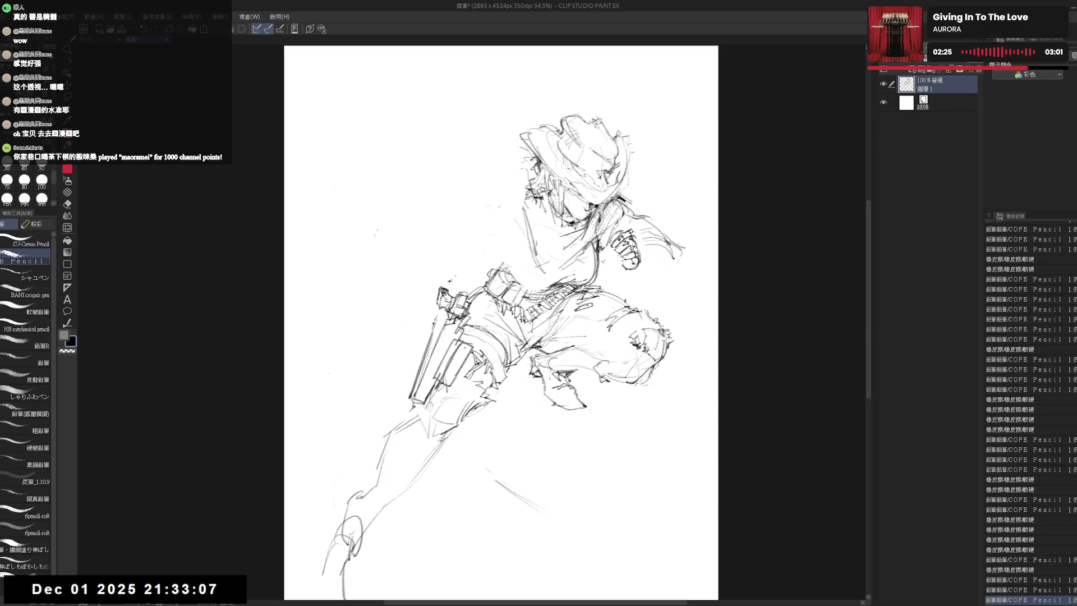
drag(506, 321, 518, 317)
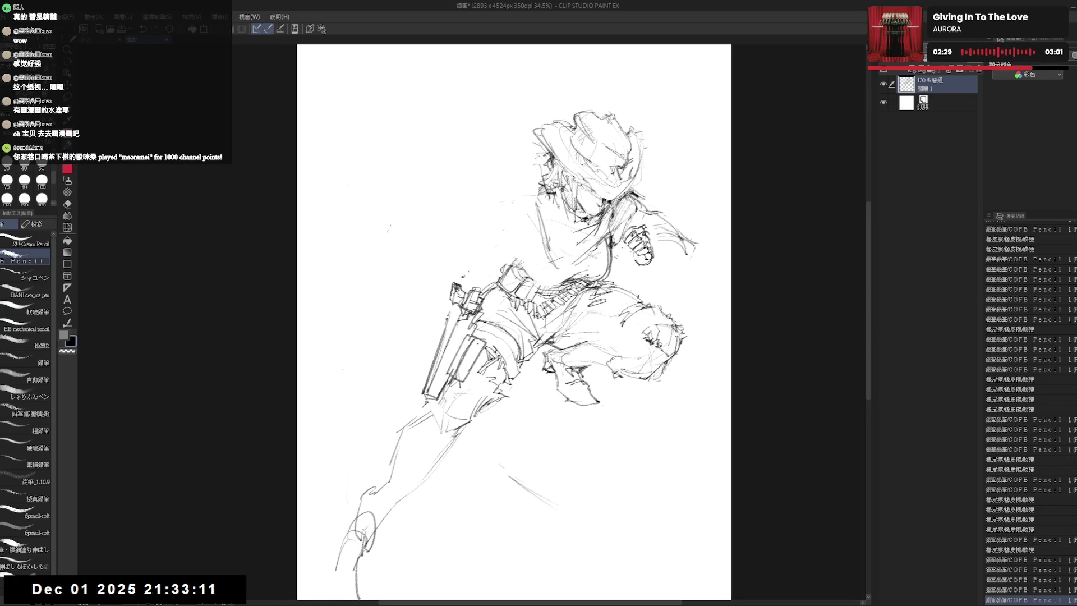
scroll(625, 236, up, 2)
scroll(625, 236, up, 2)
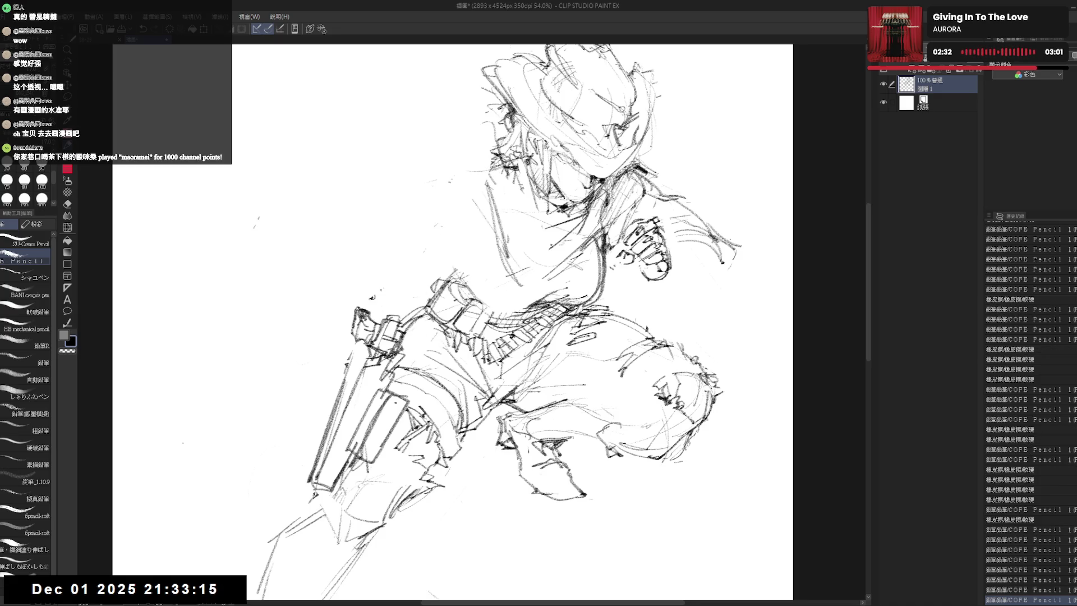
drag(618, 265, 636, 256)
drag(505, 319, 478, 323)
drag(643, 270, 651, 281)
drag(680, 383, 691, 394)
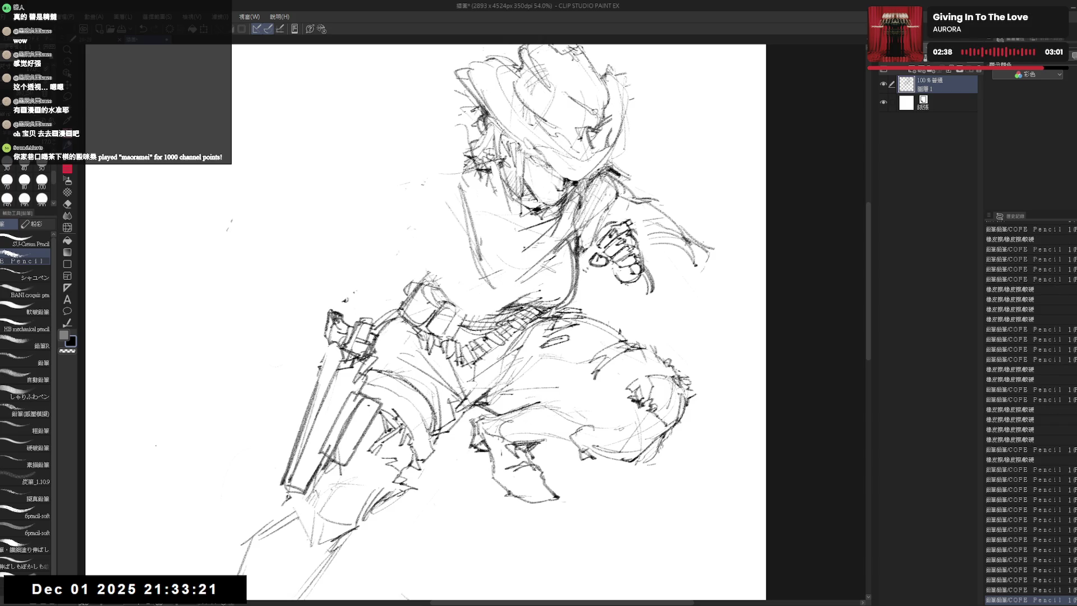
drag(622, 293, 643, 279)
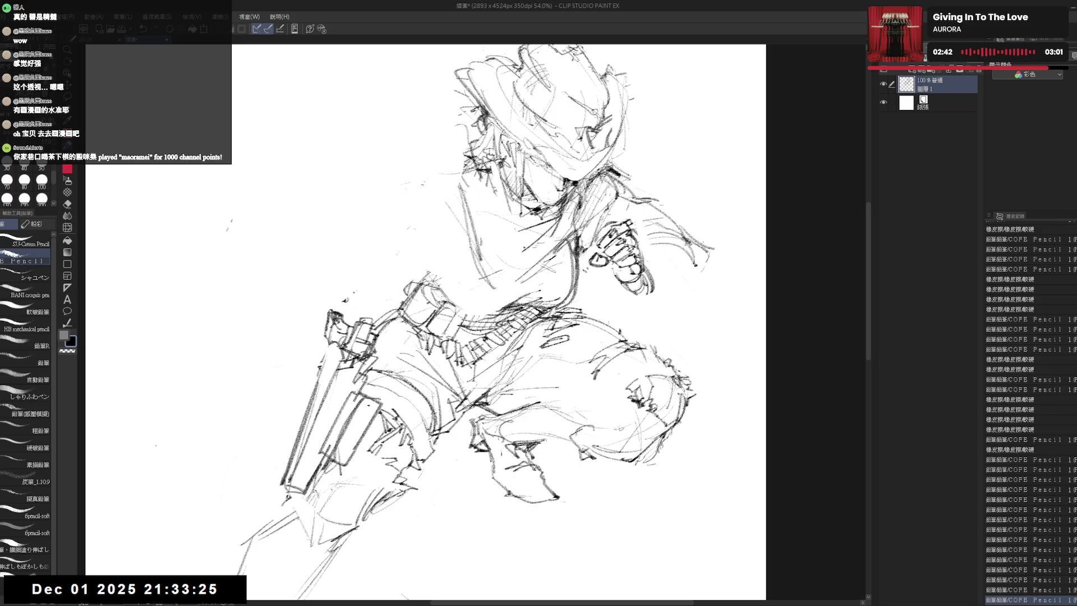
drag(640, 275, 645, 287)
drag(636, 279, 648, 290)
mouse_move(682, 246)
mouse_down()
mouse_move(690, 286)
mouse_move(651, 241)
mouse_move(672, 303)
mouse_up()
drag(688, 253, 673, 286)
drag(690, 261, 676, 304)
Zoom out to view the whole page and dab out a stray mark with the eraser.
key(ctrl+minus)
key(ctrl+minus)
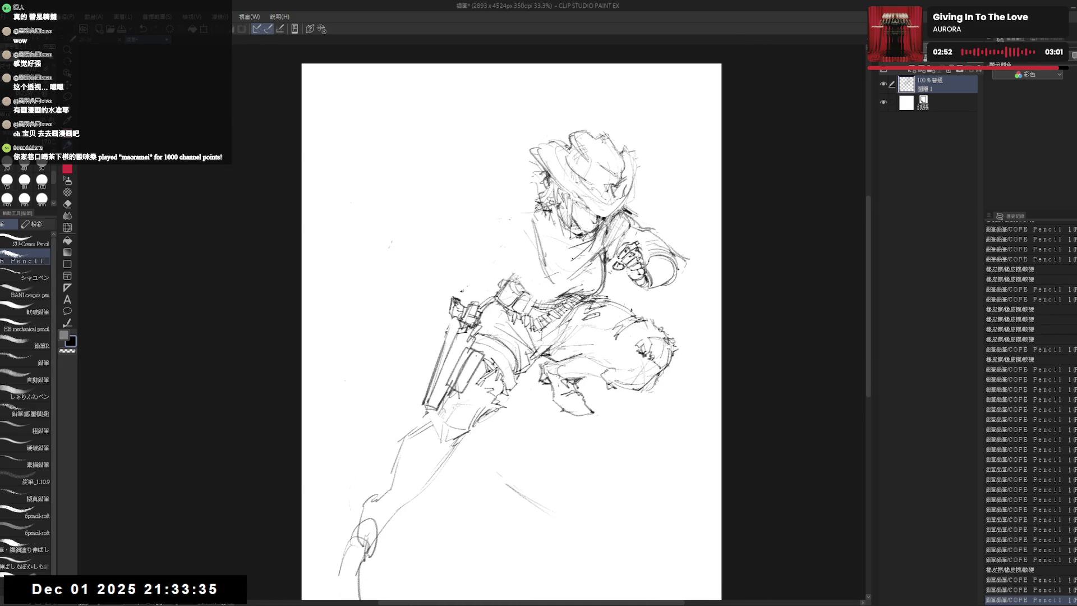
drag(483, 220, 530, 221)
click(511, 231)
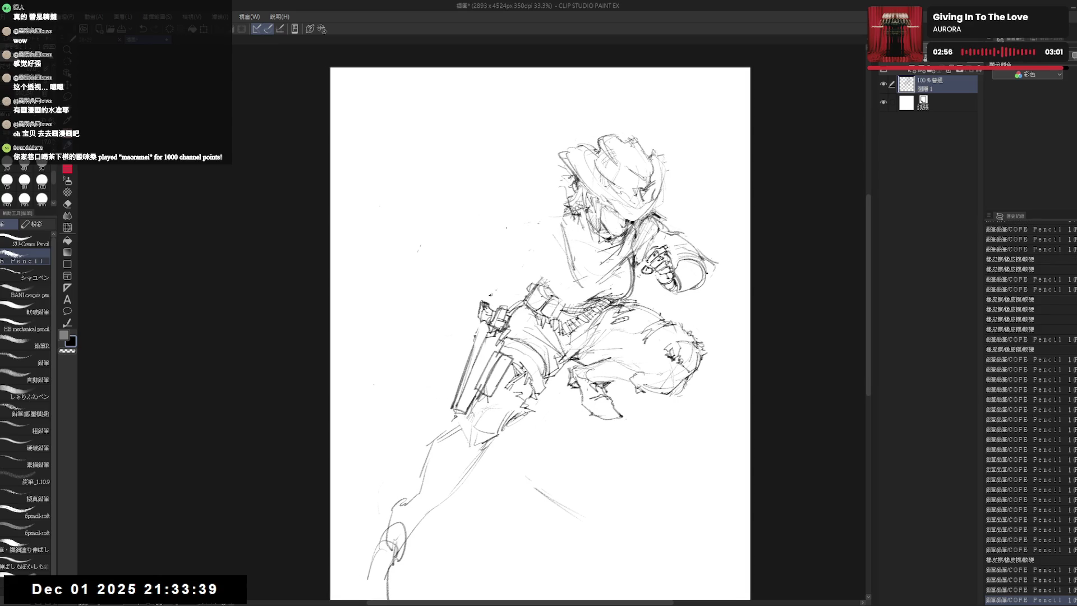
drag(511, 231, 519, 226)
key(e)
click(538, 240)
key(p)
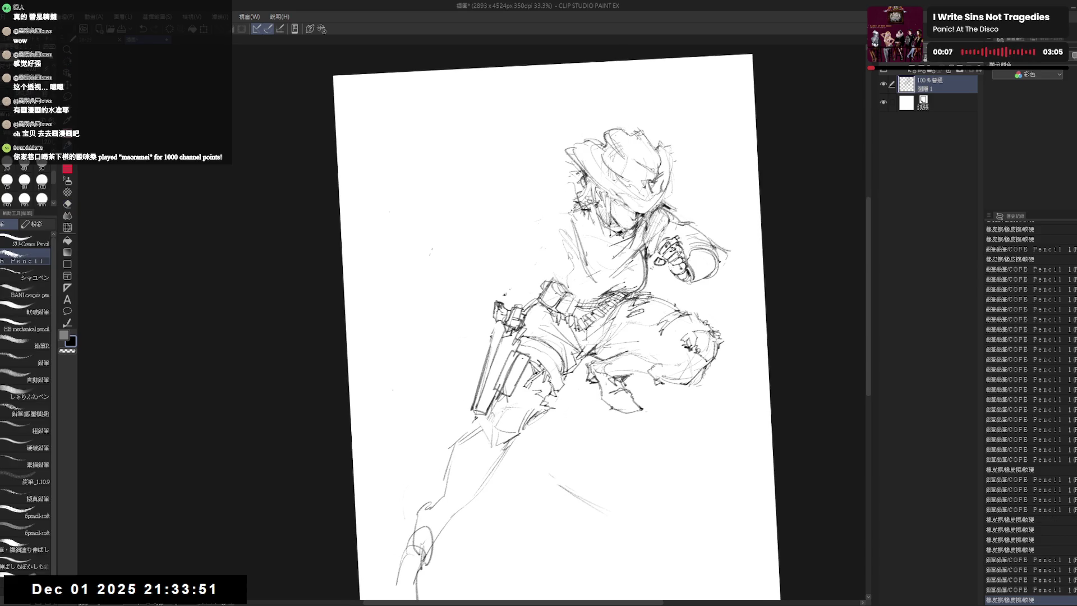
Sketch the collar, shoulder and chest strokes, erasing a misplaced chest stroke and redrawing it.
mouse_move(564, 212)
mouse_down()
mouse_move(601, 243)
mouse_move(589, 231)
mouse_up()
drag(509, 203, 543, 191)
drag(553, 250, 557, 278)
drag(554, 253, 557, 278)
drag(553, 253, 558, 278)
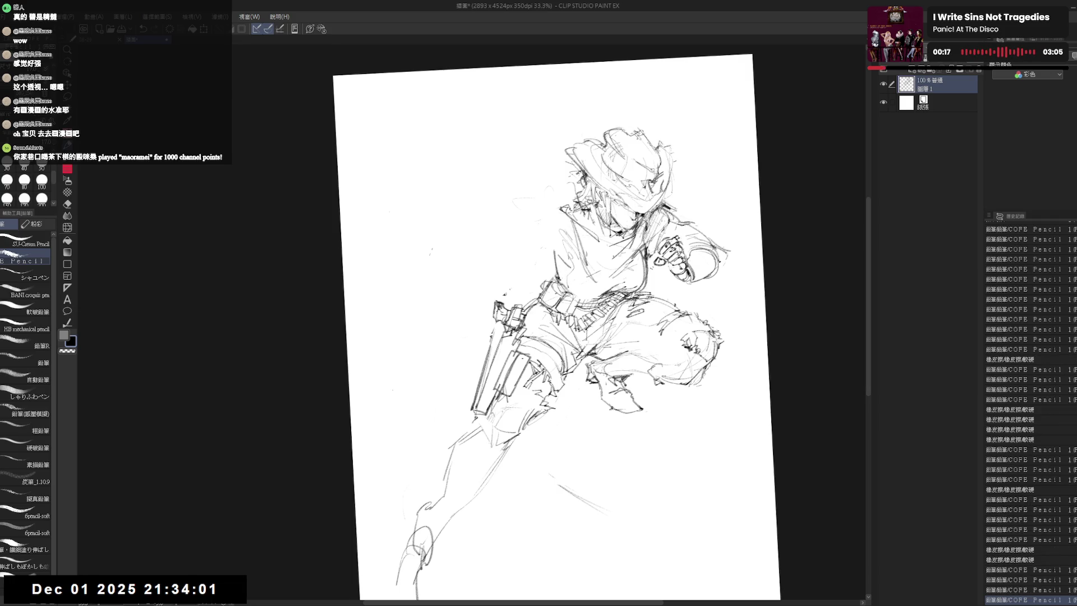
drag(559, 254, 584, 292)
mouse_move(559, 256)
mouse_down()
mouse_move(581, 290)
mouse_move(570, 291)
mouse_up()
key(e)
drag(548, 249, 572, 287)
key(p)
key(e)
key(p)
mouse_move(551, 250)
mouse_down()
mouse_move(562, 284)
mouse_move(603, 305)
mouse_move(572, 257)
mouse_up()
key(e)
key(p)
key(e)
key(p)
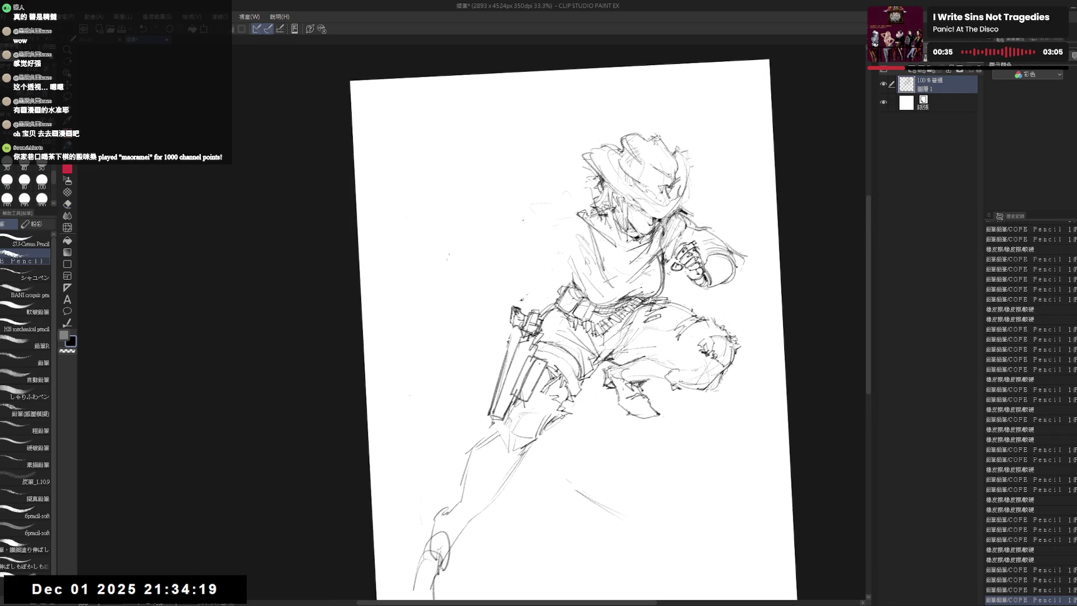
drag(576, 216, 574, 238)
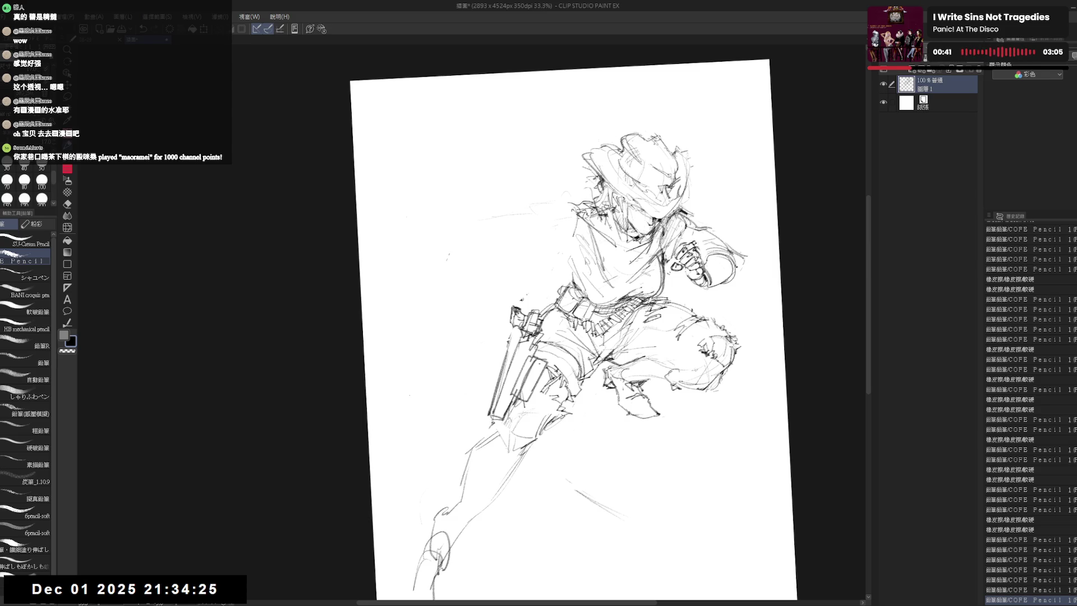
drag(575, 207, 569, 249)
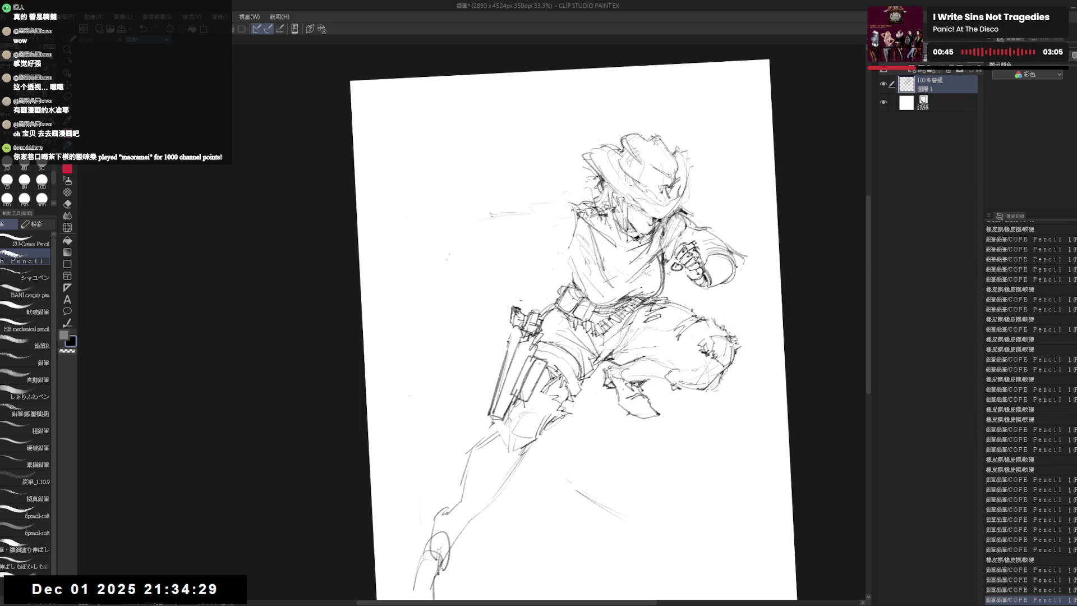
Draw the upper line of the outstretched arm, erase part of it, and redo the reverted strokes.
drag(490, 208, 571, 195)
key(e)
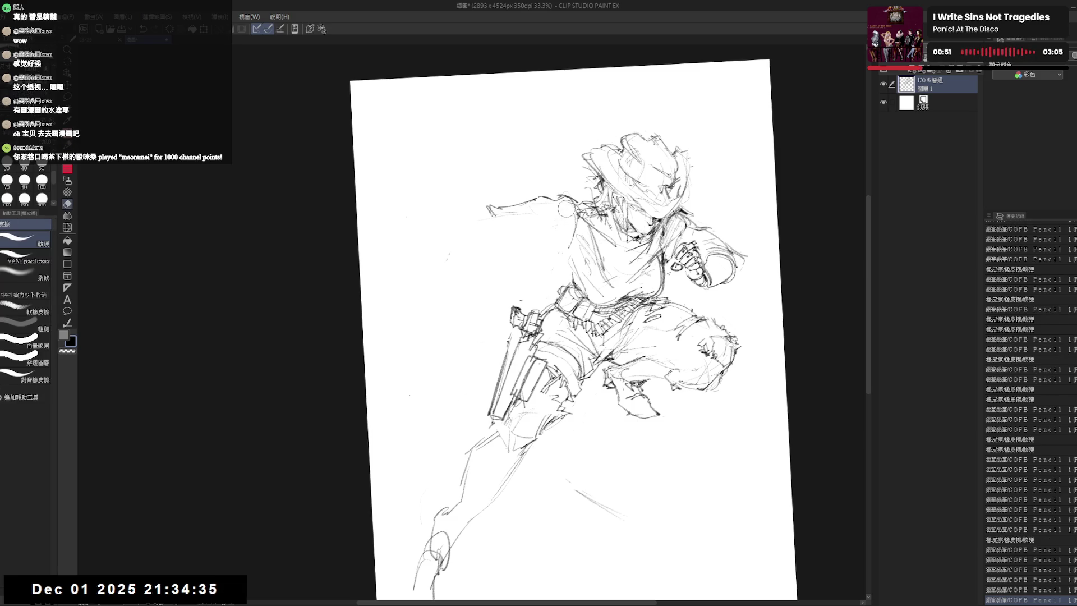
drag(530, 210, 557, 195)
key(p)
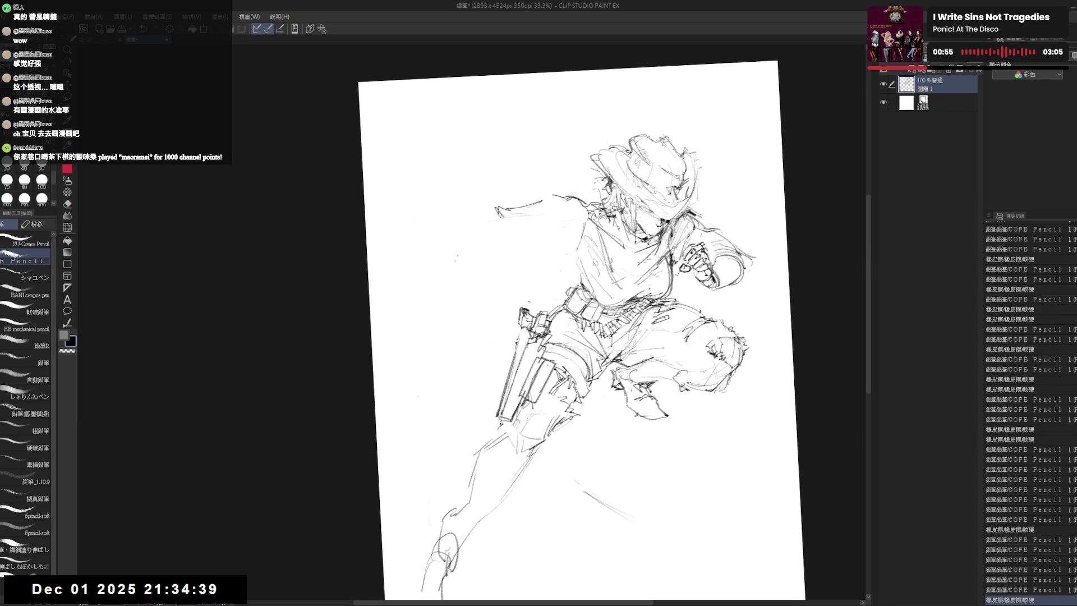
mouse_move(552, 196)
mouse_down()
mouse_move(562, 200)
mouse_move(560, 217)
mouse_up()
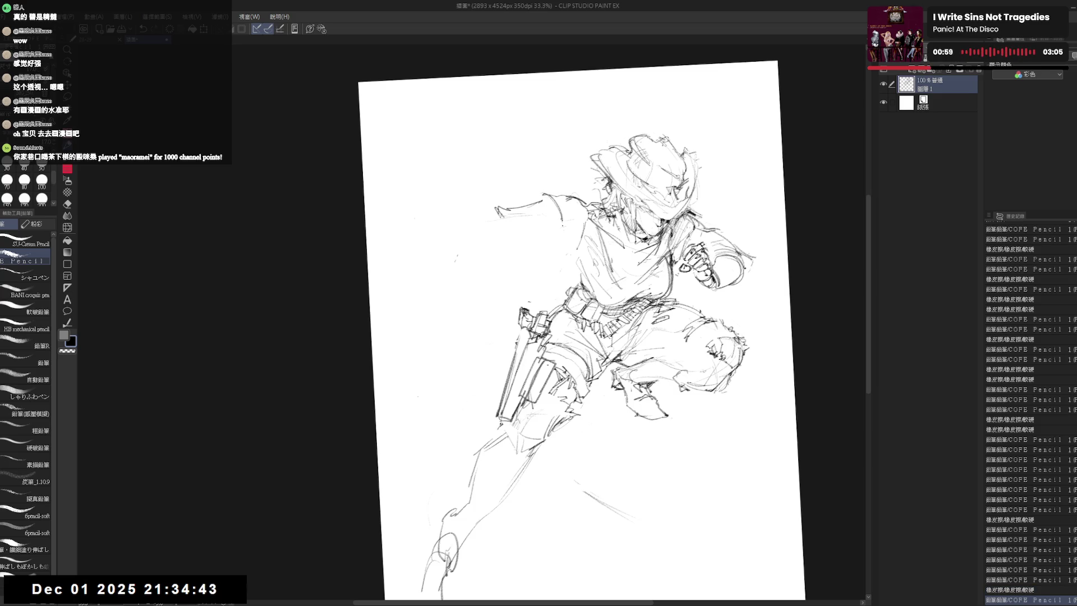
key(e)
key(p)
scroll(568, 202, up, 1)
drag(558, 198, 564, 205)
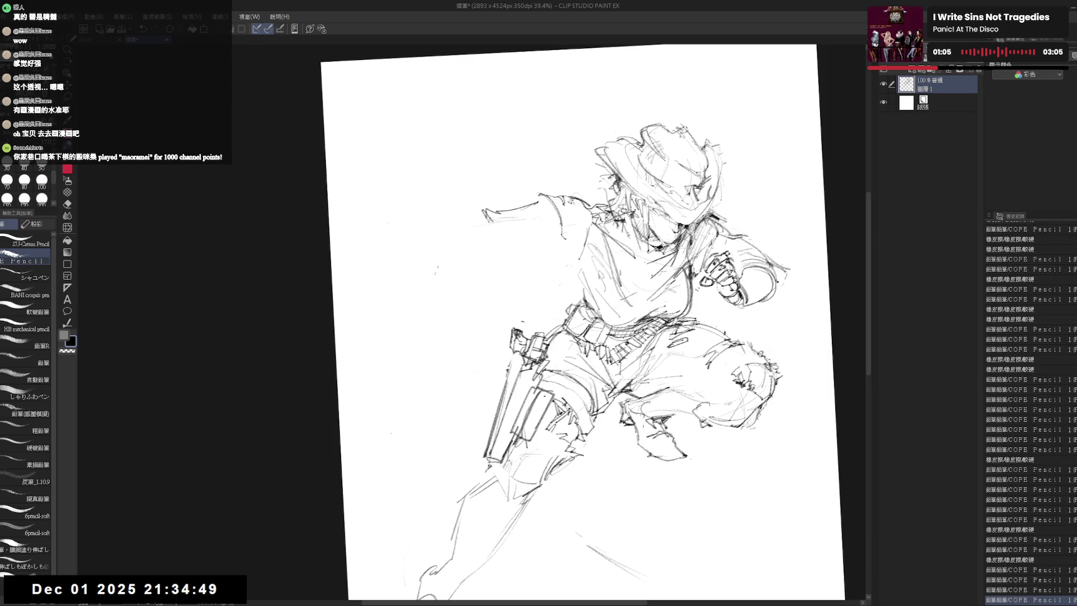
key(e)
key(p)
key(ctrl+y)
key(ctrl+y)
key(ctrl+y)
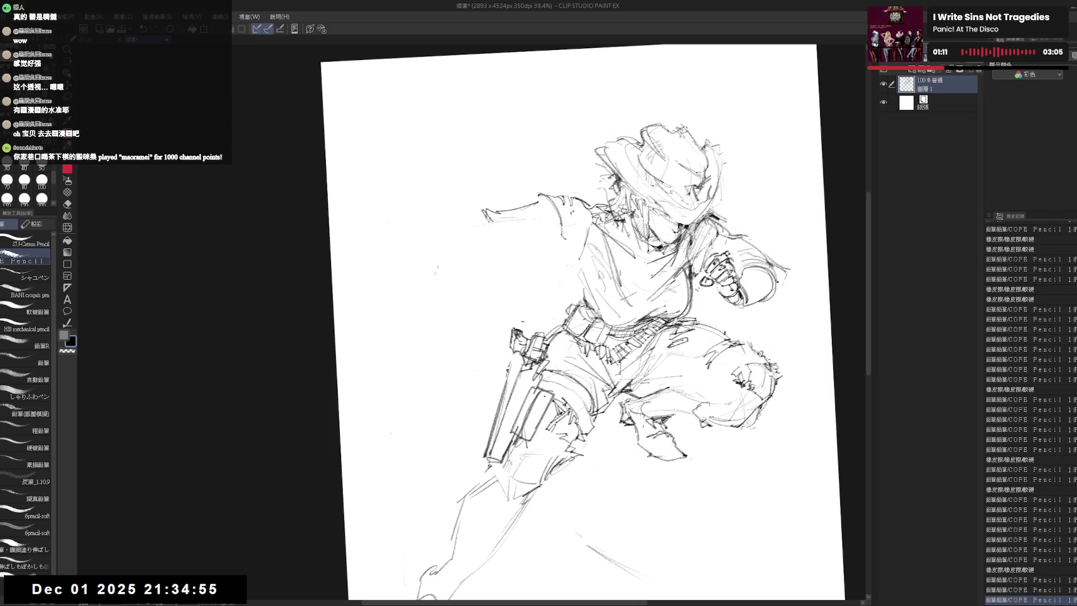
key(ctrl+y)
key(ctrl+y)
key(ctrl+y)
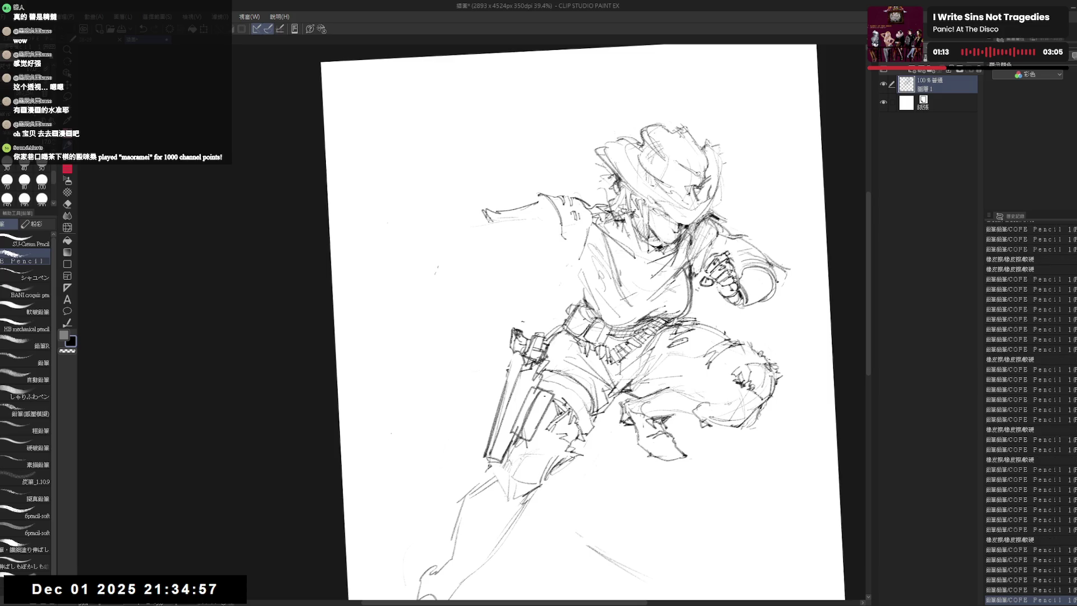
key(ctrl+y)
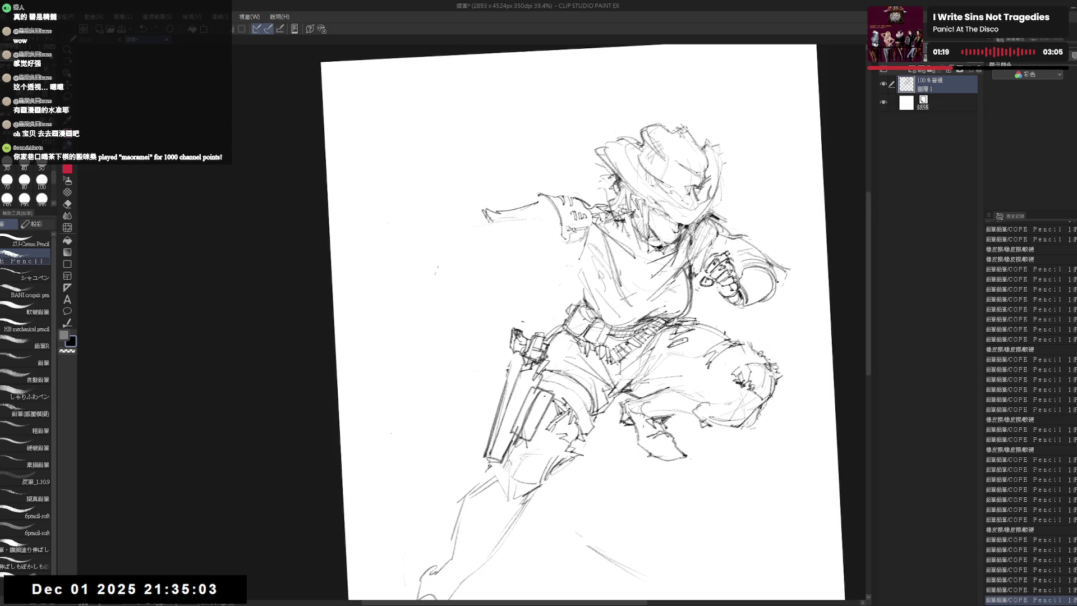
Add dark marks shaping the outstretched hand and arm, then reset the canvas rotation.
key(e)
key(p)
drag(505, 504, 539, 538)
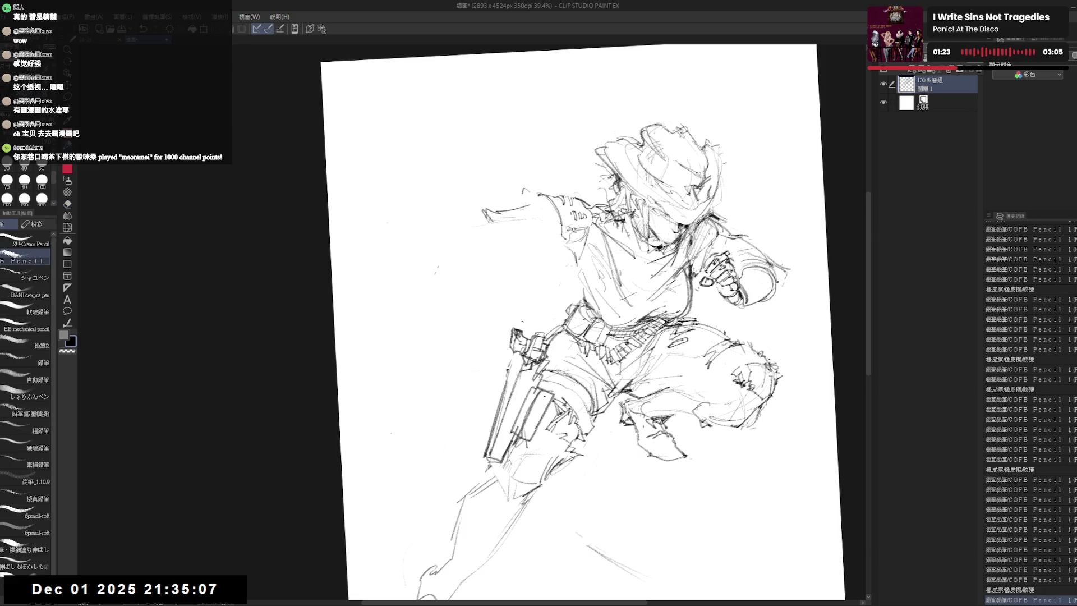
mouse_move(525, 194)
mouse_down()
mouse_move(555, 214)
mouse_move(530, 222)
mouse_move(541, 233)
mouse_move(502, 220)
mouse_up()
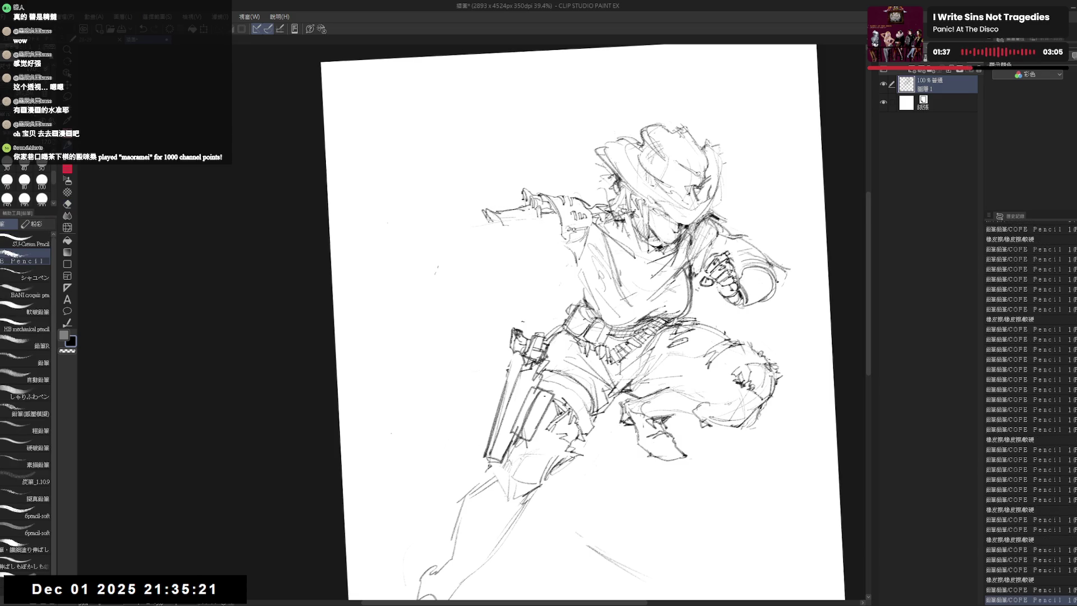
drag(552, 219, 562, 231)
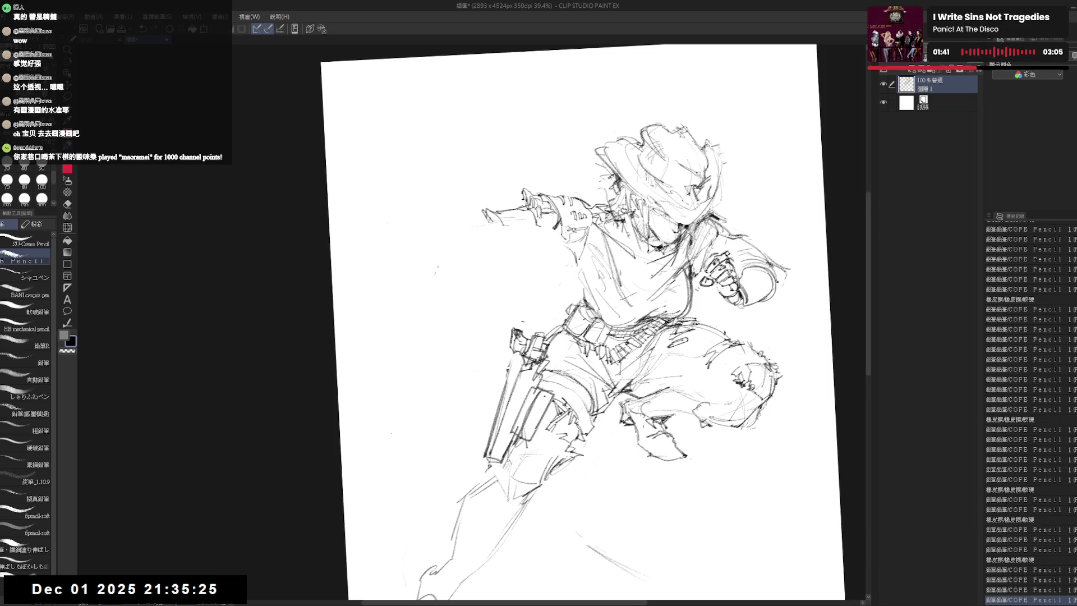
drag(419, 581, 436, 564)
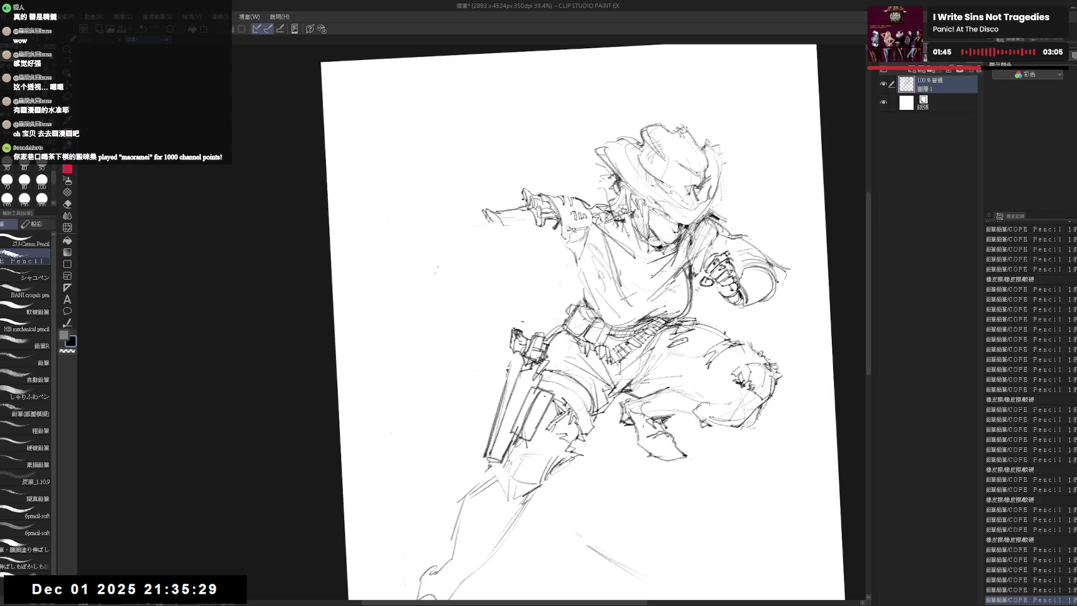
drag(552, 217, 555, 246)
key(ctrl+0)
key(e)
key(p)
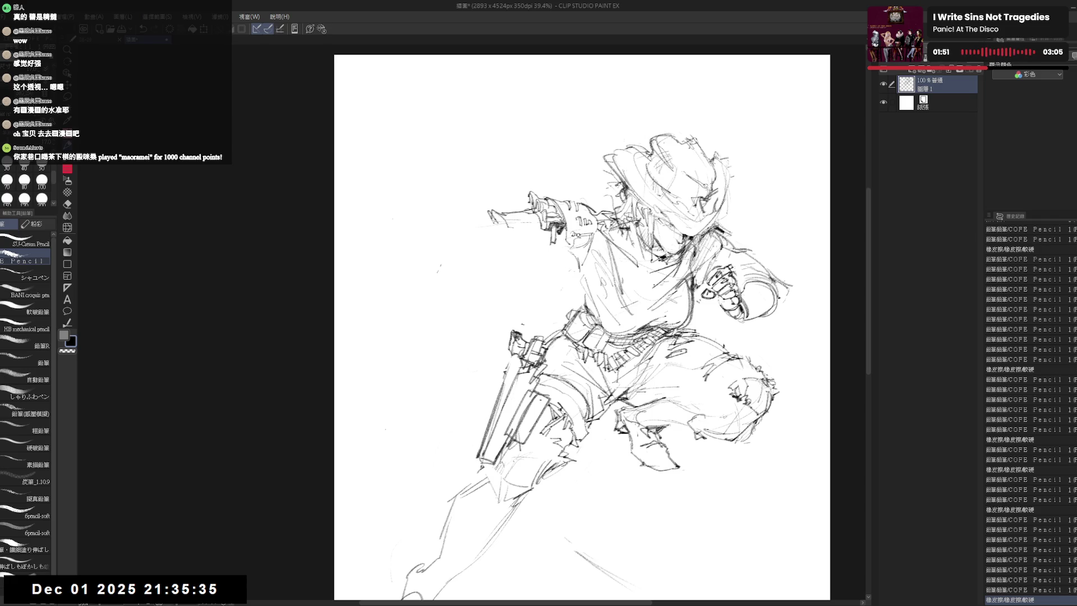
drag(467, 211, 493, 220)
Draw a long loose line to the left of the figure beneath the outstretched arm.
key(e)
key(p)
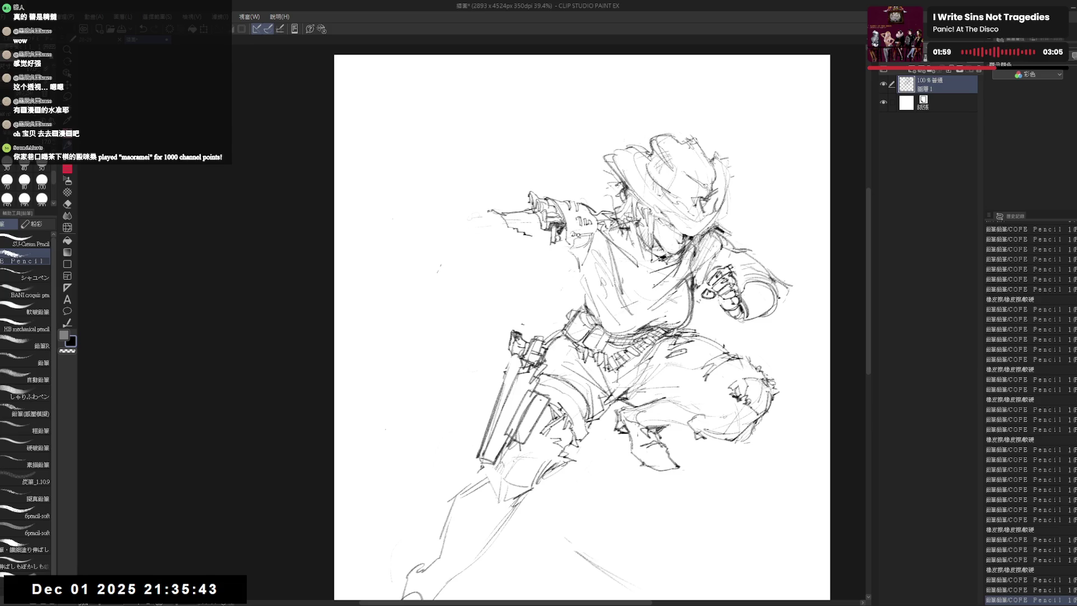
drag(484, 215, 510, 225)
mouse_move(492, 264)
mouse_down()
mouse_move(480, 283)
mouse_move(504, 270)
mouse_move(468, 292)
mouse_move(478, 309)
mouse_move(460, 297)
mouse_move(496, 274)
mouse_move(516, 301)
mouse_move(504, 305)
mouse_up()
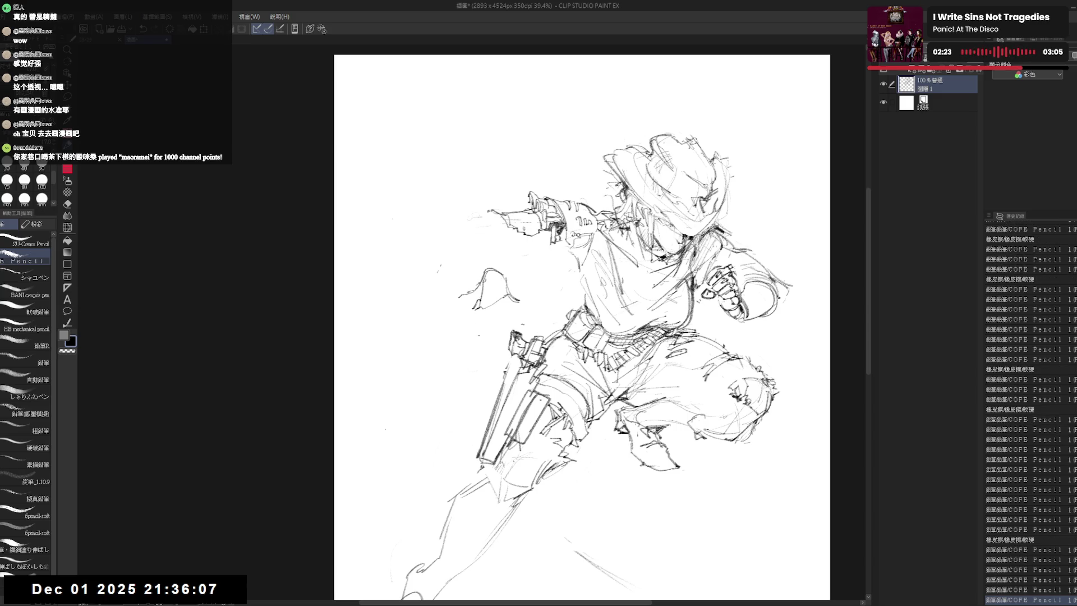
drag(580, 328, 587, 329)
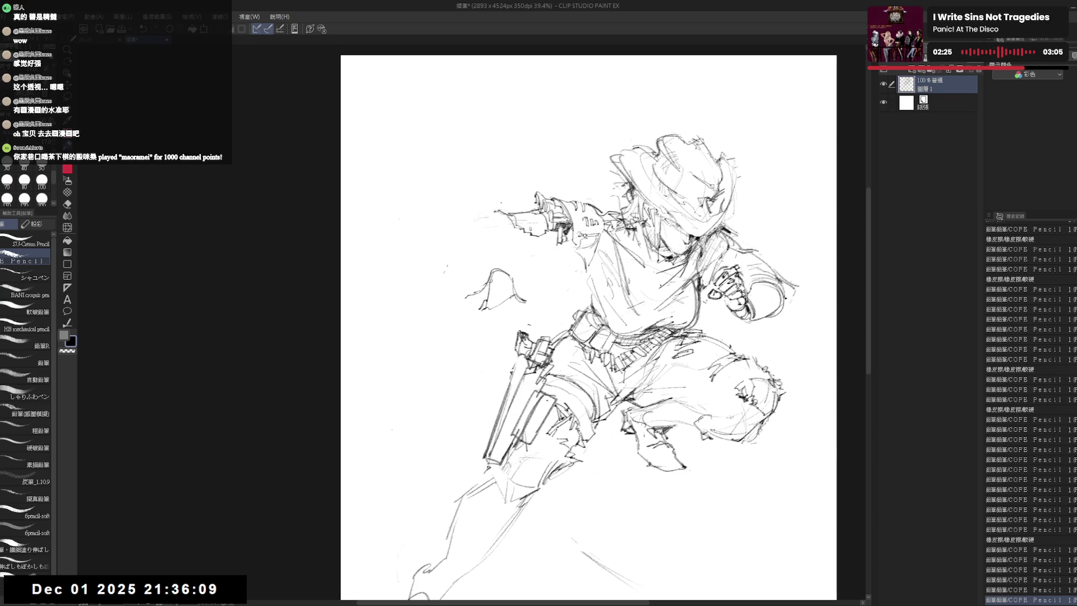
drag(539, 122, 501, 215)
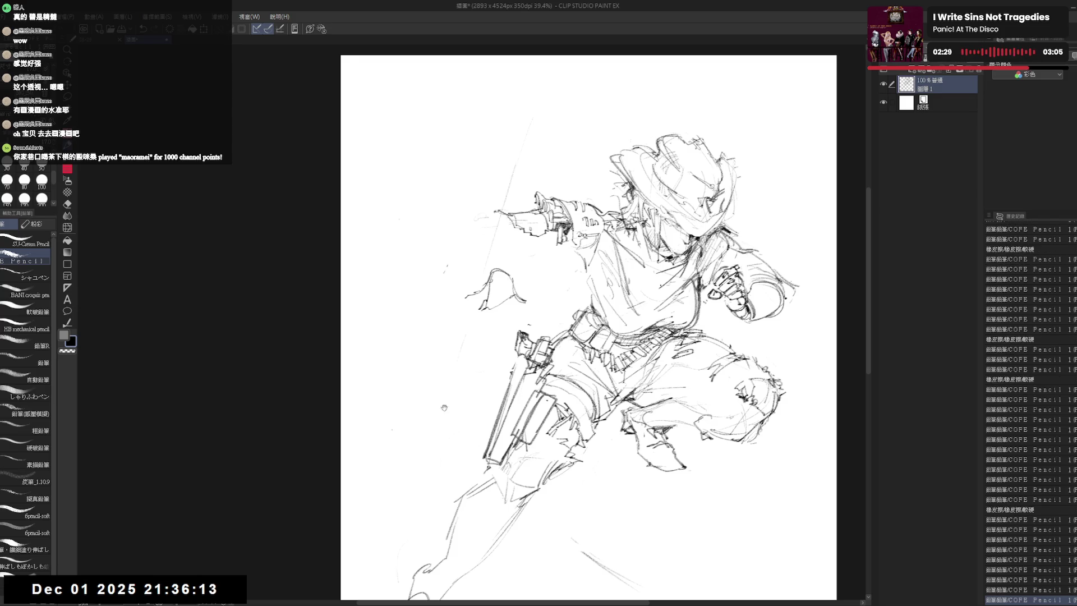
scroll(464, 178, down, 1)
scroll(464, 178, down, 1)
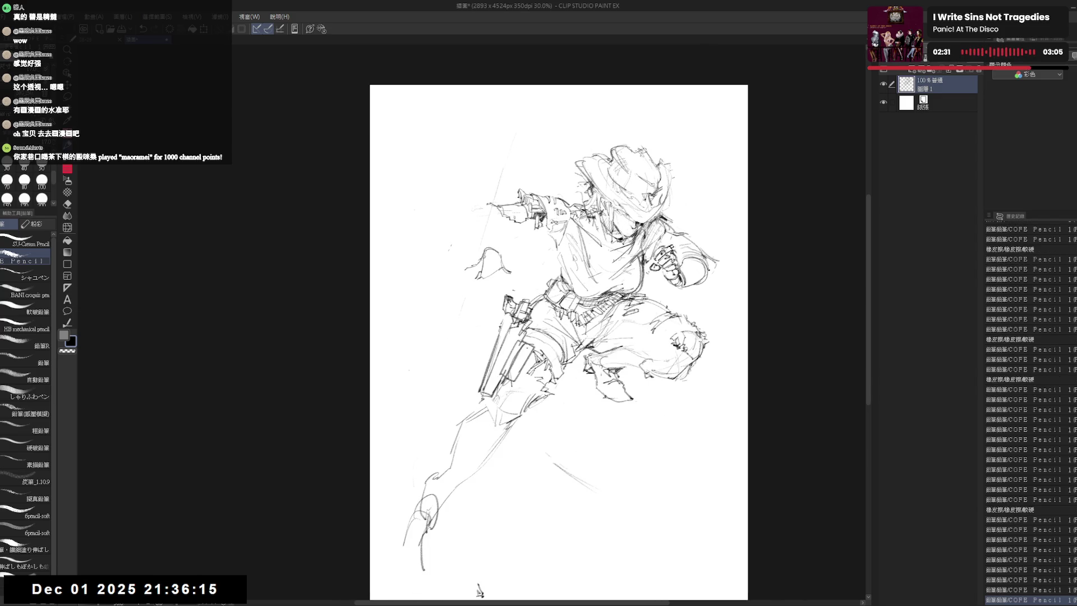
Lasso-select the figure's lower body, nudge it slightly right, and clear the selection.
key(m)
drag(477, 592, 508, 574)
mouse_move(571, 256)
mouse_down()
mouse_move(455, 396)
mouse_move(689, 273)
mouse_up()
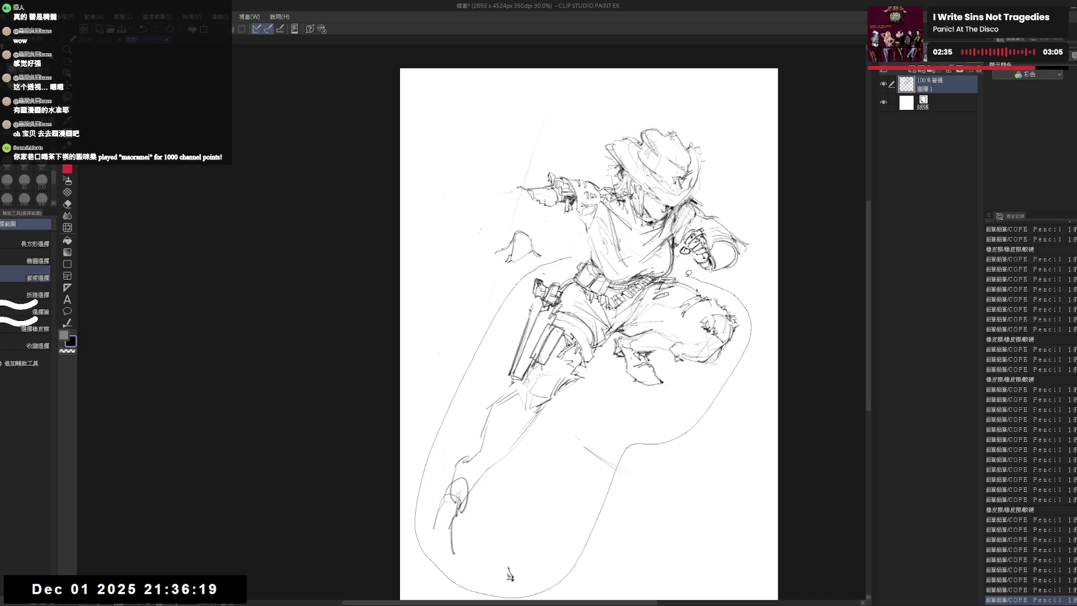
drag(688, 273, 586, 256)
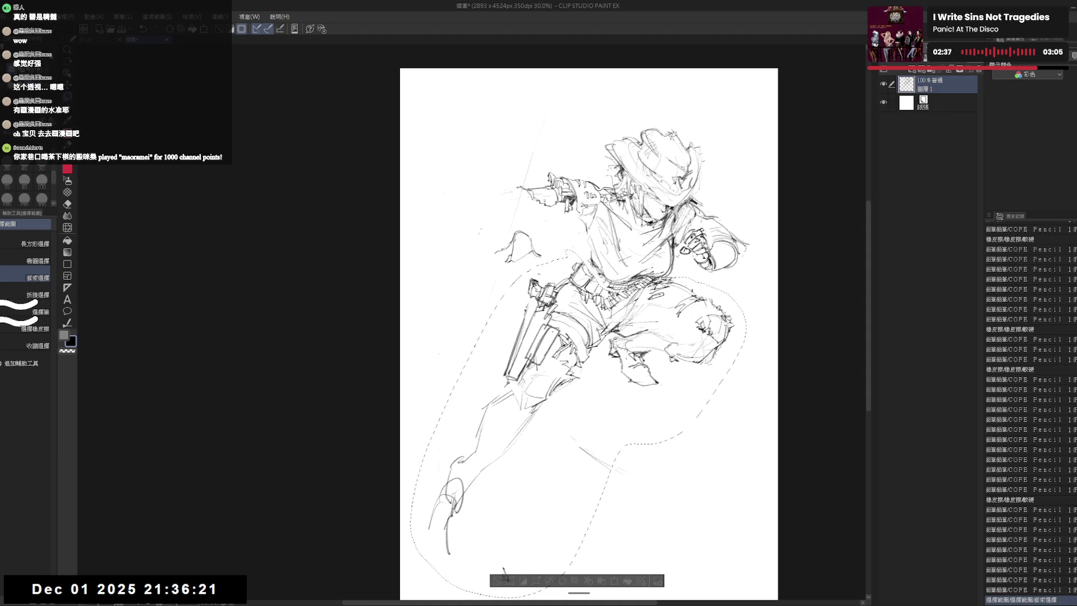
drag(590, 336, 610, 296)
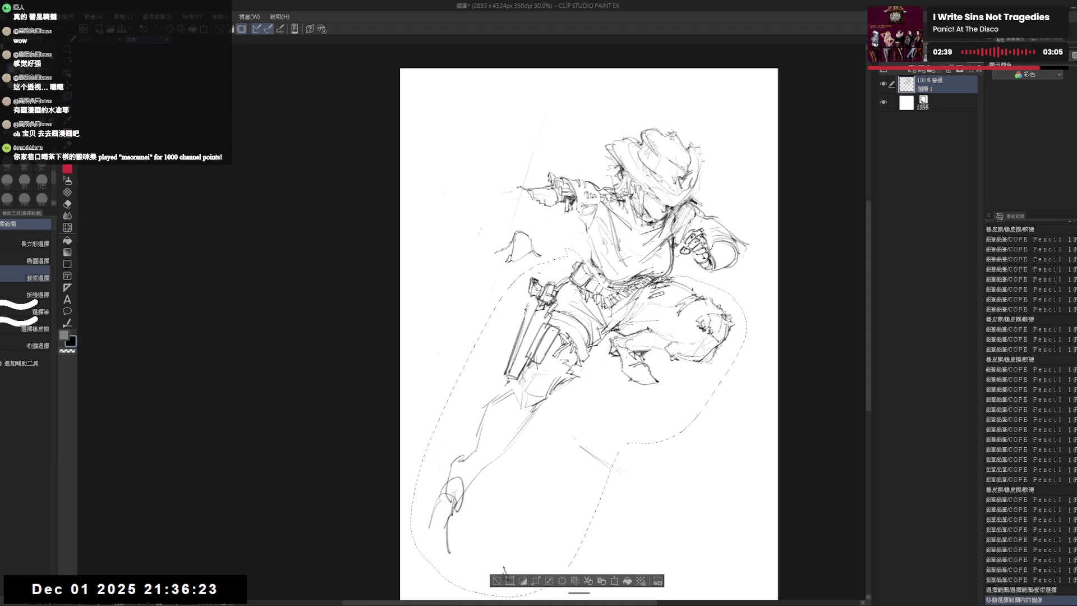
drag(649, 332, 655, 303)
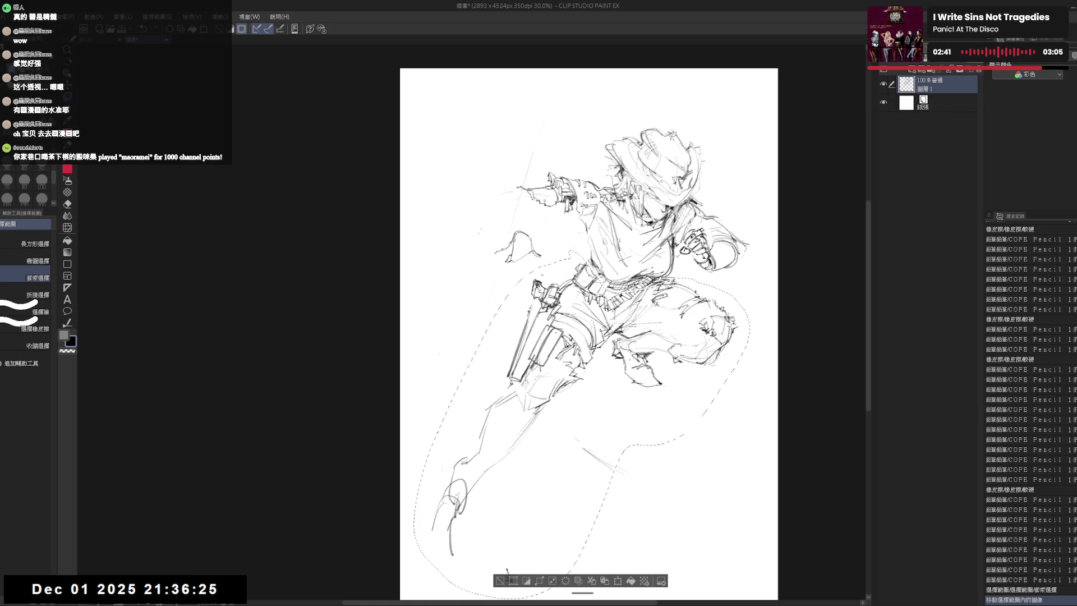
key(ctrl+d)
Return to the pencil and add strokes toward the reaching hand.
key(p)
drag(593, 269, 627, 285)
drag(589, 337, 604, 343)
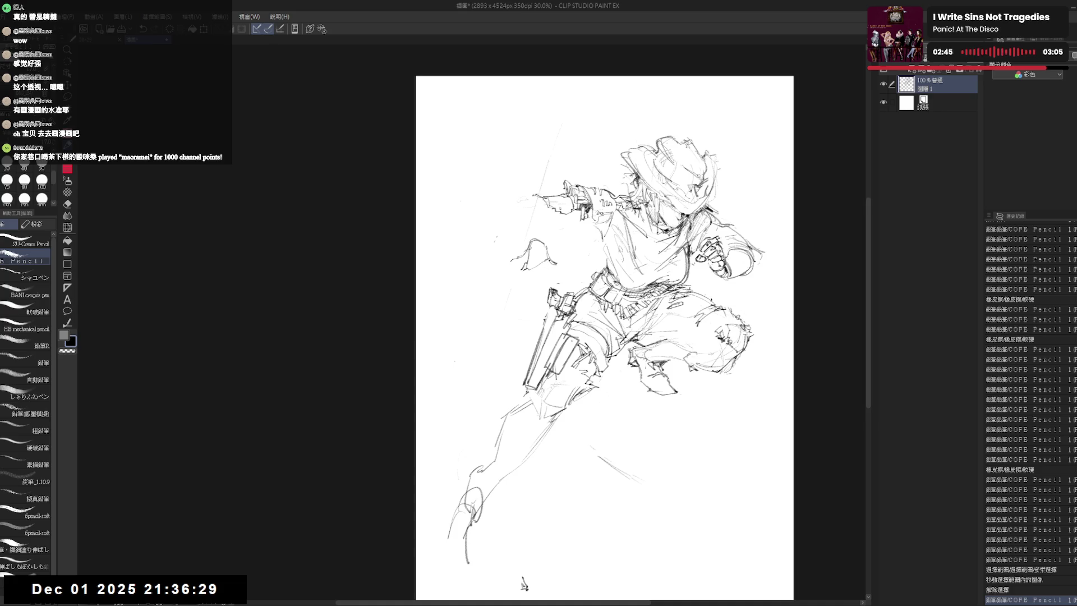
click(522, 583)
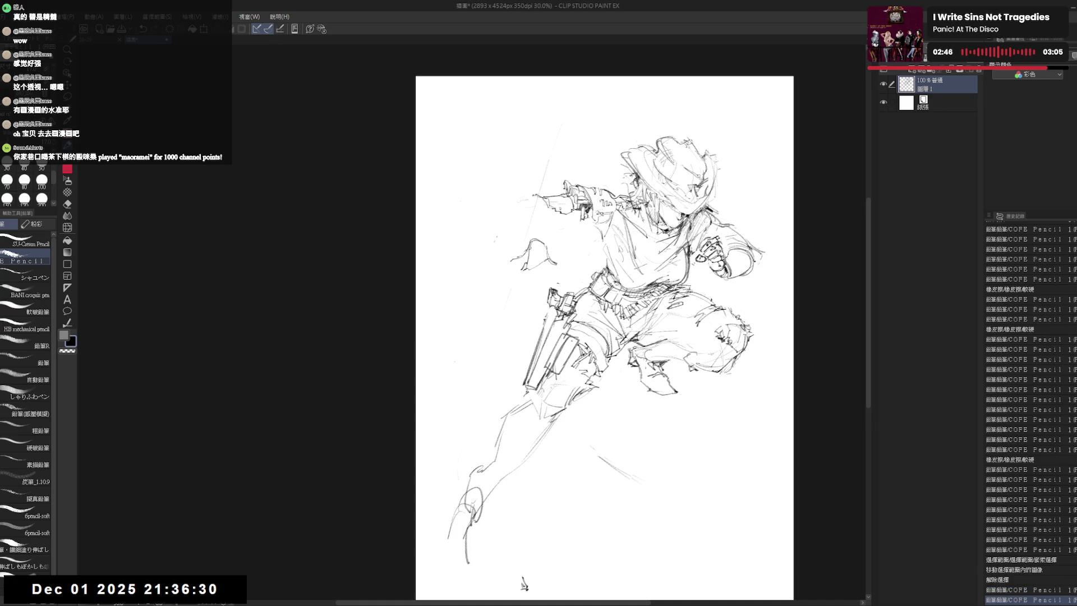
Rough in the open reaching hand, erasing a stray mark on the bent leg and a tiny speck.
click(522, 584)
click(523, 583)
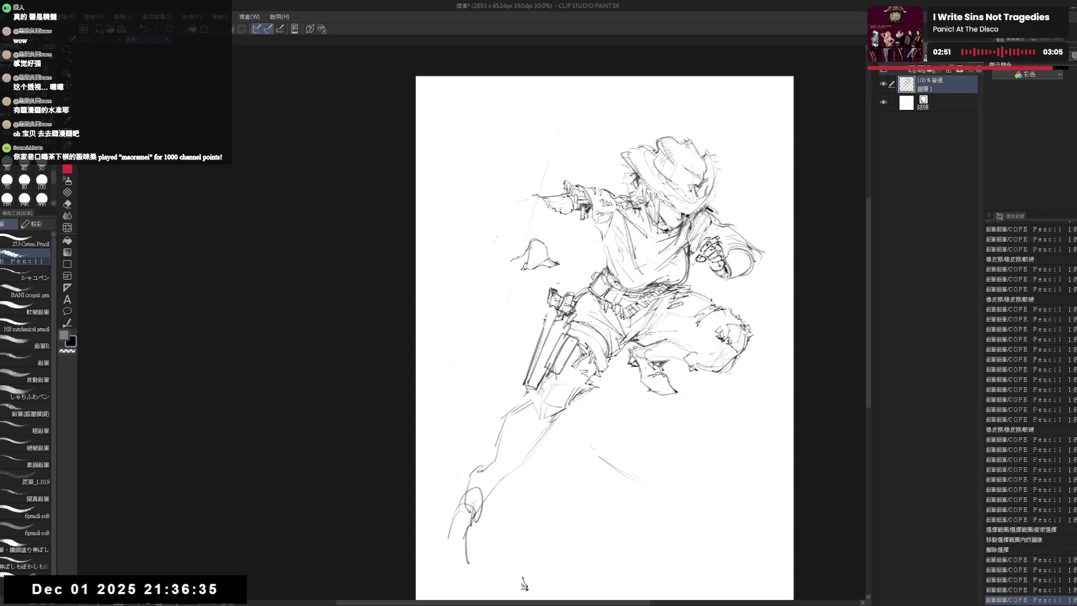
key(e)
drag(539, 320, 547, 328)
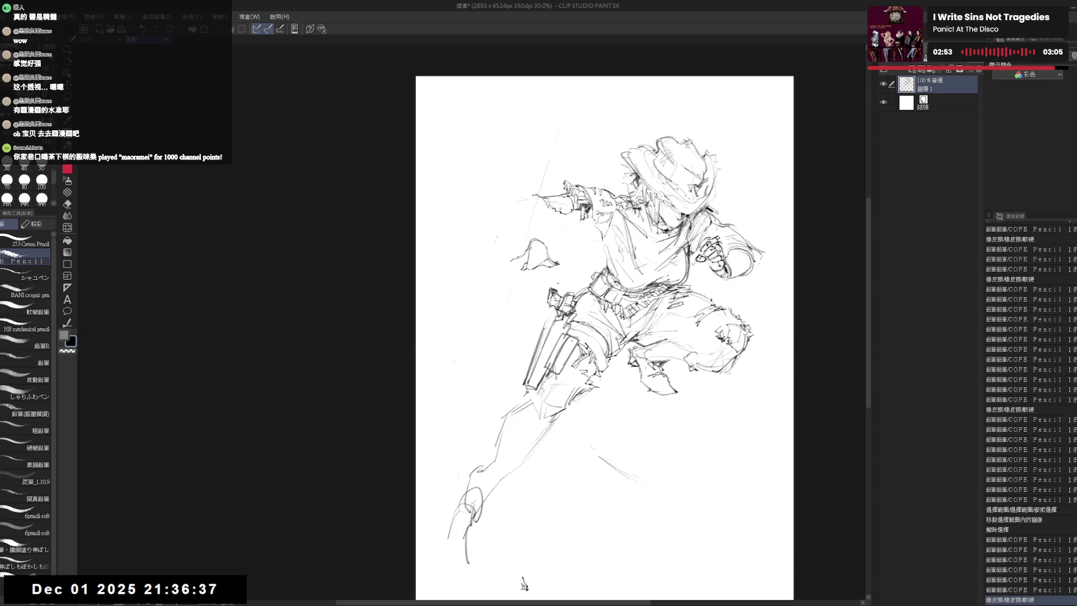
click(523, 584)
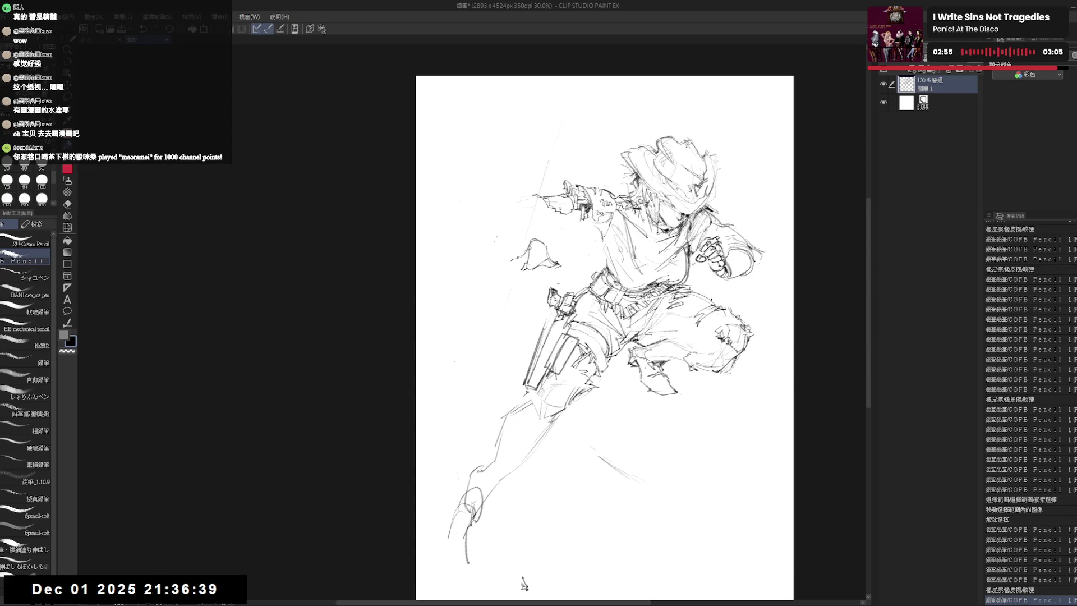
click(523, 583)
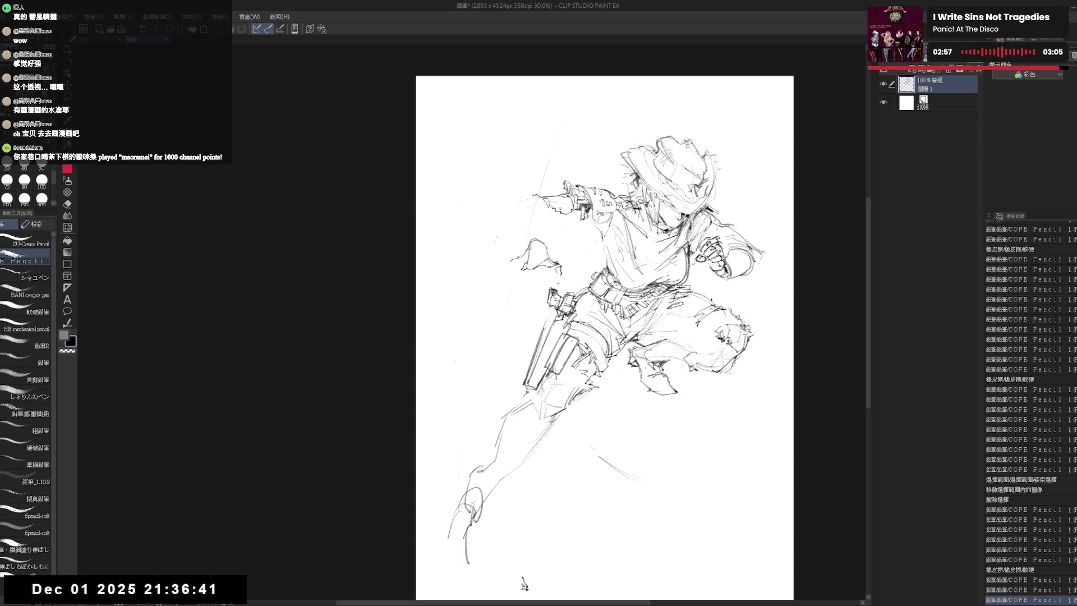
click(560, 269)
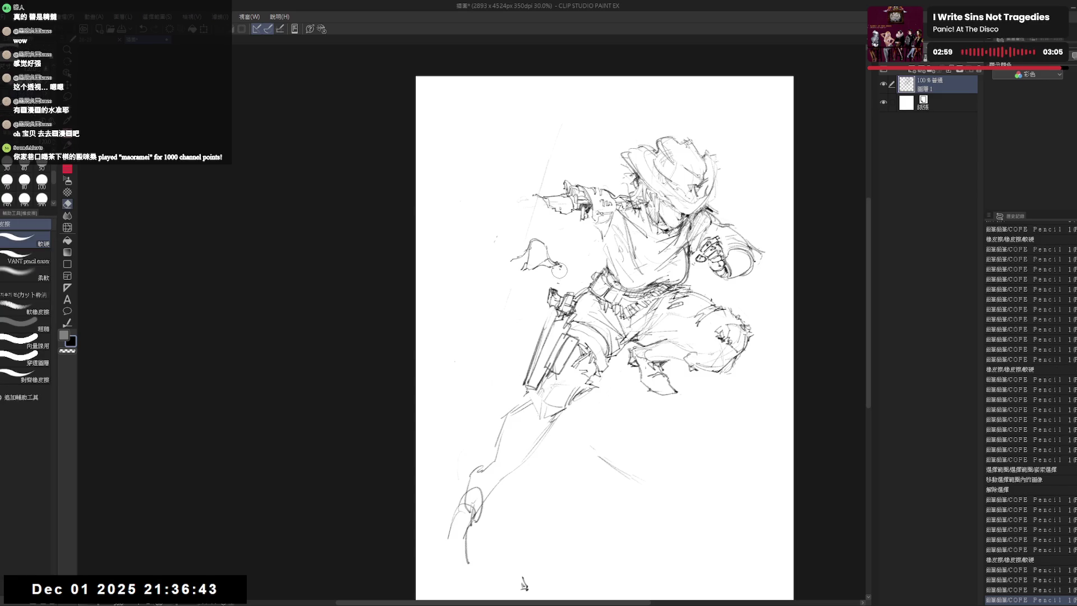
click(560, 269)
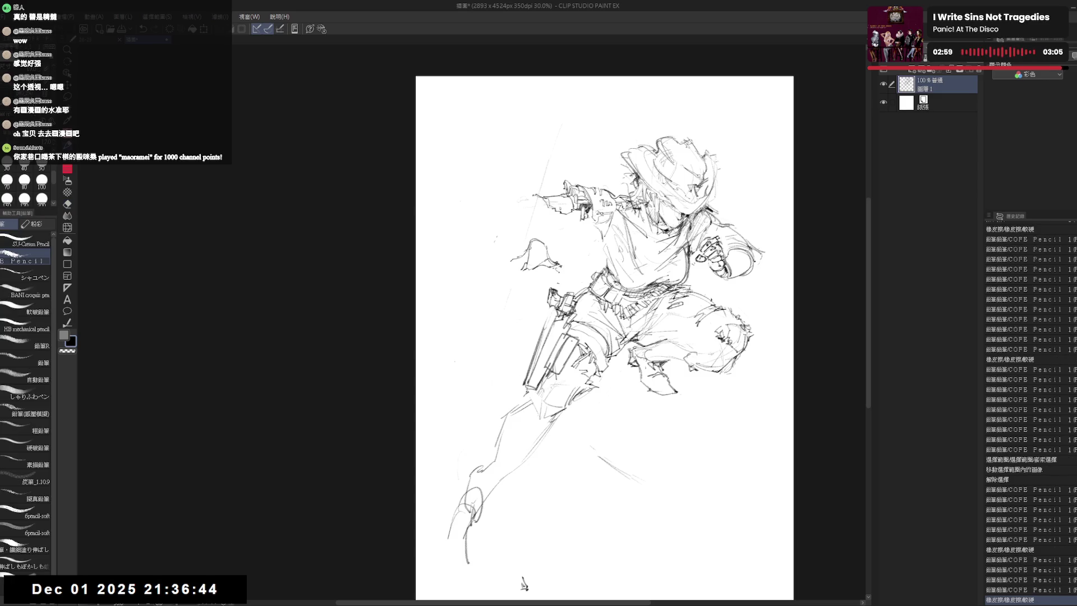
click(523, 583)
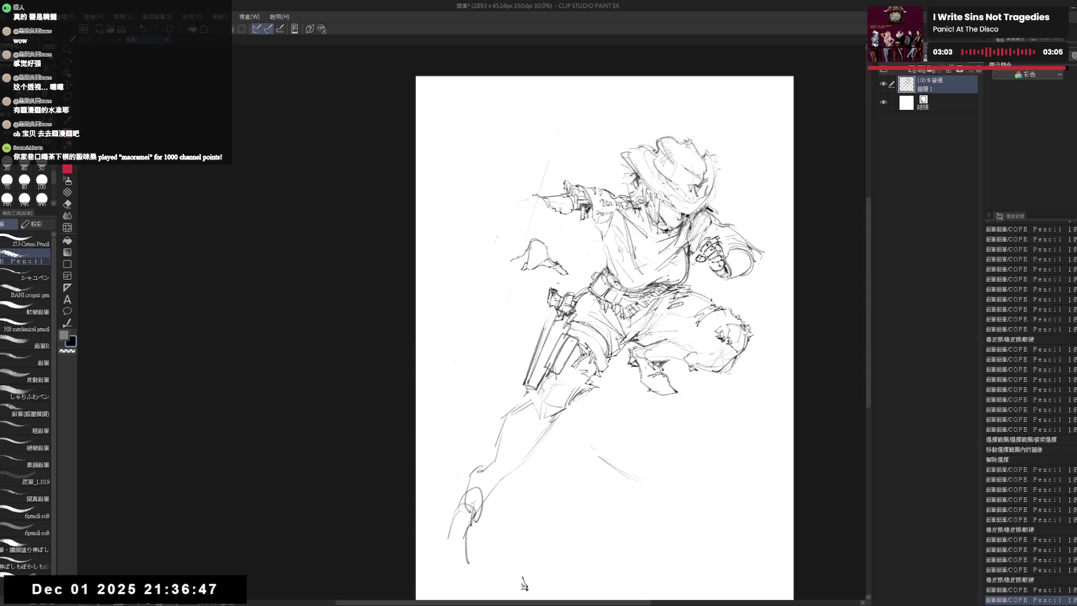
click(486, 229)
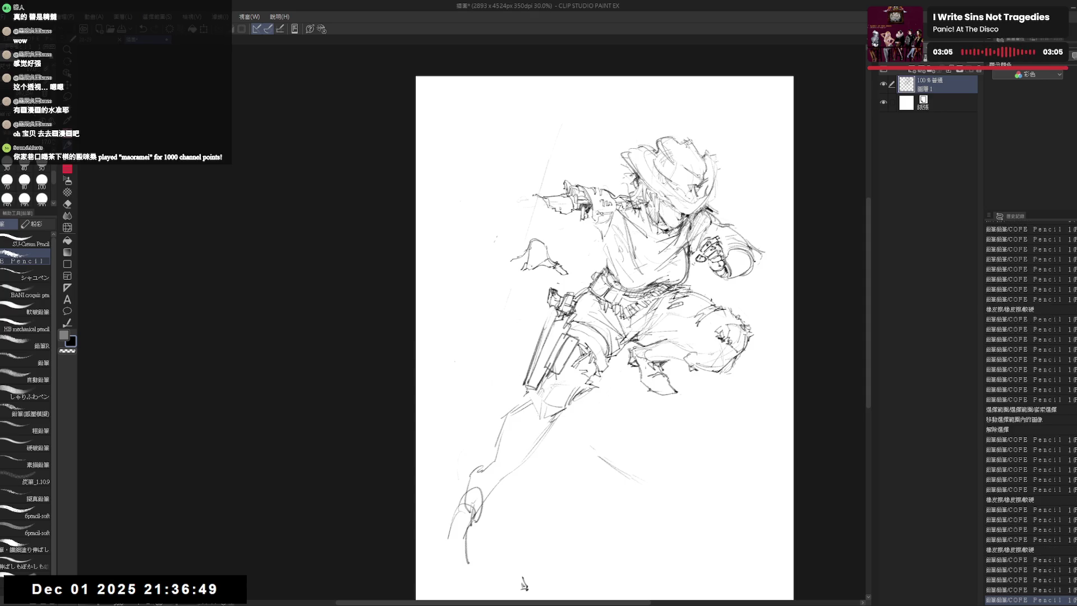
Sketch the splayed fingers of the open hand and erase a last small stray mark.
click(522, 584)
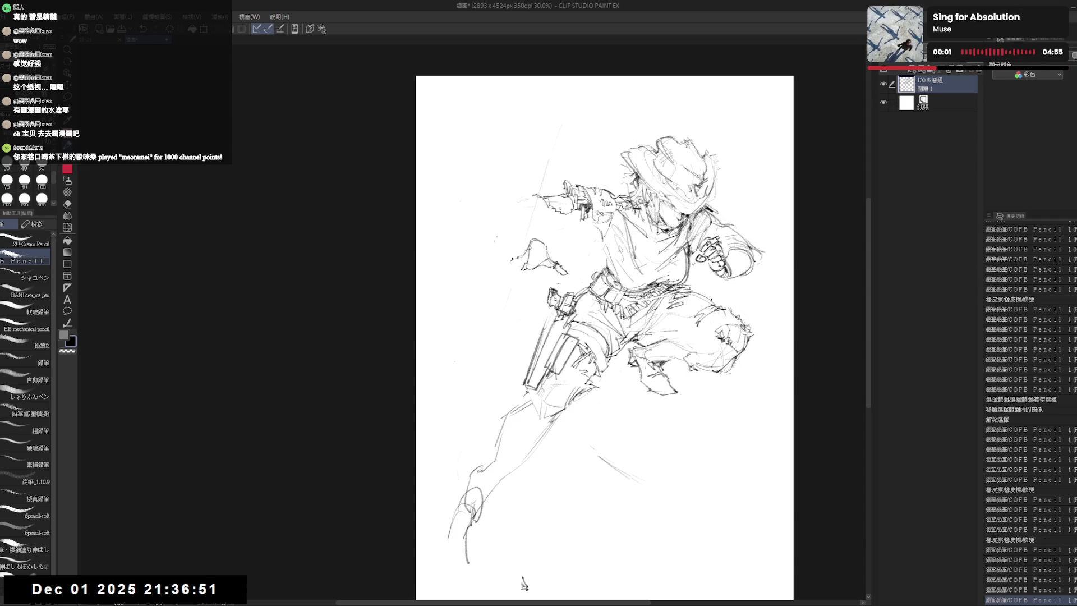
click(523, 583)
click(523, 583)
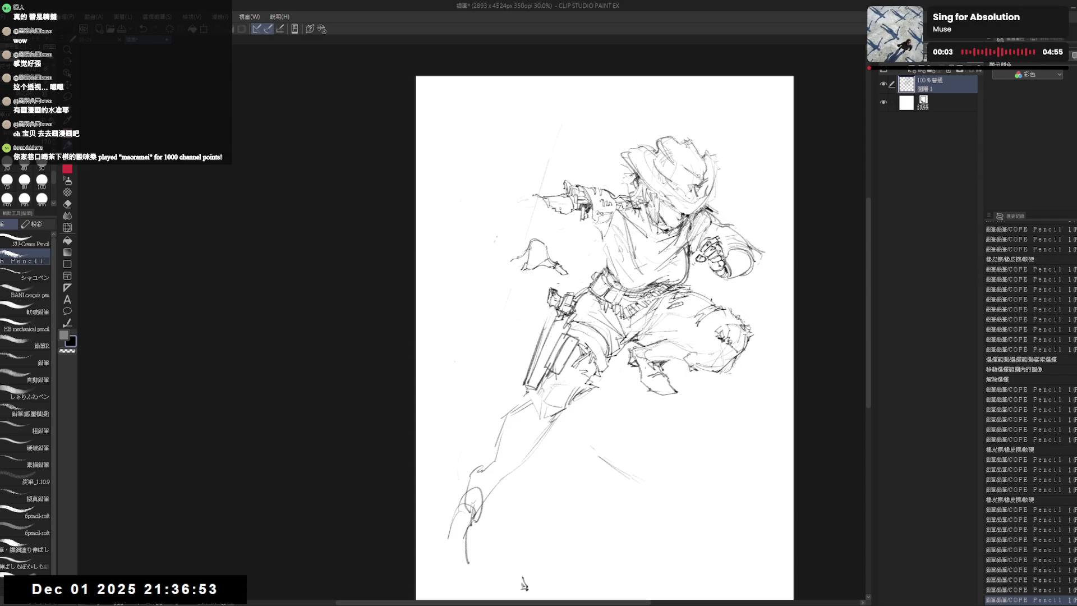
click(523, 583)
click(522, 583)
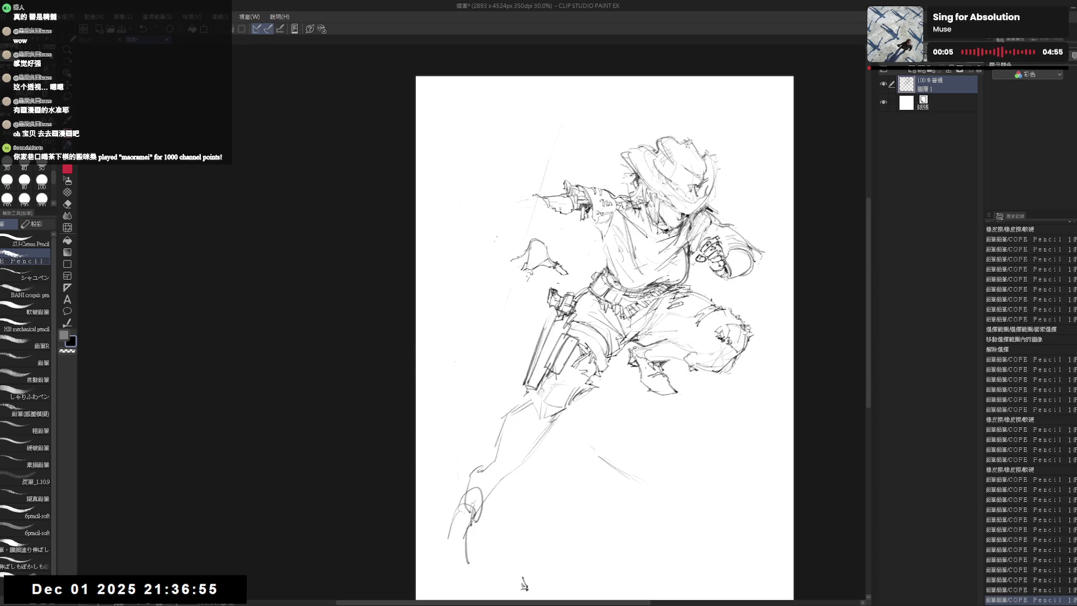
click(523, 584)
click(522, 584)
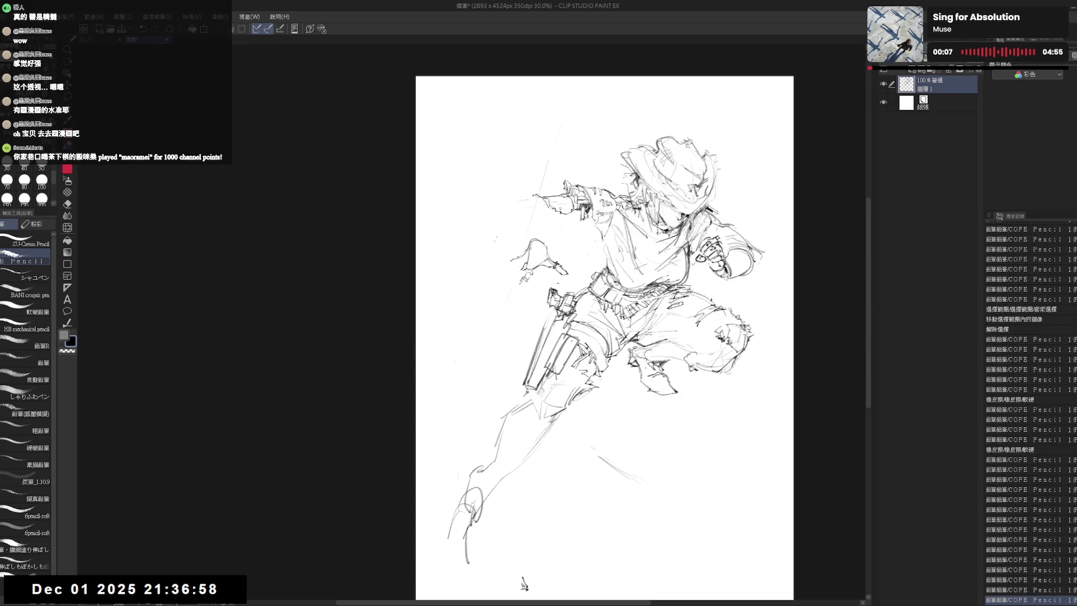
click(523, 584)
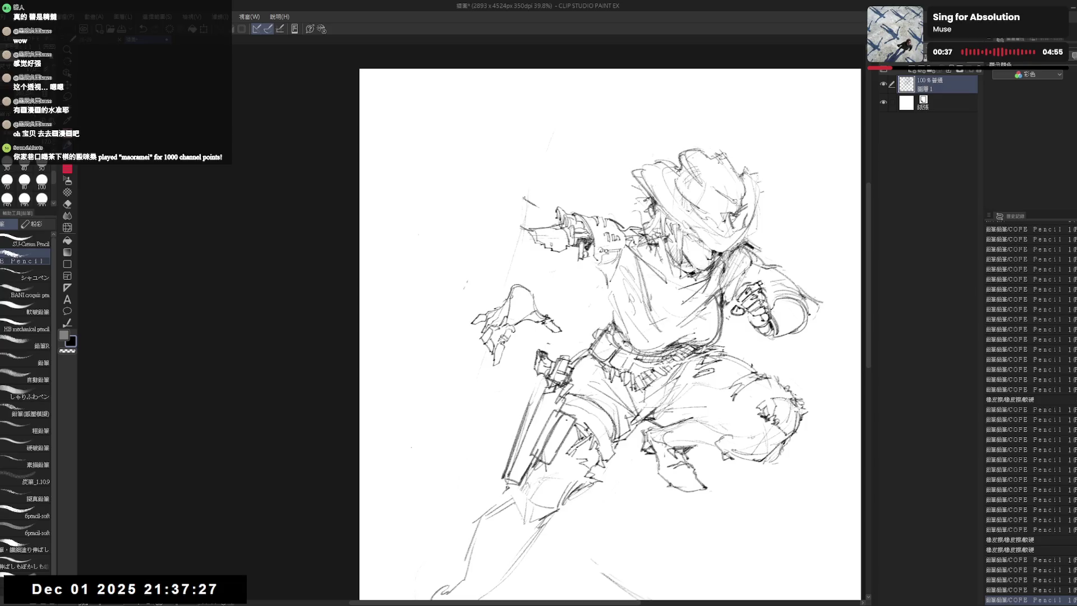
Erase stray lines around the shoulder and add pencil lines to the figure.
key(e)
drag(547, 226, 517, 193)
key(p)
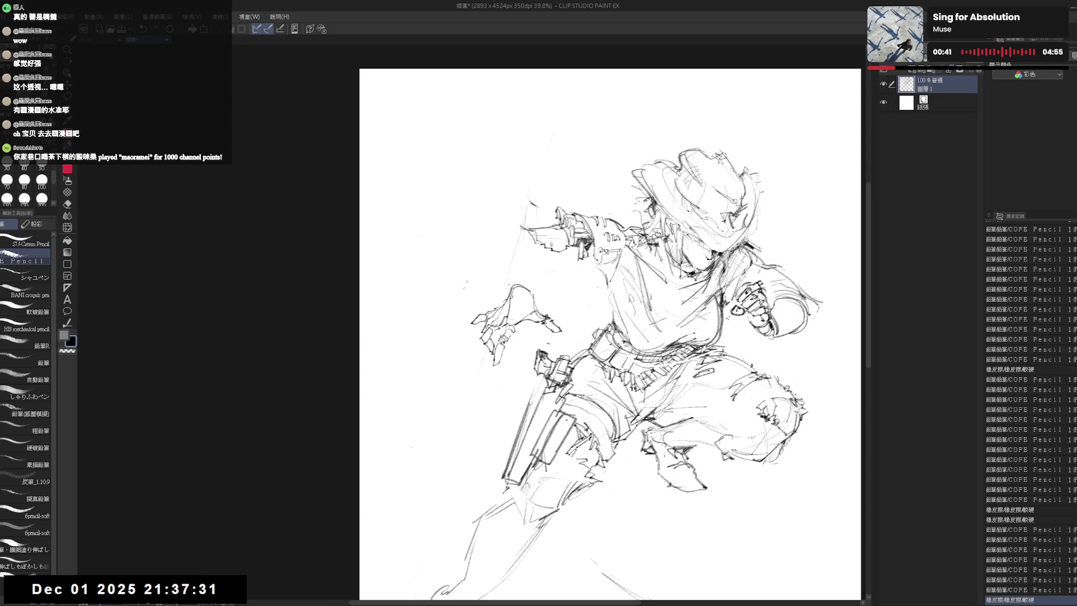
drag(539, 299, 547, 310)
mouse_move(516, 243)
mouse_down()
mouse_move(545, 250)
mouse_move(541, 237)
mouse_up()
key(e)
key(p)
key(e)
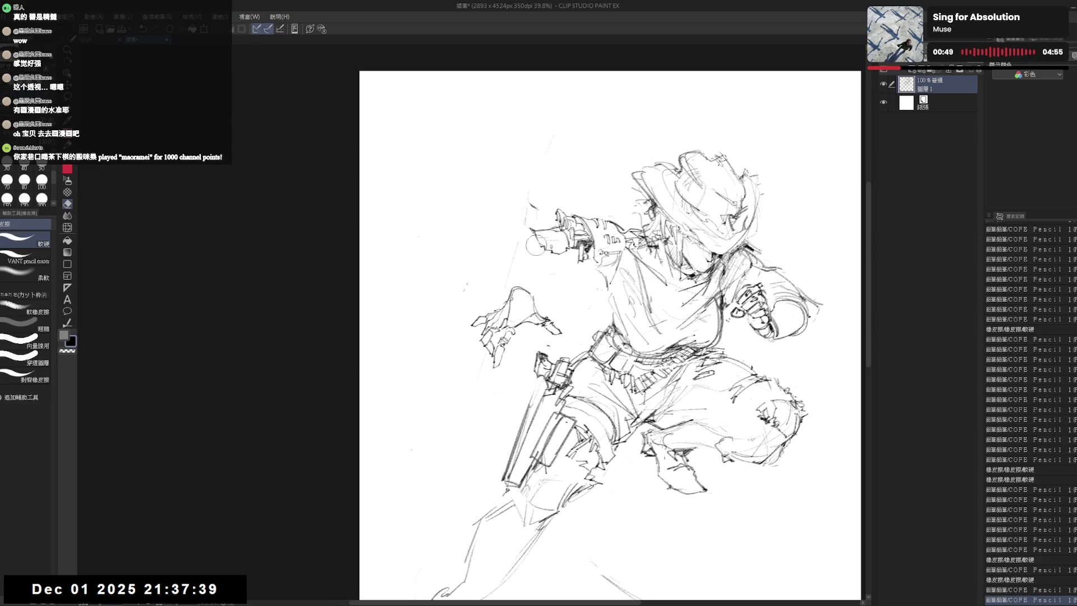
key(p)
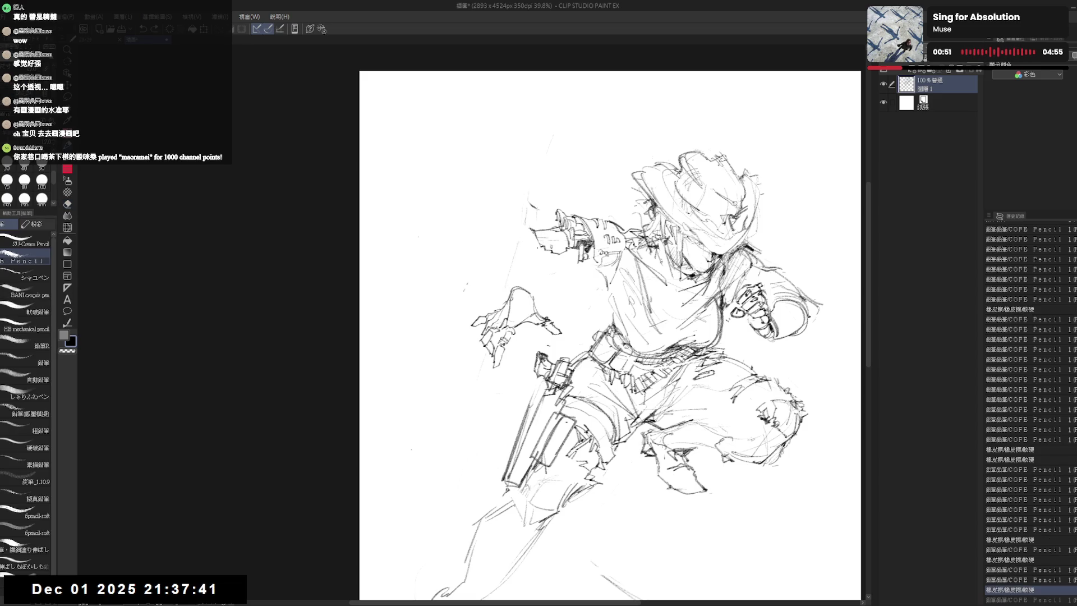
Erase stray lines around the raised hand and check the pose in the mirrored view.
key(e)
drag(533, 239, 542, 257)
key(p)
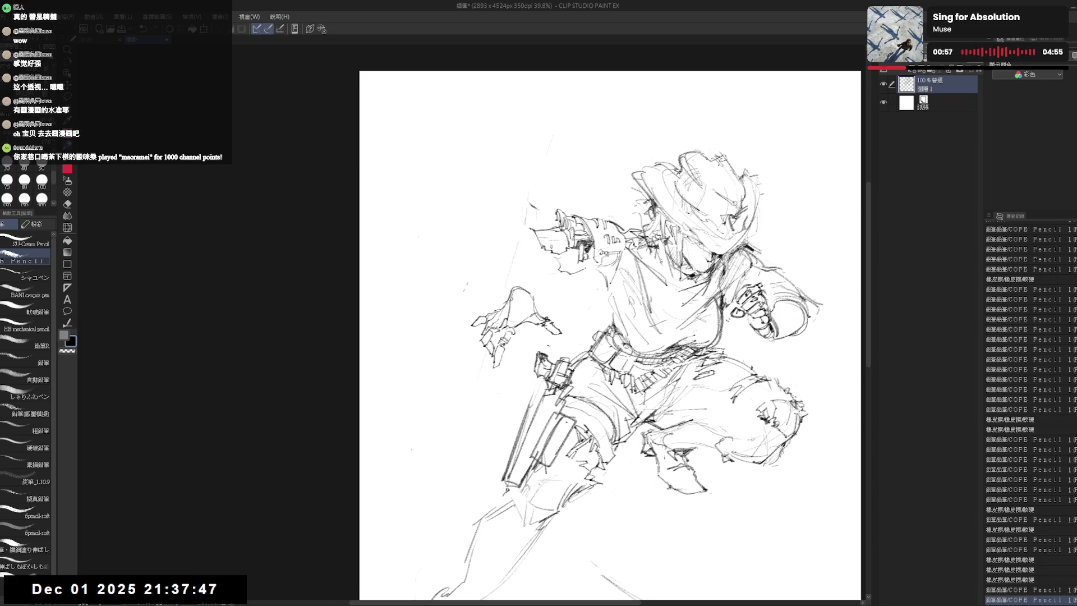
key(e)
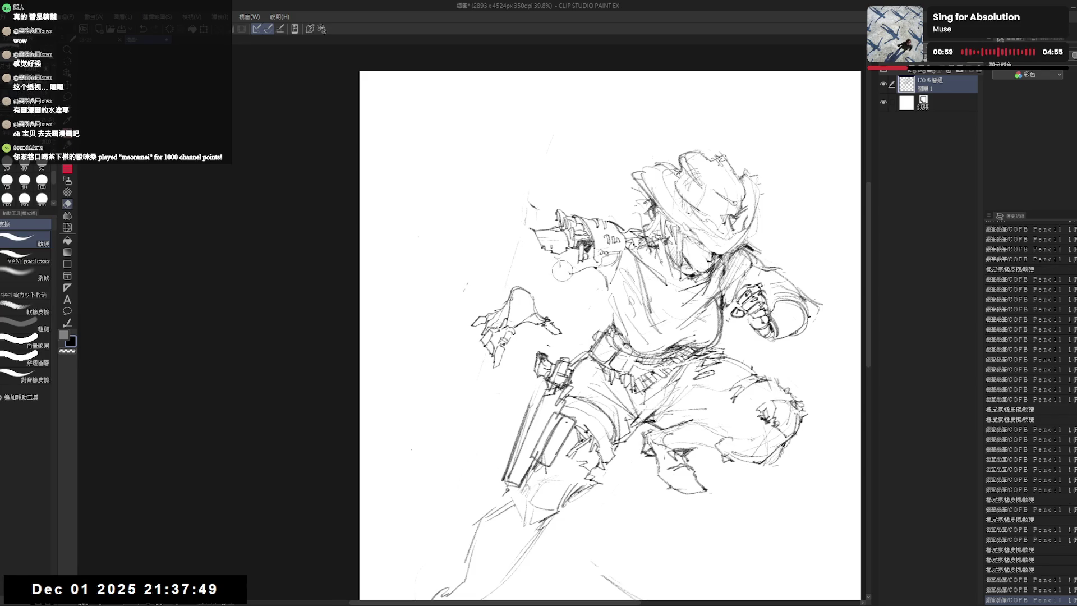
key(p)
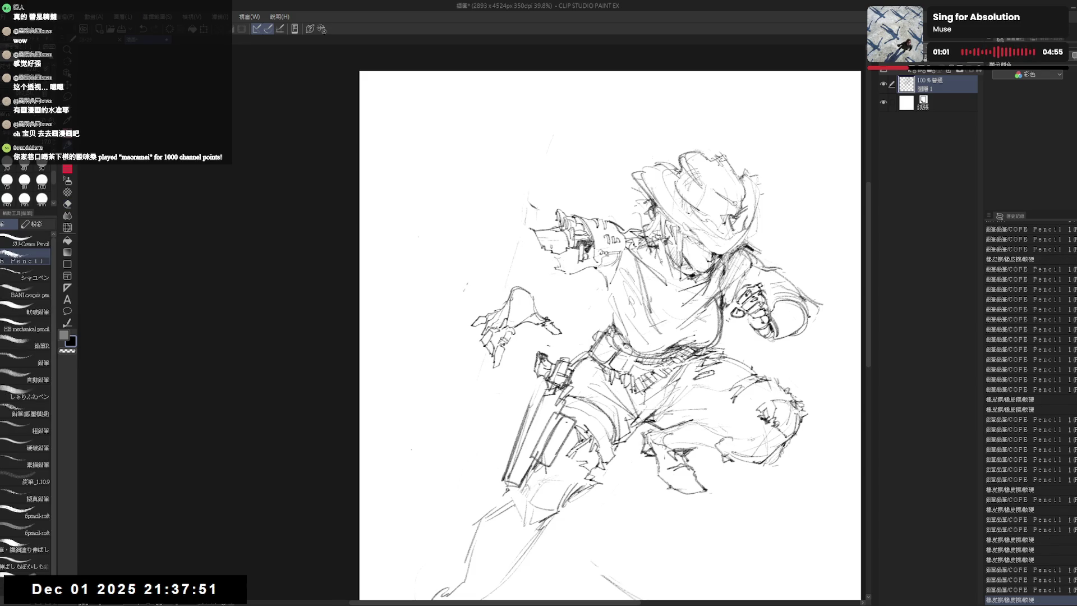
key(h)
drag(524, 297, 650, 297)
key(e)
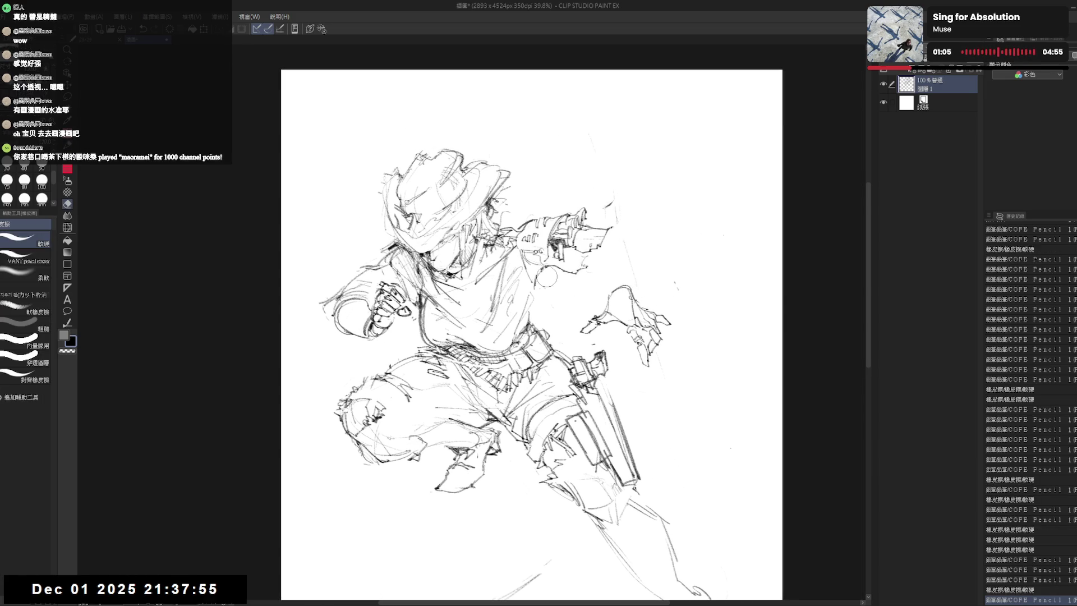
key(p)
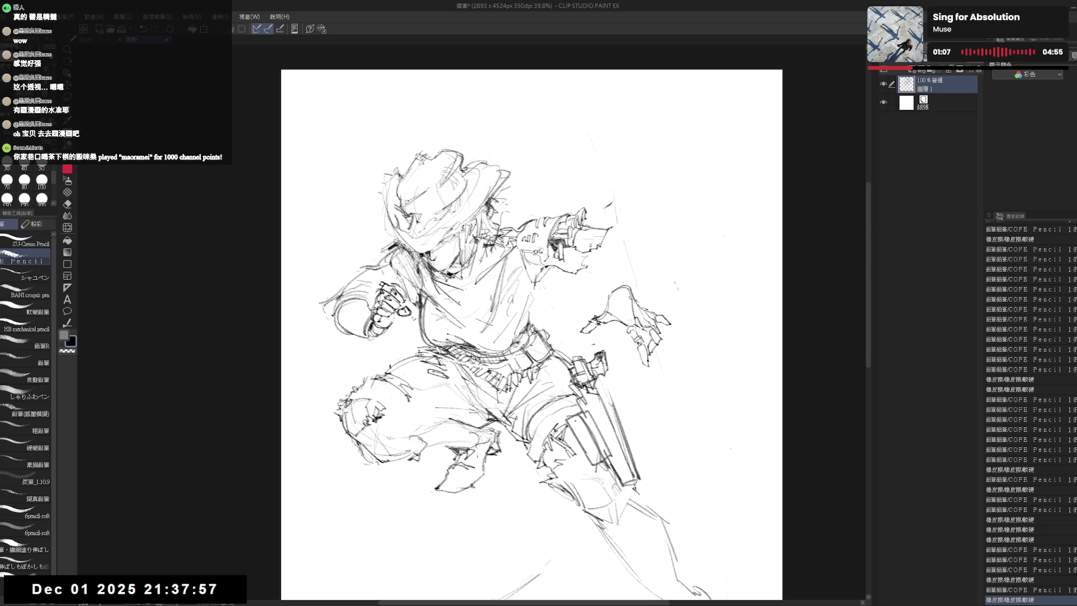
Refine the lines of the open hand and add a faint pencil stroke below it.
key(e)
drag(554, 279, 594, 259)
key(p)
key(e)
key(p)
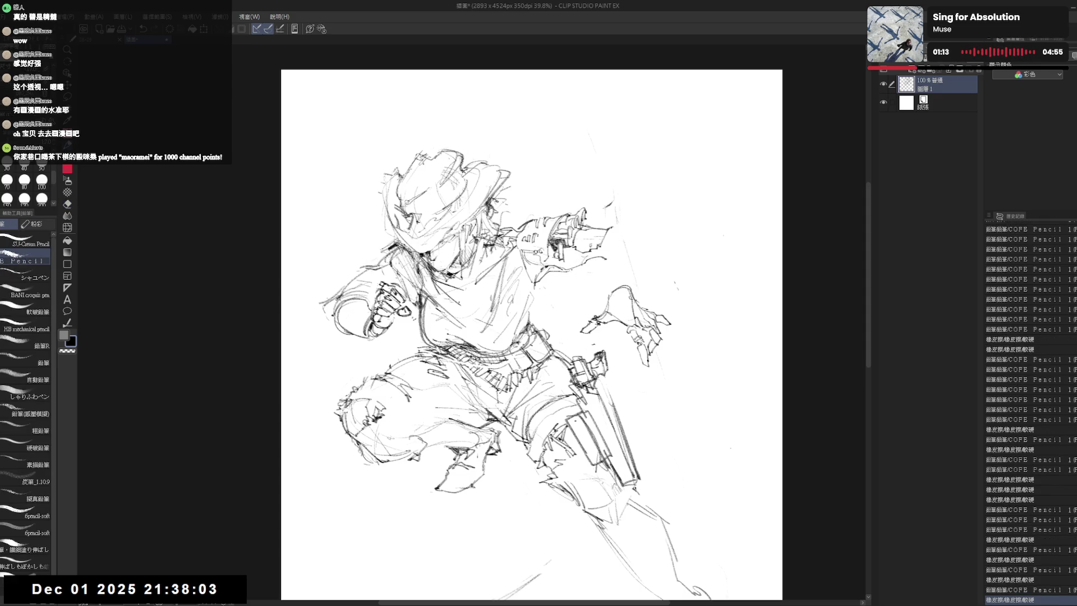
drag(579, 345, 585, 346)
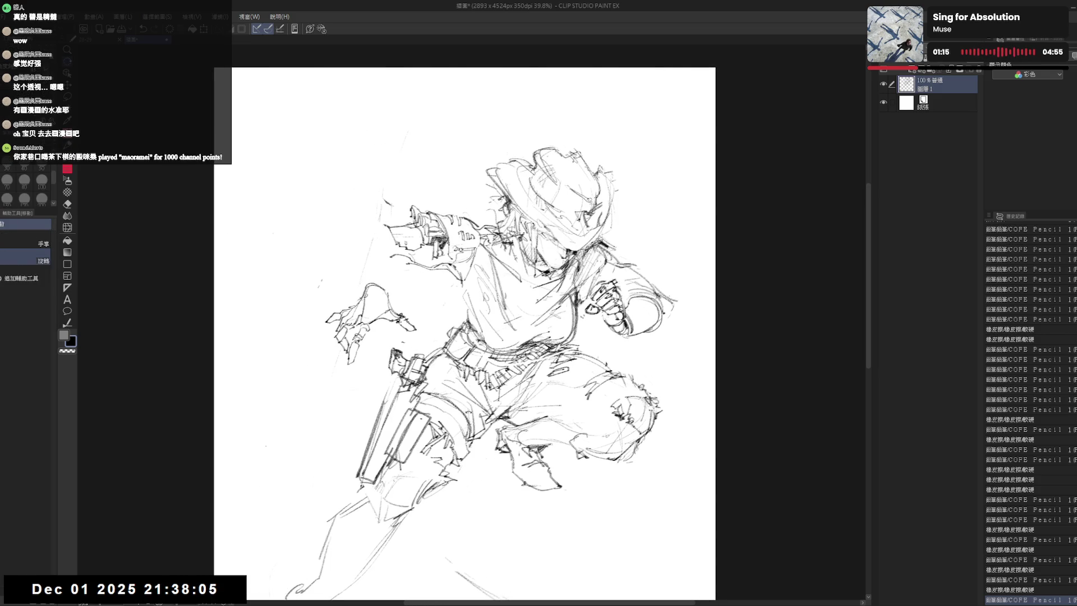
drag(589, 253, 521, 185)
drag(499, 264, 471, 244)
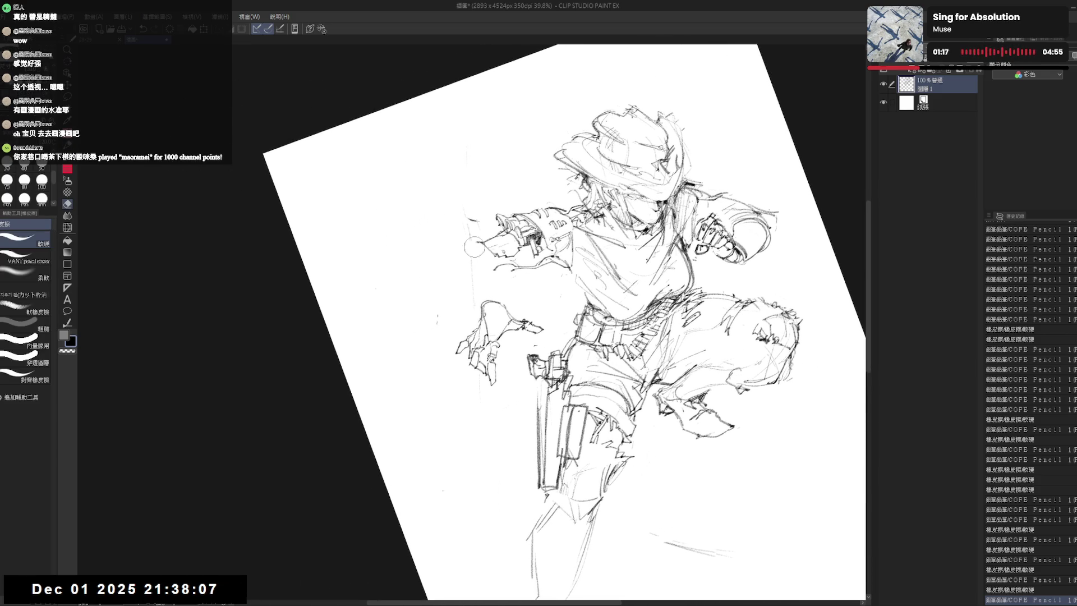
key(ctrl+alt+0)
key(p)
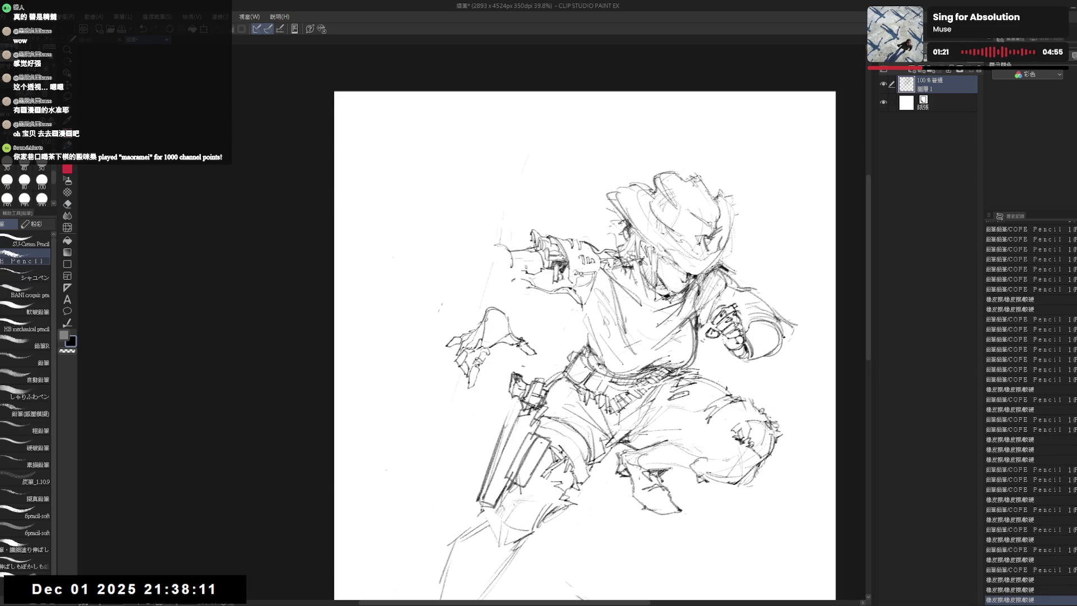
Add faint and short pencil strokes firming up the torso.
key(e)
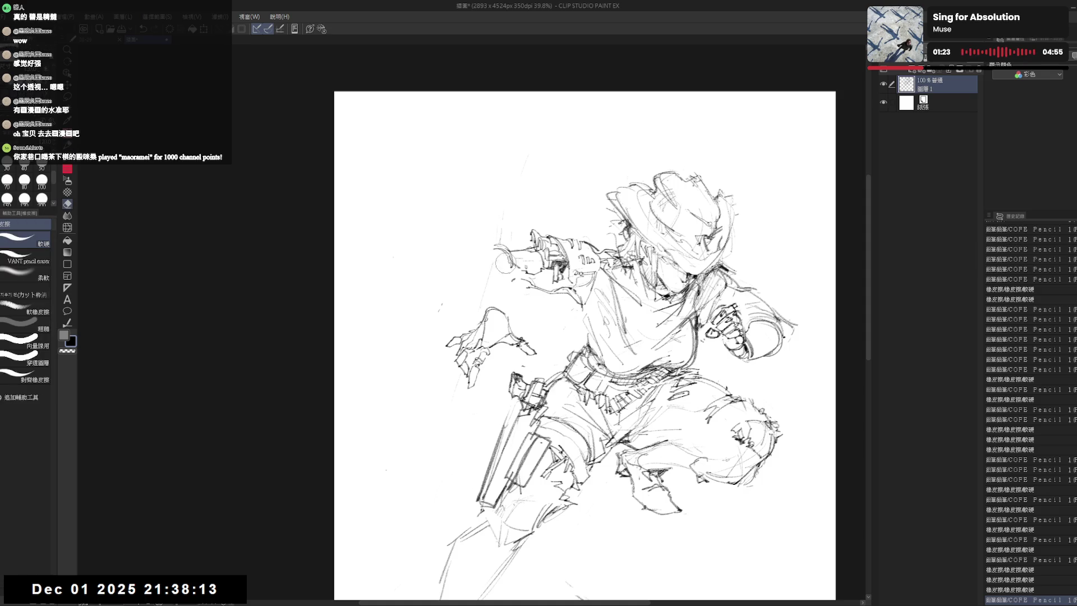
drag(505, 324, 518, 317)
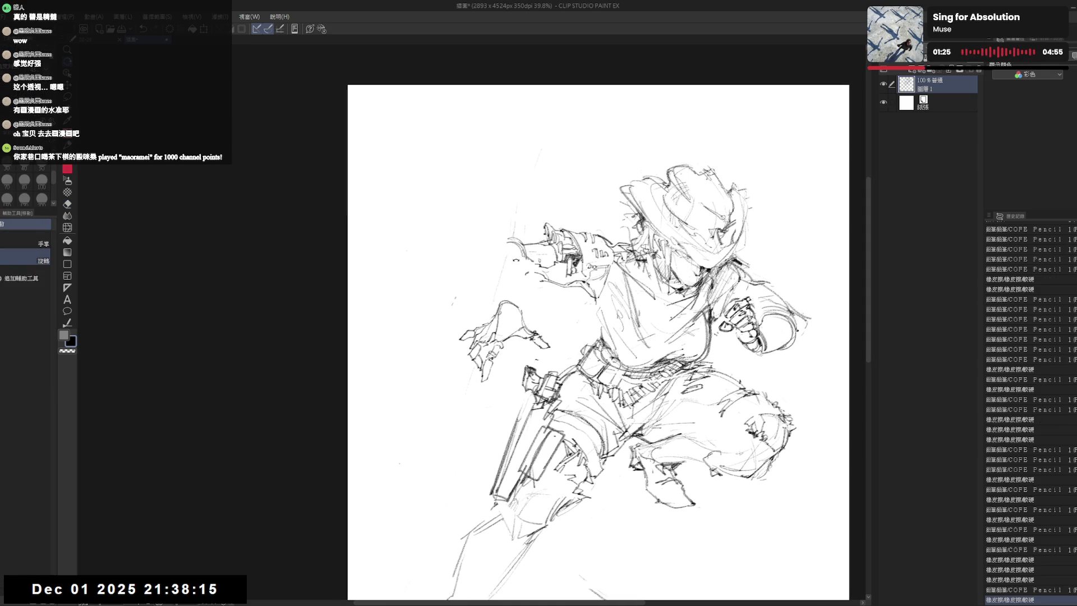
key(p)
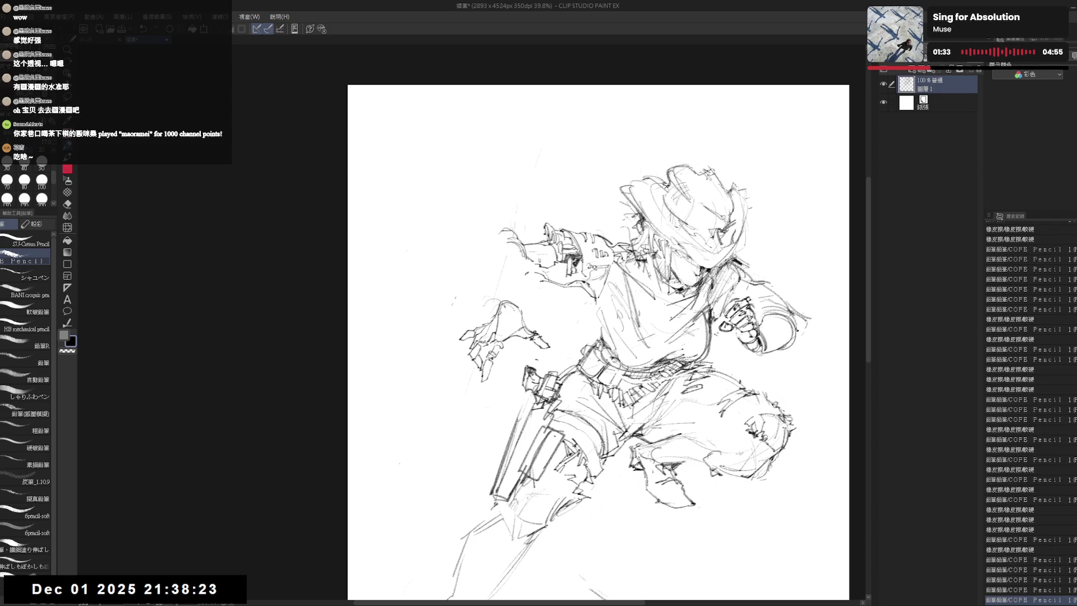
drag(530, 257, 530, 297)
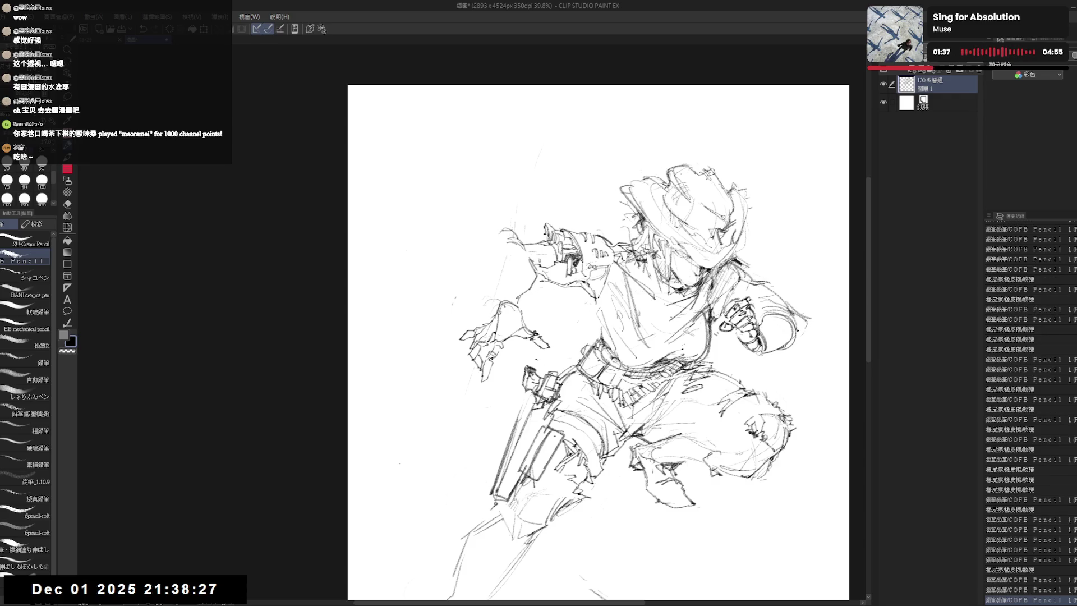
drag(530, 252, 532, 268)
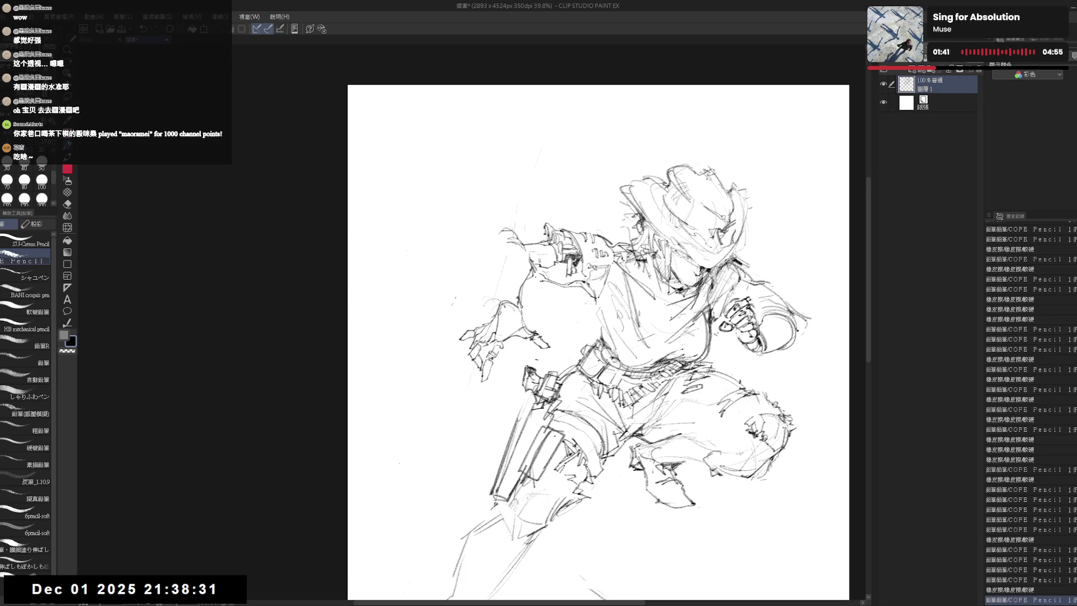
drag(533, 231, 541, 236)
scroll(537, 233, down, 2)
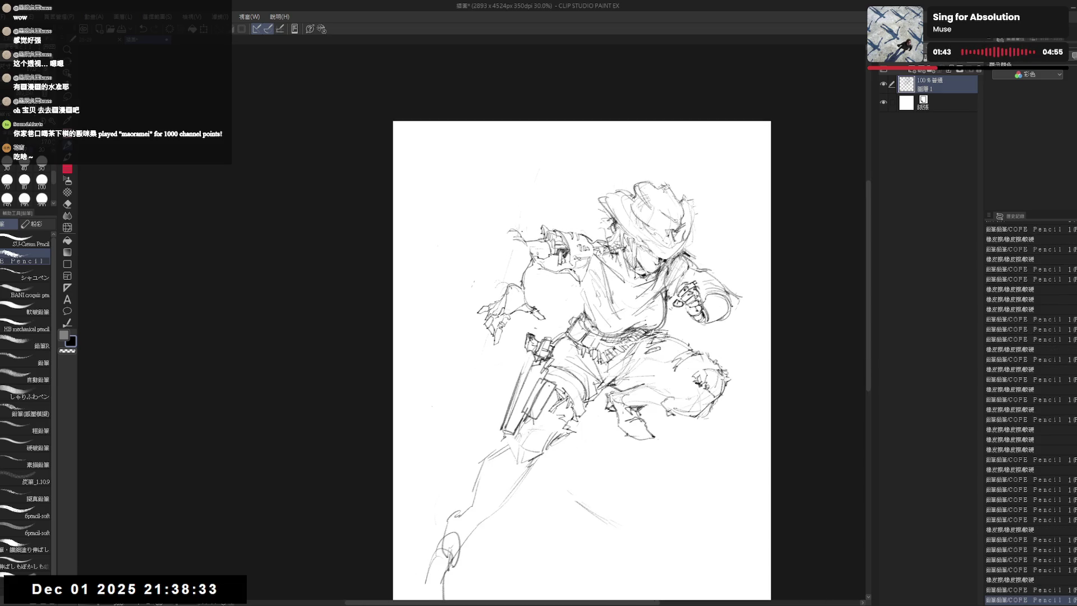
scroll(525, 233, up, 1)
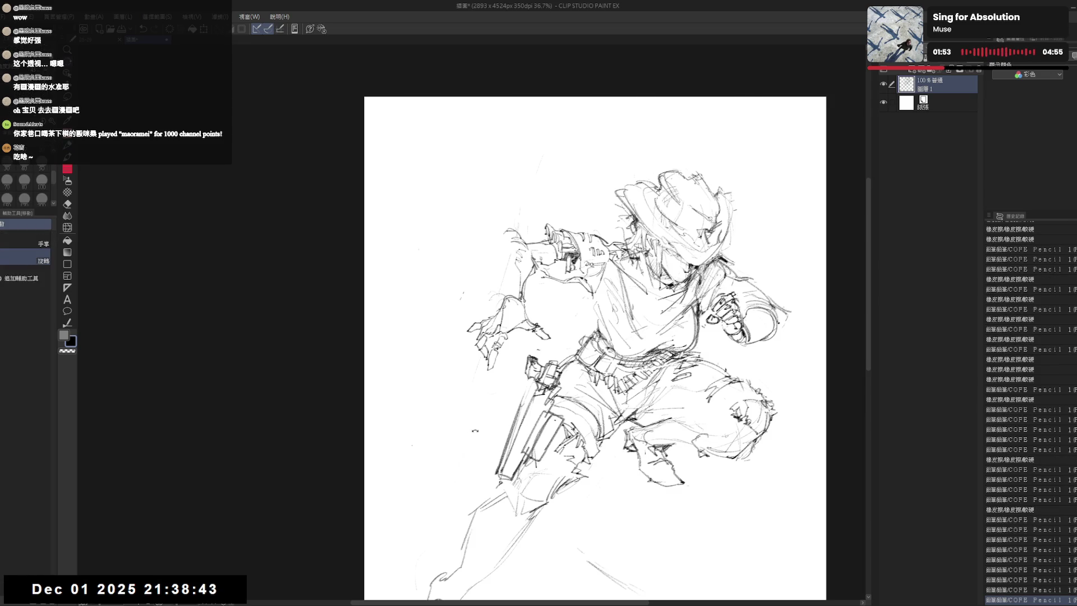
Tilt the view, restore an accidentally erased line and erase stray strokes on the chest.
key(-)
drag(498, 228, 497, 258)
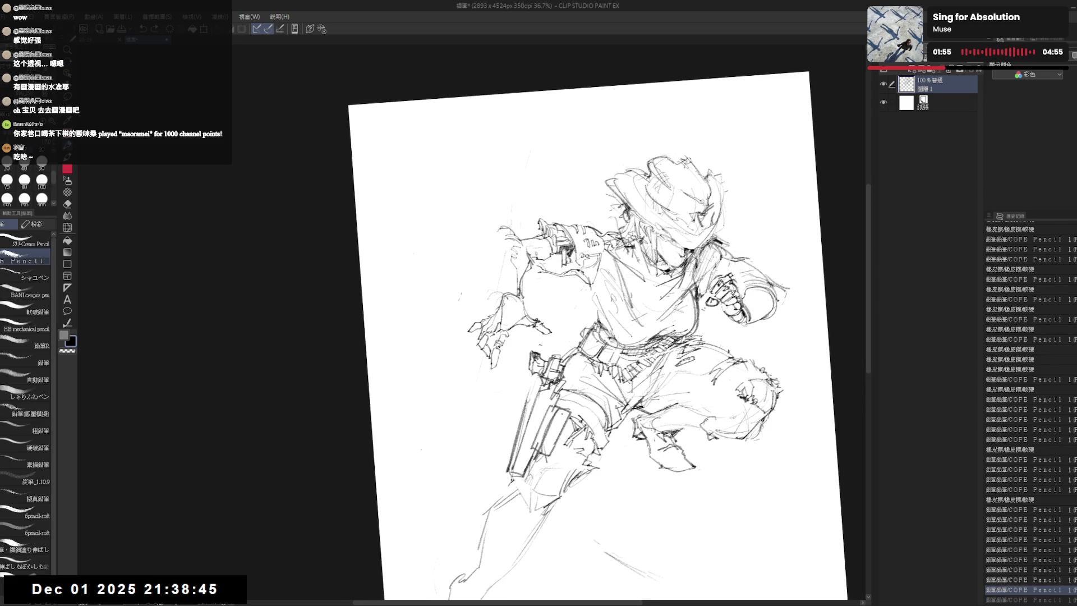
key(e)
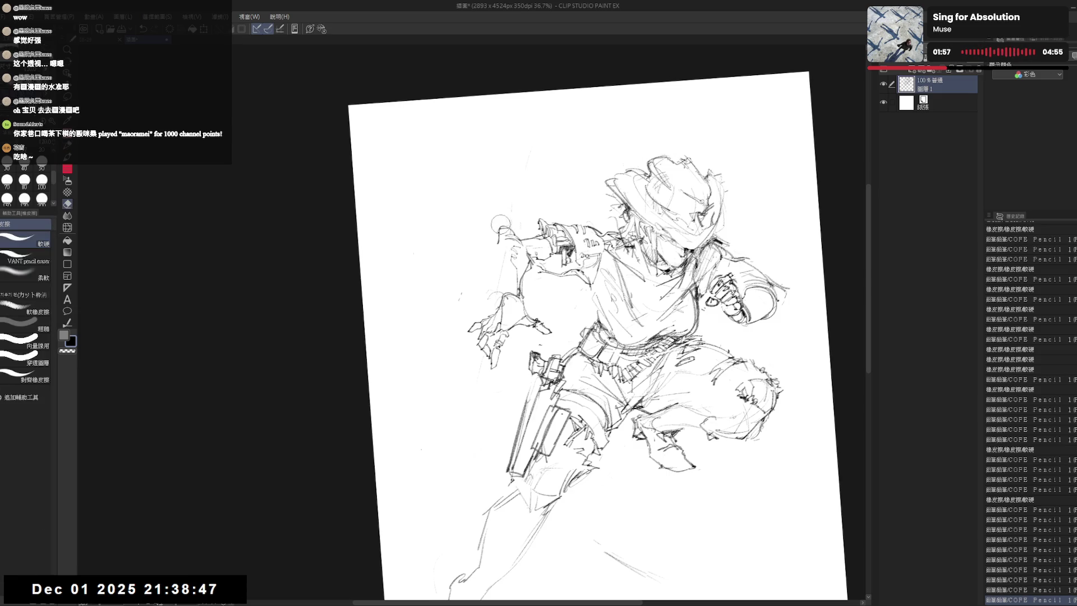
key(ctrl+z)
key(p)
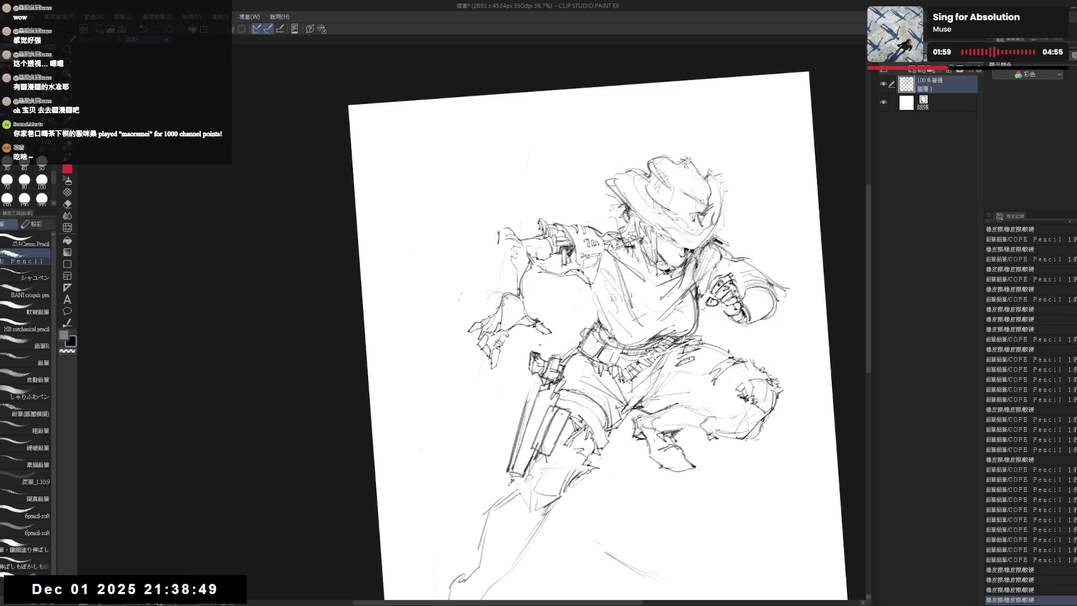
key(e)
drag(498, 229, 508, 251)
key(p)
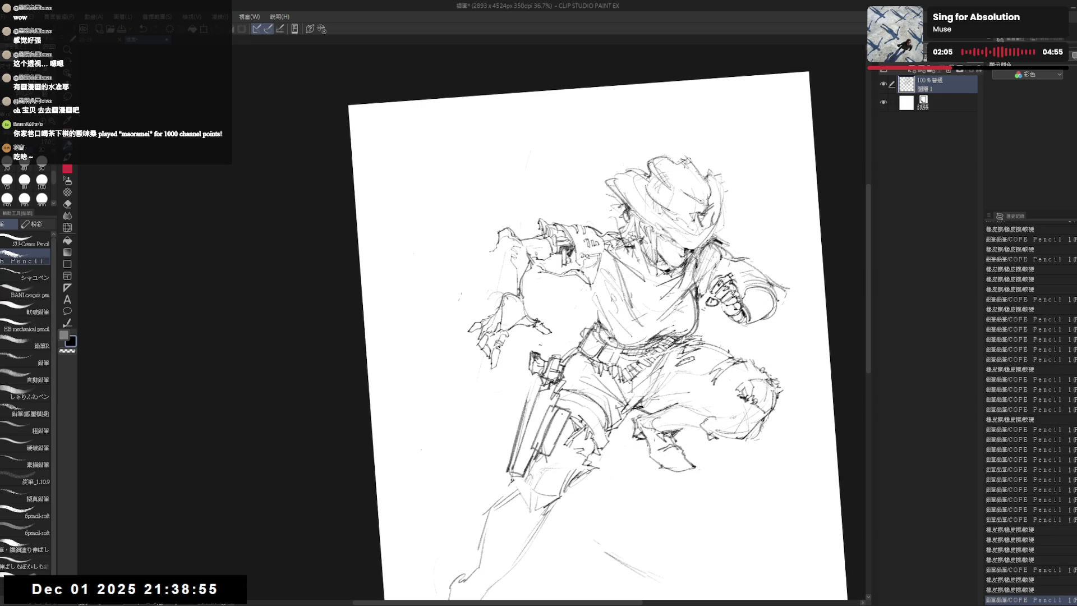
Rub out small patches on the torso and near the belt, then check the pose mirrored.
key(e)
drag(483, 244, 502, 262)
key(p)
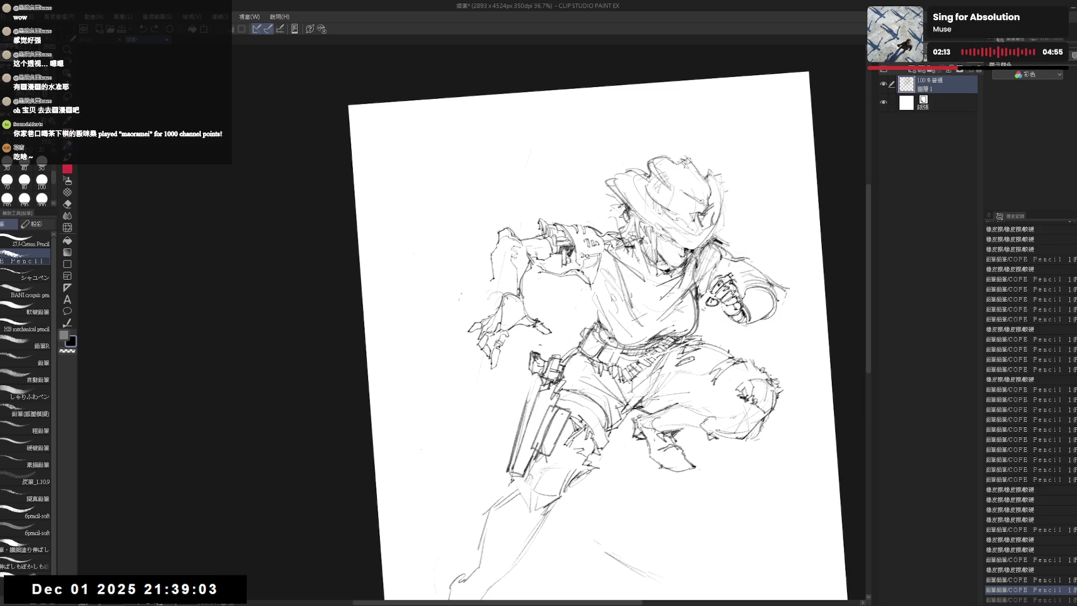
key(e)
drag(506, 274, 492, 289)
key(p)
key(r)
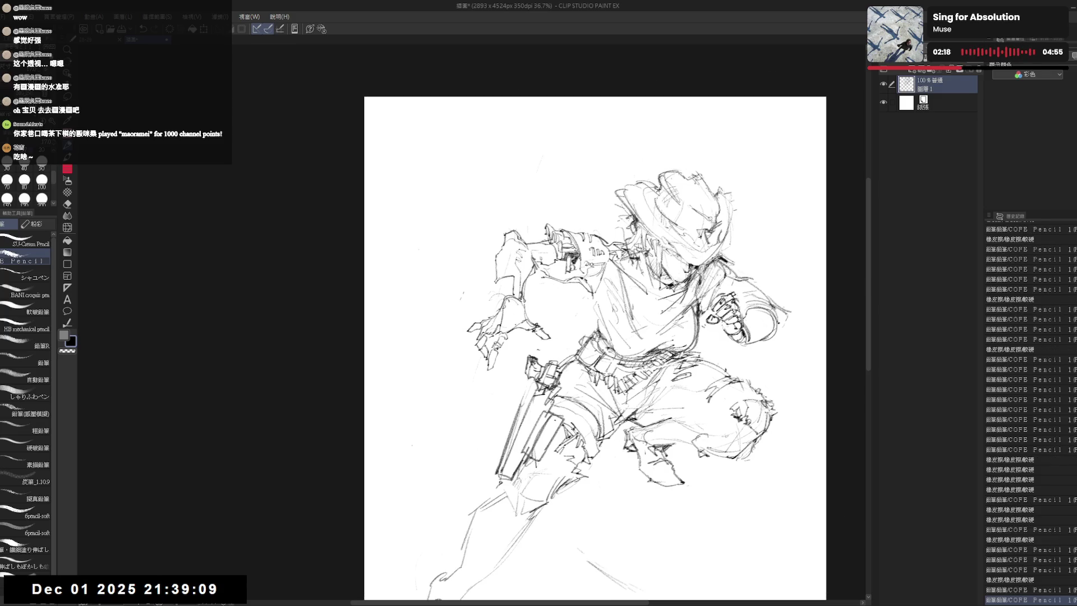
key(h)
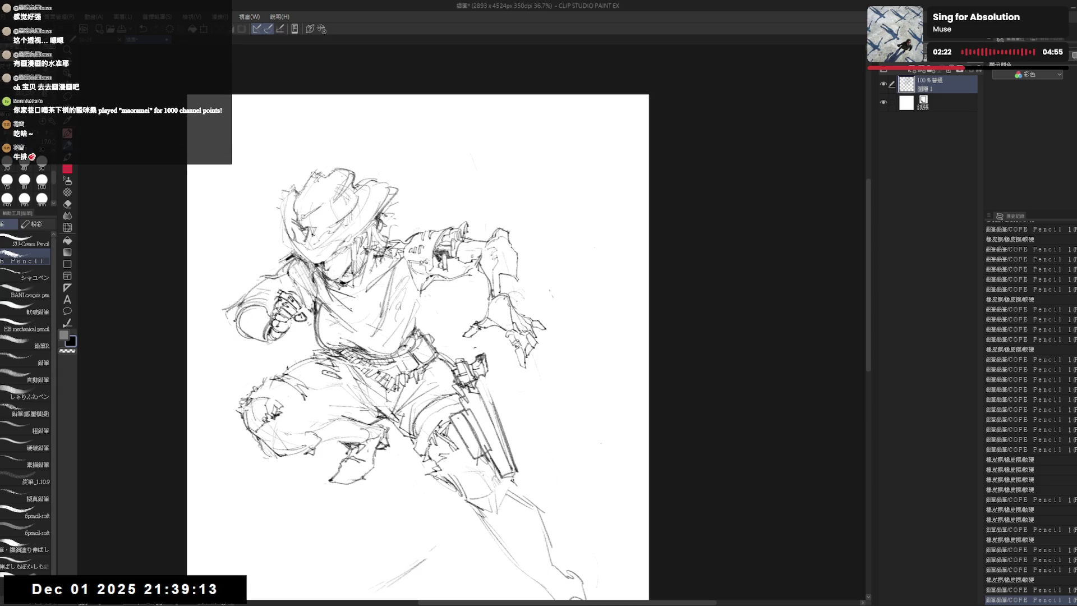
key(h)
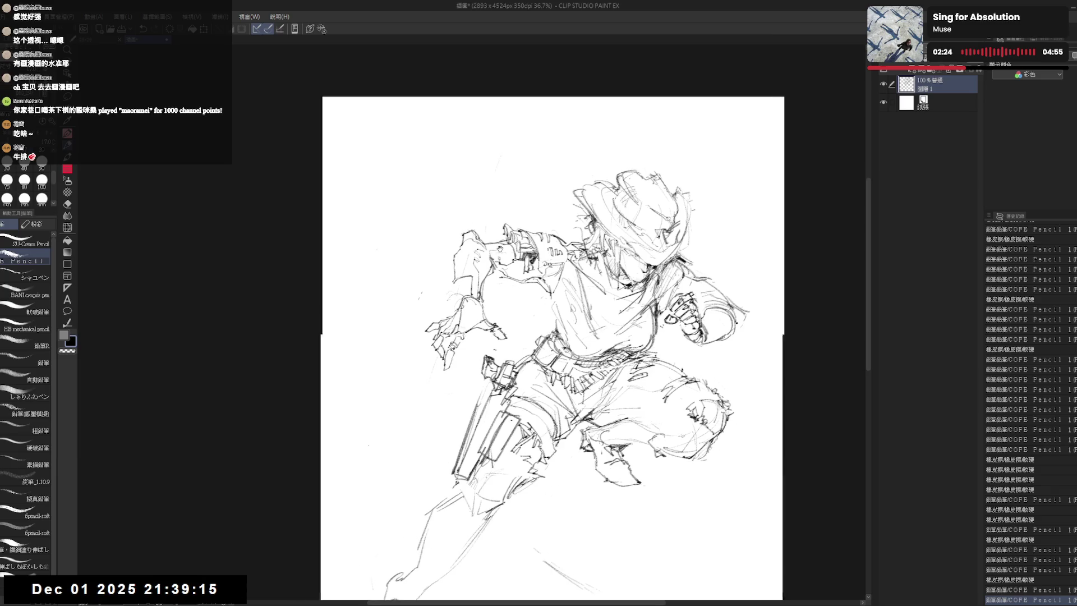
Add short pencil strokes on the torso and left shoulder with a tiny waist correction.
drag(486, 235, 530, 252)
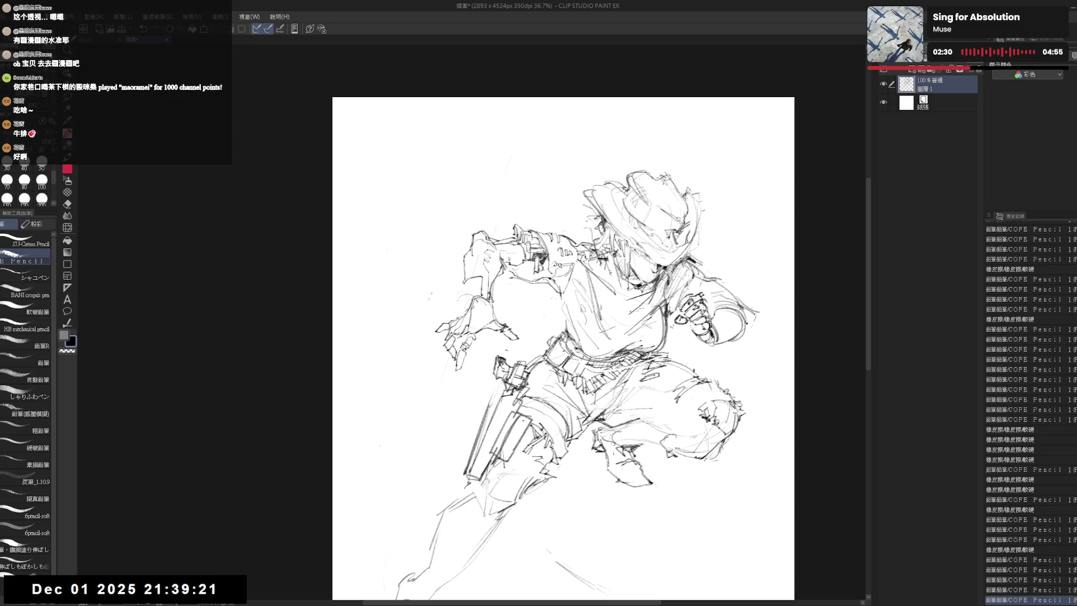
mouse_move(462, 239)
mouse_down()
mouse_move(481, 263)
mouse_move(471, 255)
mouse_up()
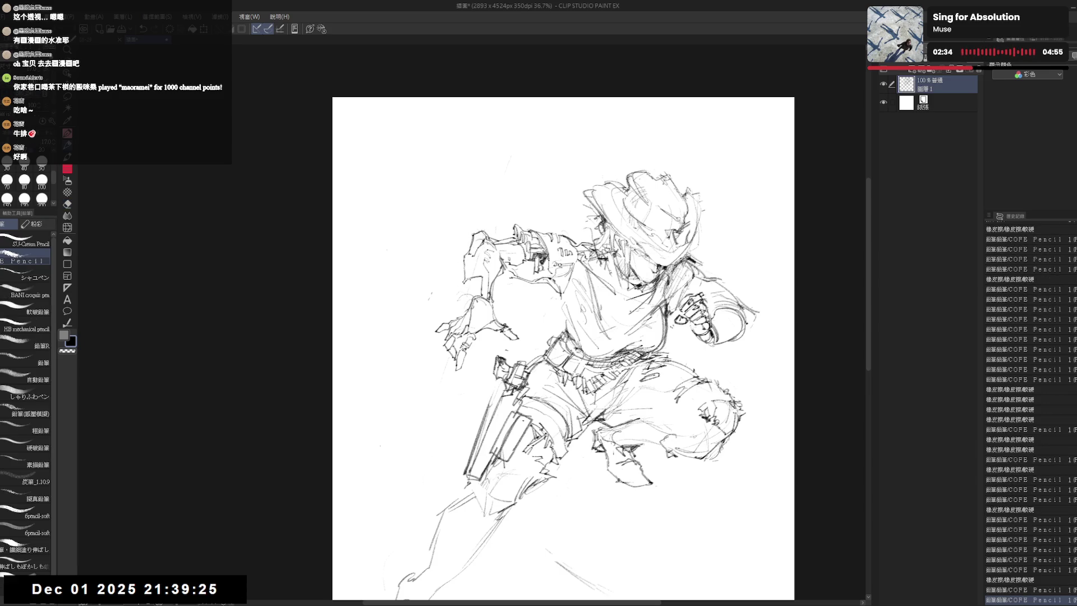
key(e)
key(p)
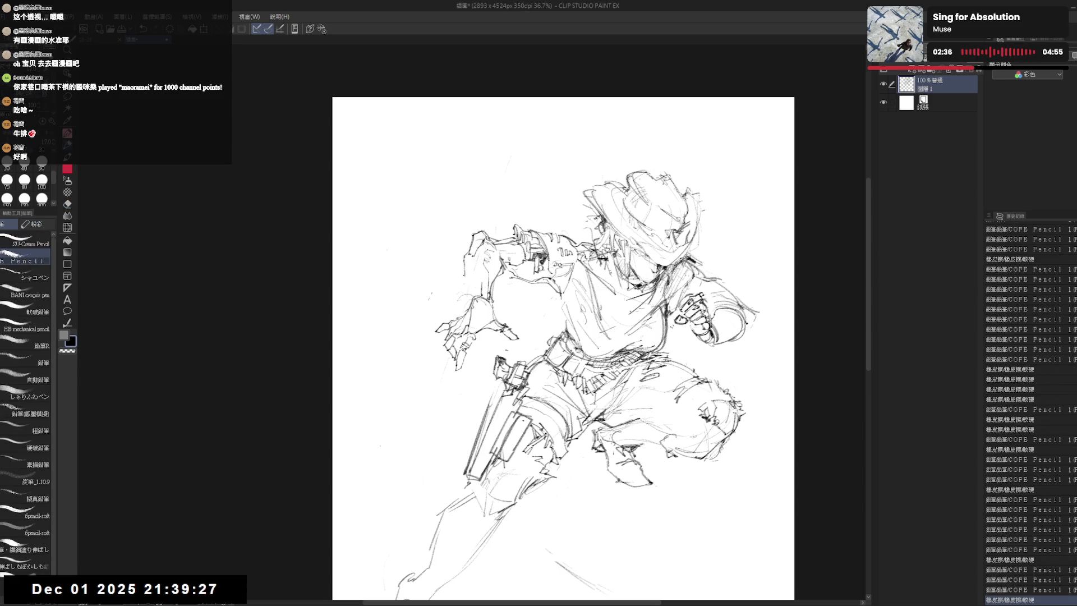
key(e)
key(p)
drag(471, 258, 470, 278)
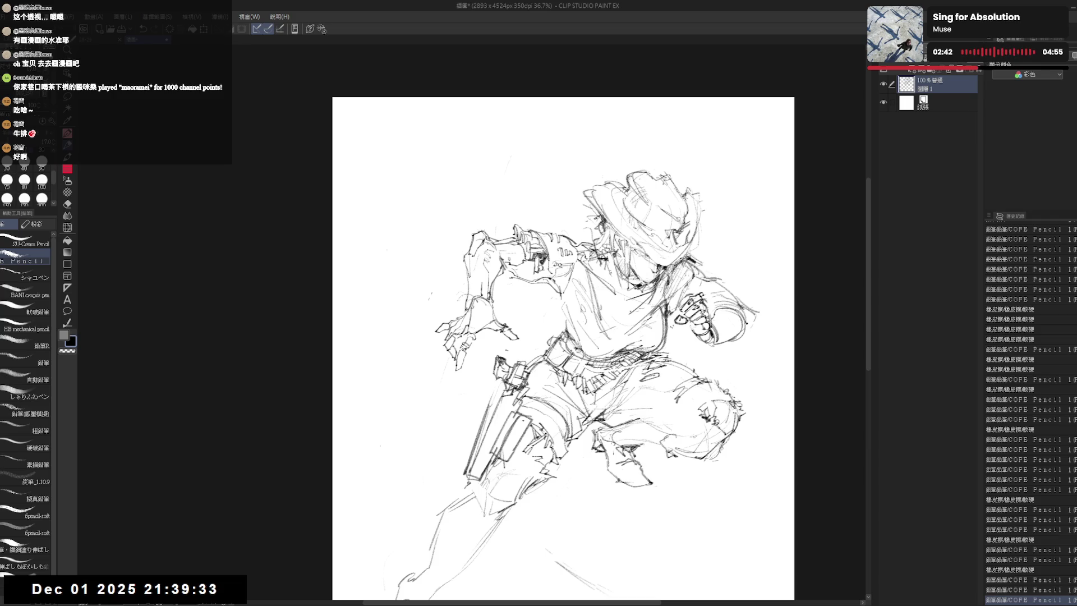
scroll(559, 346, down, 1)
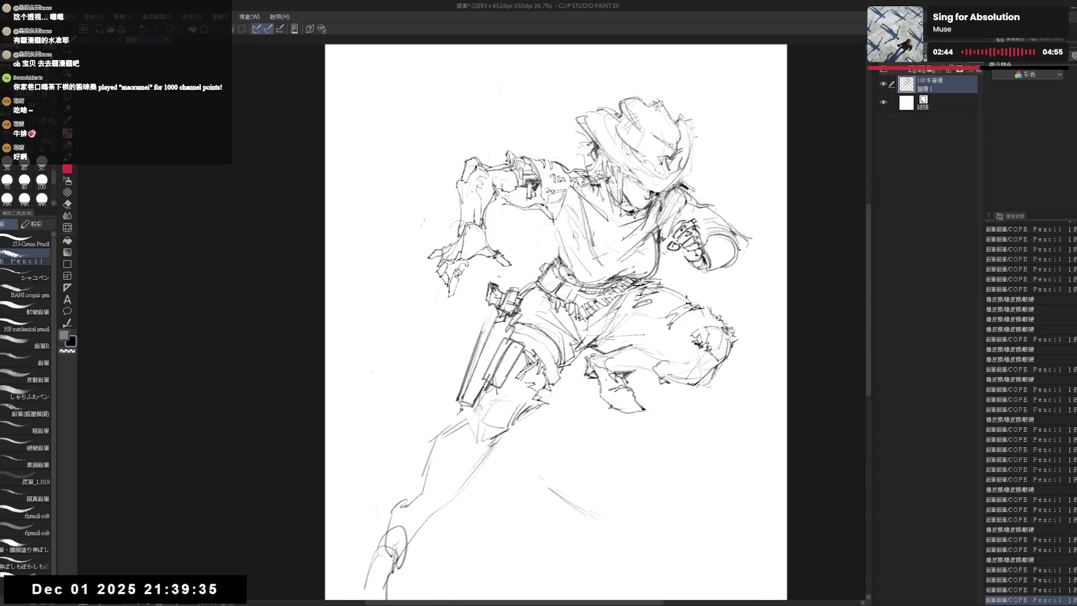
scroll(460, 562, down, 1)
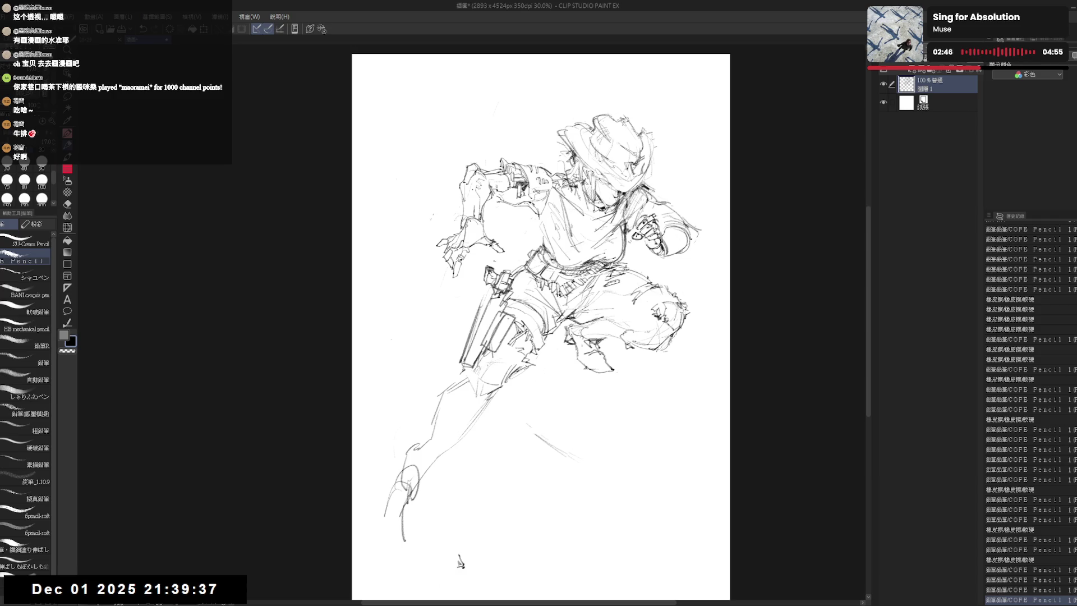
Rotate the view and erase stray marks in the lower part of the sketch.
drag(522, 429, 539, 396)
key(e)
key(p)
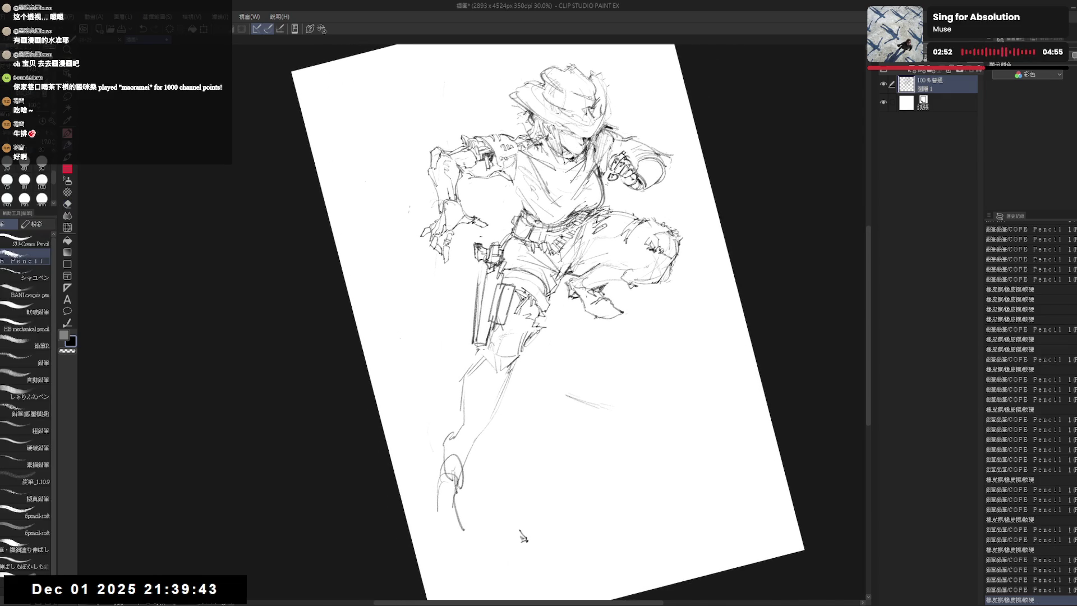
key(e)
mouse_move(471, 345)
mouse_down()
mouse_move(485, 361)
mouse_move(479, 384)
mouse_up()
key(p)
Erase more stray marks below the figure and reset the canvas rotation upright.
key(e)
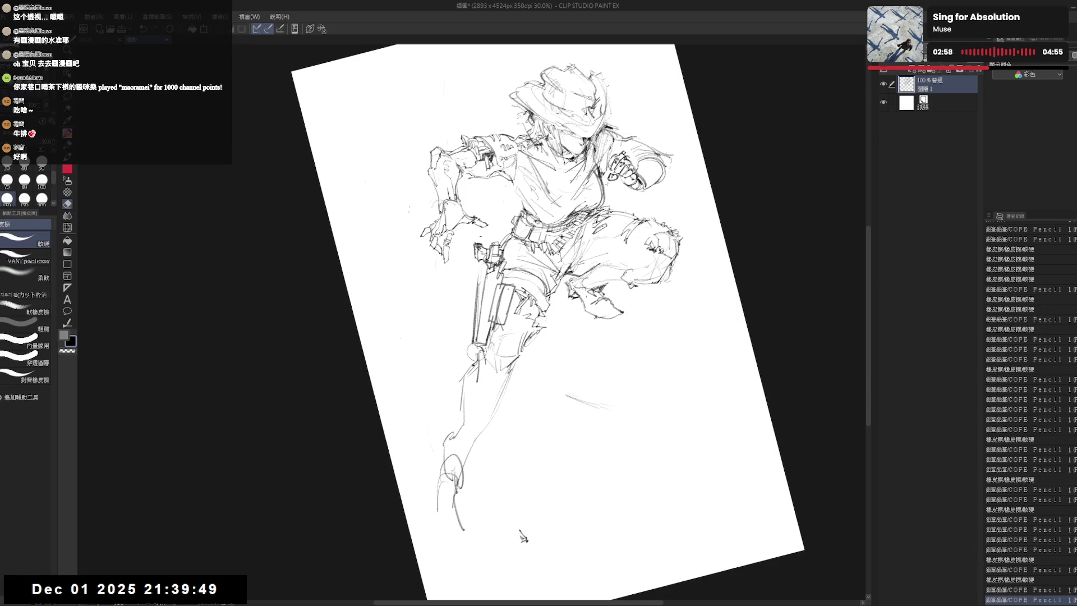
drag(471, 342, 483, 361)
key(p)
click(522, 537)
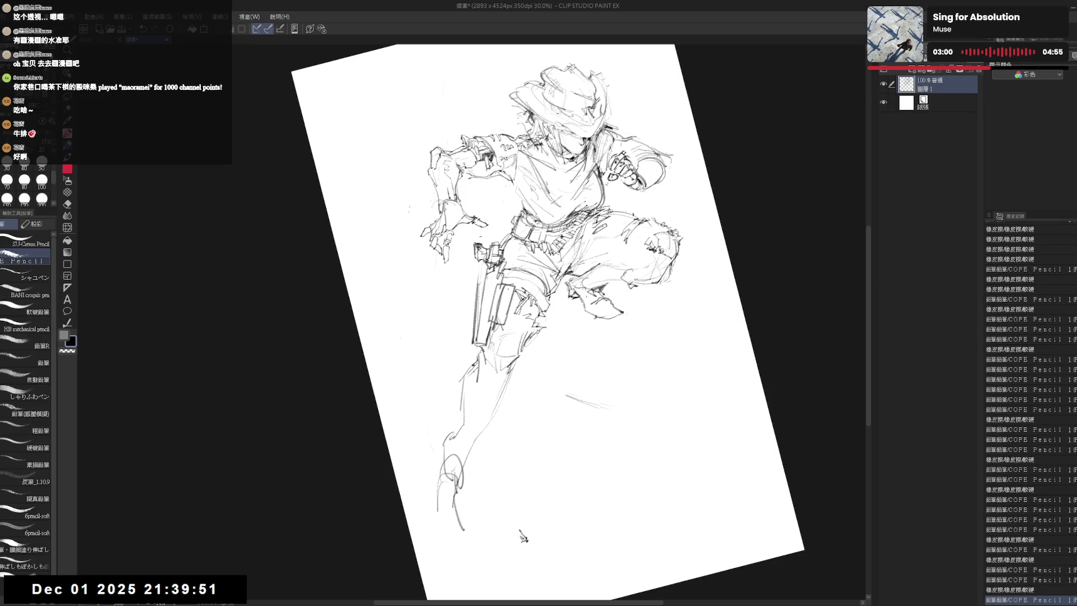
click(522, 538)
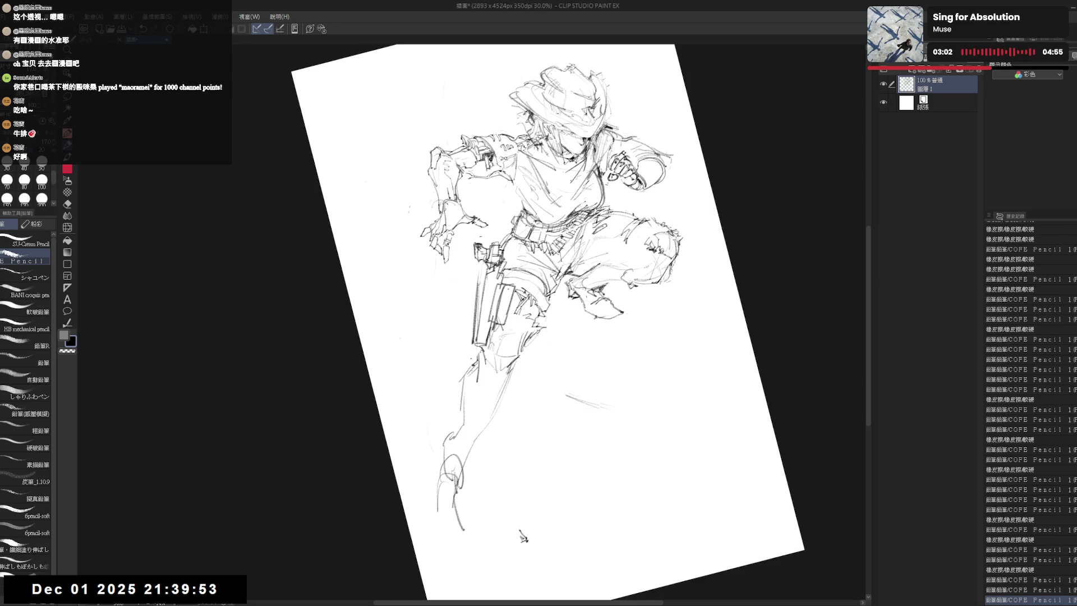
scroll(522, 537, down, 1)
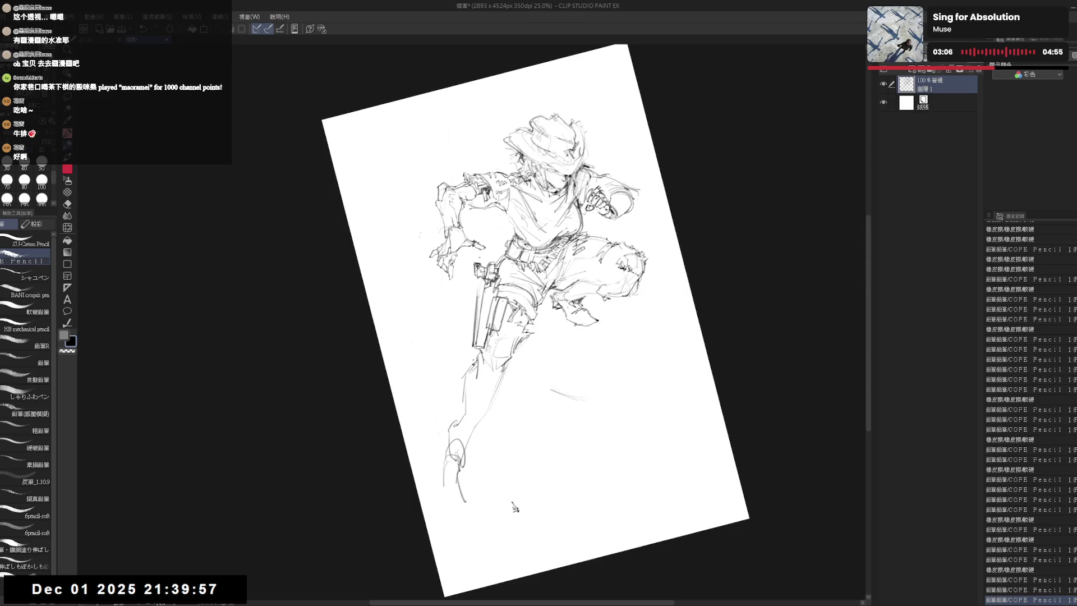
scroll(516, 508, up, 1)
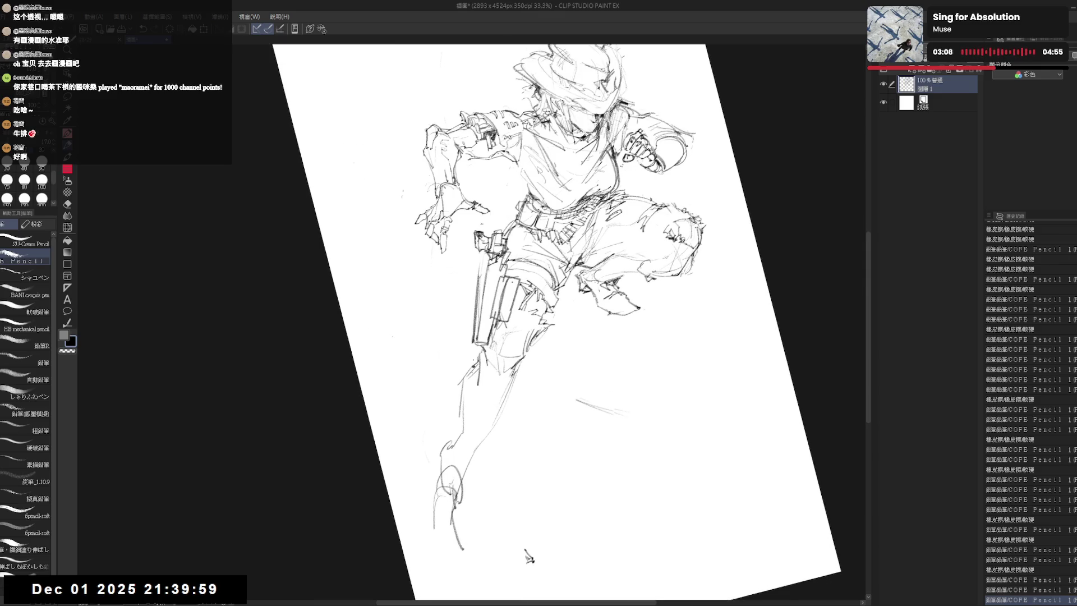
key(ctrl+@)
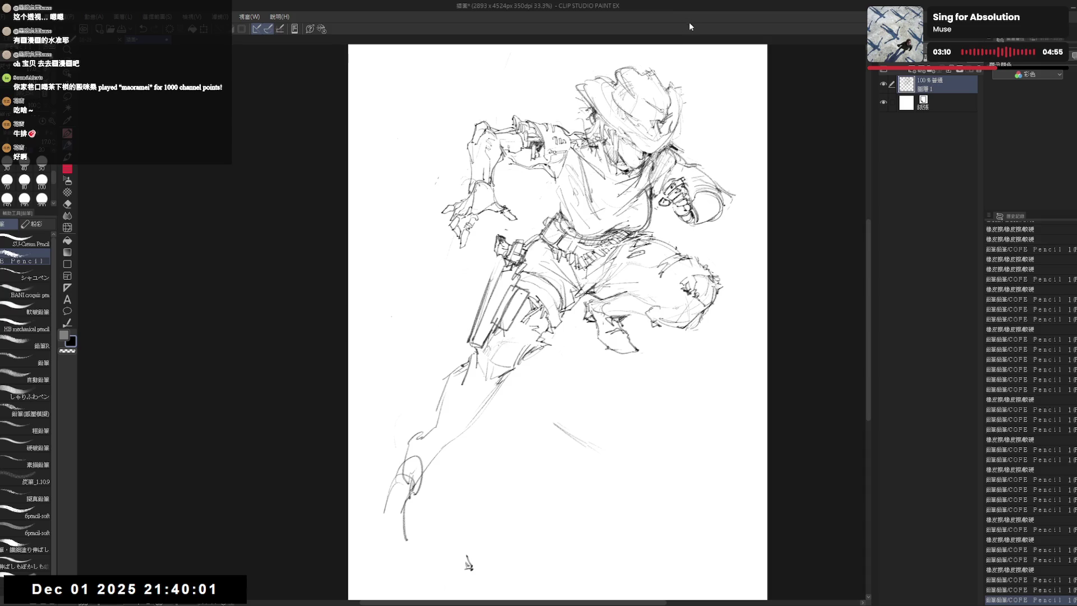
scroll(547, 320, up, 2)
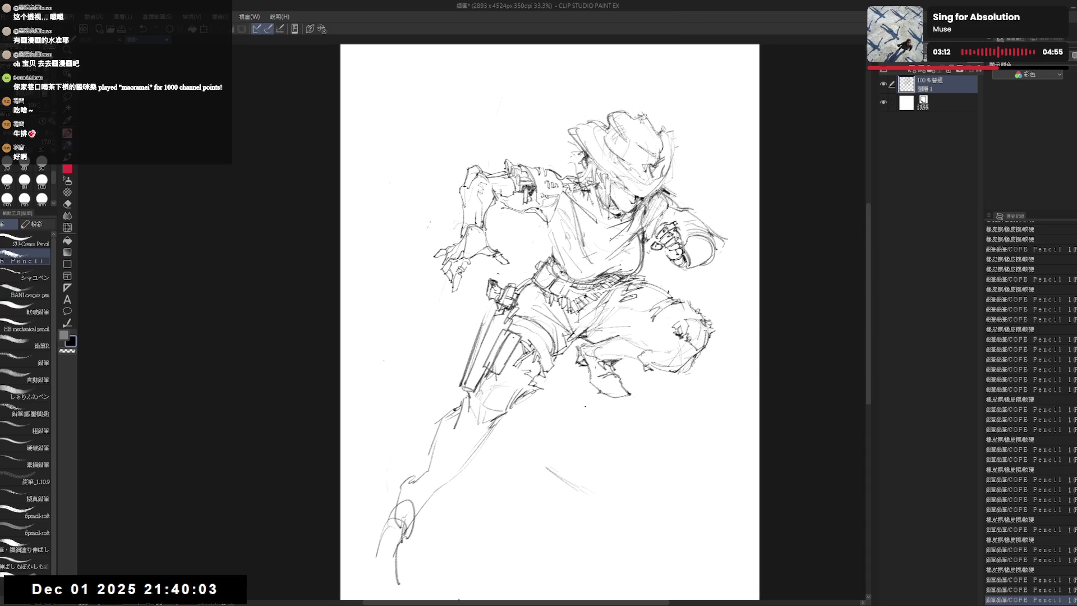
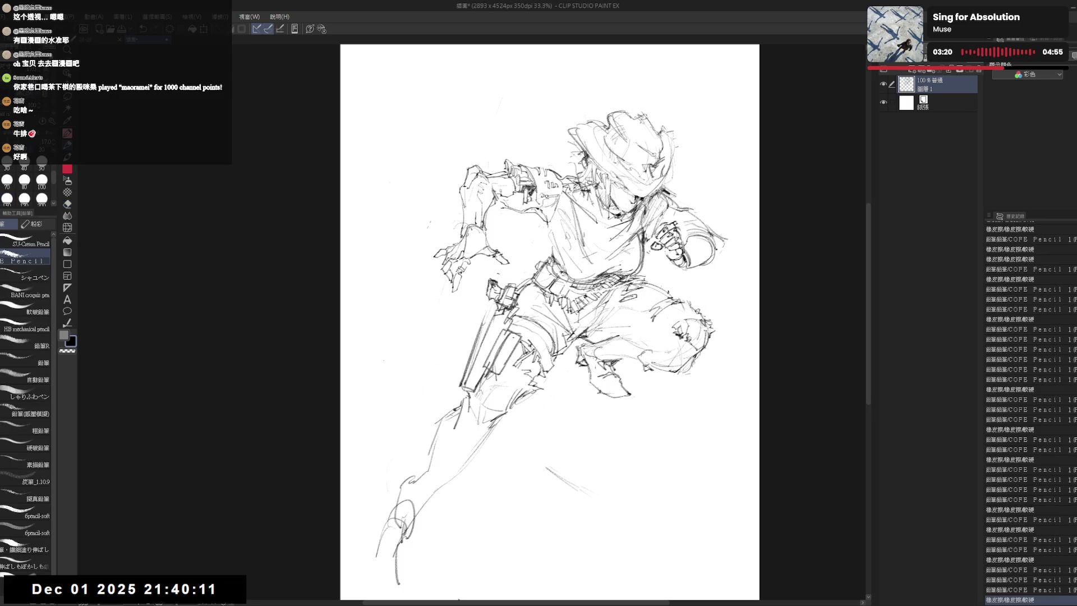
Add small pencil strokes to the runner's face and chest, briefly erasing a stray mark.
click(508, 446)
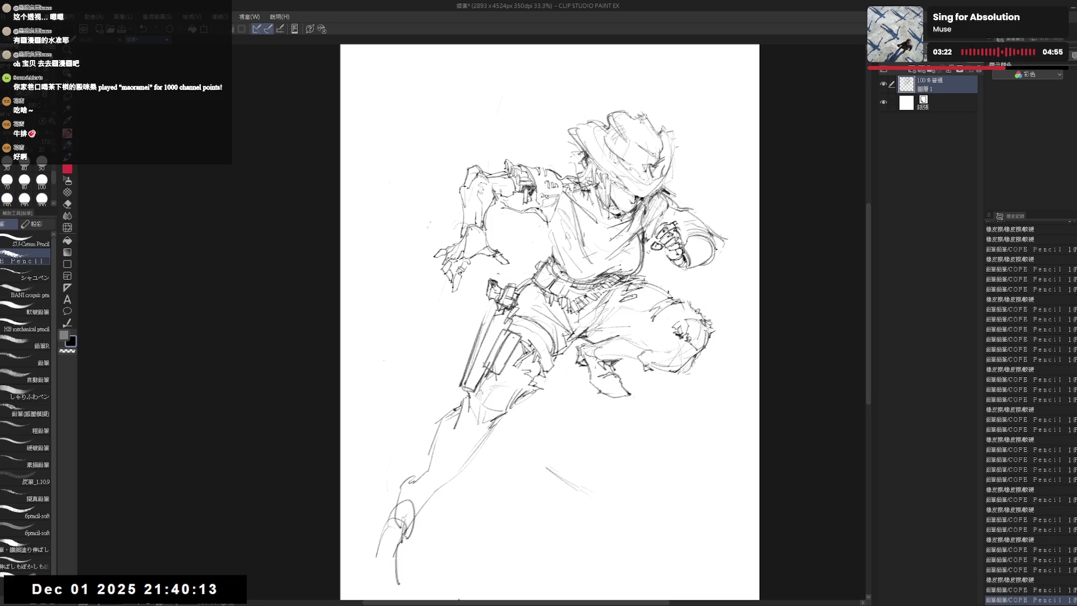
click(389, 181)
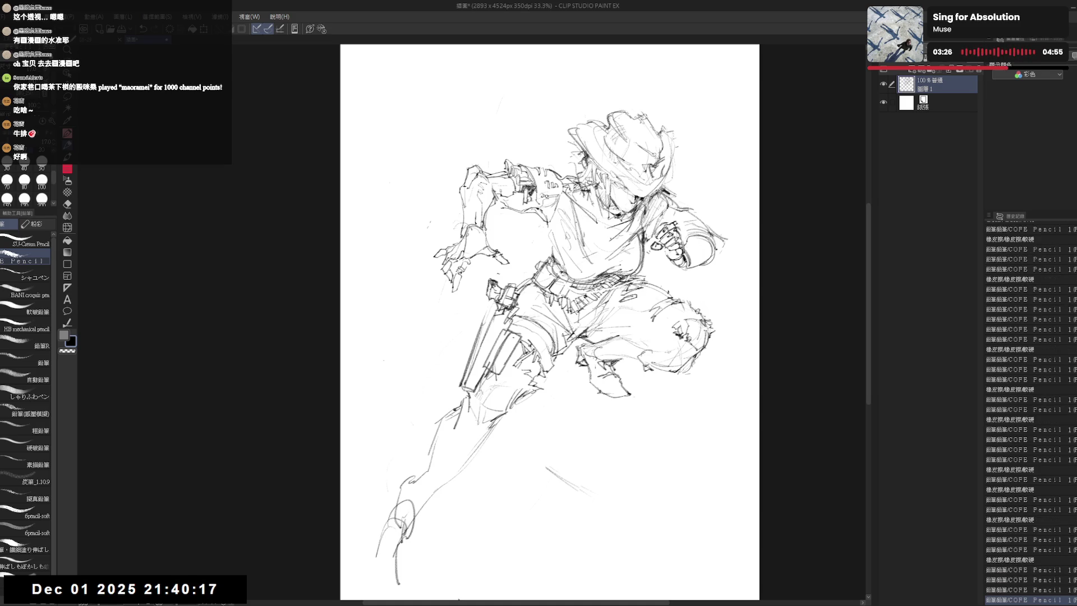
mouse_move(540, 234)
mouse_down()
mouse_move(576, 178)
mouse_move(575, 215)
mouse_up()
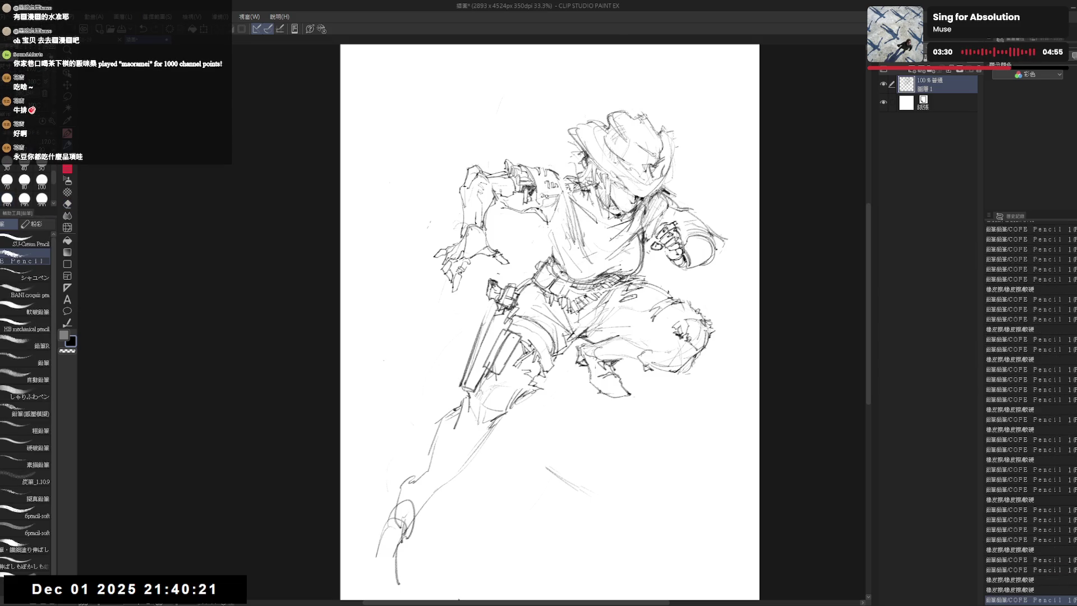
mouse_move(580, 252)
mouse_down()
mouse_move(572, 221)
mouse_move(612, 228)
mouse_move(637, 219)
mouse_up()
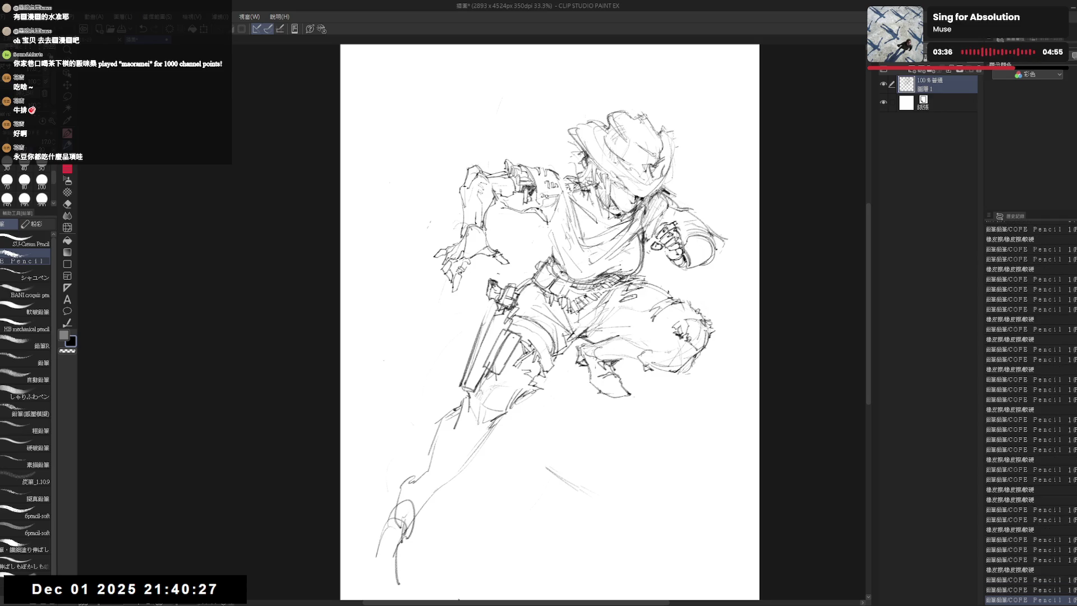
key(e)
key(p)
mouse_move(568, 199)
mouse_down()
mouse_move(561, 235)
mouse_move(606, 248)
mouse_move(593, 244)
mouse_up()
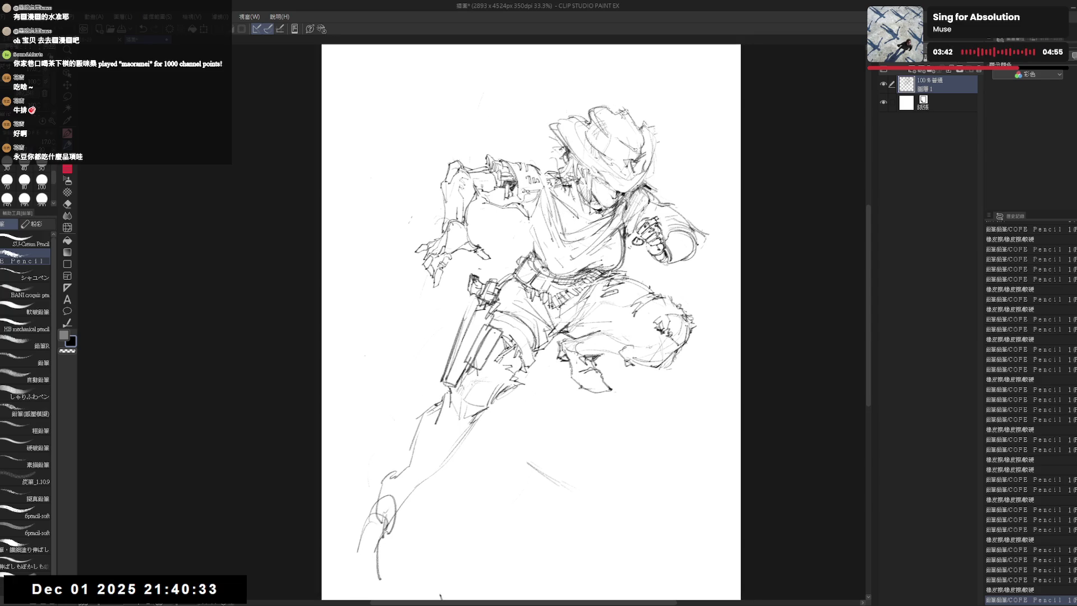
scroll(599, 219, down, 1)
Sketch ticks and curved strokes along the runner's lower leg.
drag(418, 462, 410, 485)
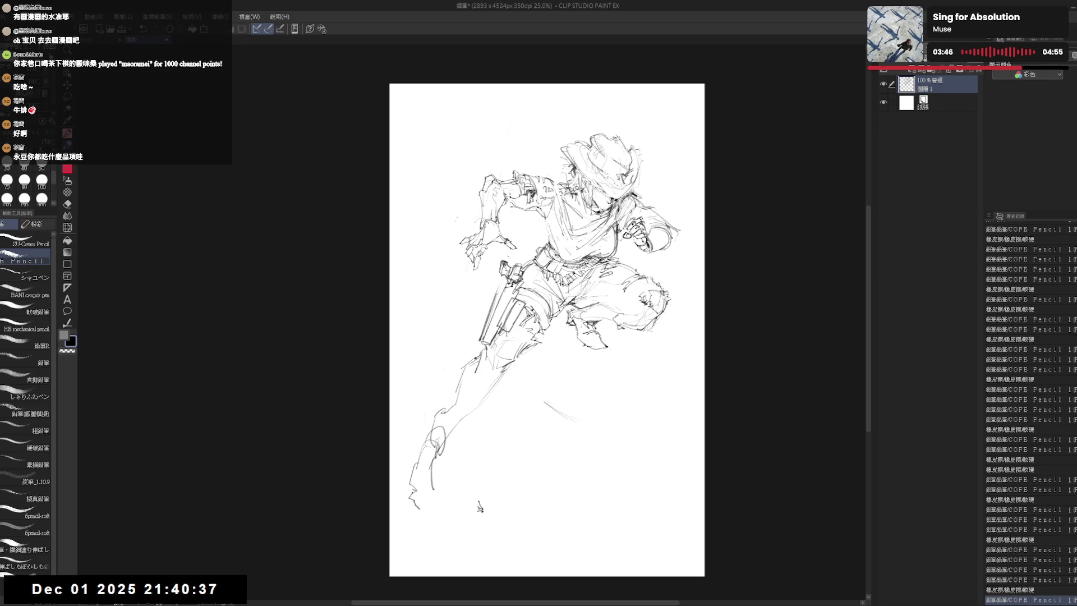
click(479, 507)
drag(418, 498, 430, 505)
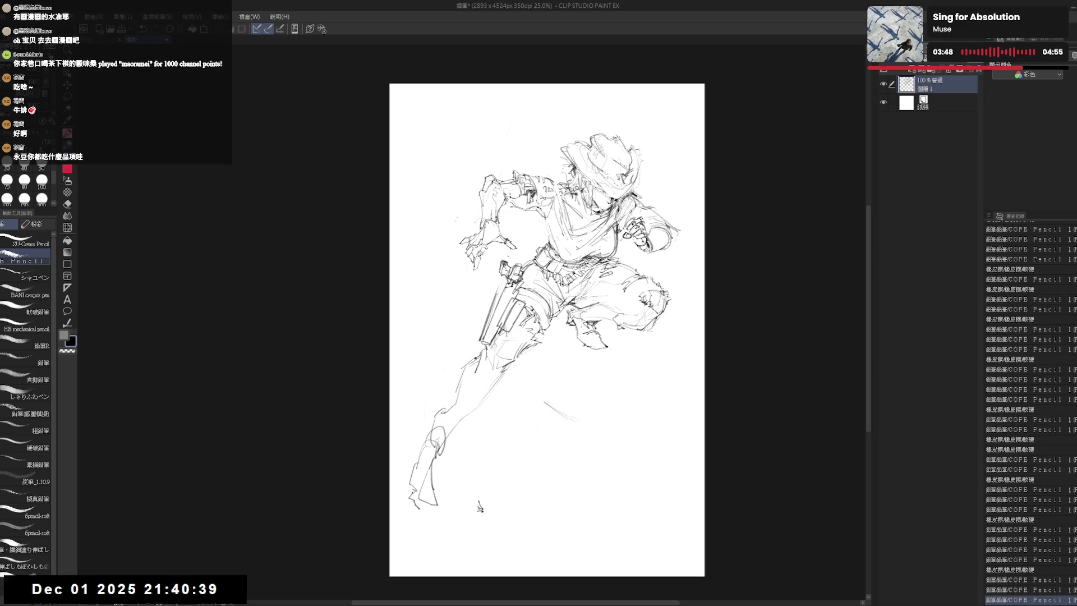
drag(451, 372, 454, 384)
mouse_move(449, 384)
mouse_down()
mouse_move(490, 383)
mouse_move(449, 444)
mouse_up()
drag(496, 389, 446, 443)
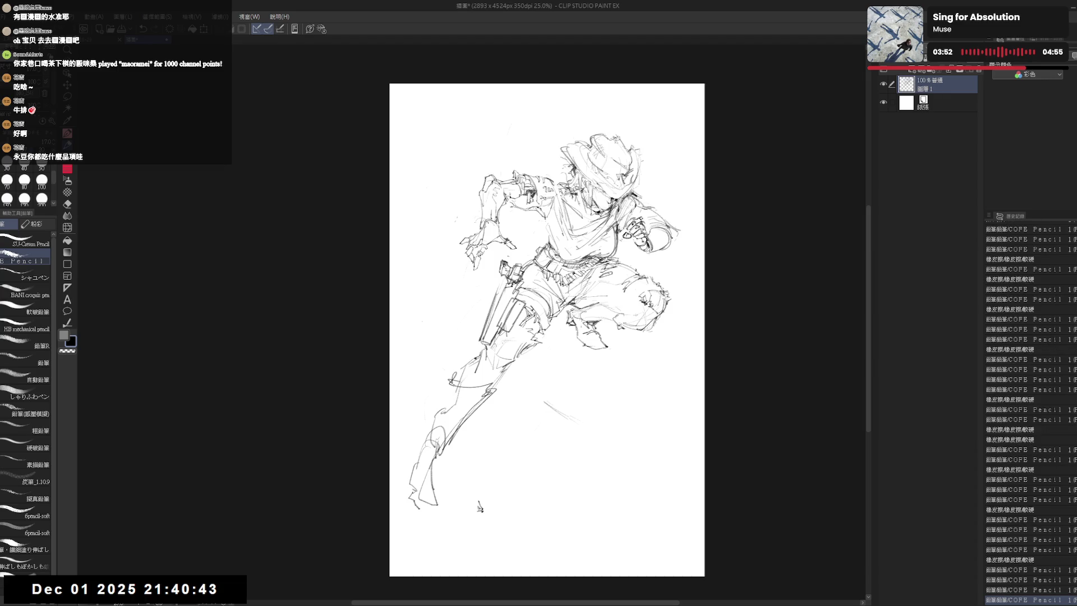
drag(448, 375, 459, 385)
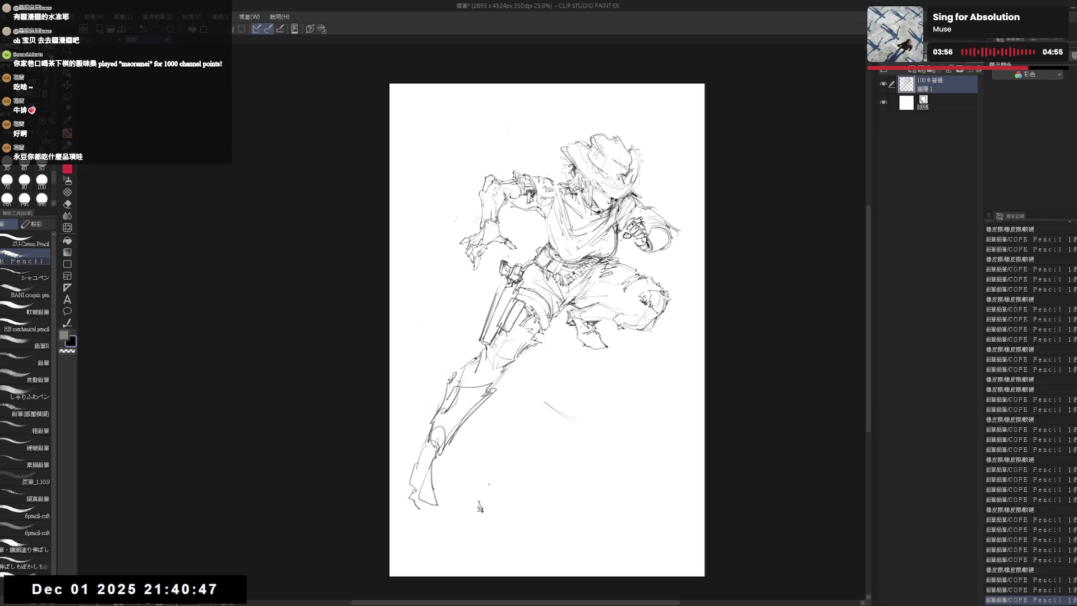
mouse_move(479, 507)
mouse_down()
mouse_move(529, 509)
mouse_move(539, 384)
mouse_up()
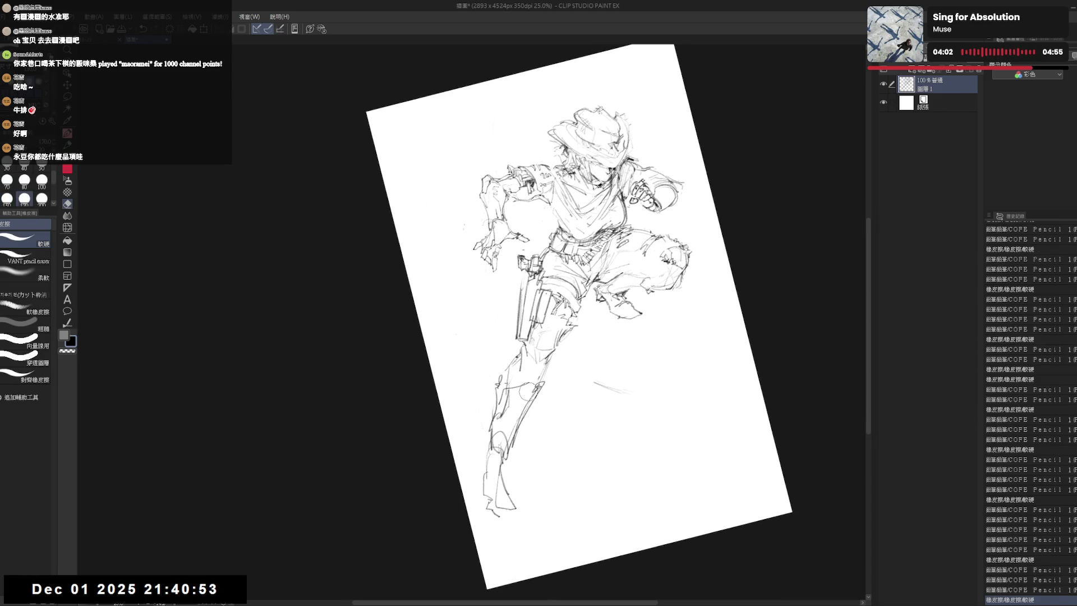
Erase faint marks on and beside the runner's lower leg, toggling eraser and pencil.
drag(545, 382, 518, 388)
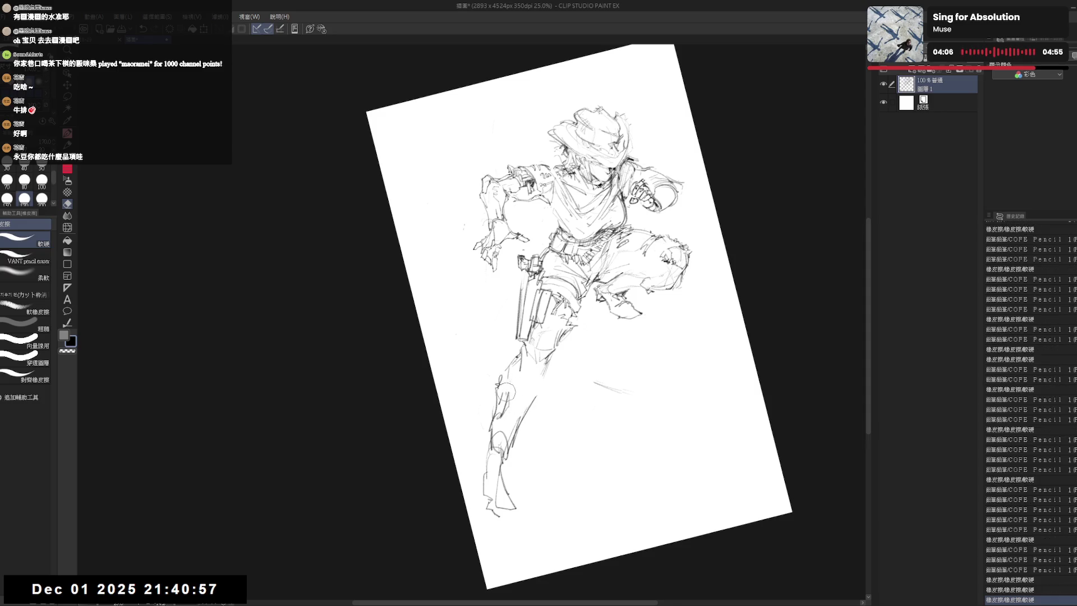
key(p)
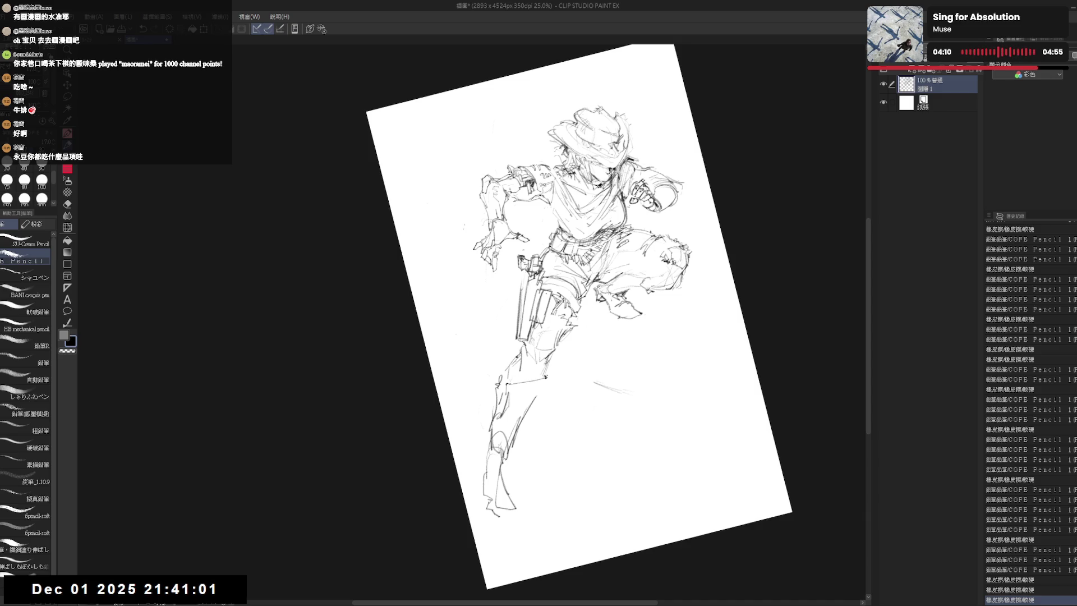
key(e)
drag(519, 409, 505, 452)
key(p)
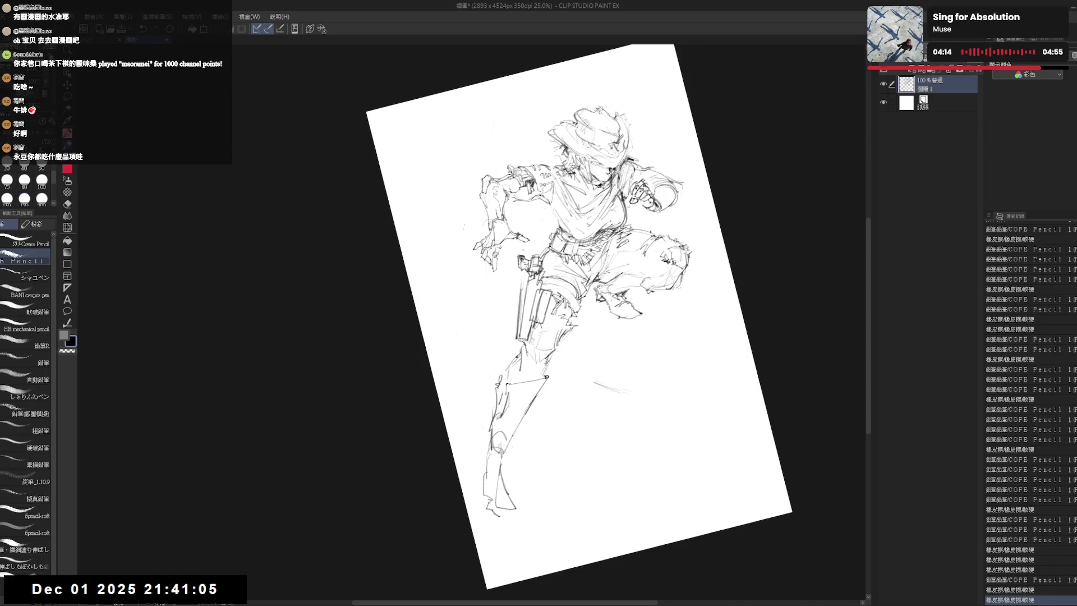
key(e)
key(p)
key(e)
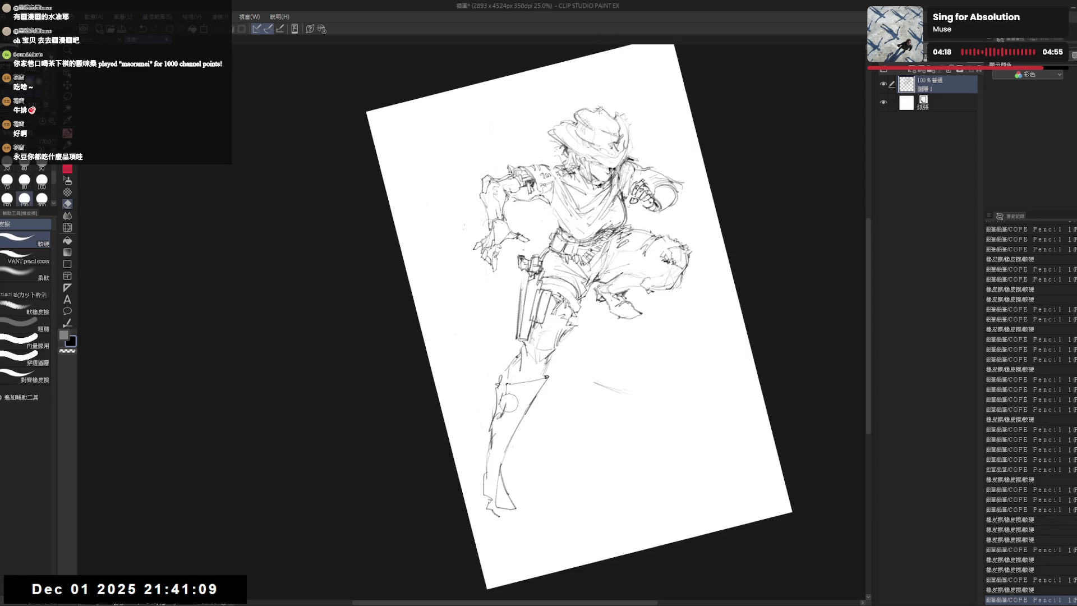
drag(513, 391, 503, 413)
key(p)
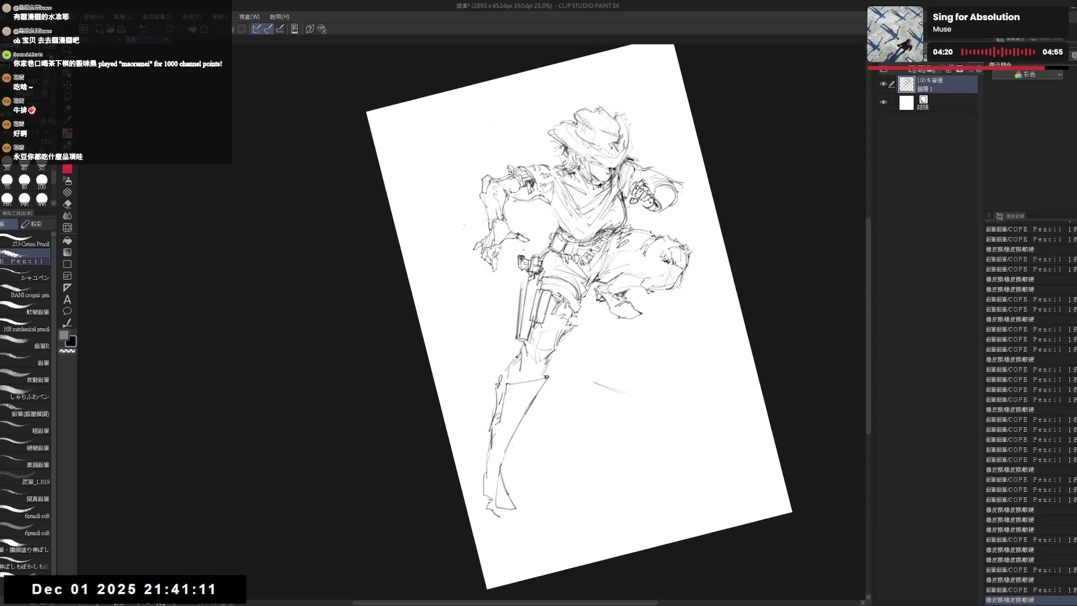
key(e)
drag(495, 429, 485, 450)
key(p)
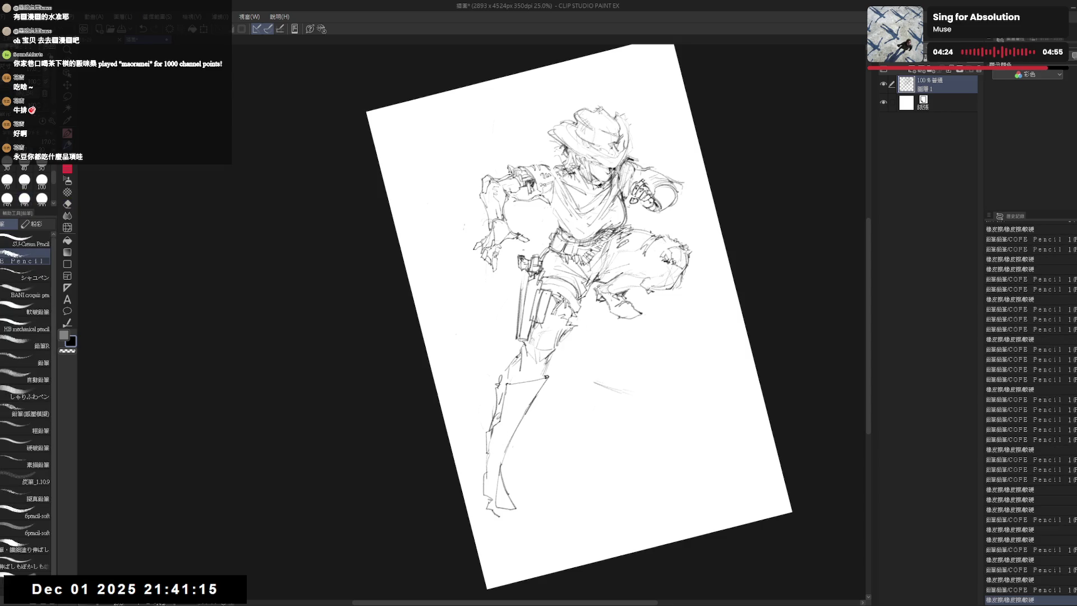
drag(510, 386, 505, 404)
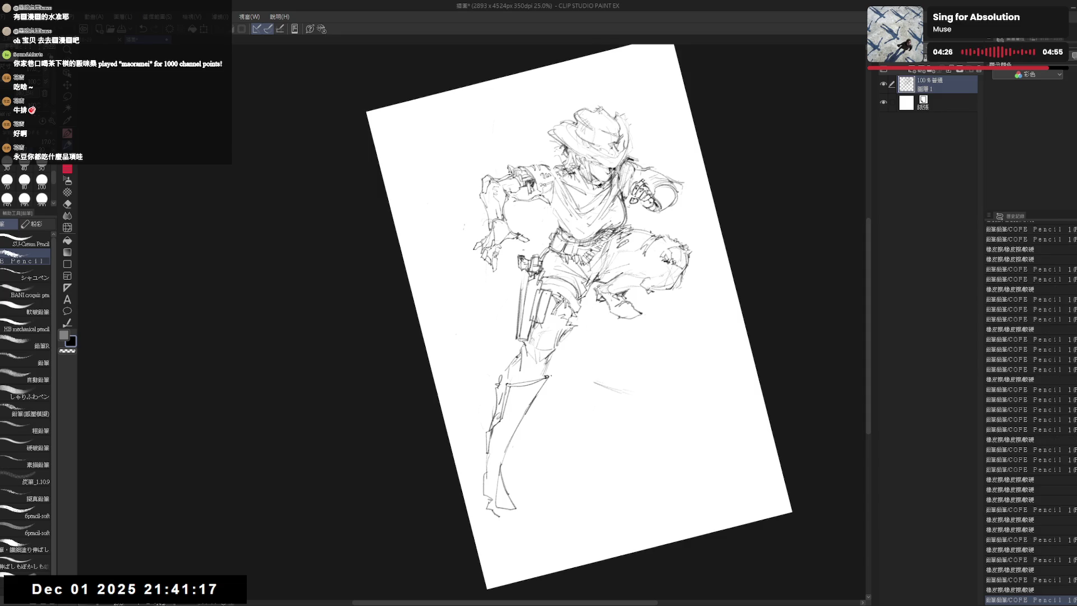
Reset rotation, mirror the view to check the sketch, and rotate the canvas for drawing.
key(ctrl+@)
key(h)
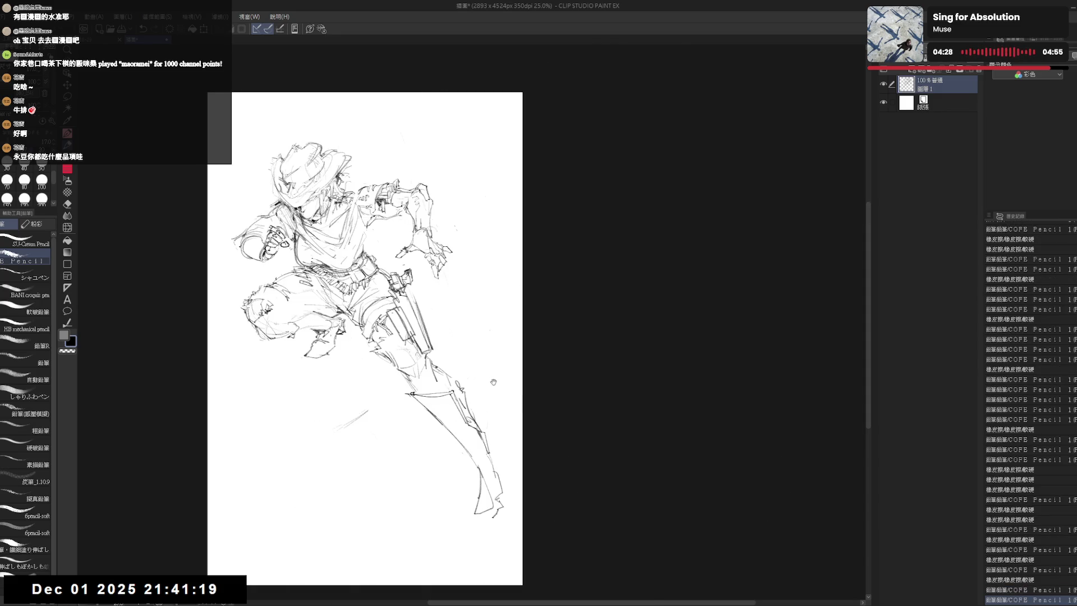
drag(493, 382, 568, 347)
key(e)
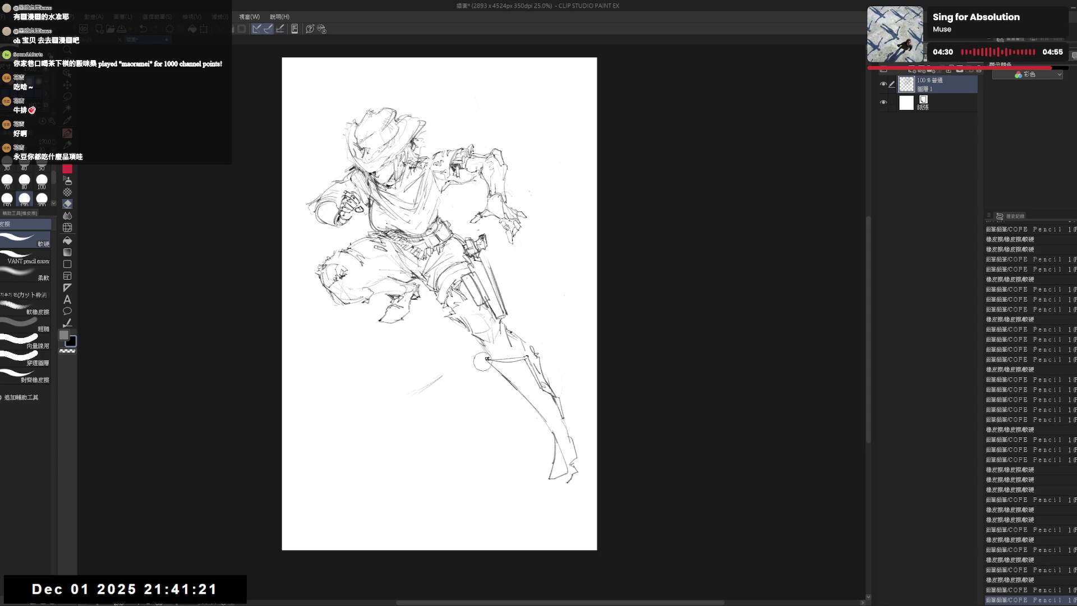
key(p)
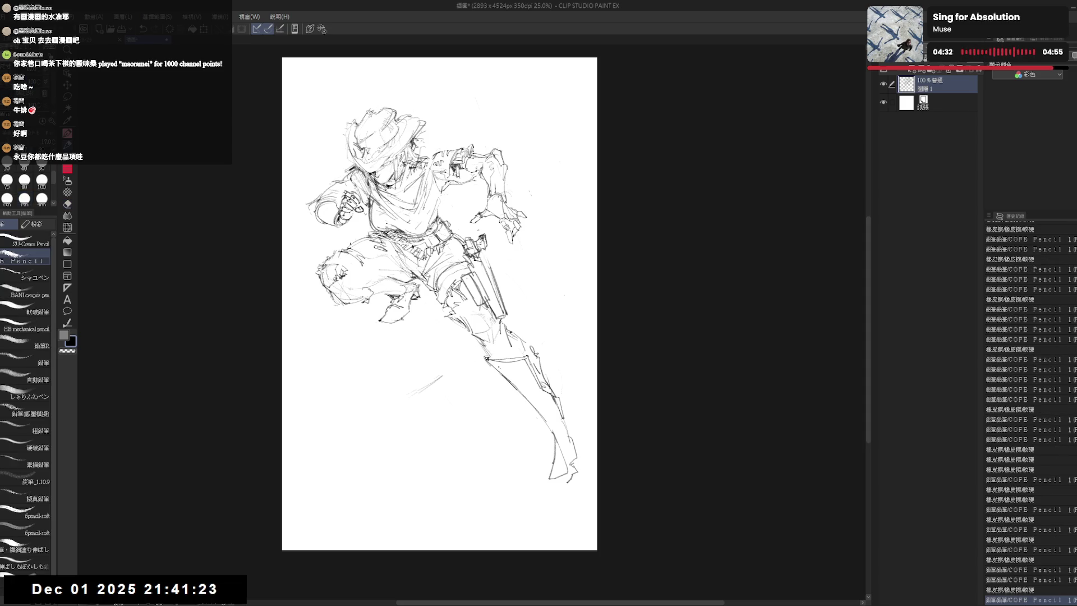
key(asciicircum)
key(asciicircum)
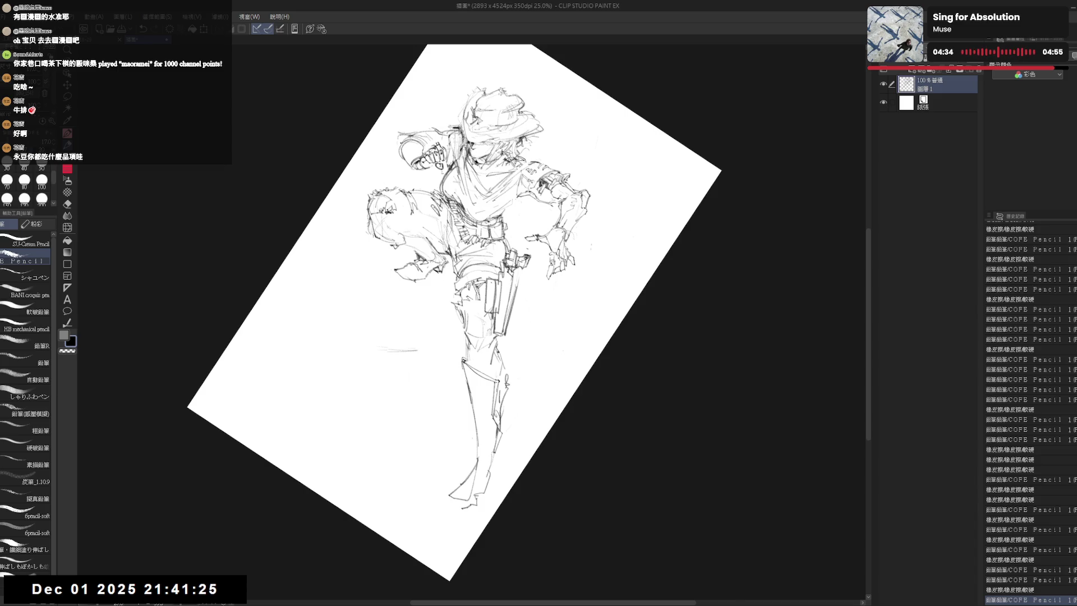
Add faint strokes near the leg and sketch small strokes around the foot with the canvas upright.
drag(464, 371, 486, 387)
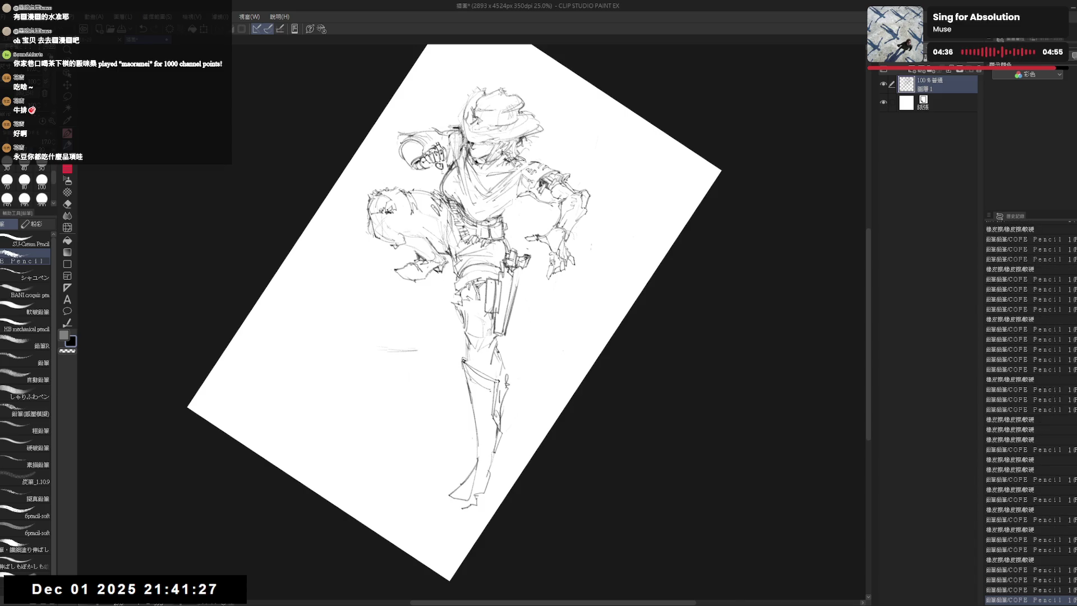
key(ctrl+0)
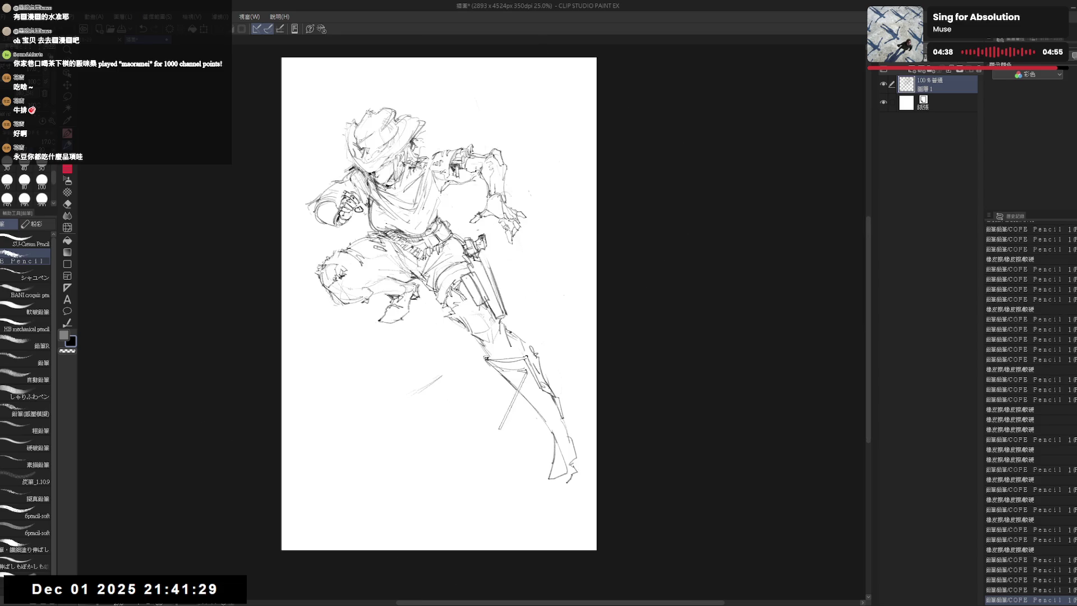
key(e)
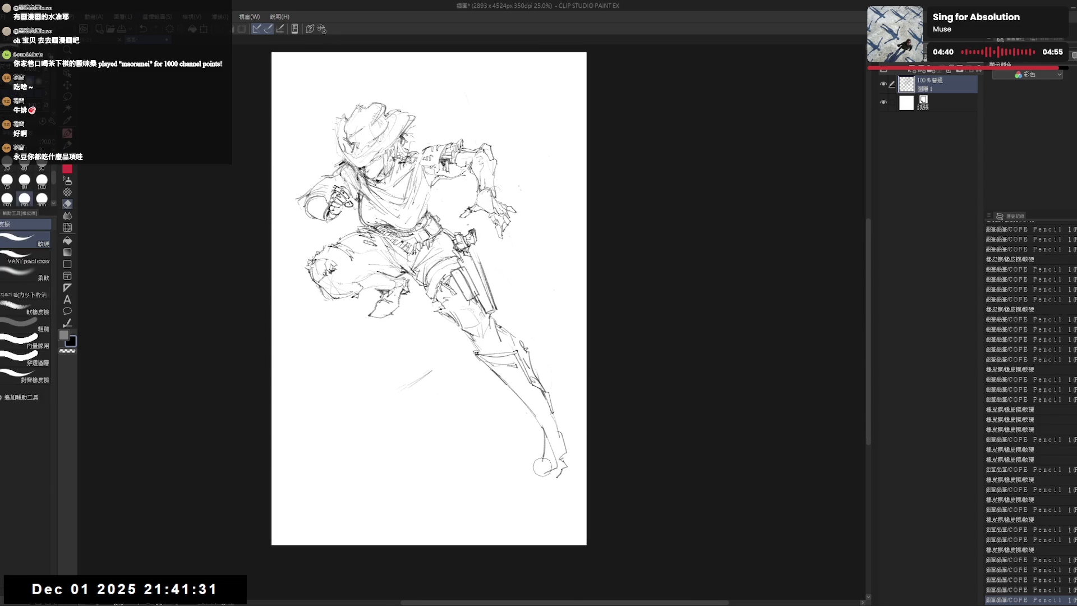
key(p)
mouse_move(537, 464)
mouse_down()
mouse_move(554, 461)
mouse_move(553, 415)
mouse_move(558, 461)
mouse_up()
mouse_move(547, 421)
mouse_down()
mouse_move(563, 440)
mouse_move(569, 483)
mouse_move(553, 465)
mouse_move(539, 471)
mouse_move(572, 478)
mouse_up()
key(e)
key(p)
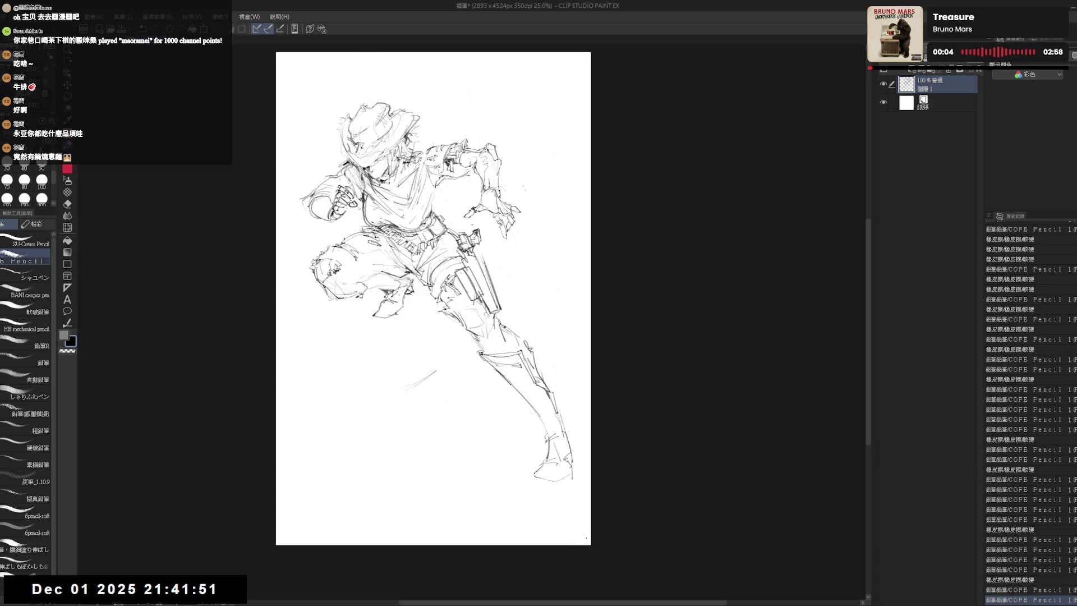
Mirror the view back, erase the stray round mark at the boot tip and redraw it cleanly.
key(h)
drag(479, 459, 513, 482)
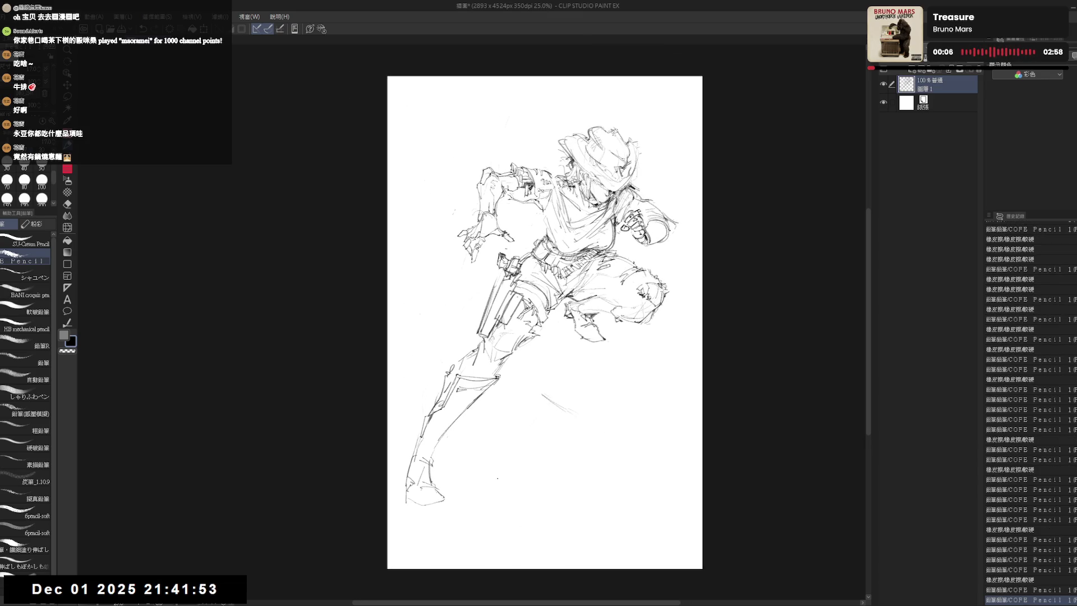
drag(438, 467, 483, 459)
key(e)
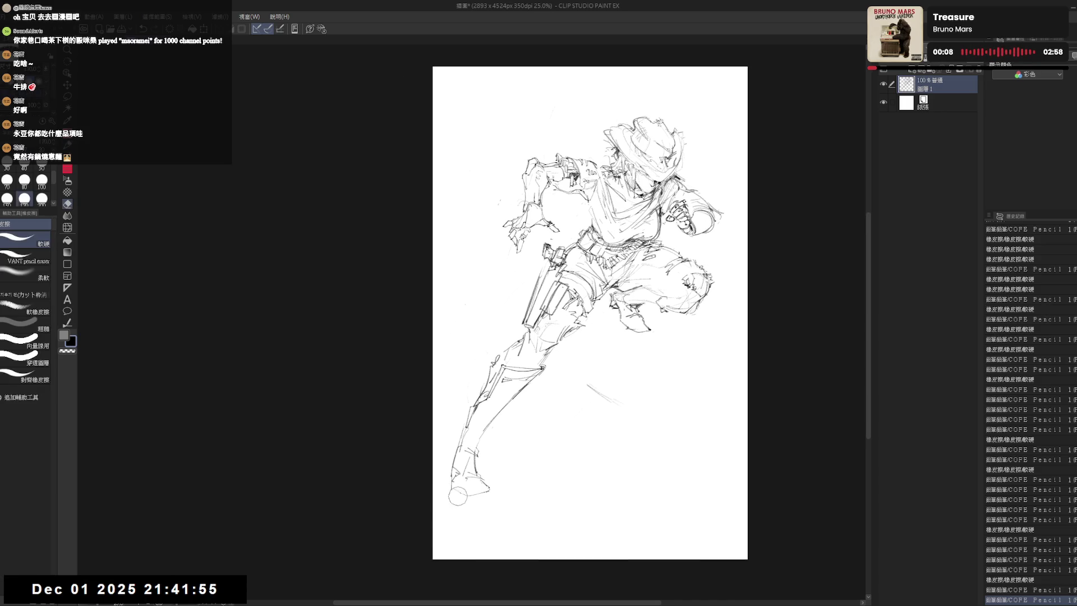
click(456, 496)
key(p)
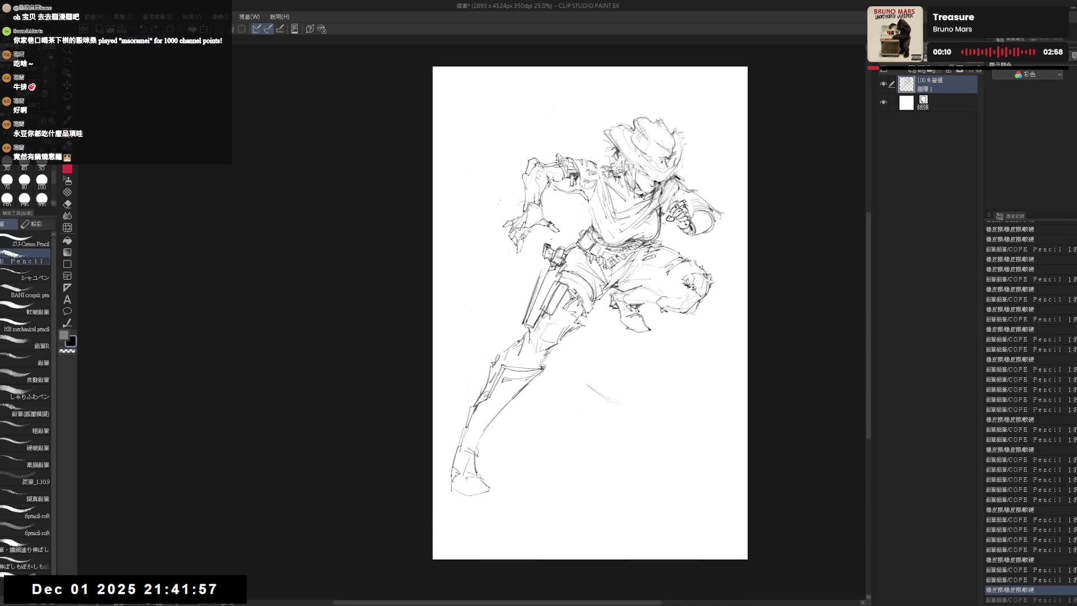
drag(453, 494, 487, 492)
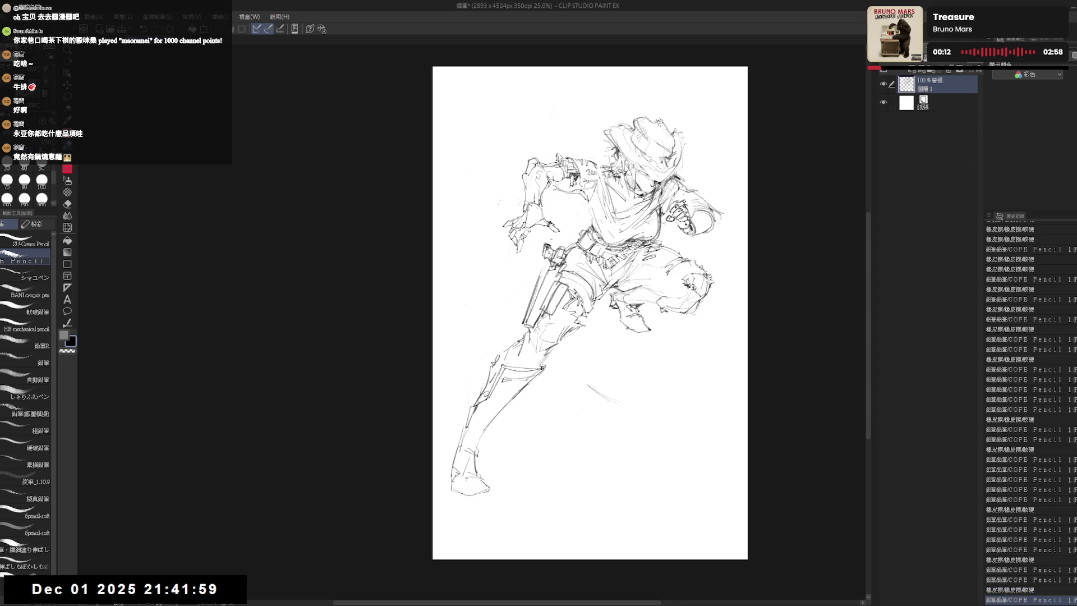
drag(458, 424, 462, 445)
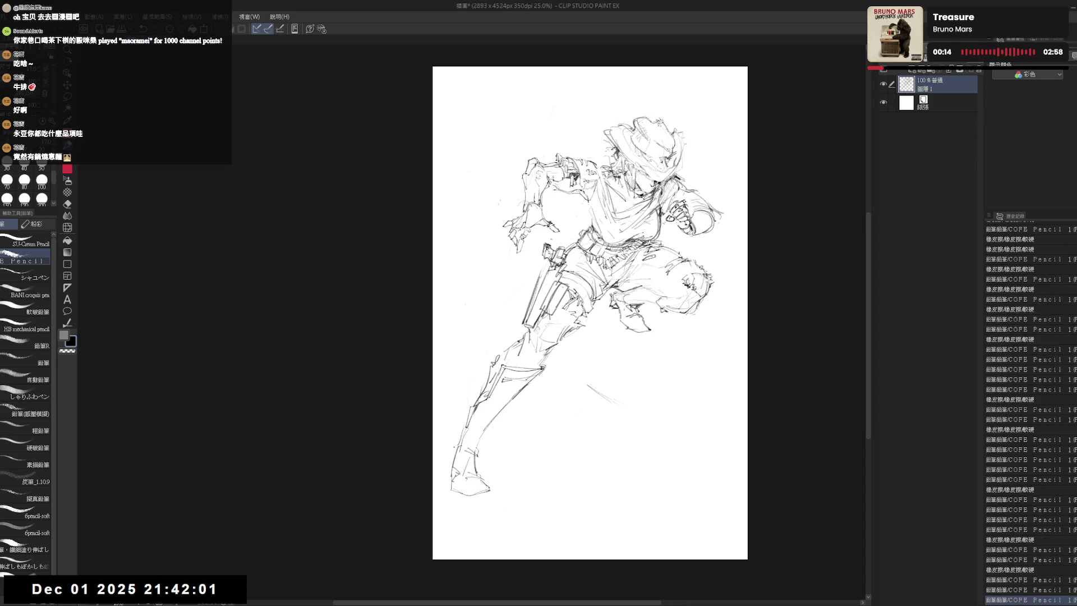
click(438, 563)
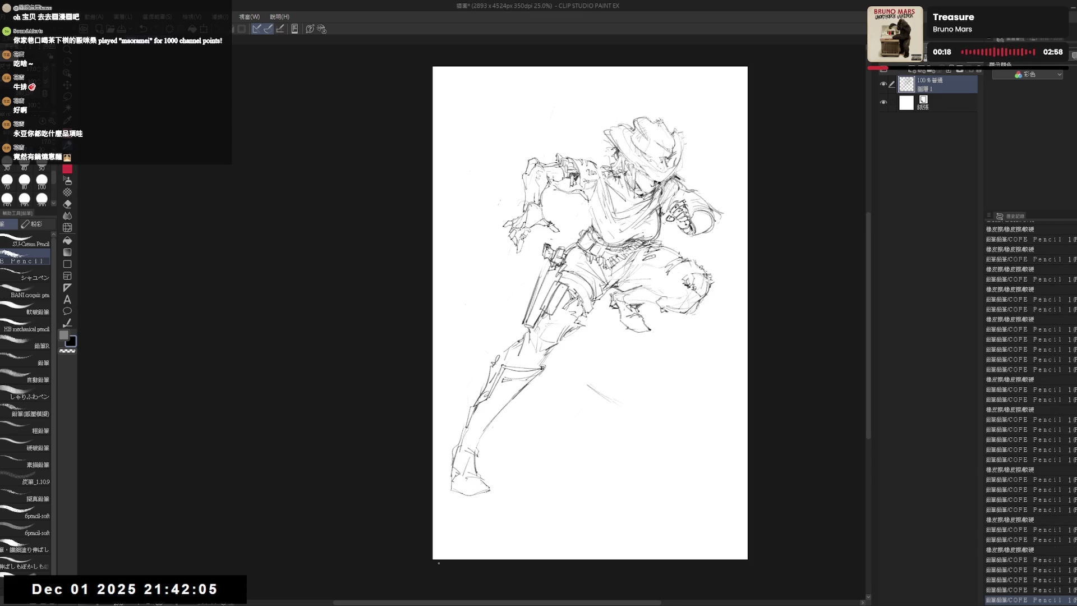
drag(438, 563, 383, 592)
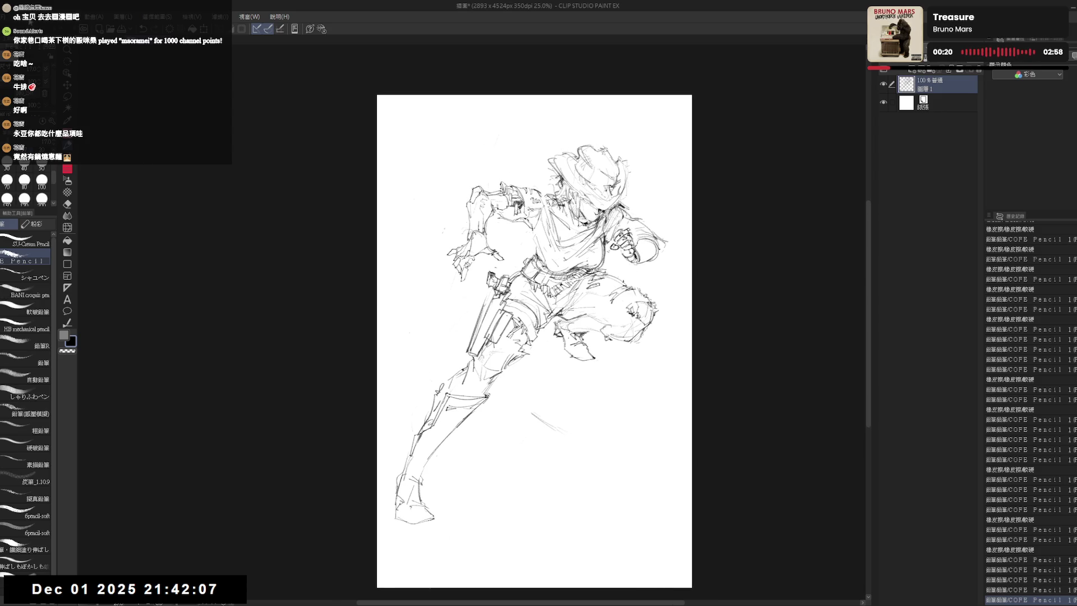
Widen the canvas to the right with Change canvas size and confirm.
key(ctrl+alt+c)
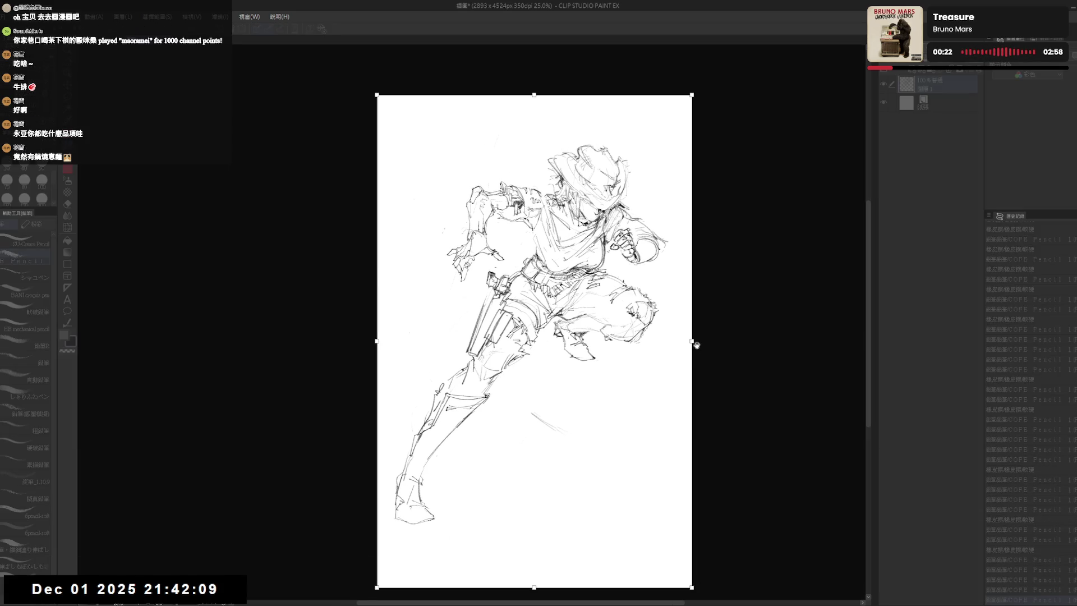
mouse_move(692, 341)
mouse_down()
mouse_move(823, 341)
mouse_move(663, 341)
mouse_up()
key(Return)
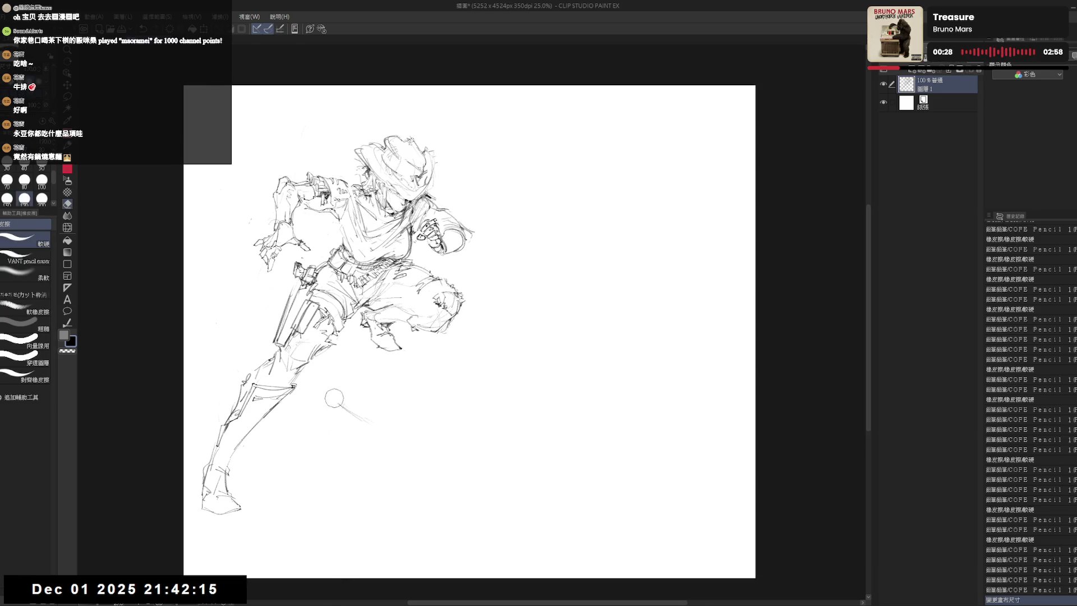
Free-transform the whole runner sketch smaller and shift it up and left, then commit.
key(ctrl+t)
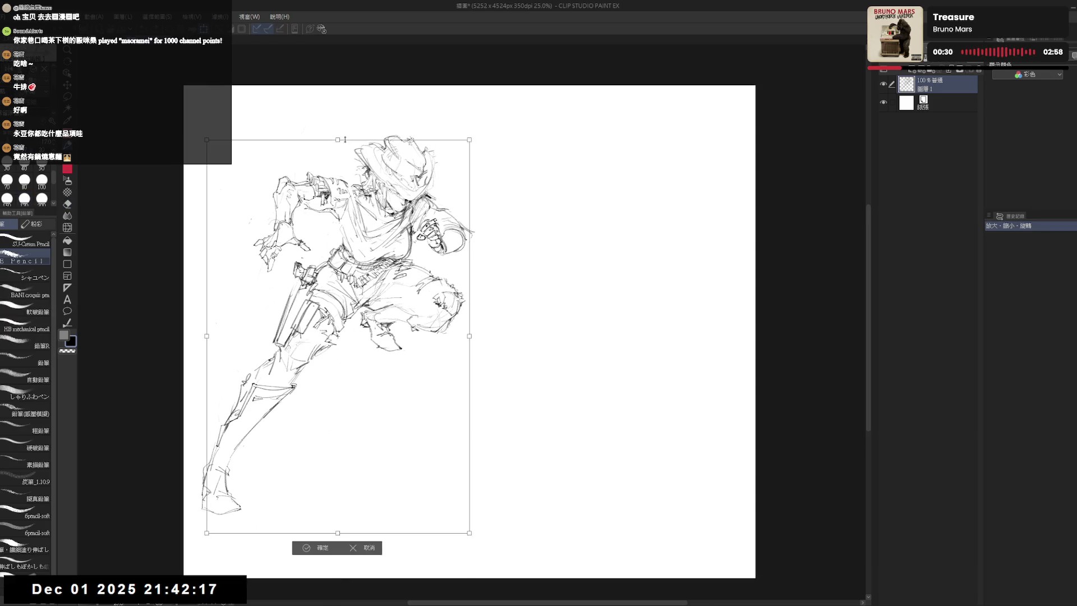
drag(340, 119, 347, 160)
drag(353, 353, 333, 297)
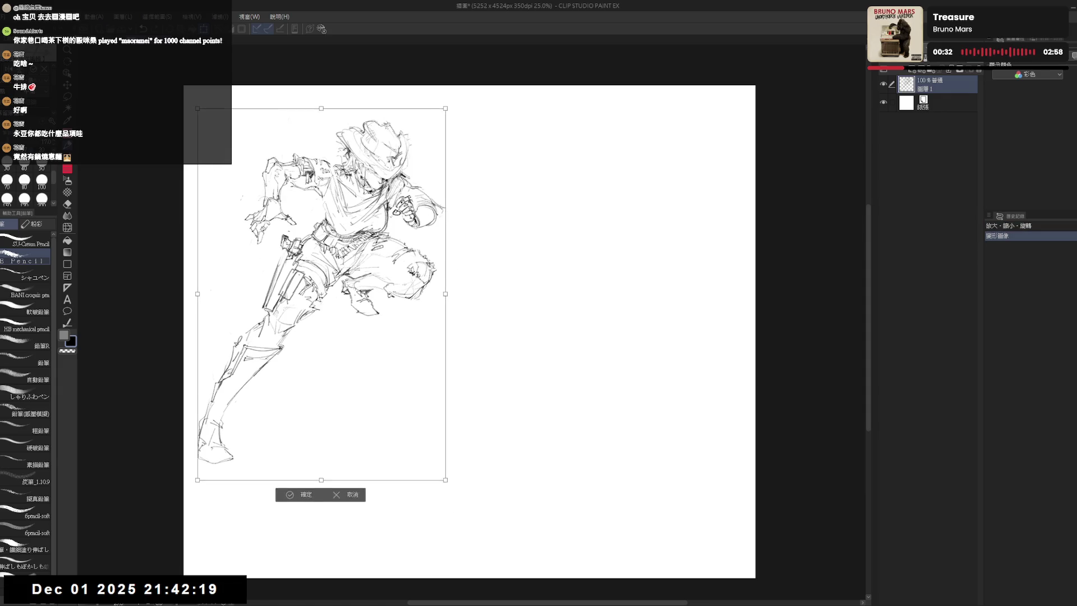
click(305, 494)
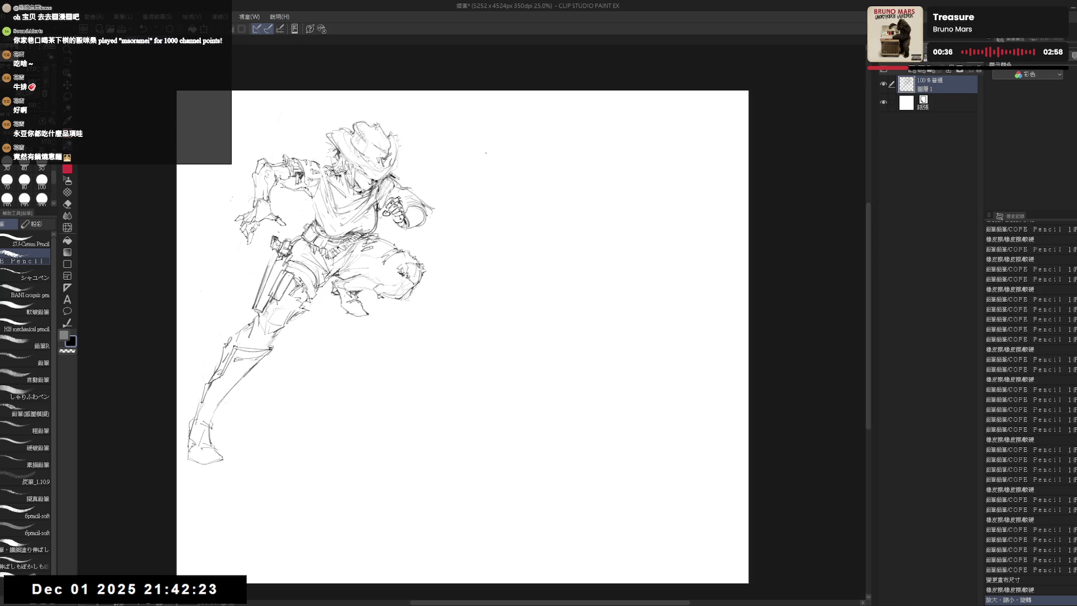
mouse_move(509, 125)
mouse_down()
mouse_move(485, 157)
mouse_move(527, 129)
mouse_move(539, 180)
mouse_up()
Draw an oval head with faint inner guide lines to the right of the runner.
drag(484, 156, 513, 191)
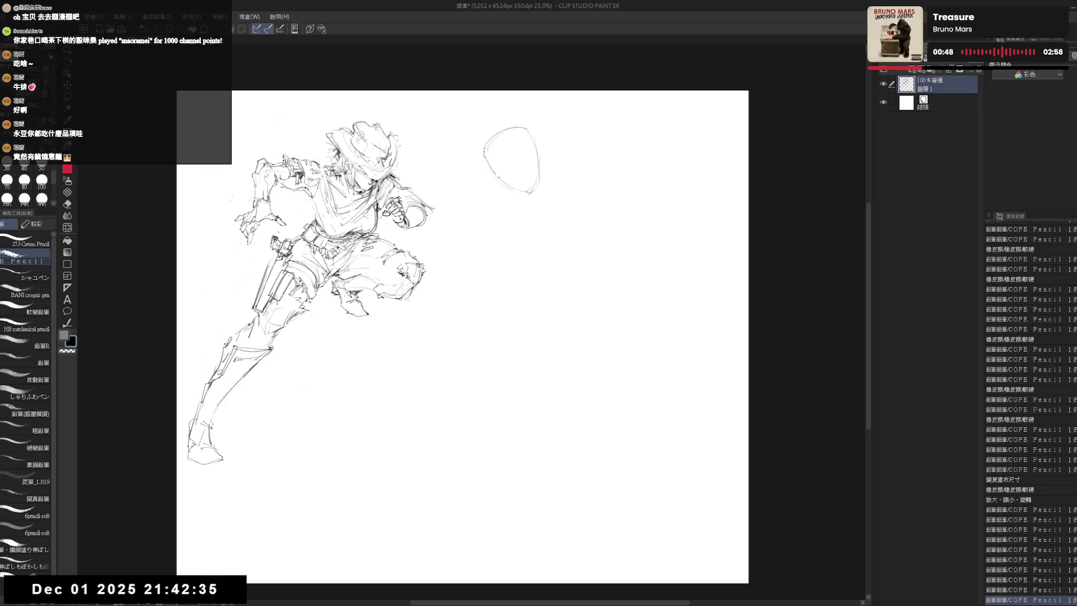
mouse_move(500, 173)
mouse_down()
mouse_move(537, 162)
mouse_move(518, 148)
mouse_move(492, 173)
mouse_move(534, 194)
mouse_up()
drag(487, 134, 506, 181)
click(494, 115)
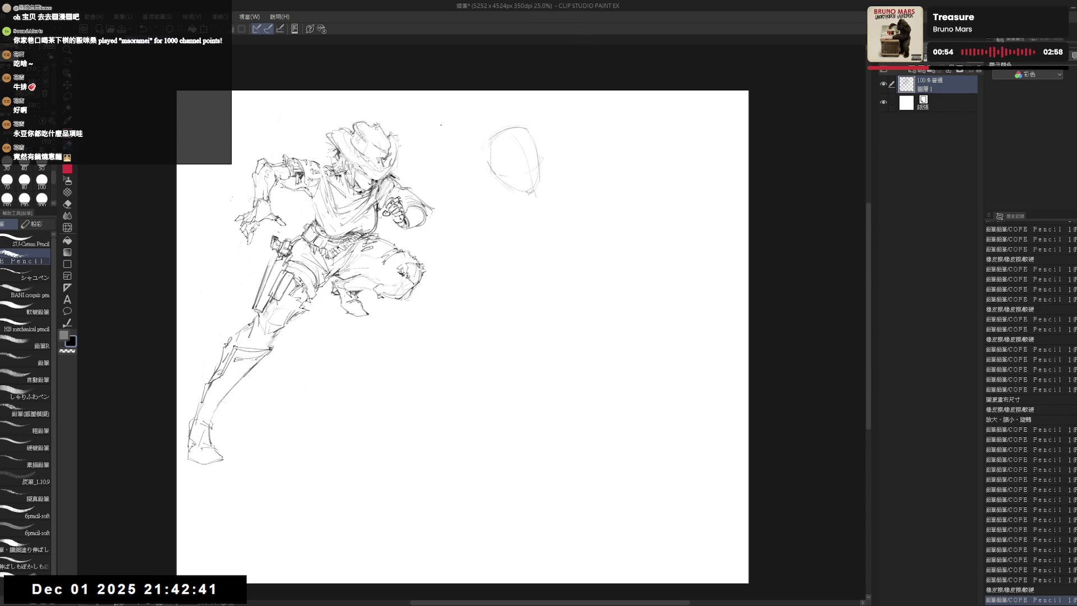
click(493, 116)
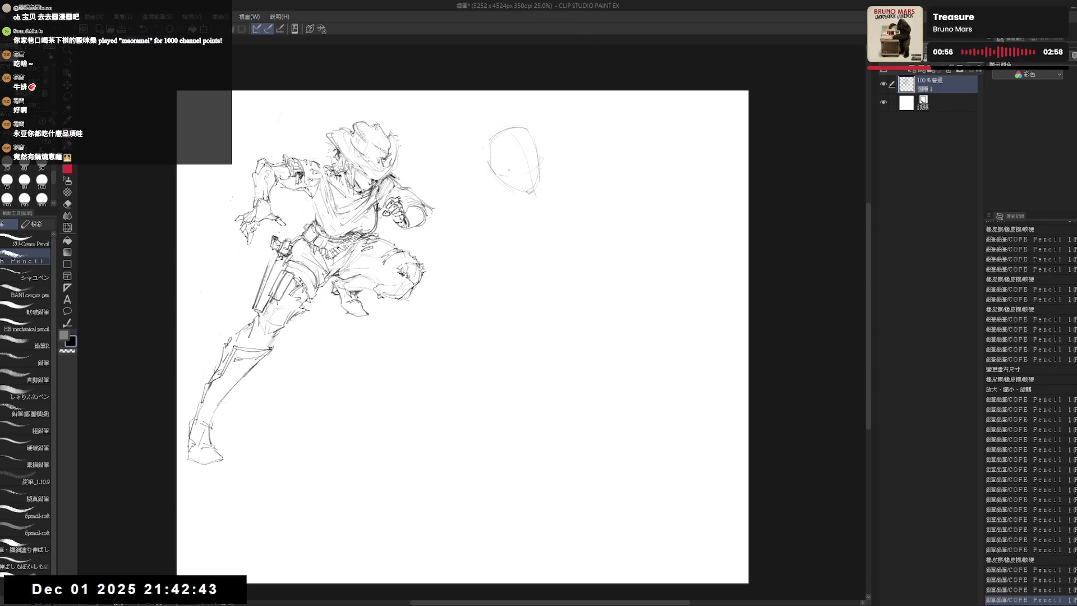
Darken the head, try a long curve below it, undoing and erasing the shoulder stroke.
drag(495, 156, 537, 215)
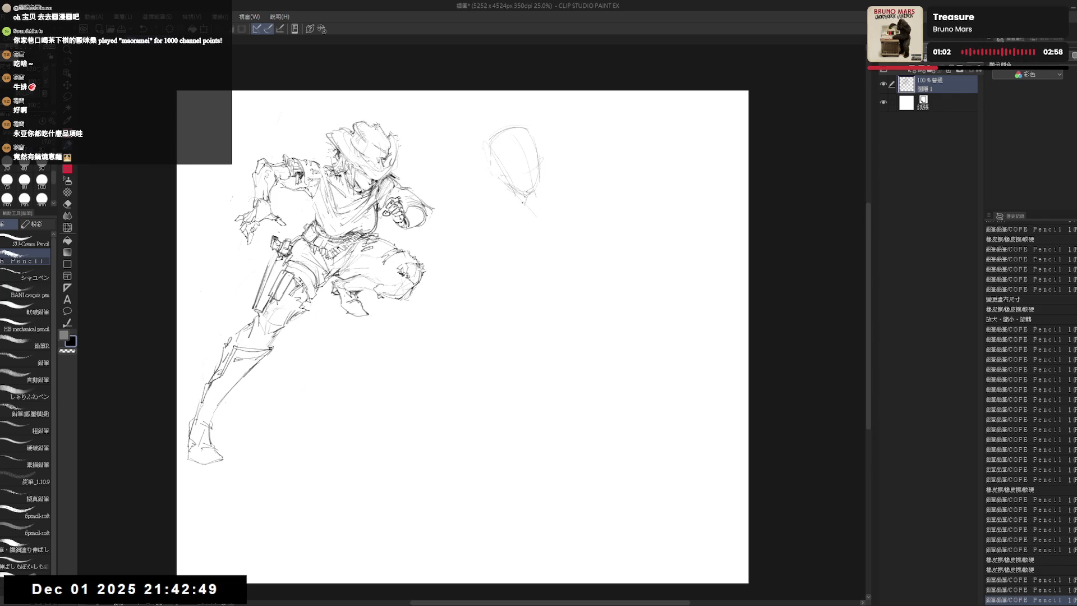
drag(497, 183, 536, 217)
key(ctrl+z)
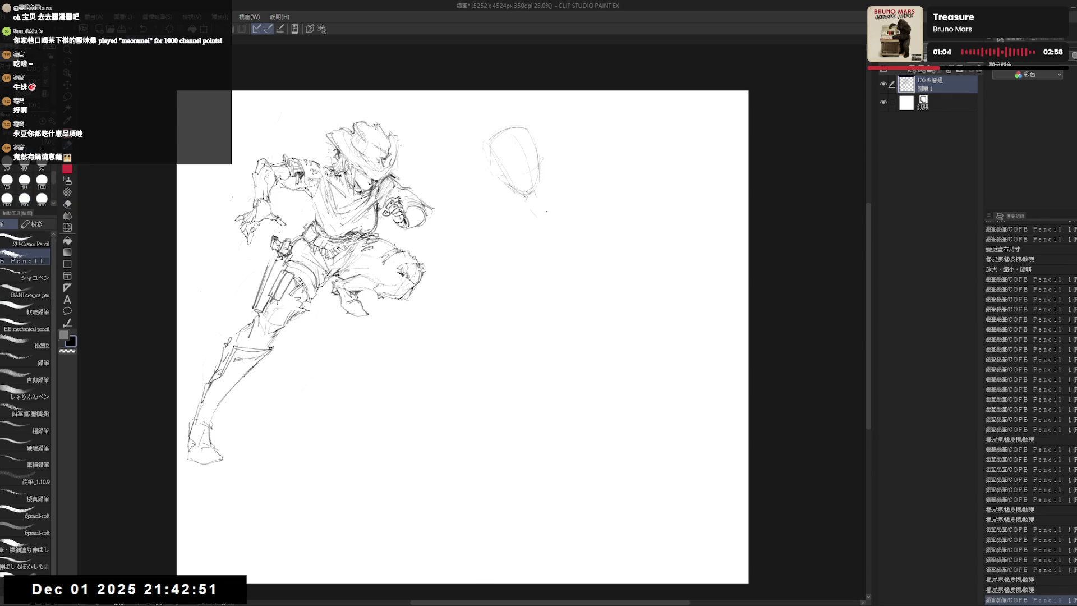
drag(580, 173, 498, 310)
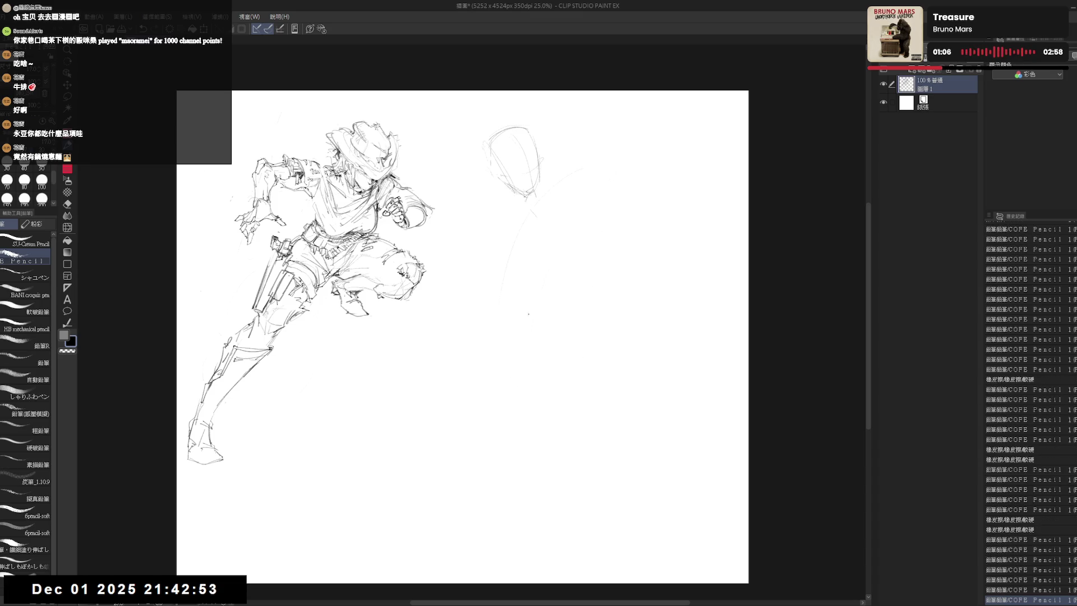
mouse_move(530, 193)
mouse_down()
mouse_move(559, 186)
mouse_move(479, 240)
mouse_move(507, 271)
mouse_move(490, 279)
mouse_up()
key(ctrl+z)
key(ctrl+z)
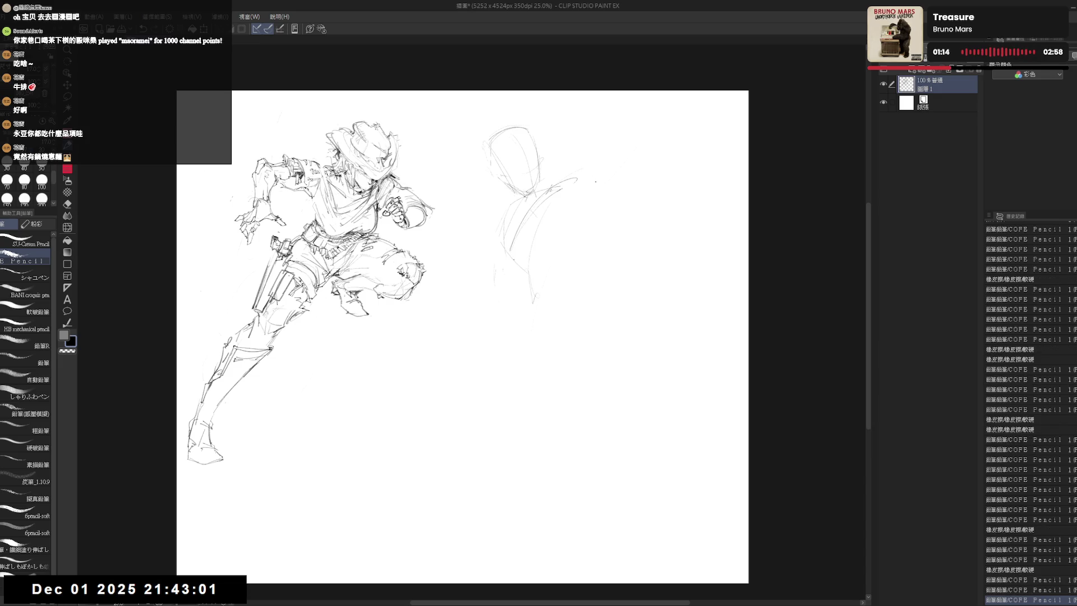
key(e)
mouse_move(585, 178)
mouse_down()
mouse_move(554, 207)
mouse_move(515, 206)
mouse_move(547, 201)
mouse_move(513, 216)
mouse_move(547, 204)
mouse_move(495, 253)
mouse_up()
key(p)
key(e)
key(p)
key(e)
key(p)
Sketch the second figure's tall hat, back and shoulder with short pencil marks.
drag(509, 225, 498, 260)
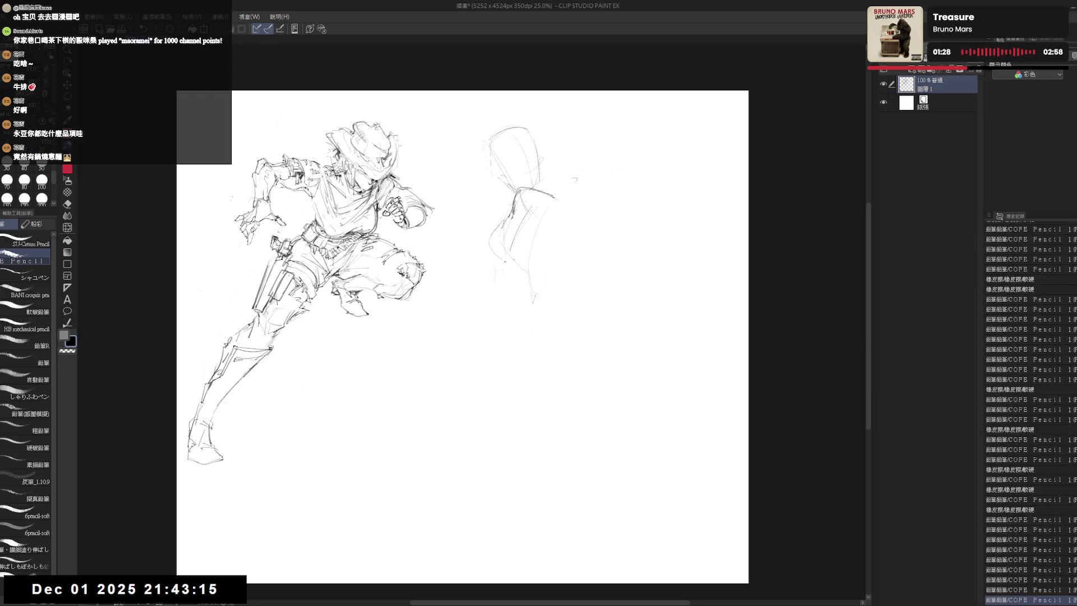
drag(508, 220, 505, 264)
drag(510, 214, 525, 248)
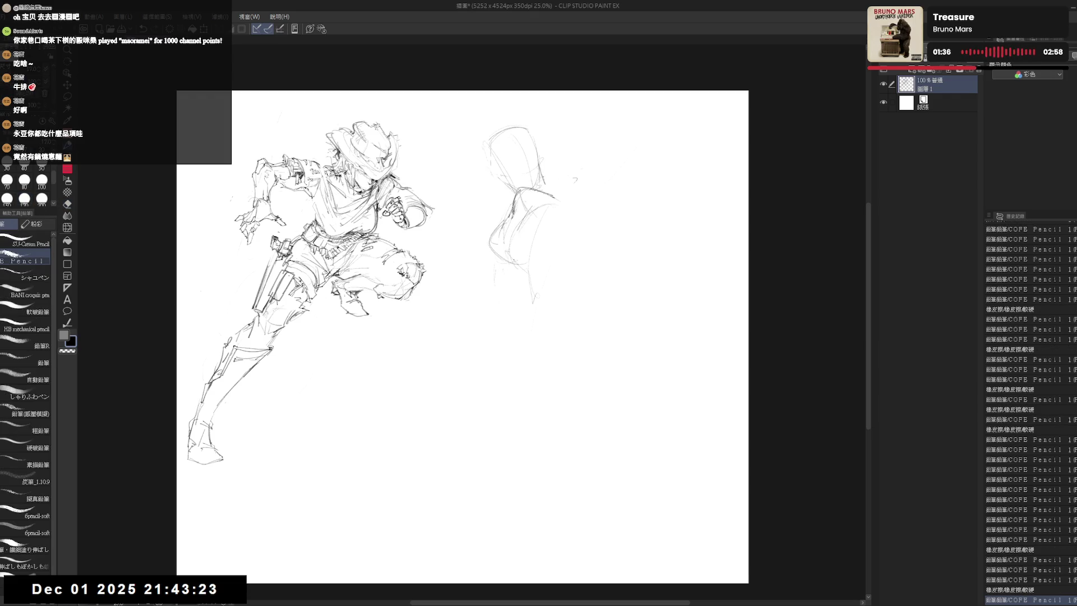
drag(540, 168, 544, 185)
drag(510, 218, 527, 243)
drag(483, 171, 478, 160)
drag(587, 150, 565, 179)
mouse_move(568, 179)
mouse_down()
mouse_move(579, 176)
mouse_move(558, 175)
mouse_move(581, 173)
mouse_move(588, 187)
mouse_up()
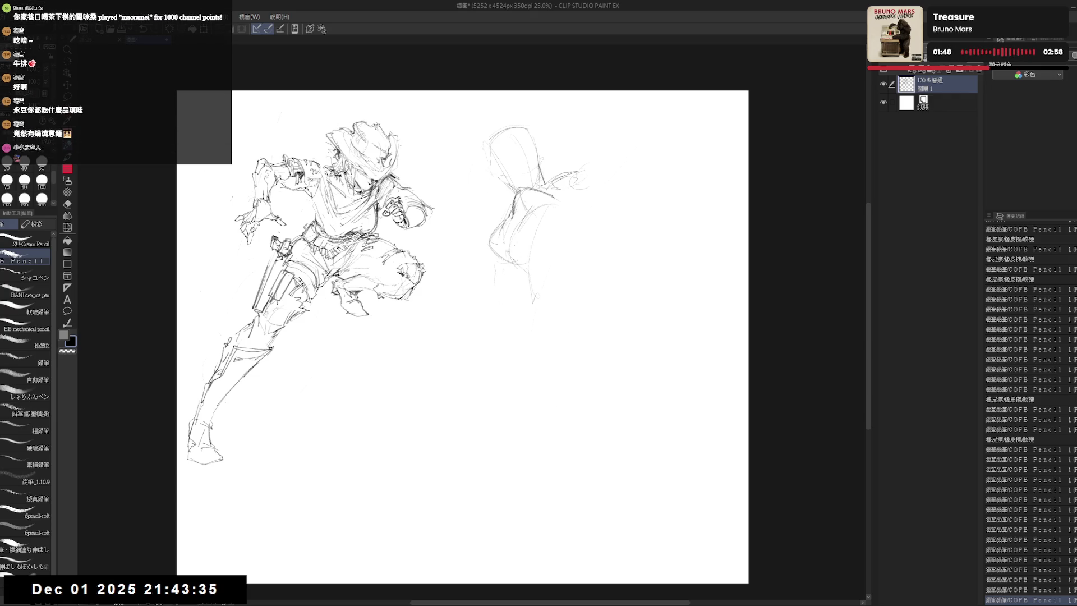
drag(530, 253, 535, 253)
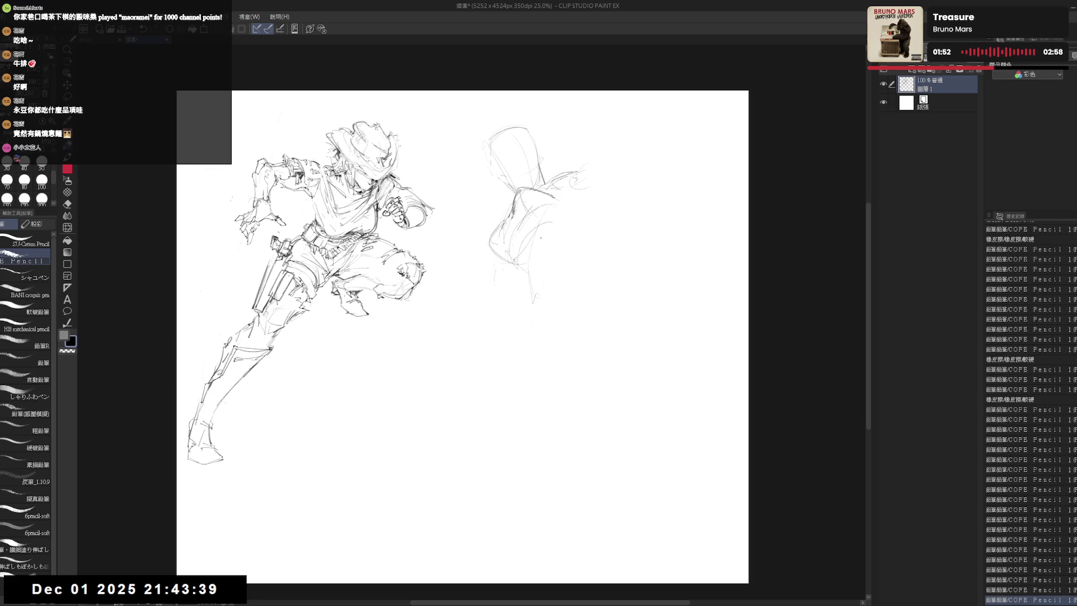
click(528, 310)
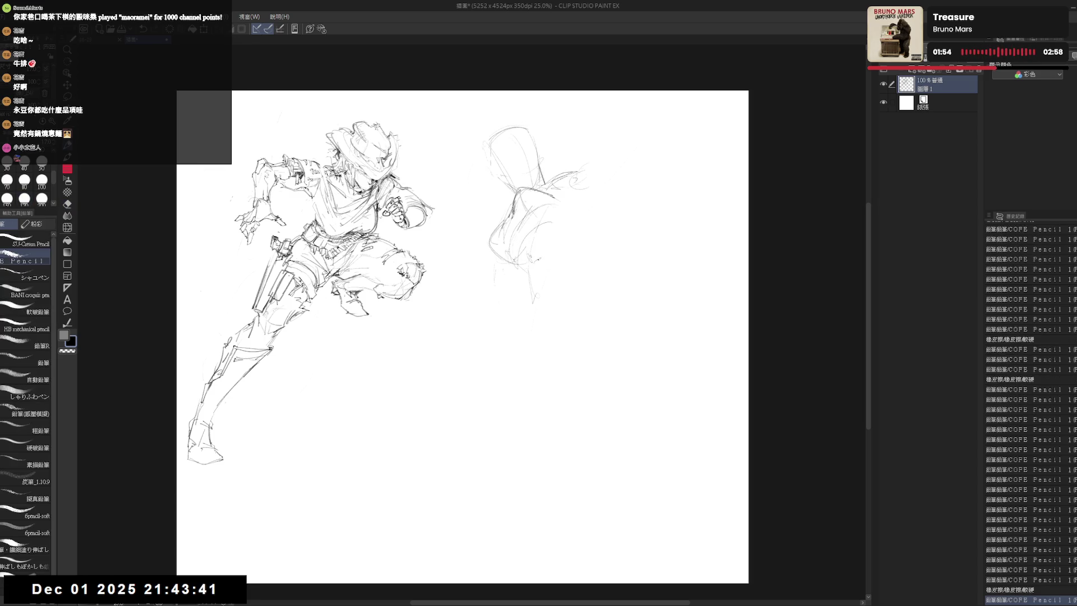
Draw the figure's back contour with arcs and faint diagonal sweeping lines below it.
drag(528, 310, 581, 233)
mouse_move(578, 178)
mouse_down()
mouse_move(588, 202)
mouse_move(538, 312)
mouse_move(501, 306)
mouse_move(547, 345)
mouse_up()
drag(509, 312, 581, 375)
drag(530, 332, 576, 370)
mouse_move(582, 195)
mouse_down()
mouse_move(621, 221)
mouse_move(629, 261)
mouse_move(551, 328)
mouse_up()
drag(556, 311, 537, 343)
drag(510, 309, 627, 394)
drag(521, 320, 585, 368)
drag(509, 312, 589, 371)
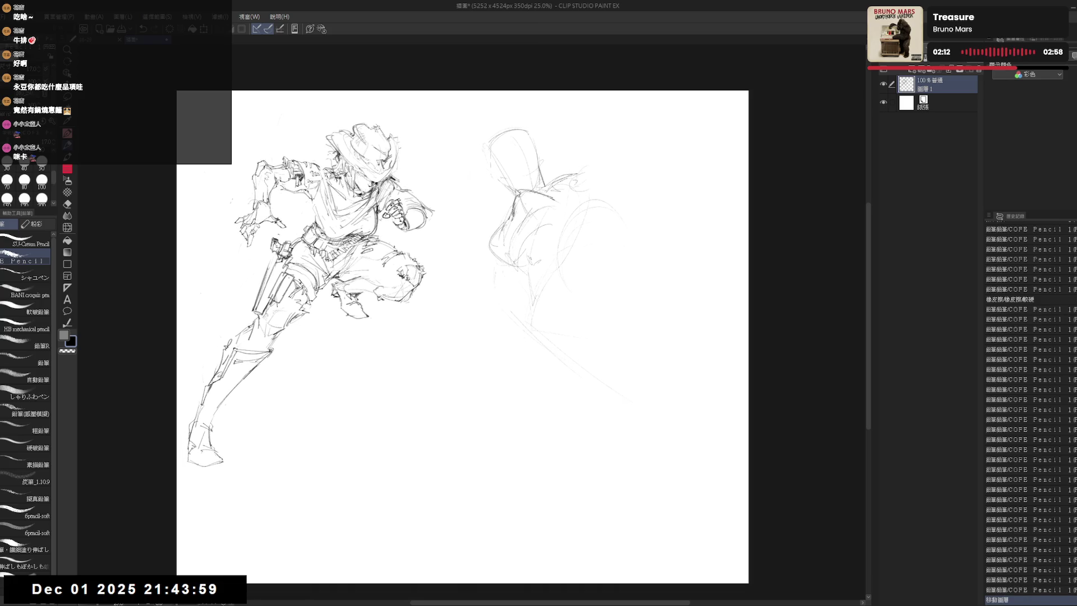
key(m)
Lasso the second figure, copy-paste it onto a new layer and lighten the original on 圖層1.
drag(488, 110, 539, 102)
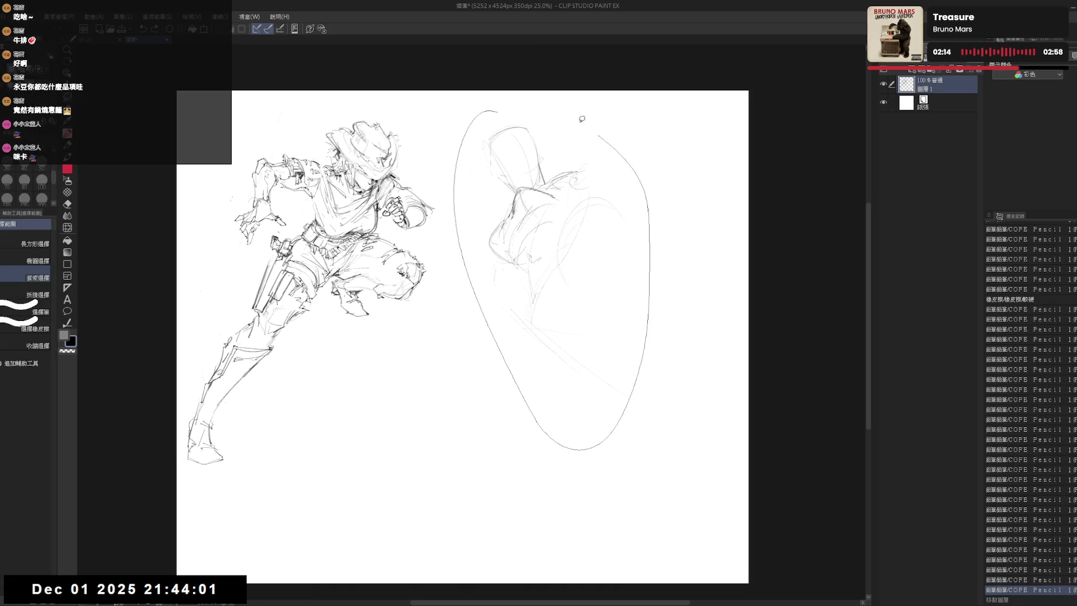
key(ctrl+c)
key(ctrl+v)
click(952, 103)
key(Delete)
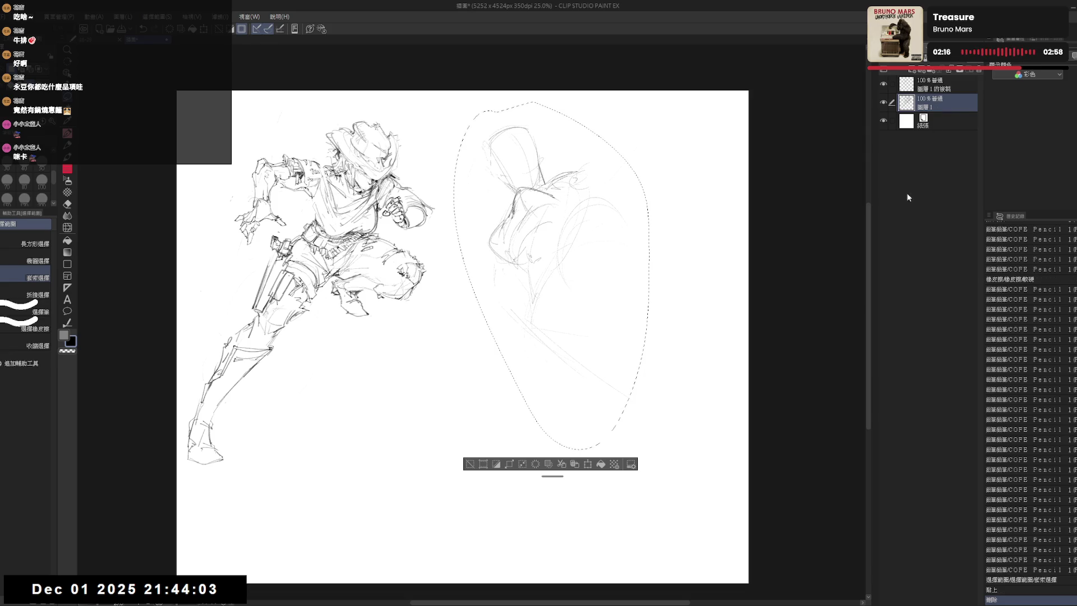
key(ctrl+d)
click(934, 84)
Shrink the copied figure slightly, move it up and left, commit, and begin redrawing it.
key(ctrl+t)
drag(548, 132, 548, 145)
drag(548, 353, 521, 323)
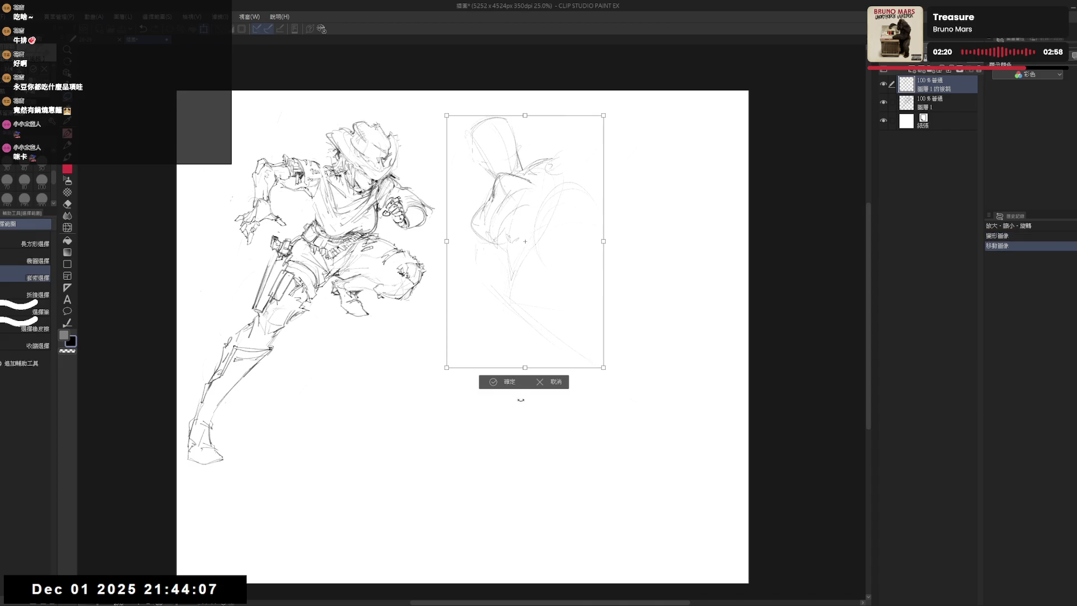
click(507, 381)
key(e)
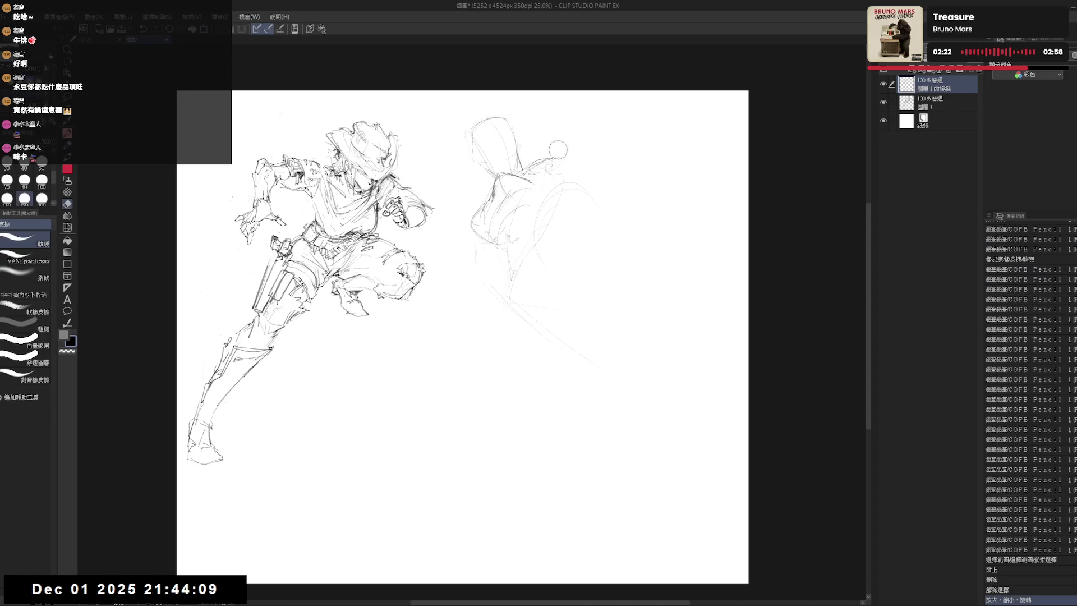
key(p)
scroll(478, 224, up, 1)
mouse_move(492, 248)
mouse_down()
mouse_move(513, 267)
mouse_move(522, 257)
mouse_move(520, 270)
mouse_up()
Redraw and darken the second figure's shoulder, arm and torso lines on the copied layer.
mouse_move(525, 232)
mouse_down()
mouse_move(518, 247)
mouse_move(576, 193)
mouse_move(581, 150)
mouse_move(566, 144)
mouse_move(572, 185)
mouse_move(549, 241)
mouse_up()
key(e)
key(p)
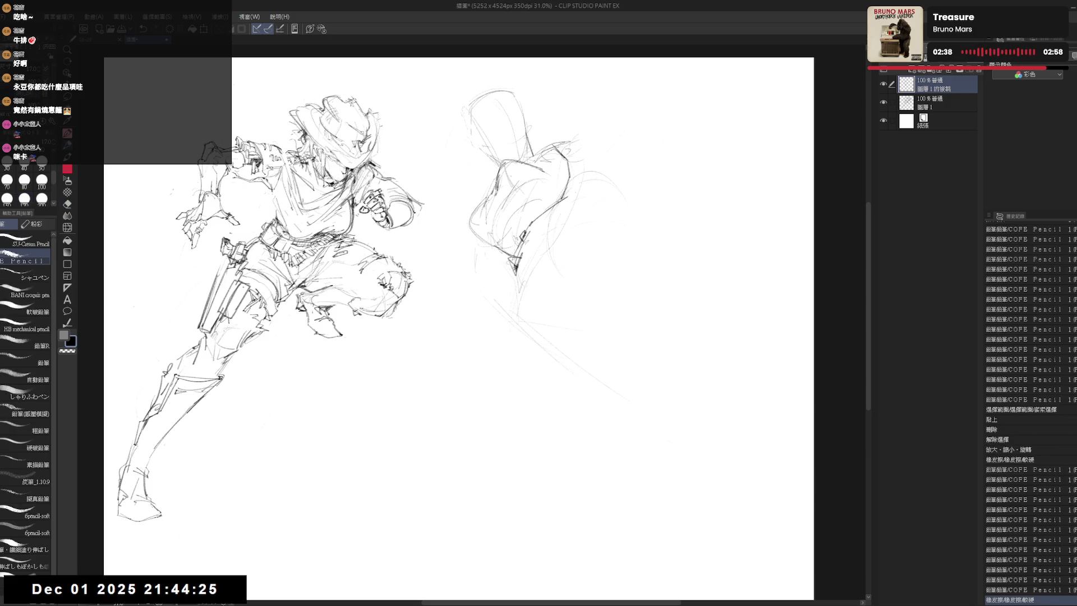
drag(556, 160, 569, 179)
key(e)
drag(542, 236, 549, 243)
key(p)
mouse_move(562, 169)
mouse_down()
mouse_move(572, 186)
mouse_move(570, 175)
mouse_up()
drag(562, 169, 572, 185)
drag(524, 221, 560, 204)
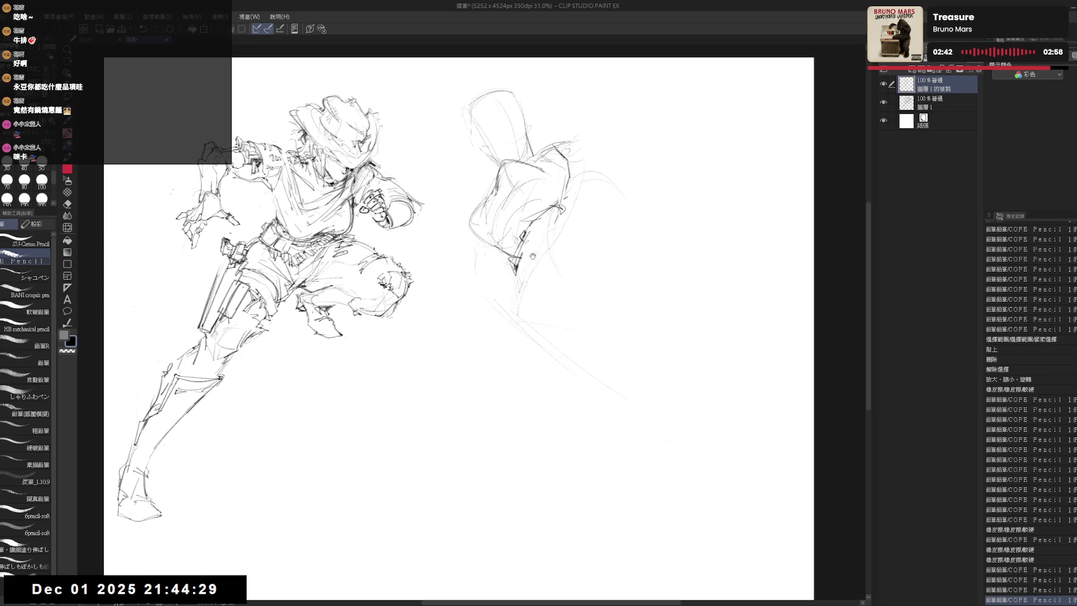
drag(504, 337, 509, 338)
mouse_move(532, 210)
mouse_down()
mouse_move(542, 222)
mouse_move(553, 212)
mouse_move(526, 244)
mouse_up()
drag(569, 198, 575, 212)
mouse_move(506, 261)
mouse_down()
mouse_move(524, 278)
mouse_move(523, 318)
mouse_up()
Try sweeping curves above the figure's head, undoing the unwanted strokes.
drag(543, 126, 549, 131)
mouse_move(539, 135)
mouse_down()
mouse_move(540, 172)
mouse_move(471, 109)
mouse_move(494, 139)
mouse_up()
scroll(482, 123, up, 1)
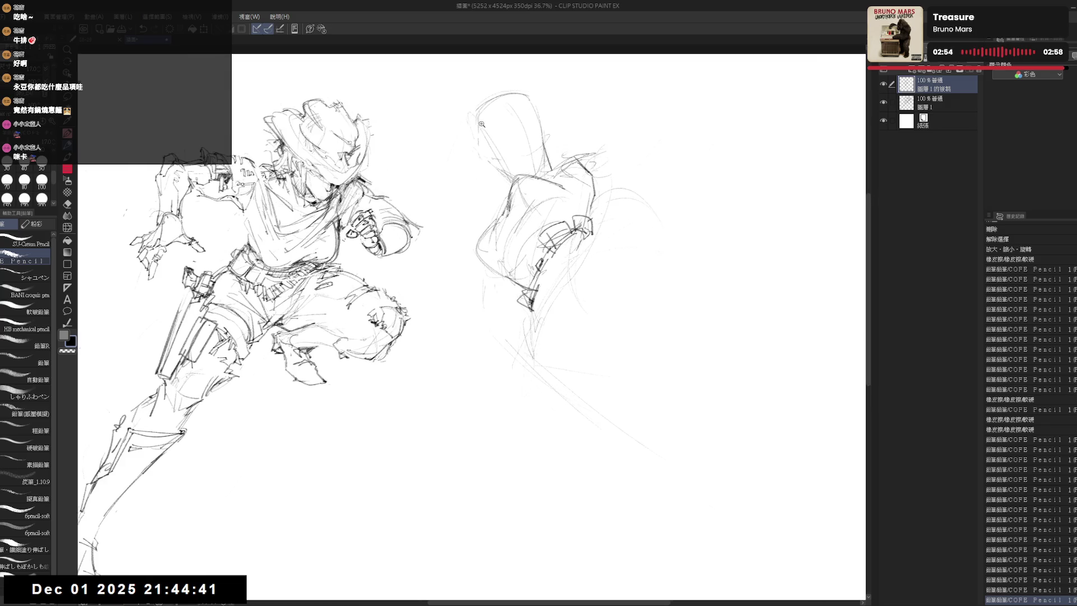
drag(458, 105, 419, 148)
drag(462, 98, 410, 144)
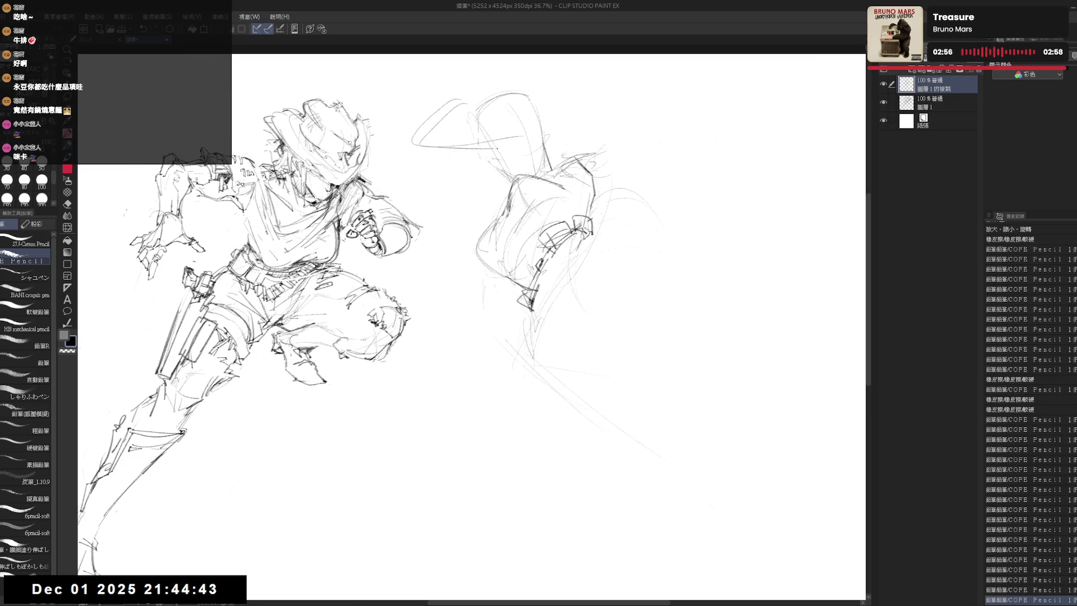
key(ctrl+z)
key(ctrl+z)
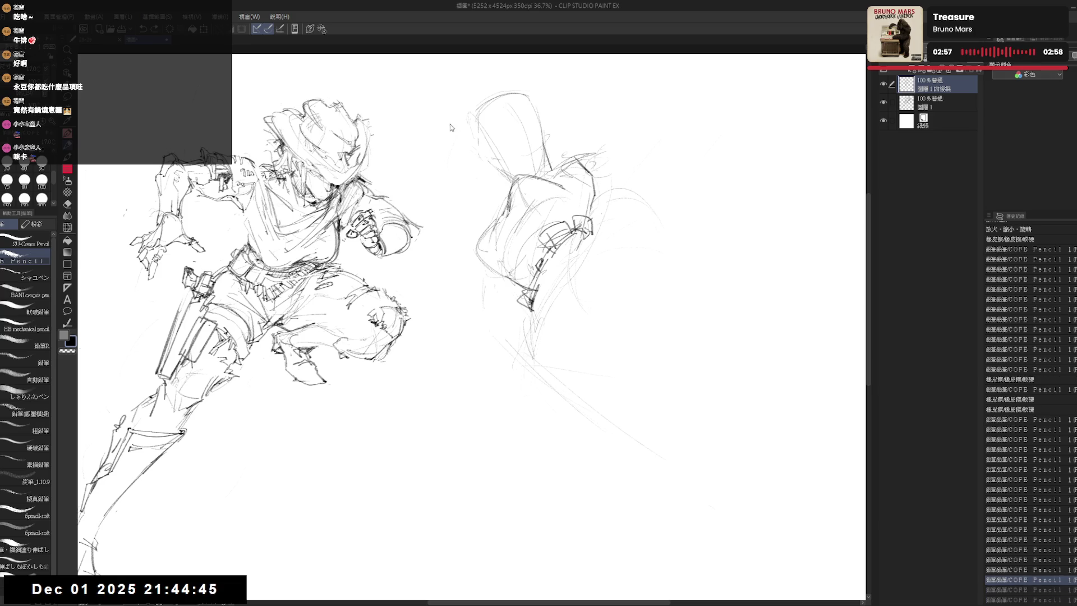
mouse_move(428, 141)
mouse_down()
mouse_move(542, 146)
mouse_move(490, 134)
mouse_move(463, 200)
mouse_move(551, 99)
mouse_up()
key(ctrl+z)
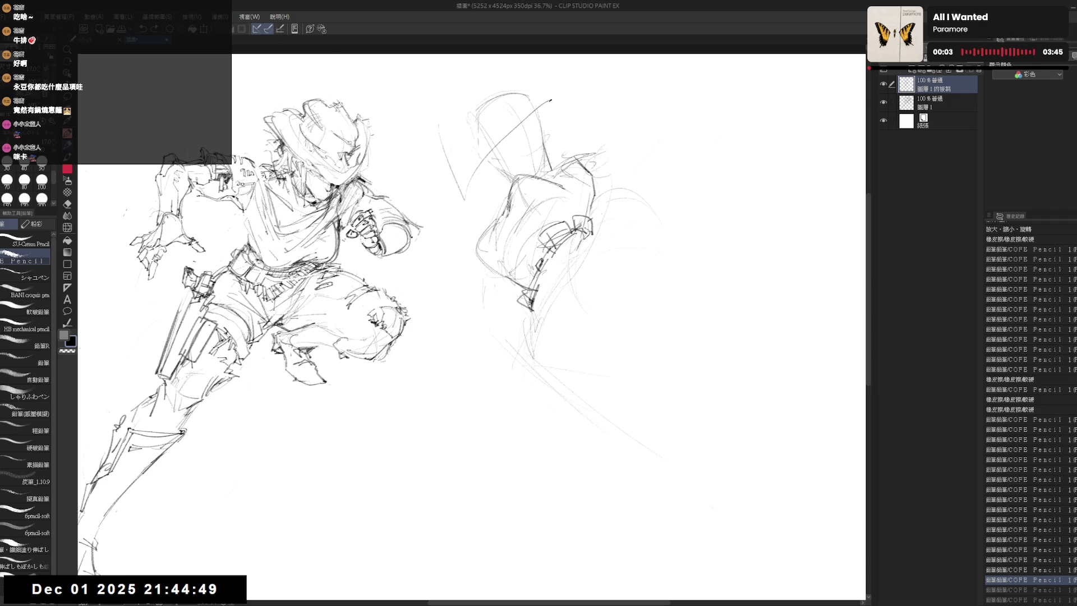
Undo the long diagonal and lay in new sweeping curves above the second figure, discarding a trial stroke.
key(ctrl+z)
drag(437, 109, 468, 148)
mouse_move(531, 135)
mouse_down()
mouse_move(426, 156)
mouse_move(509, 149)
mouse_up()
key(e)
key(p)
drag(619, 147, 652, 176)
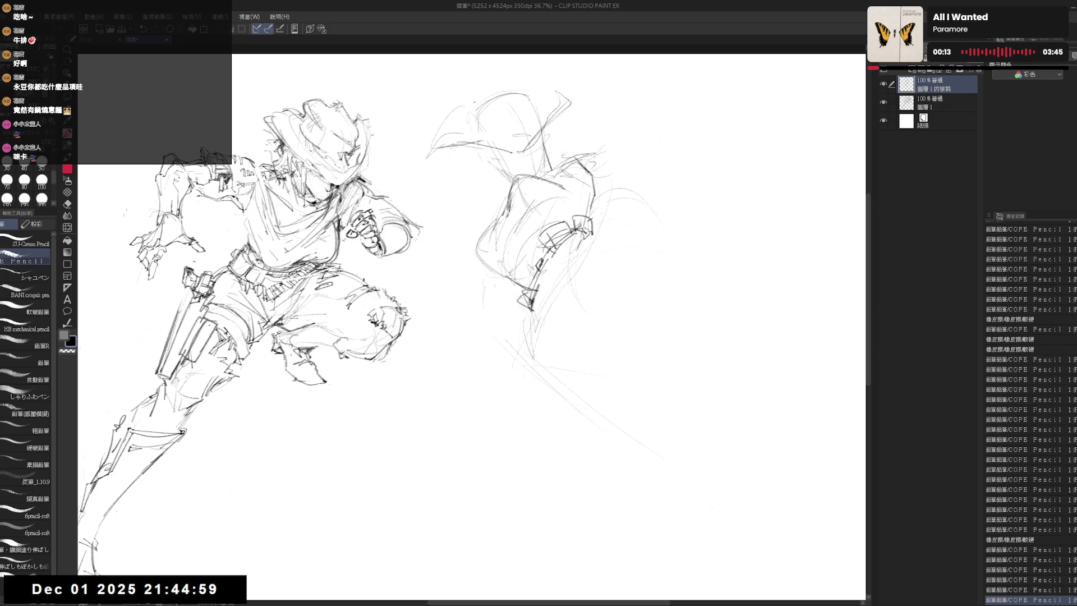
key(e)
key(p)
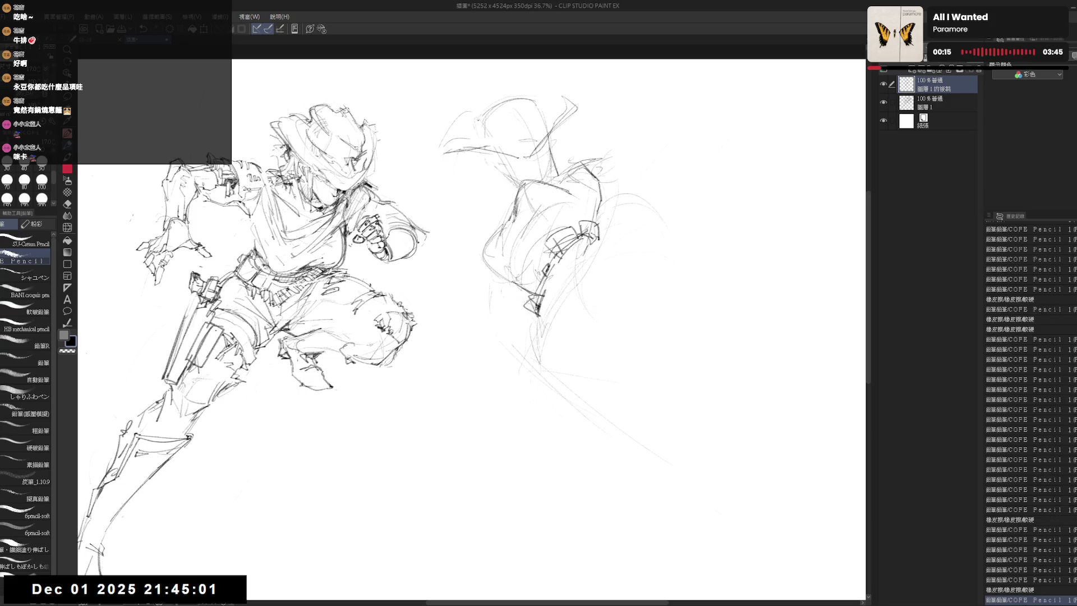
mouse_move(463, 156)
mouse_down()
mouse_move(534, 148)
mouse_move(517, 161)
mouse_up()
key(ctrl+z)
key(e)
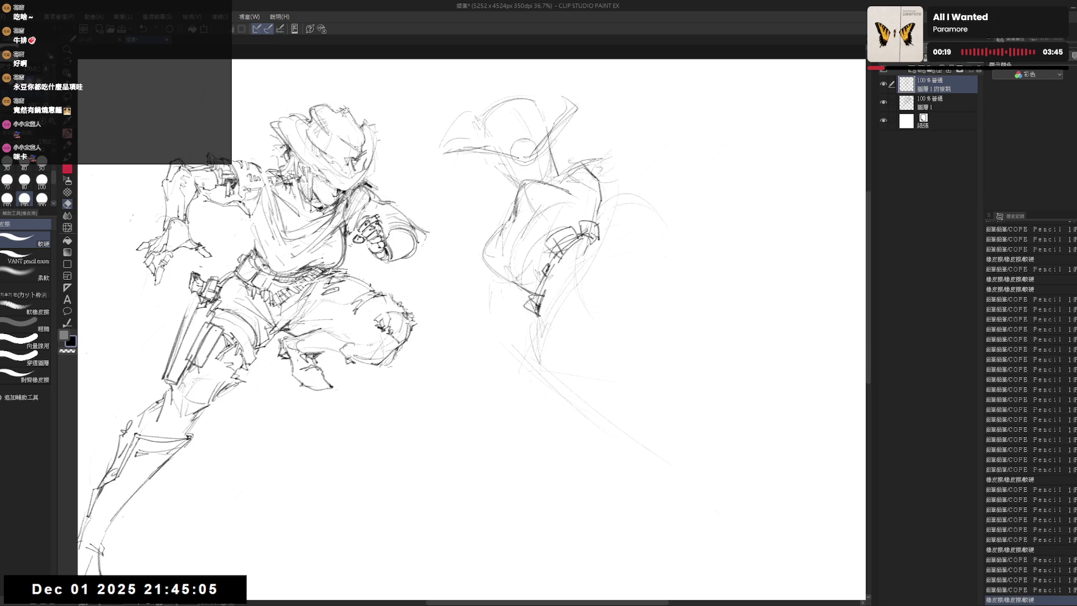
key(p)
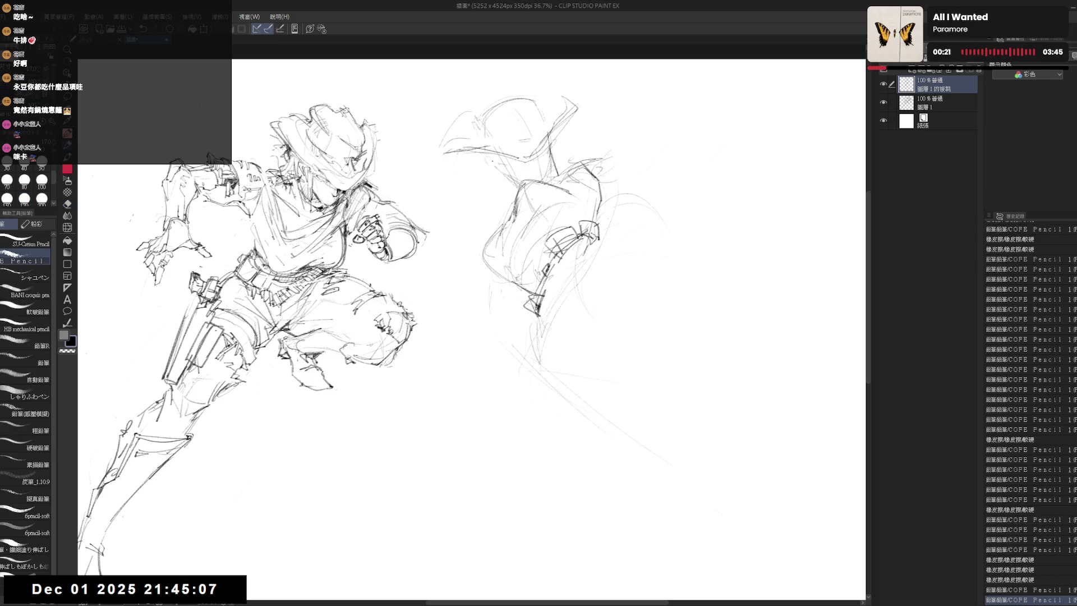
Rework small marks and lines beside and left of the second figure's hat.
drag(494, 166, 503, 177)
key(ctrl+z)
key(ctrl+z)
key(ctrl+z)
key(ctrl+y)
key(ctrl+y)
key(ctrl+y)
key(ctrl+y)
key(ctrl+y)
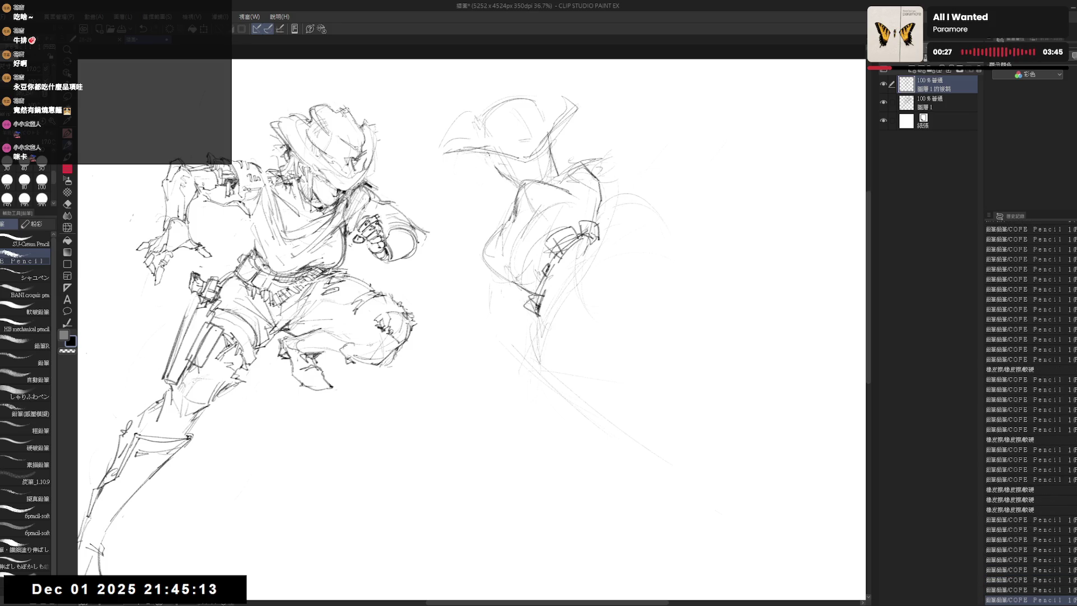
drag(473, 155, 466, 199)
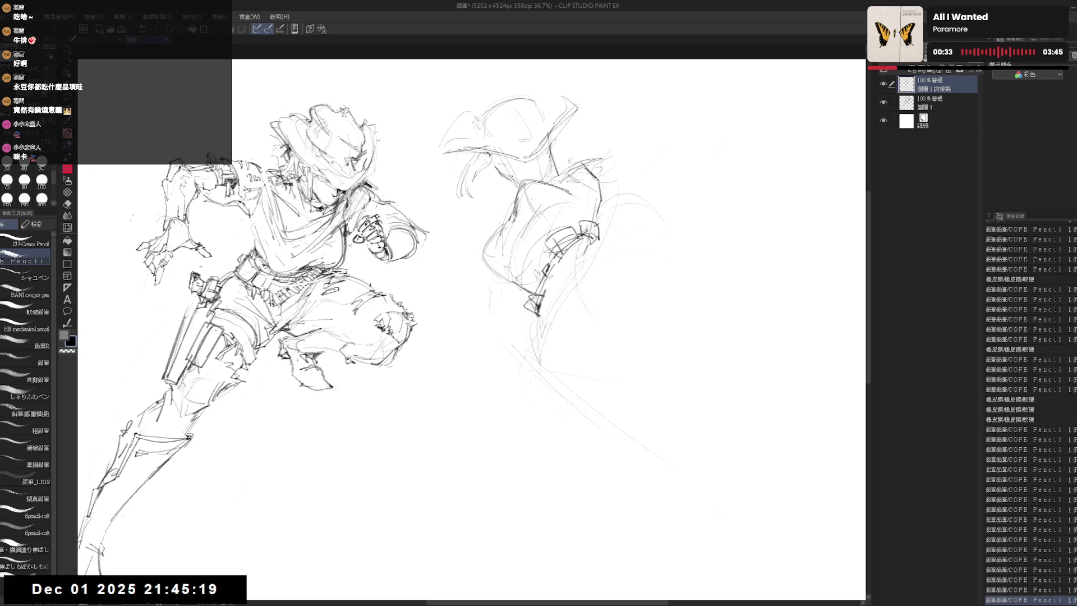
key(e)
mouse_move(492, 164)
mouse_down()
mouse_move(517, 184)
mouse_move(505, 177)
mouse_move(501, 189)
mouse_up()
key(p)
key(e)
key(p)
Build up strokes on the second figure's raised arm and body, zooming out slightly.
mouse_move(492, 173)
mouse_down()
mouse_move(503, 224)
mouse_move(507, 193)
mouse_move(470, 243)
mouse_up()
drag(484, 202, 471, 248)
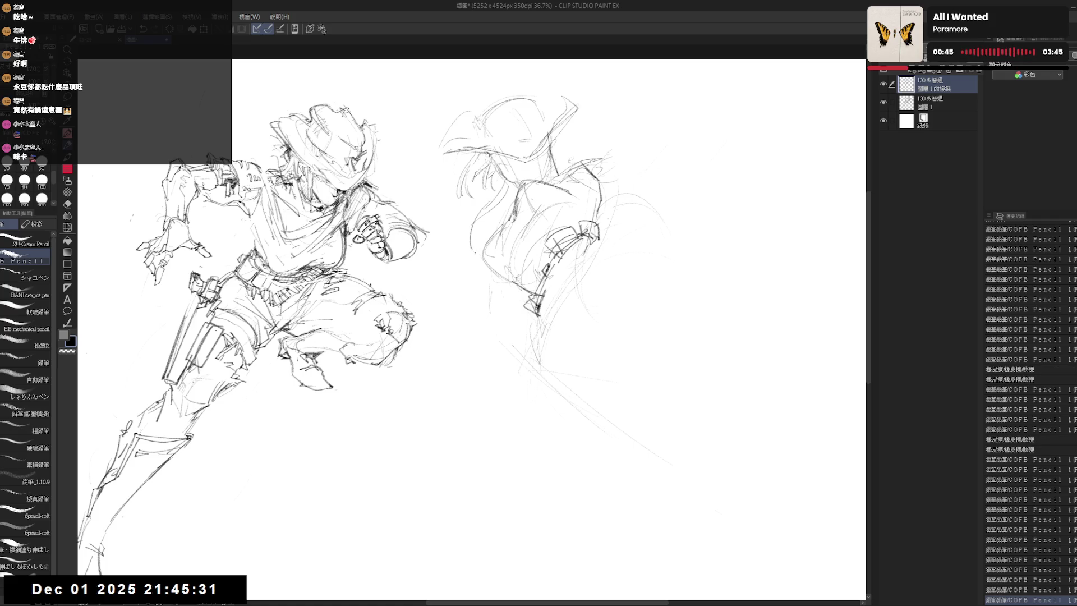
drag(463, 297, 475, 249)
drag(508, 211, 496, 224)
drag(208, 157, 229, 162)
drag(211, 160, 229, 164)
key(ctrl+minus)
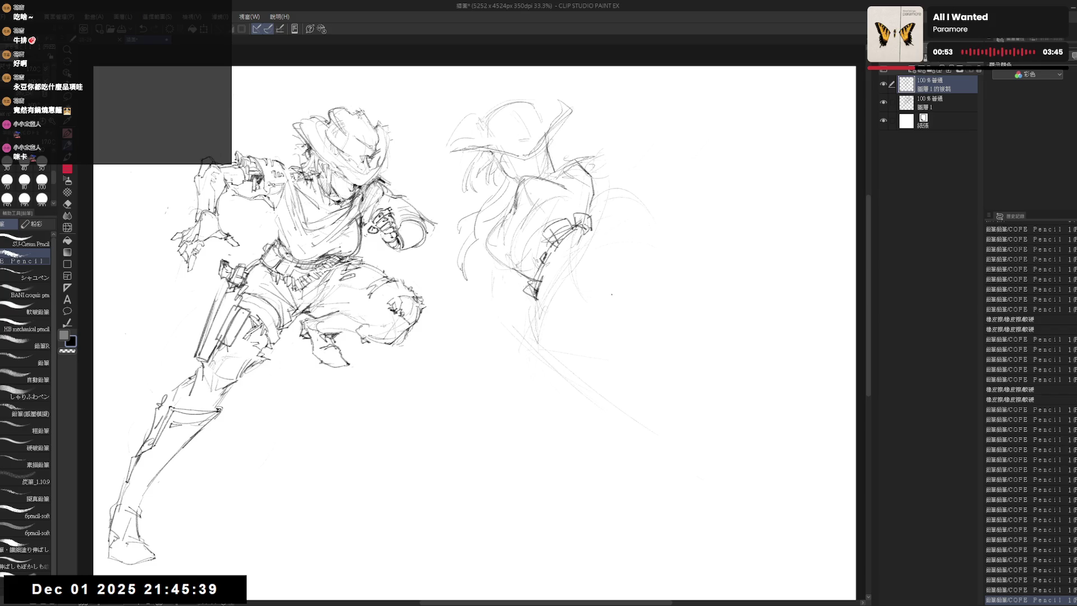
mouse_move(514, 269)
mouse_down()
mouse_move(541, 293)
mouse_move(521, 253)
mouse_up()
Extend faint lines from the arm out to the right of the second figure.
drag(517, 266, 540, 224)
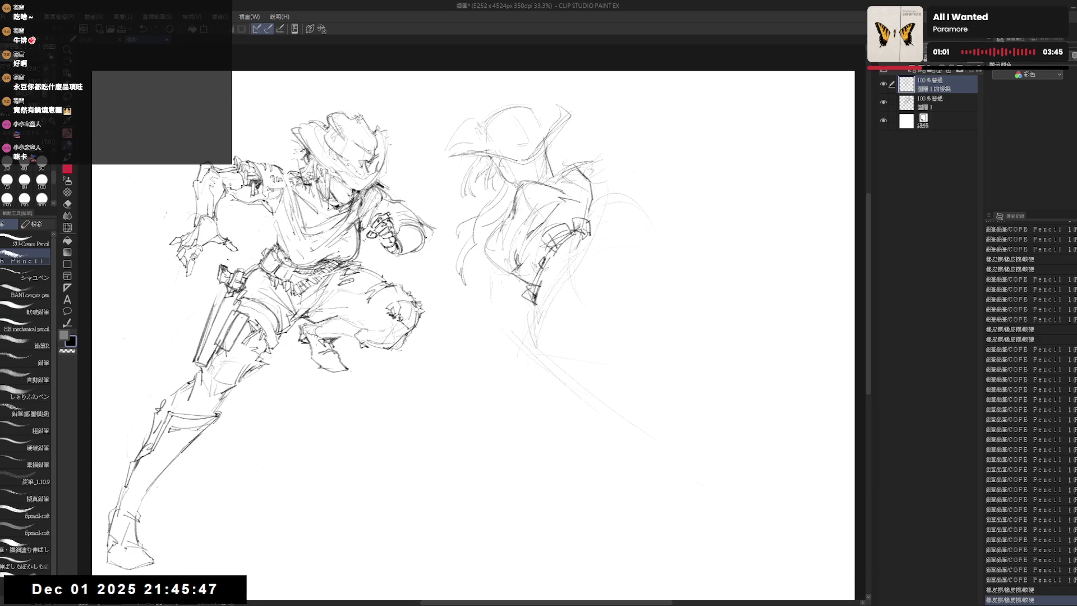
mouse_move(544, 236)
mouse_down()
mouse_move(593, 214)
mouse_move(625, 240)
mouse_move(609, 233)
mouse_move(623, 213)
mouse_up()
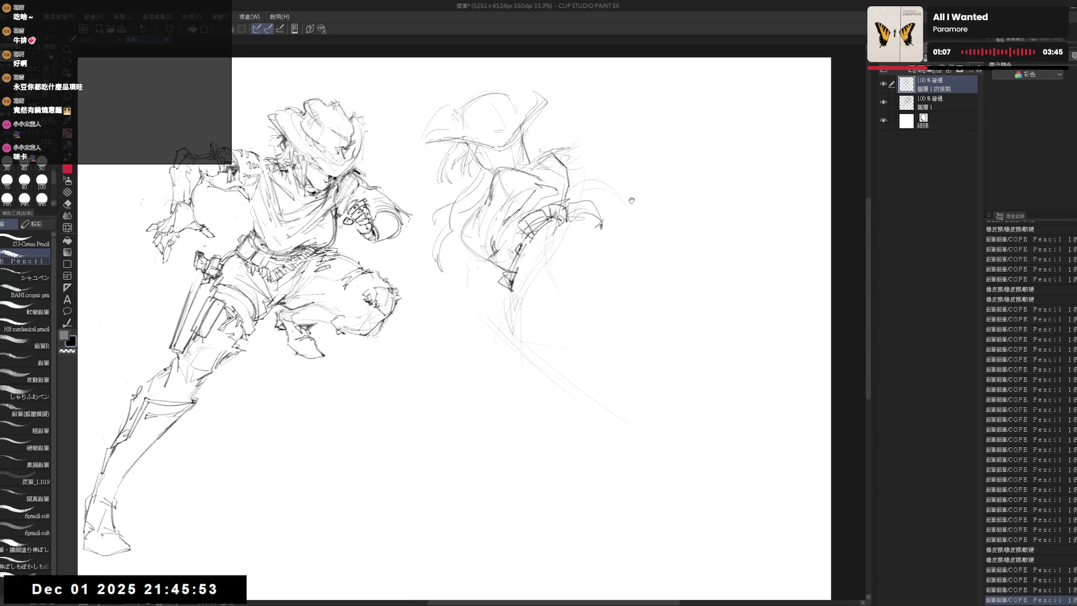
mouse_move(593, 247)
mouse_down()
mouse_move(635, 206)
mouse_move(673, 240)
mouse_move(620, 253)
mouse_move(656, 370)
mouse_up()
key(e)
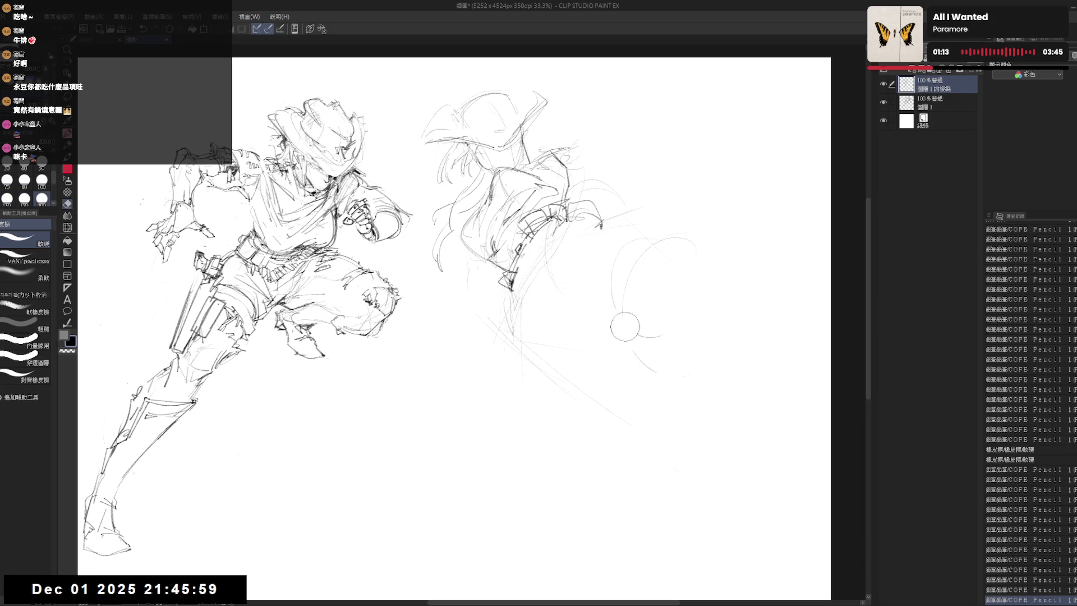
Draw large looping curves right of the figure and clear sketch lines below the outstretched arm.
key(p)
drag(673, 244, 649, 333)
mouse_move(665, 244)
mouse_down()
mouse_move(716, 310)
mouse_move(711, 332)
mouse_move(762, 505)
mouse_up()
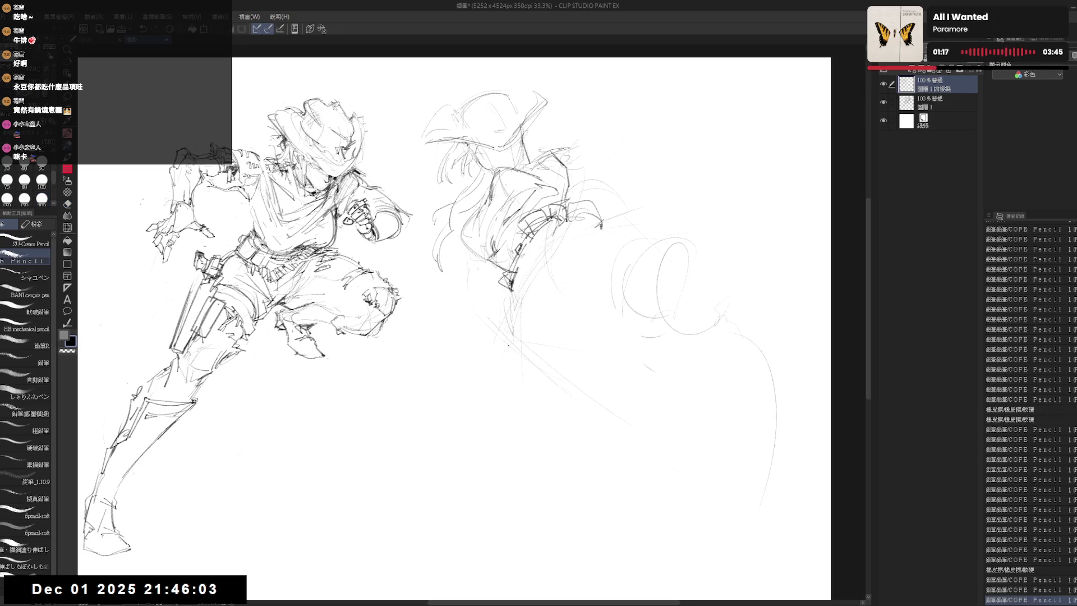
drag(497, 320, 509, 354)
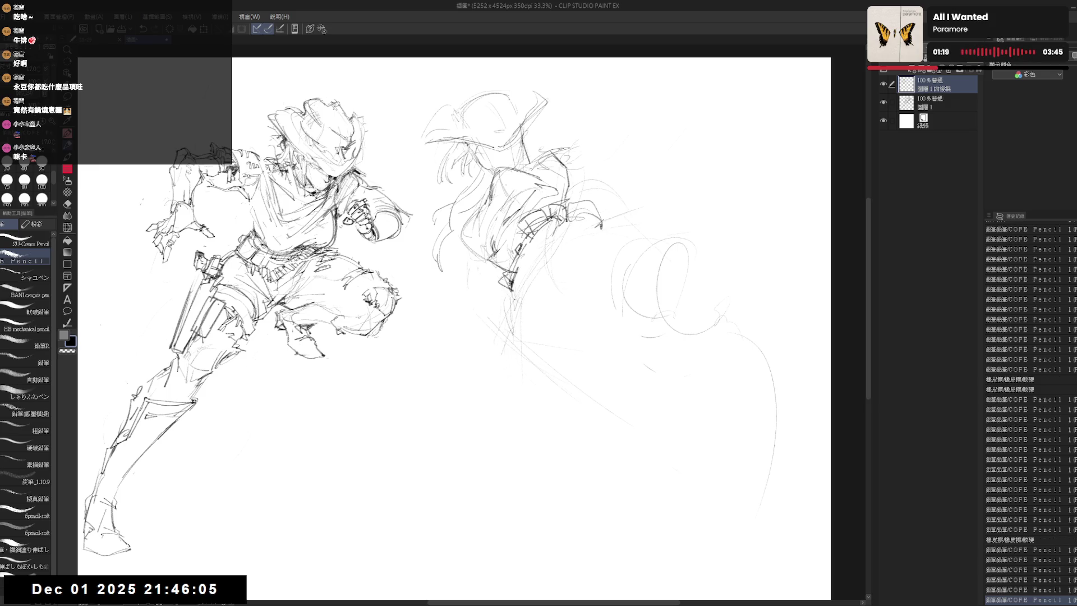
key(e)
drag(506, 303, 522, 370)
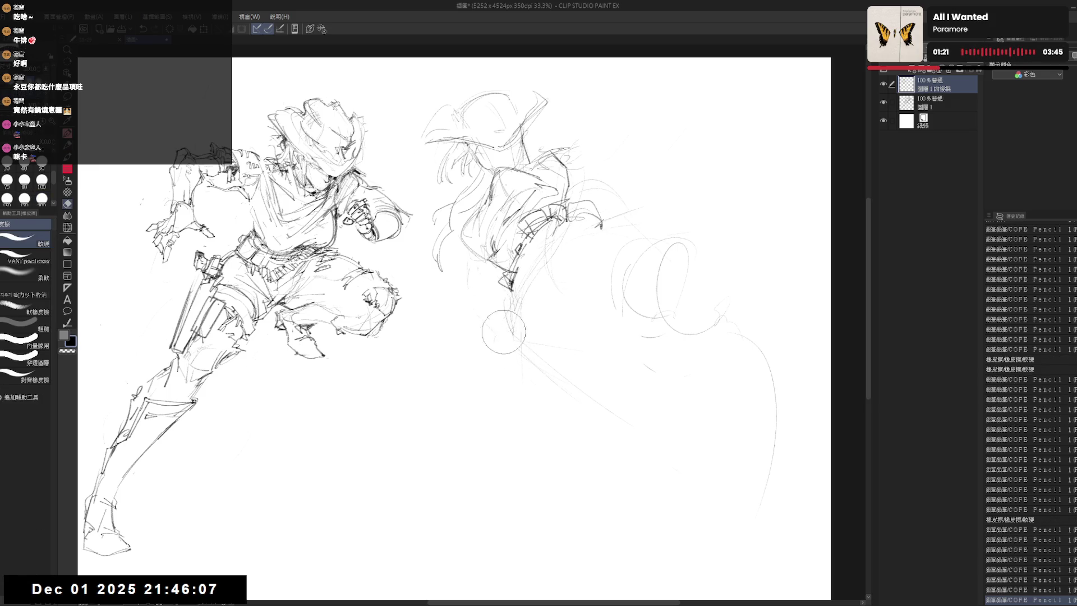
key(p)
mouse_move(471, 324)
mouse_down()
mouse_move(454, 366)
mouse_move(466, 341)
mouse_up()
drag(488, 288, 496, 298)
drag(490, 291, 497, 301)
Clean stray marks on the cape and erase the circle strokes around the arm.
key(e)
mouse_move(570, 166)
mouse_down()
mouse_move(556, 160)
mouse_move(623, 206)
mouse_move(573, 168)
mouse_up()
key(p)
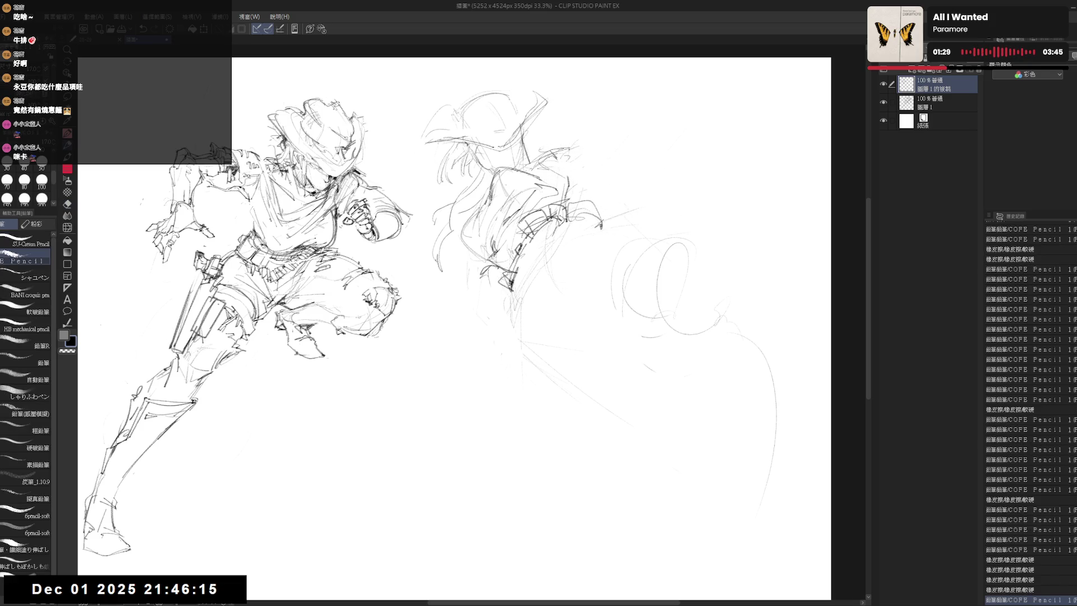
click(599, 222)
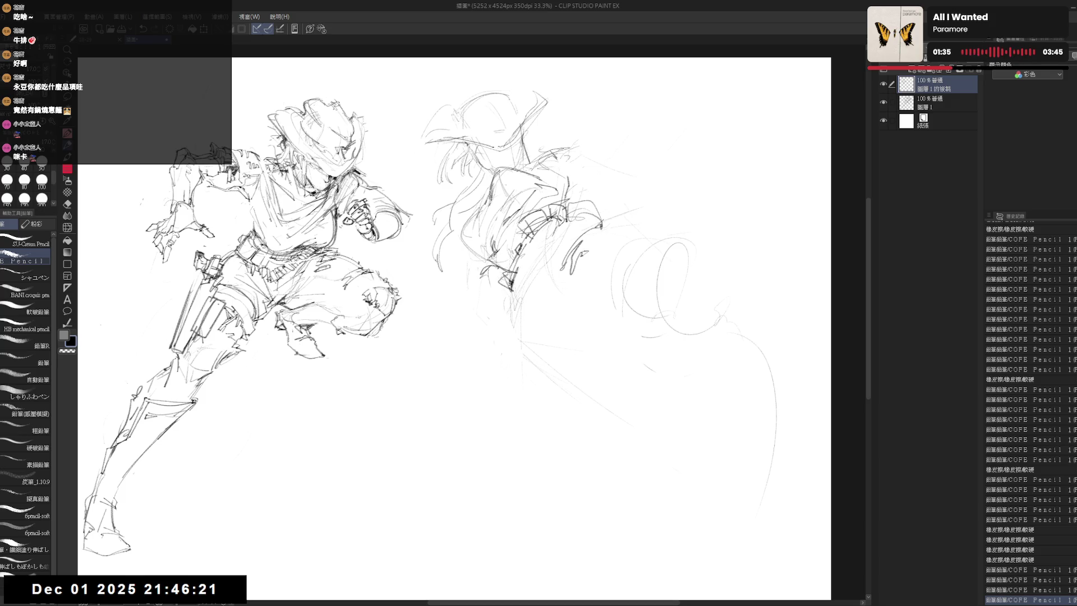
drag(592, 238, 625, 221)
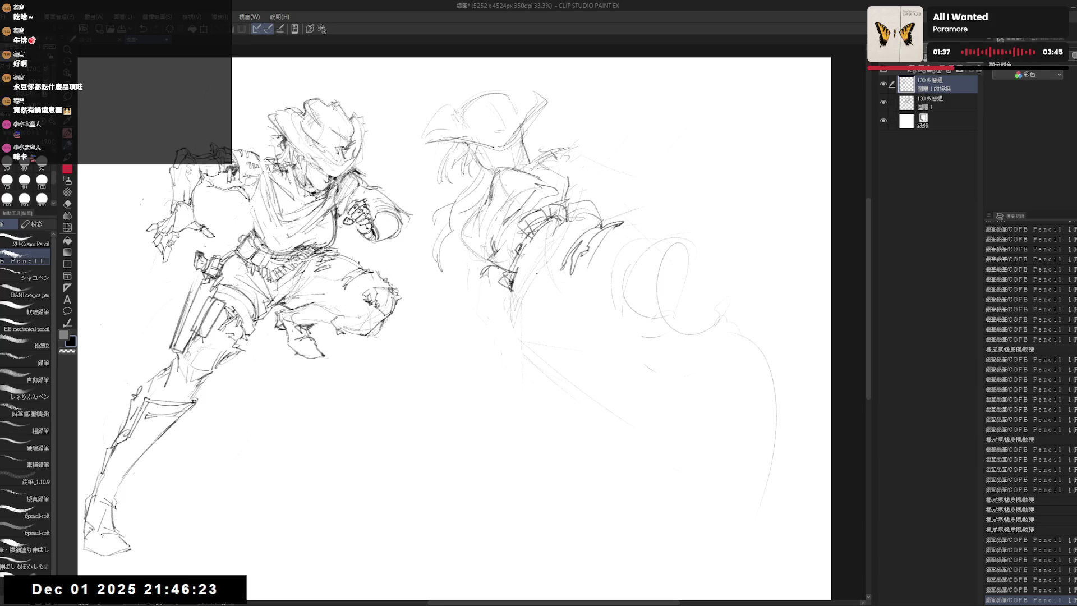
drag(523, 251, 516, 289)
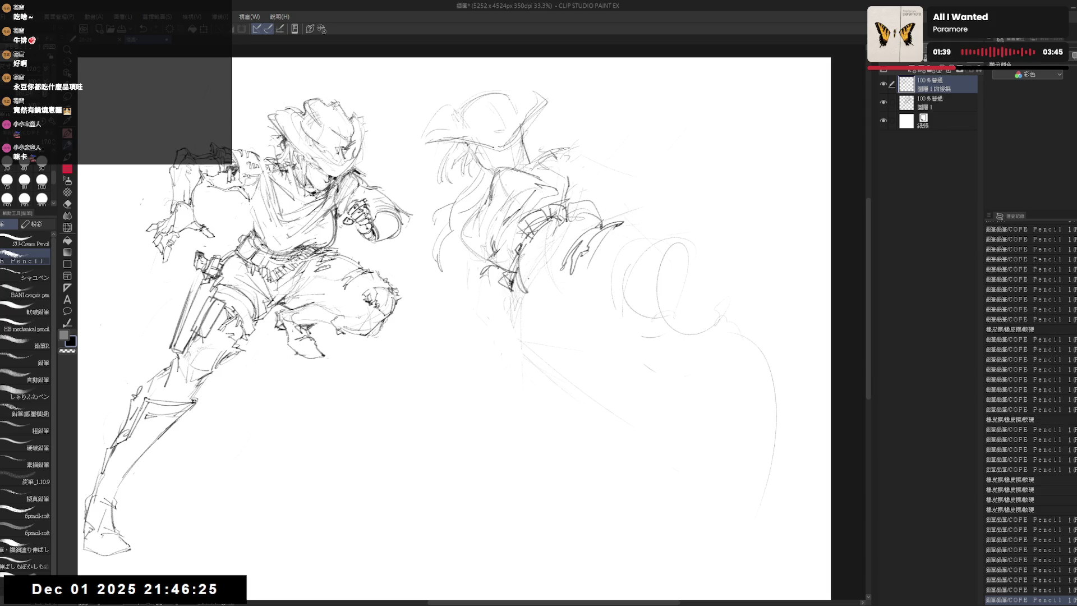
key(e)
mouse_move(543, 251)
mouse_down()
mouse_move(520, 283)
mouse_move(556, 297)
mouse_up()
key(p)
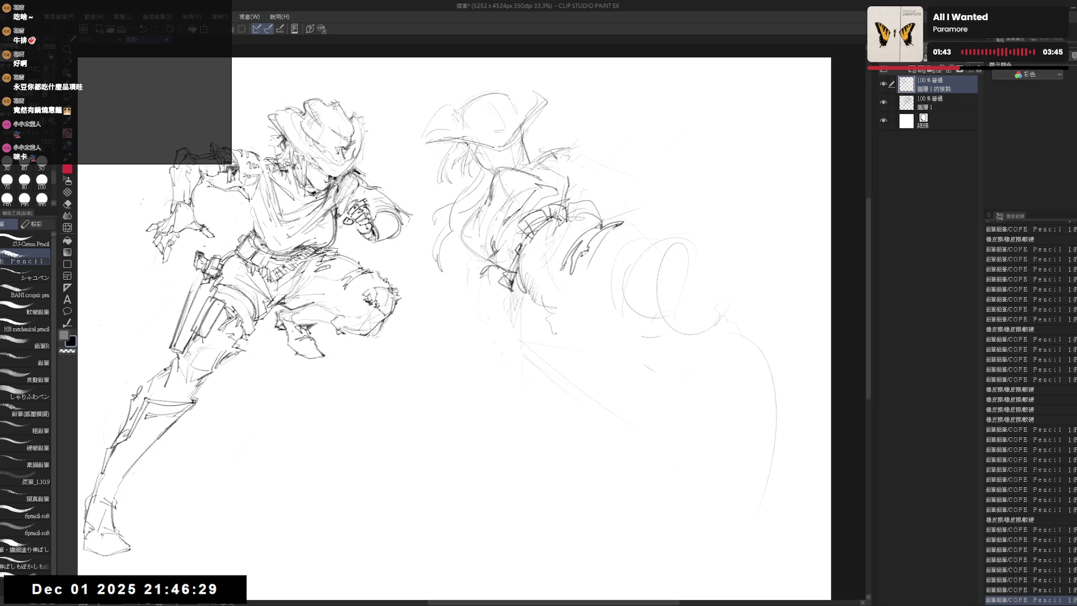
Erase and redraw the outstretched arm's lines, then sketch the clawed hand at its end.
key(e)
drag(572, 236, 529, 295)
key(p)
drag(528, 256, 588, 220)
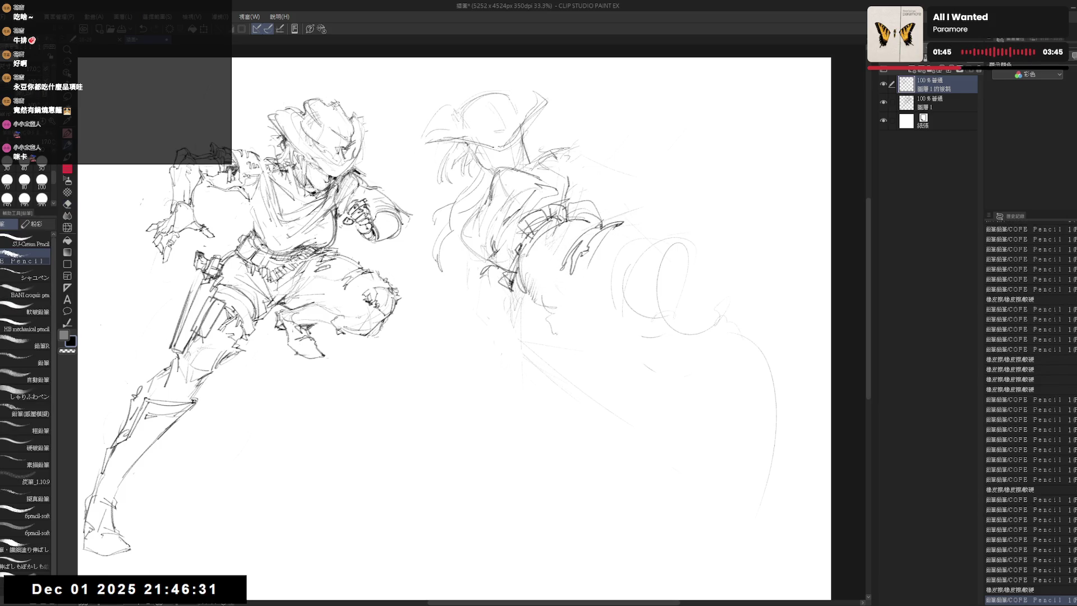
key(e)
mouse_move(522, 278)
mouse_down()
mouse_move(580, 236)
mouse_move(644, 237)
mouse_up()
key(p)
drag(600, 202, 650, 239)
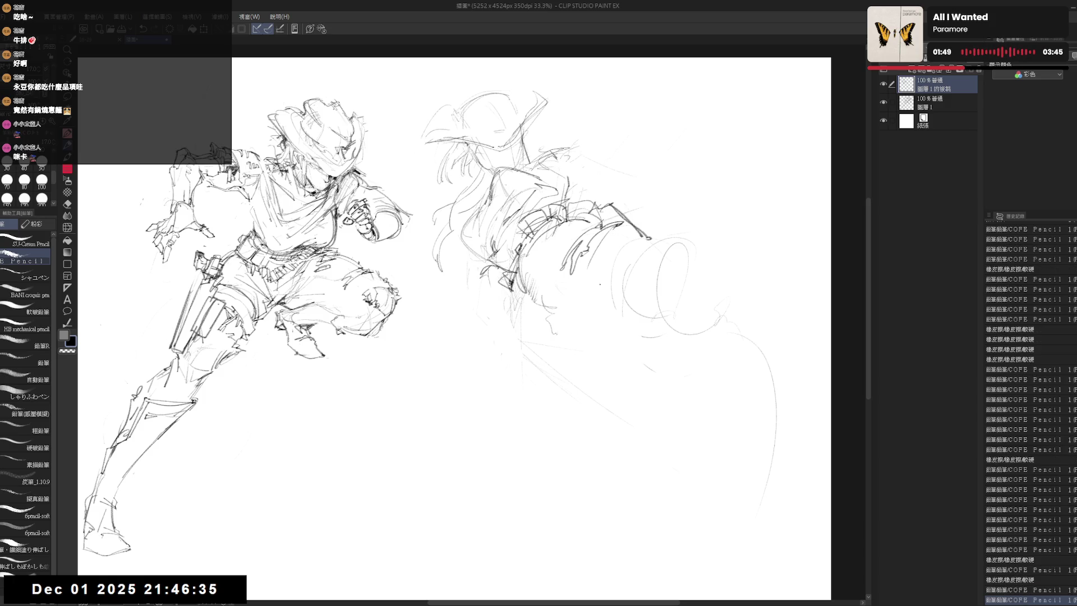
Add faint strokes around the arm and diagonal hatching into the cape's sweep.
drag(553, 160, 588, 155)
drag(572, 305, 590, 313)
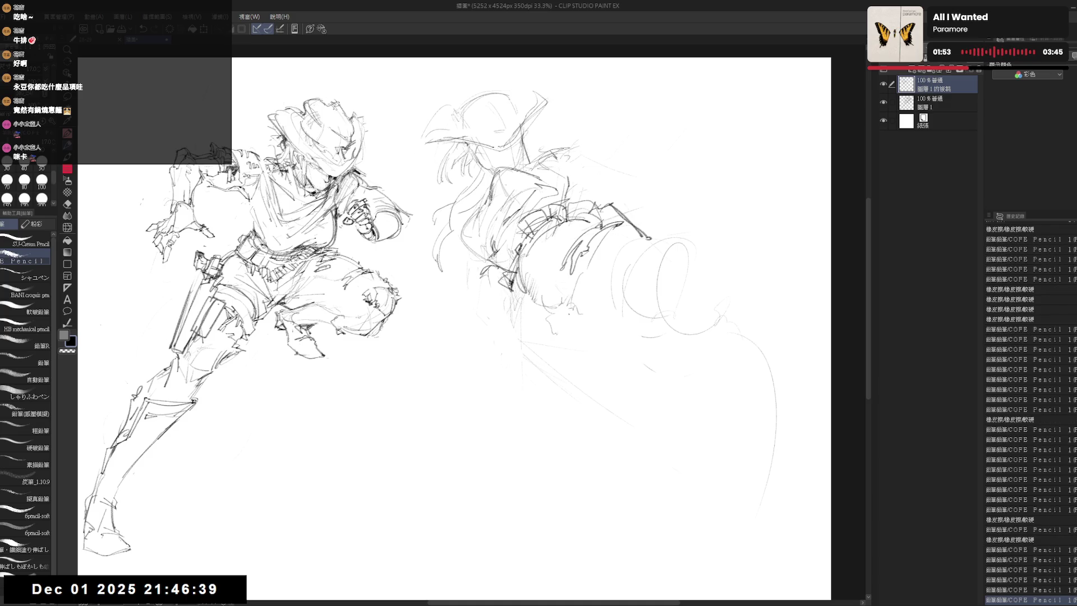
mouse_move(665, 295)
mouse_down()
mouse_move(724, 333)
mouse_move(698, 320)
mouse_move(706, 327)
mouse_up()
drag(678, 305, 716, 330)
mouse_move(686, 310)
mouse_down()
mouse_move(719, 333)
mouse_move(721, 313)
mouse_up()
drag(706, 328, 724, 318)
drag(538, 332, 564, 358)
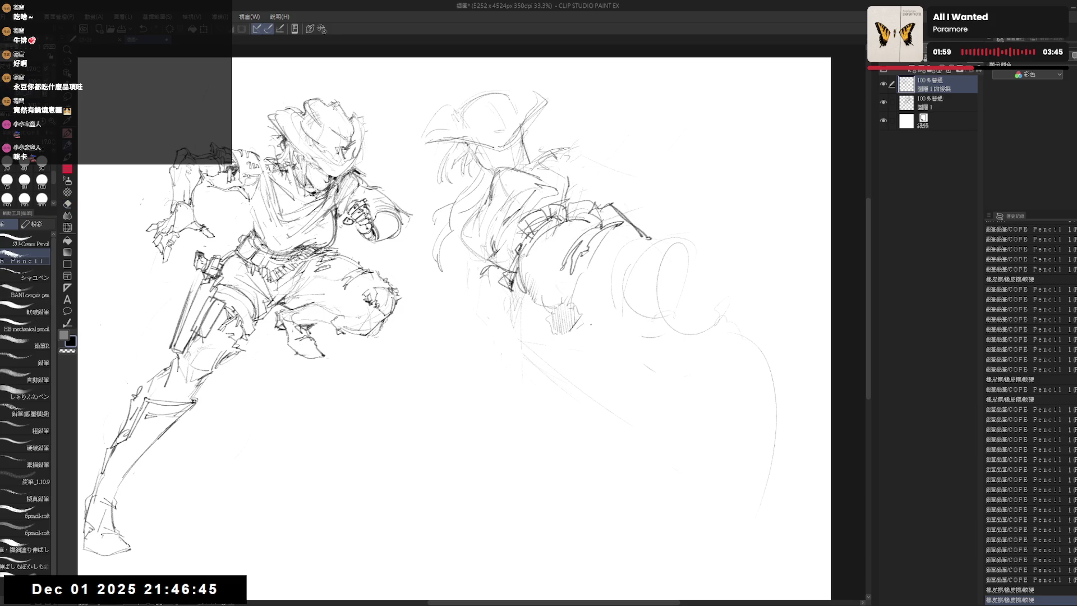
drag(556, 253, 555, 301)
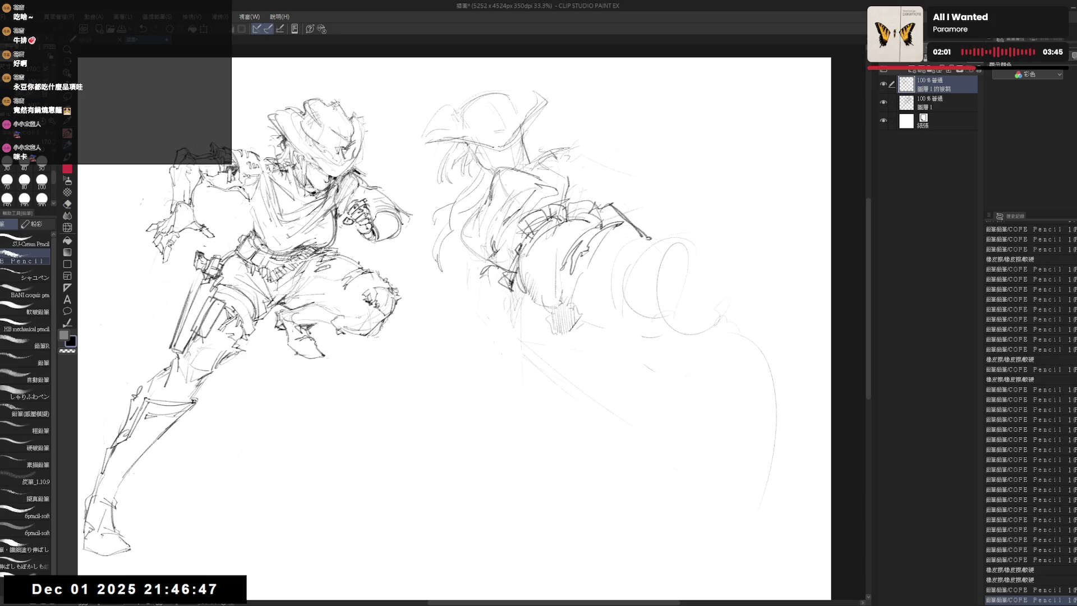
key(e)
key(p)
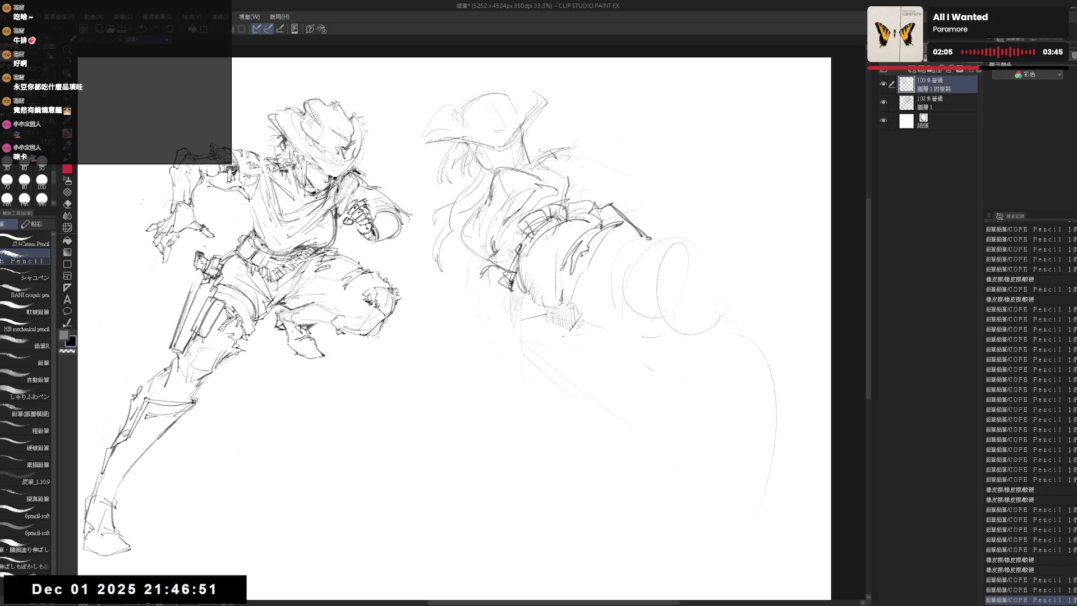
drag(557, 324, 584, 337)
mouse_move(518, 337)
mouse_down()
mouse_move(614, 422)
mouse_move(593, 417)
mouse_up()
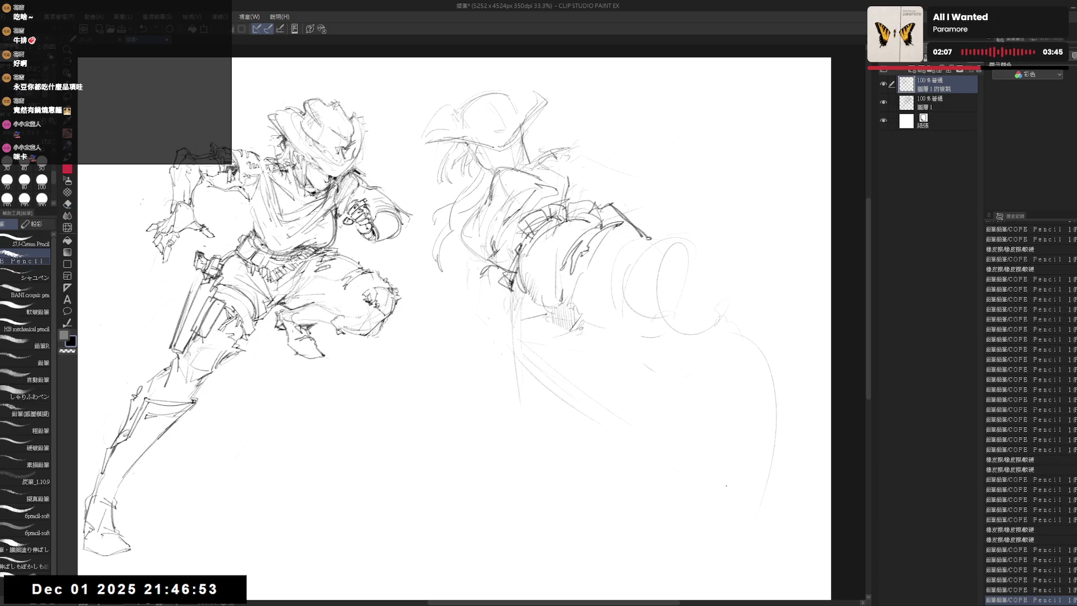
scroll(654, 364, down, 1)
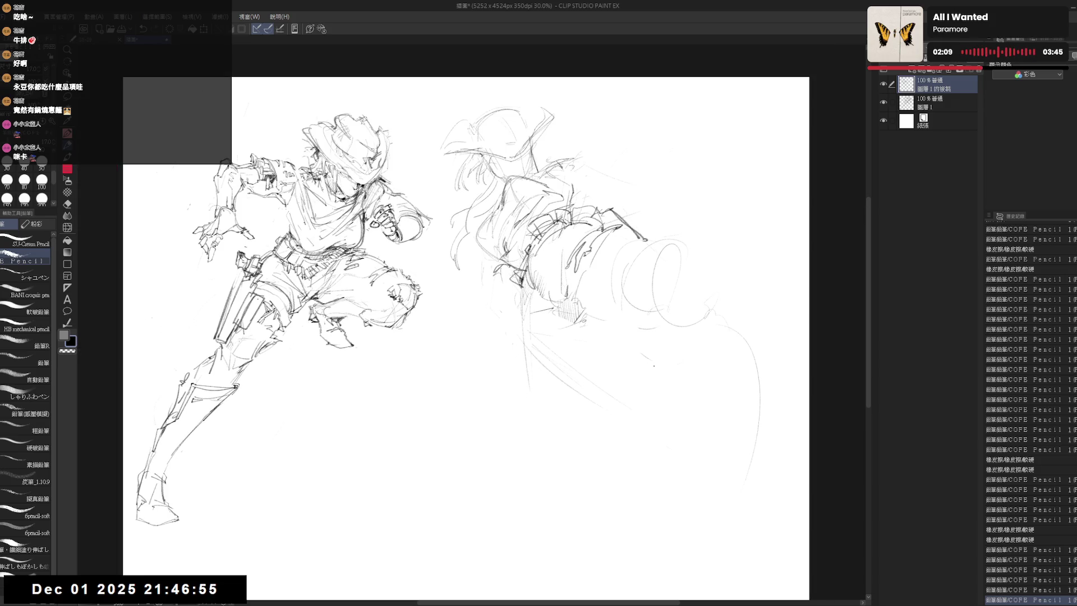
Erase a stray cape mark, add faint strokes, and rotate the canvas view before levelling it again.
key(e)
drag(515, 344, 541, 394)
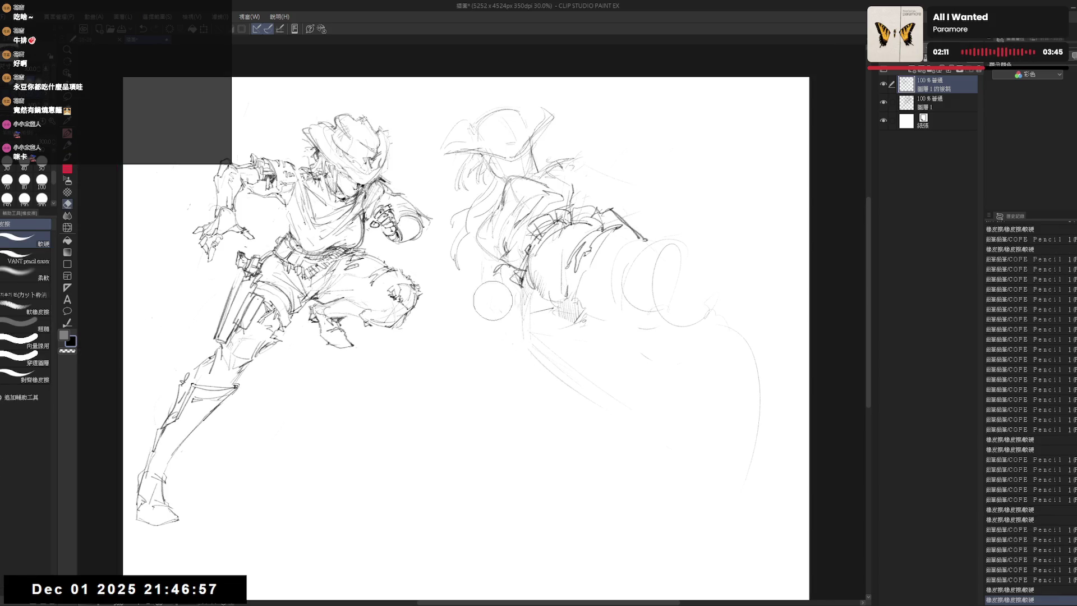
key(p)
drag(490, 258, 500, 267)
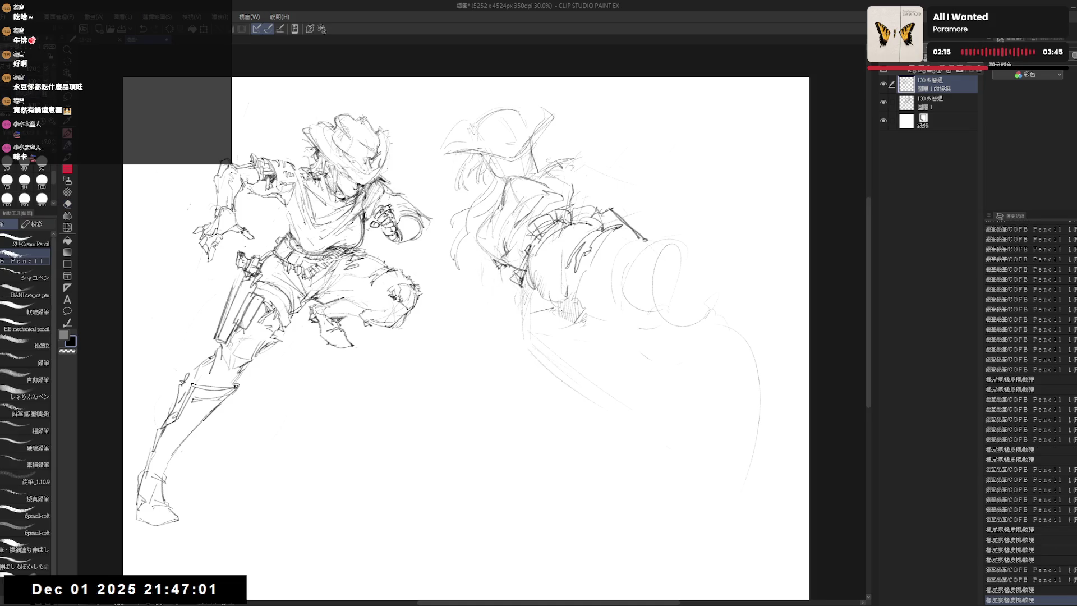
drag(463, 337, 460, 336)
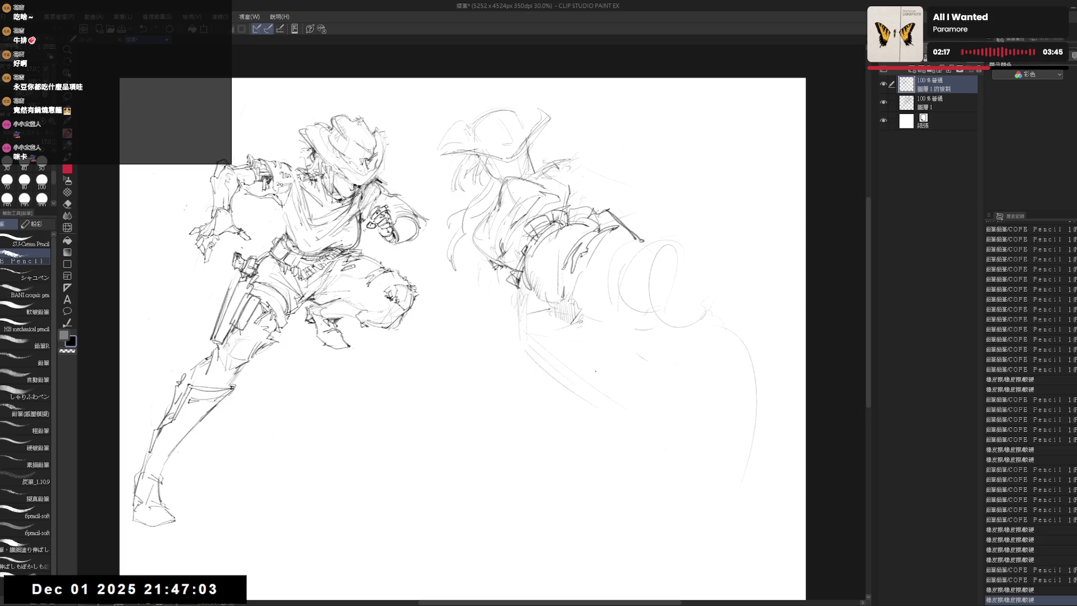
drag(584, 269, 632, 271)
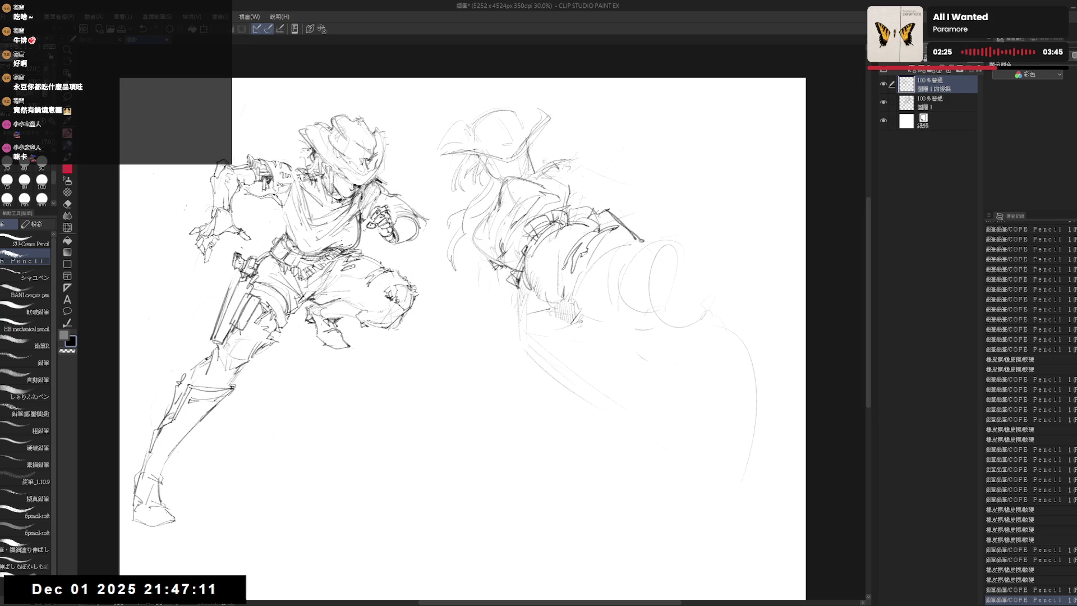
mouse_move(503, 315)
mouse_down()
mouse_move(547, 362)
mouse_move(505, 320)
mouse_up()
drag(488, 123, 483, 124)
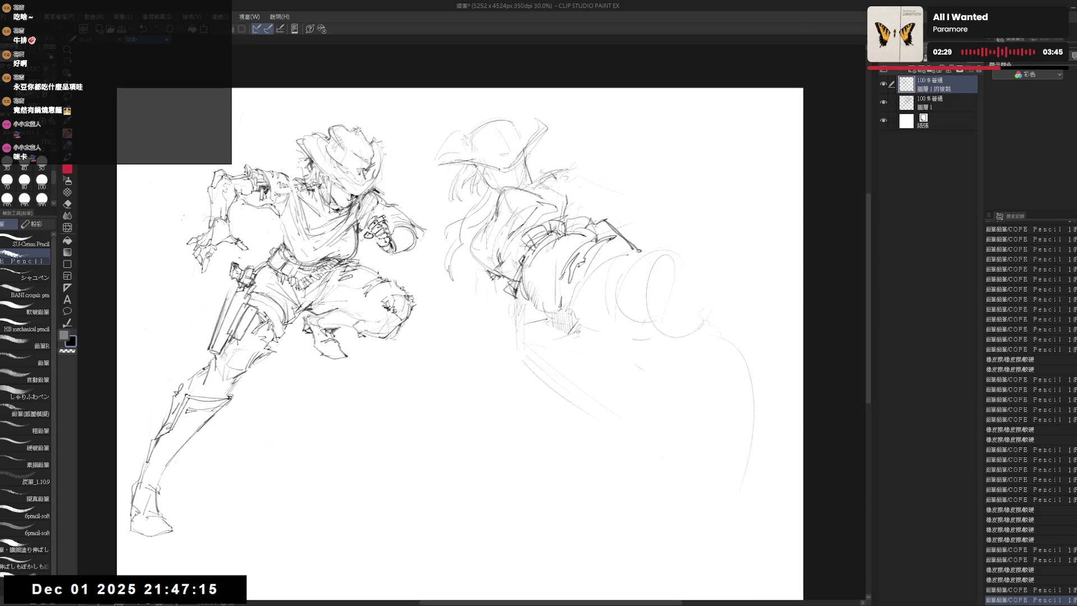
drag(475, 164, 496, 181)
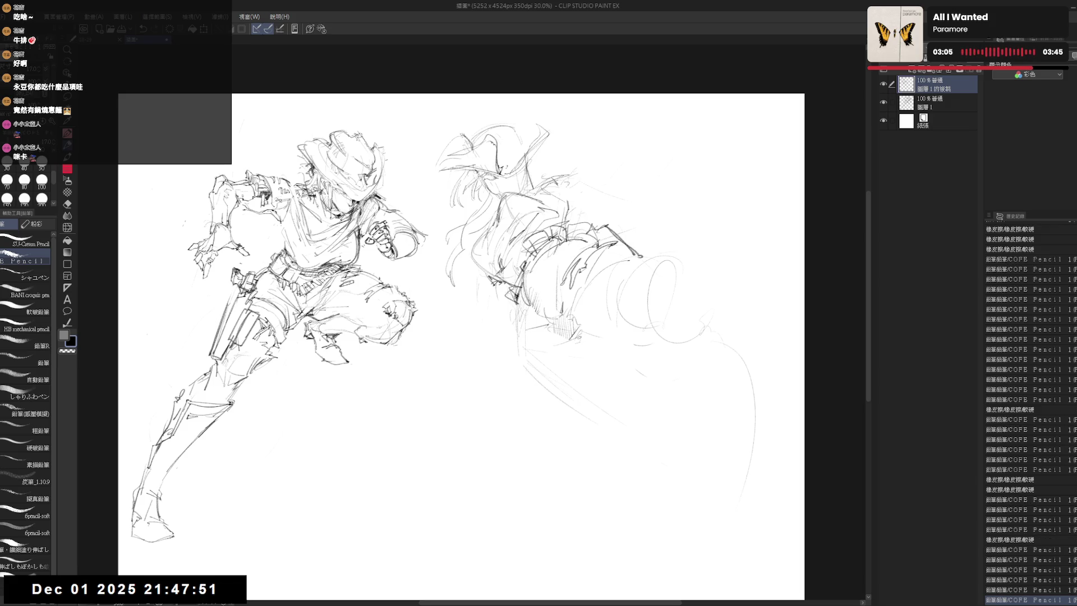
Redraw and touch up the hair strands falling from under the second figure's hat.
mouse_move(530, 119)
mouse_down()
mouse_move(534, 134)
mouse_move(541, 127)
mouse_up()
key(e)
key(p)
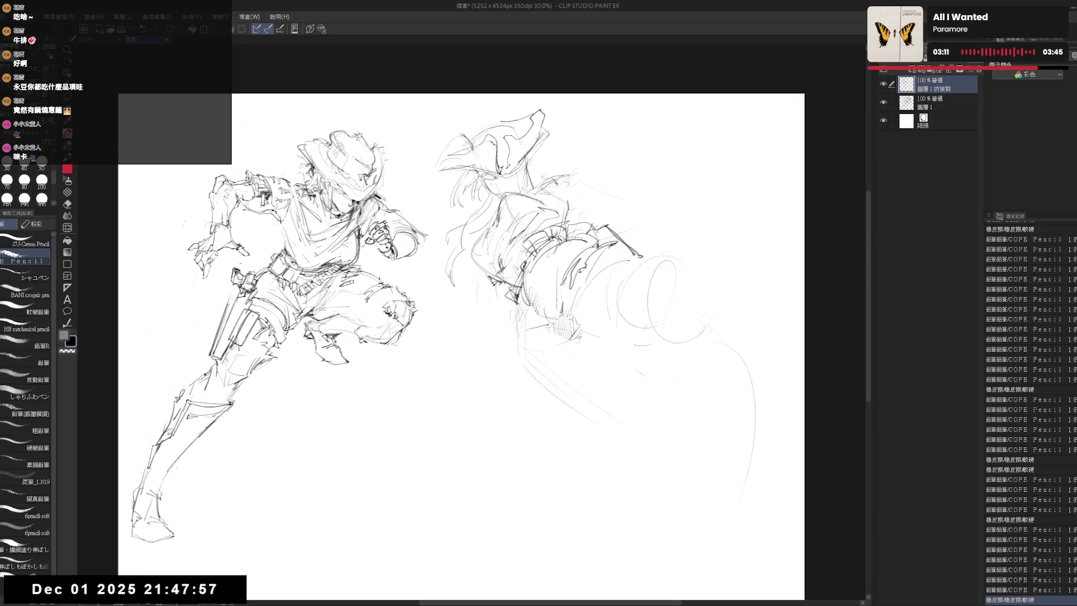
drag(505, 121, 529, 115)
key(e)
drag(455, 127, 481, 152)
key(p)
key(e)
mouse_move(429, 127)
mouse_down()
mouse_move(468, 164)
mouse_move(458, 145)
mouse_move(480, 126)
mouse_move(512, 129)
mouse_up()
key(p)
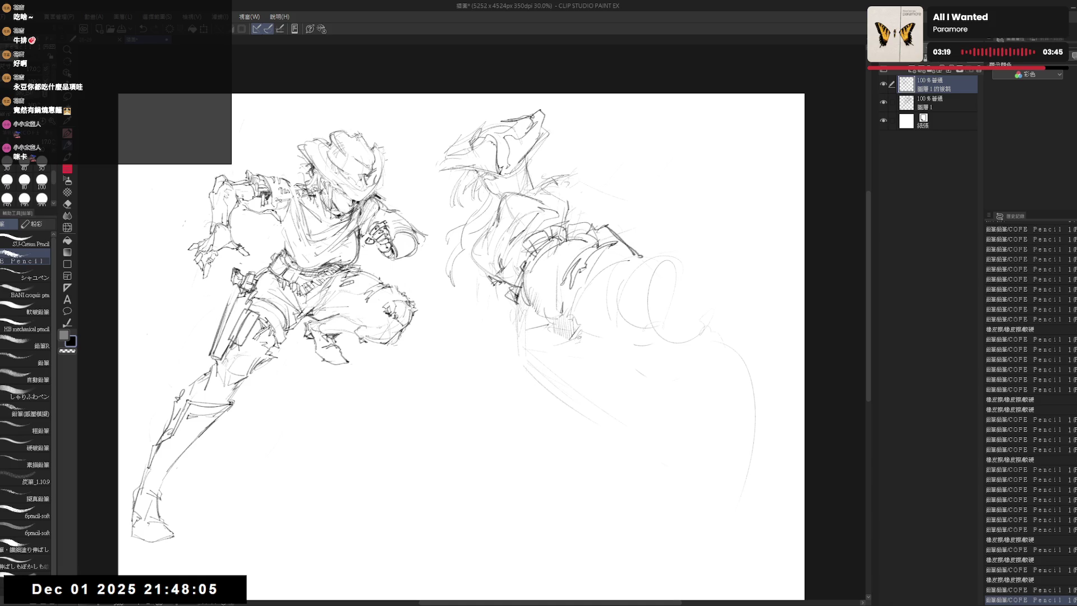
scroll(506, 168, up, 2)
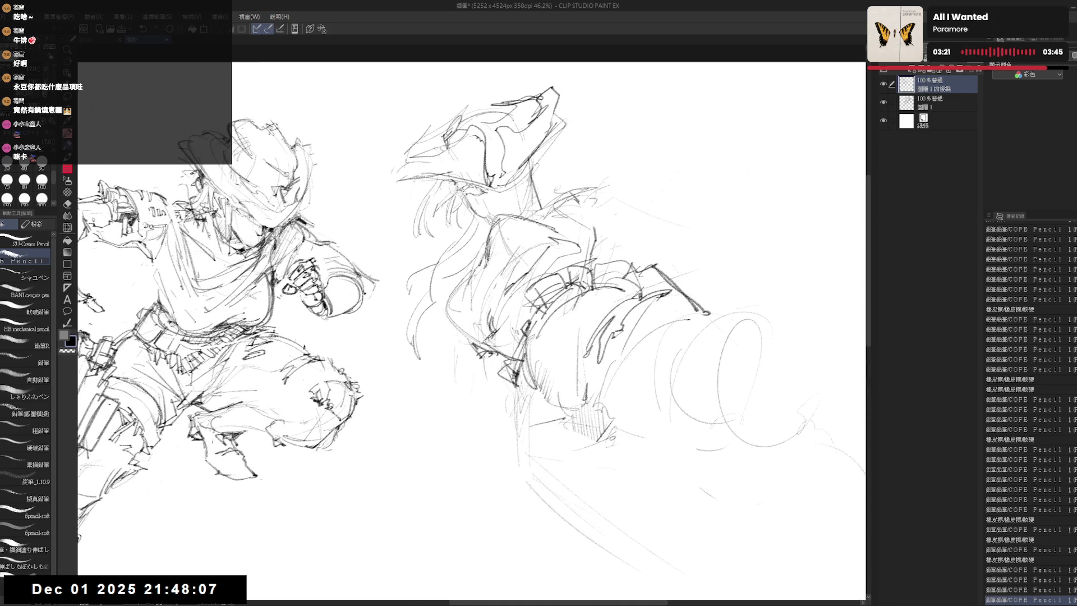
drag(500, 185, 521, 191)
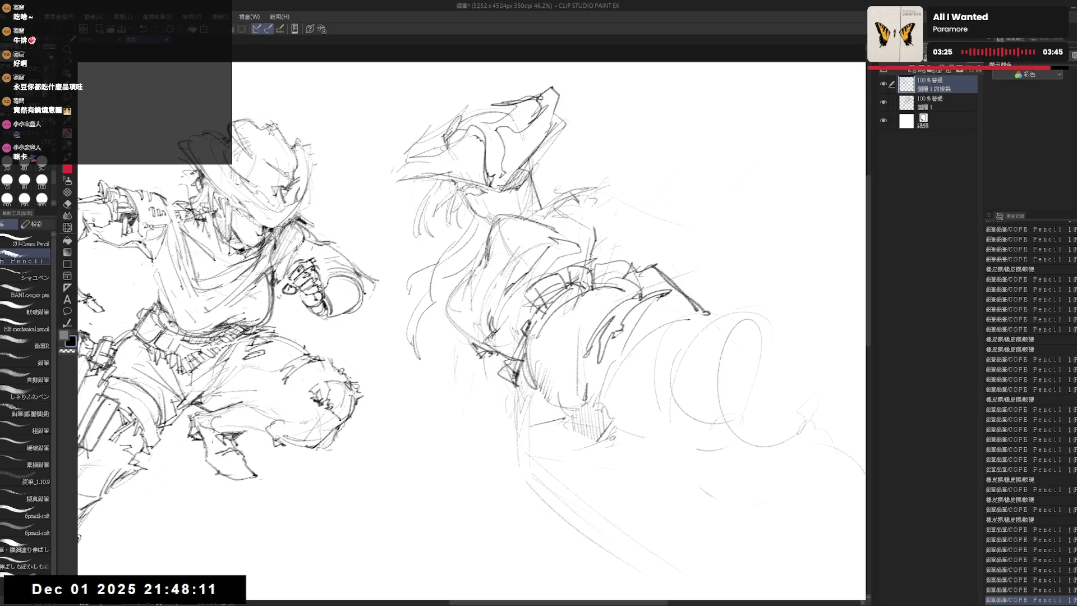
mouse_move(529, 167)
mouse_down()
mouse_move(530, 232)
mouse_move(532, 176)
mouse_move(537, 186)
mouse_up()
Sketch faint sweeping lines below the second figure and a small stroke by its shoulder.
drag(446, 395, 438, 467)
drag(515, 455, 517, 459)
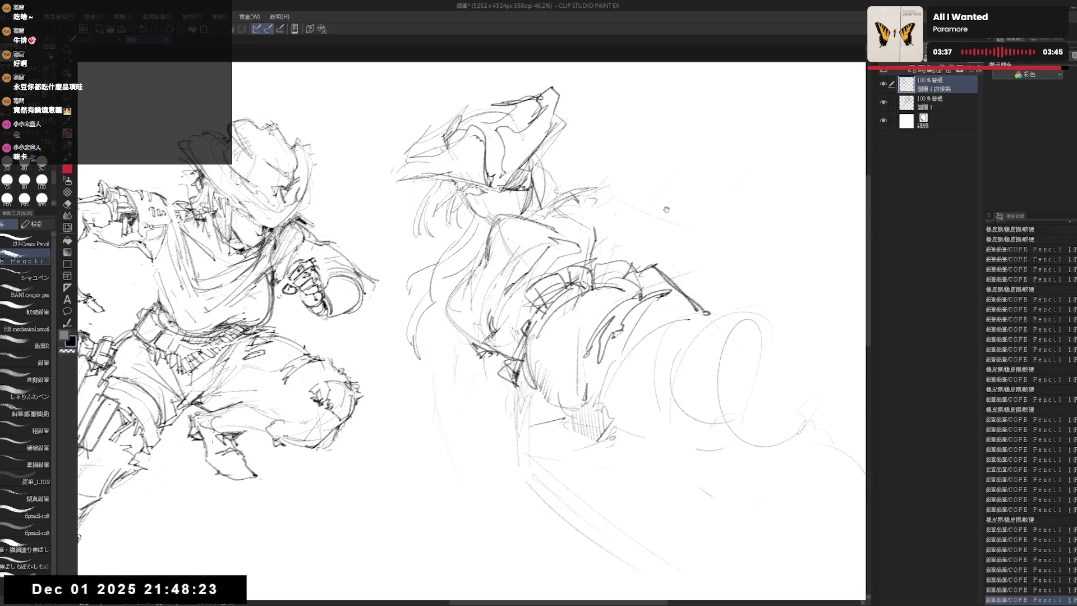
drag(669, 204, 661, 207)
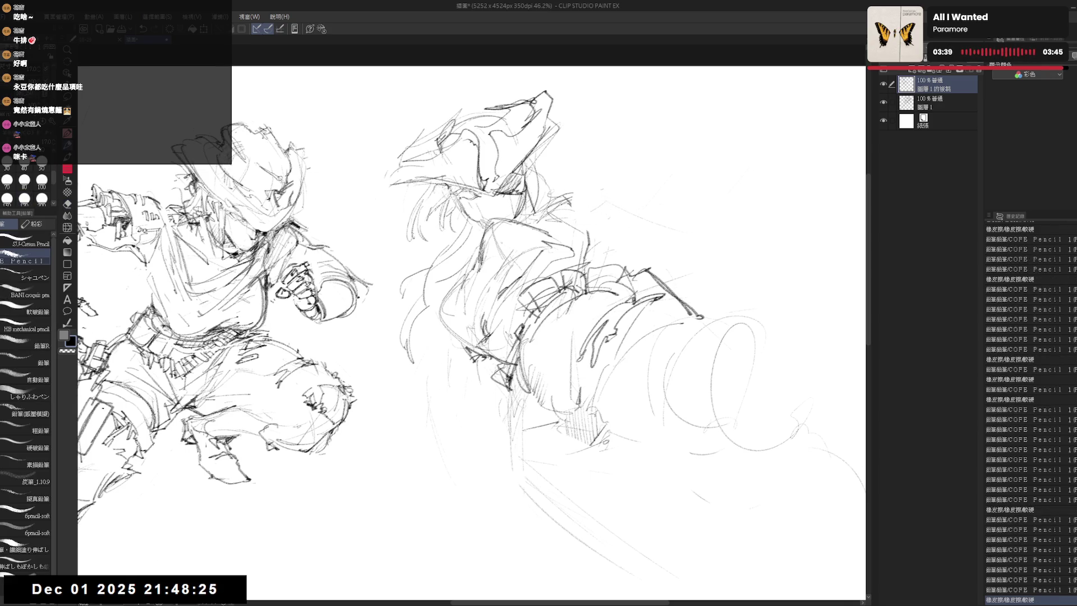
drag(545, 192, 558, 210)
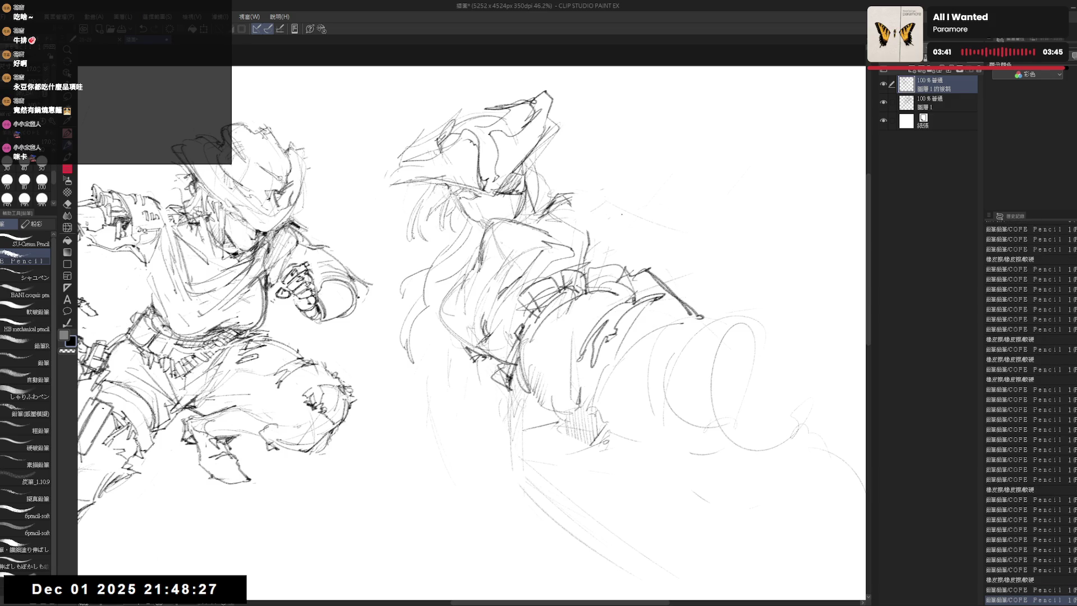
drag(645, 196, 688, 193)
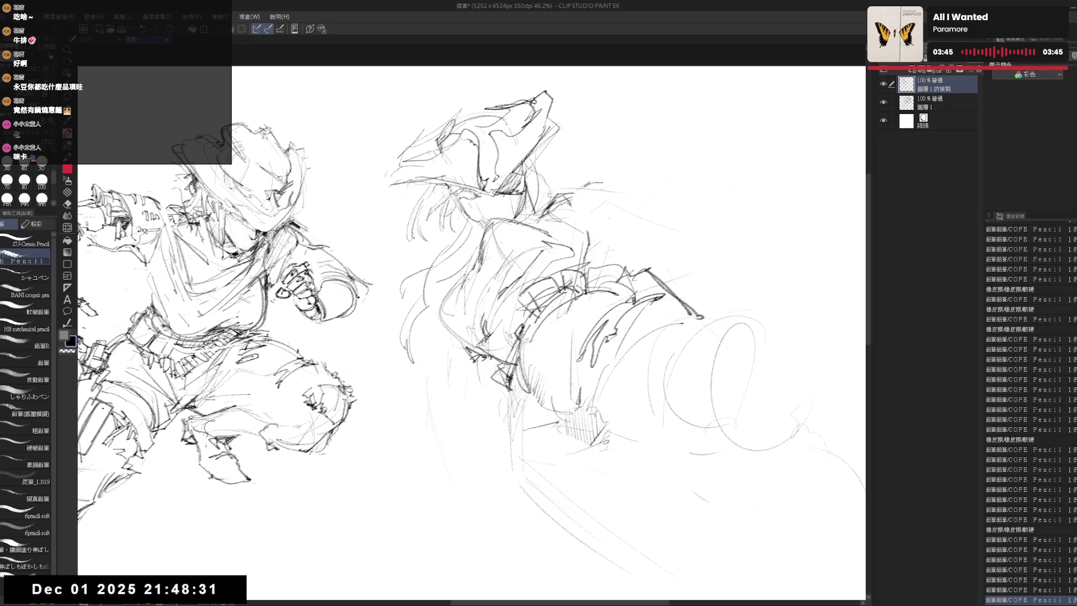
Draw the clawed hand reaching right and a long curve sweeping up beyond it.
drag(599, 183, 581, 211)
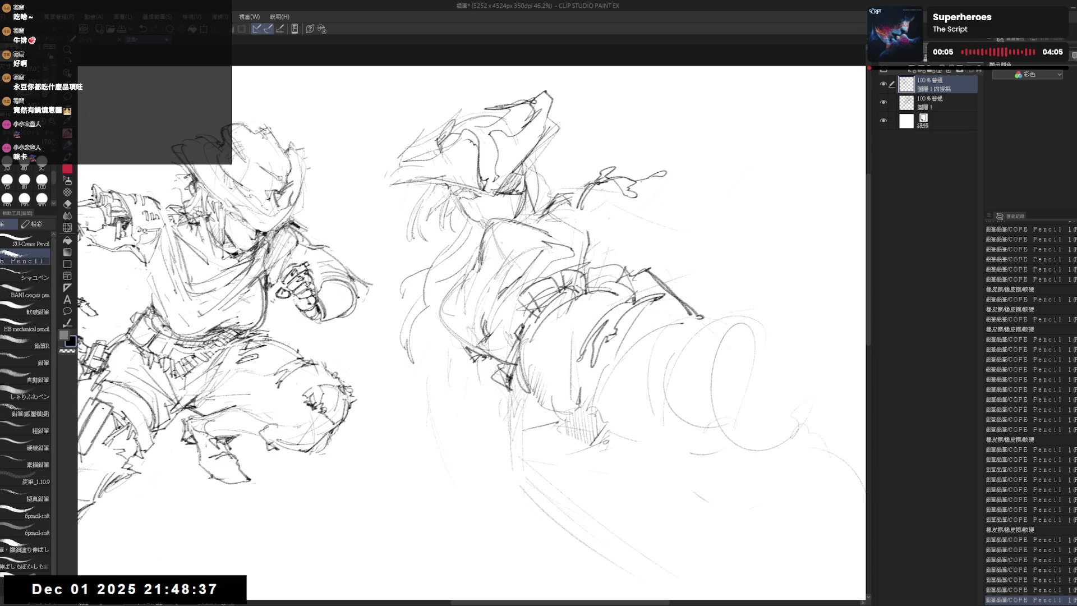
drag(629, 191, 655, 178)
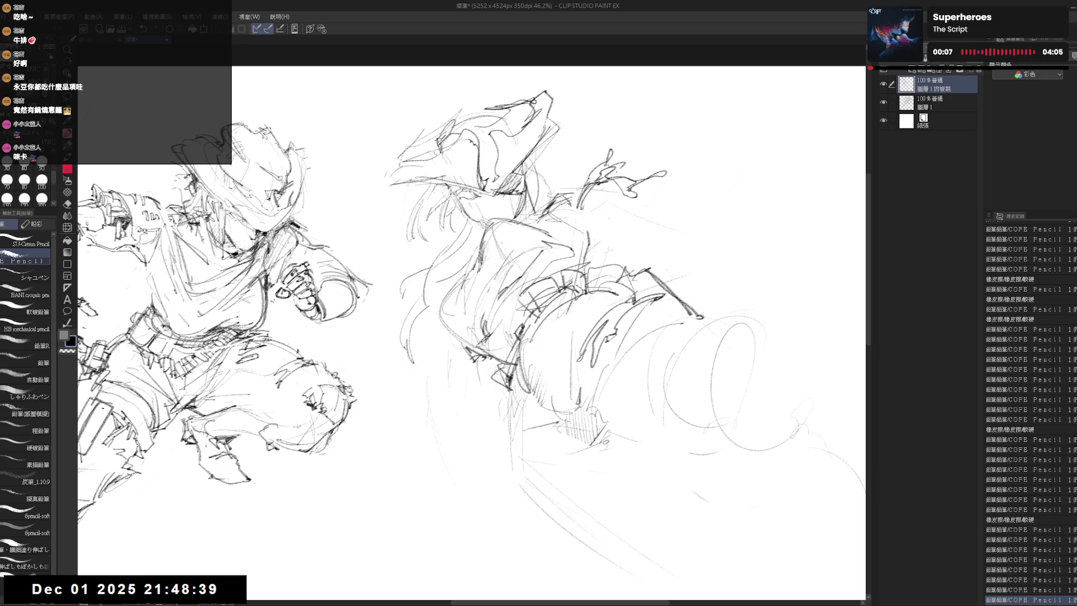
drag(588, 176, 566, 197)
drag(647, 187, 808, 135)
drag(637, 250, 762, 143)
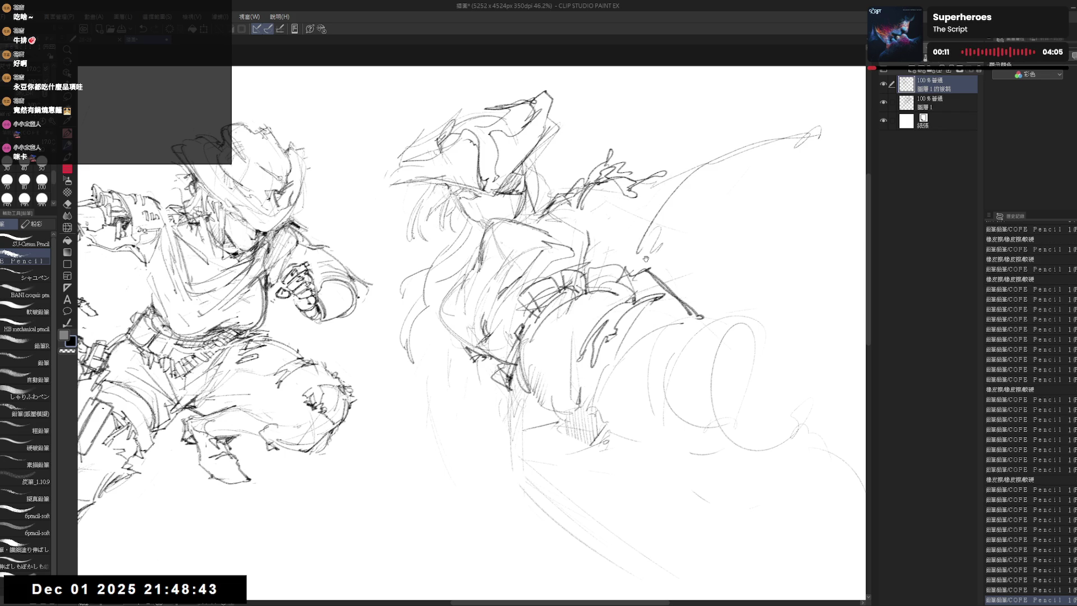
drag(471, 321, 514, 287)
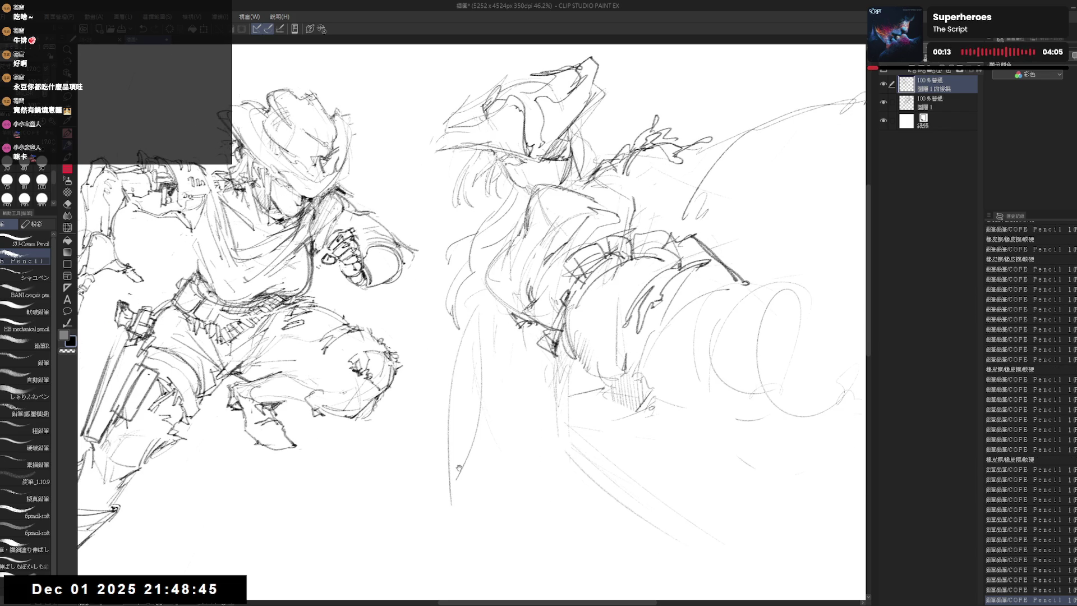
scroll(471, 319, down, 1)
scroll(471, 320, down, 1)
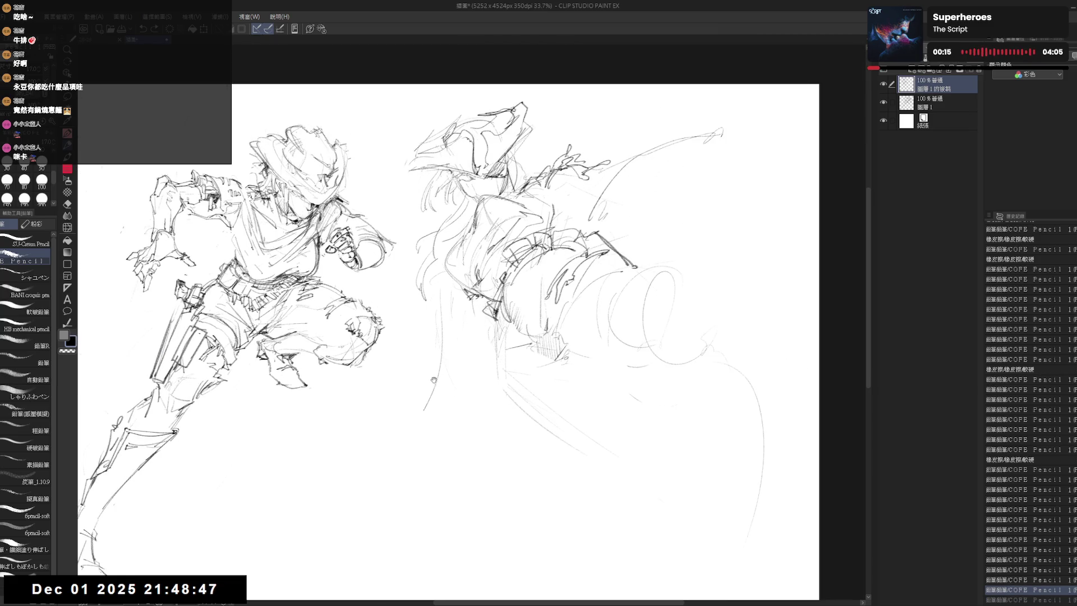
scroll(400, 378, up, 1)
Rough in the large cape shape flaring up to the top right of the second figure.
key(e)
key(p)
mouse_move(471, 256)
mouse_down()
mouse_move(468, 287)
mouse_move(511, 296)
mouse_up()
mouse_move(719, 113)
mouse_down()
mouse_move(818, 103)
mouse_move(759, 194)
mouse_up()
drag(796, 126, 728, 256)
drag(842, 101, 791, 130)
drag(506, 337, 454, 352)
mouse_move(803, 107)
mouse_down()
mouse_move(722, 211)
mouse_move(695, 337)
mouse_up()
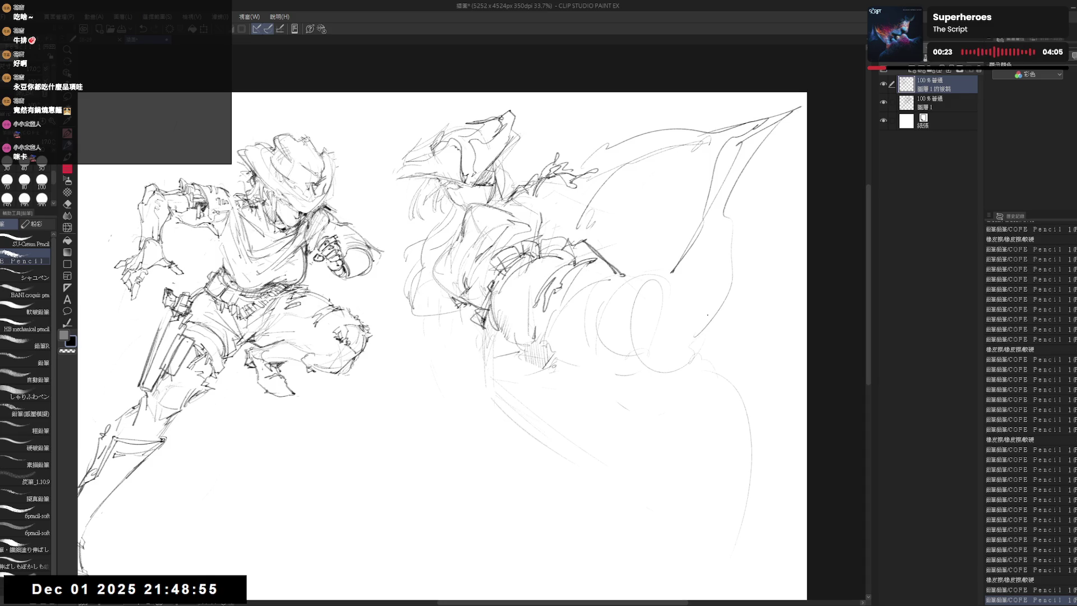
drag(660, 412, 686, 404)
Erase part of a stroke below the cape and add faint strokes near the shoulder.
key(e)
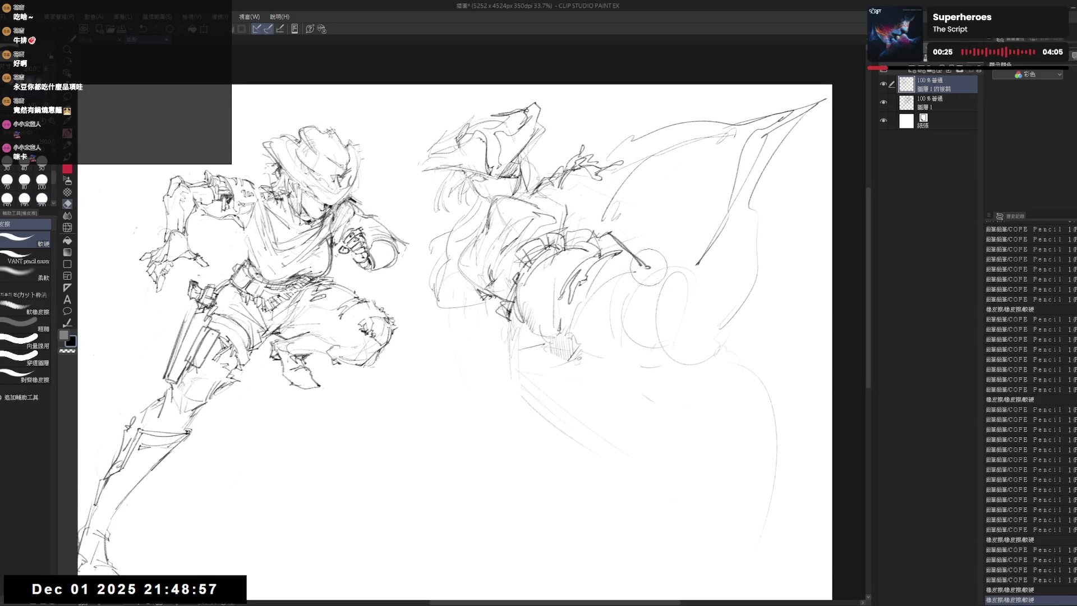
drag(626, 250, 649, 268)
key(p)
drag(590, 253, 622, 244)
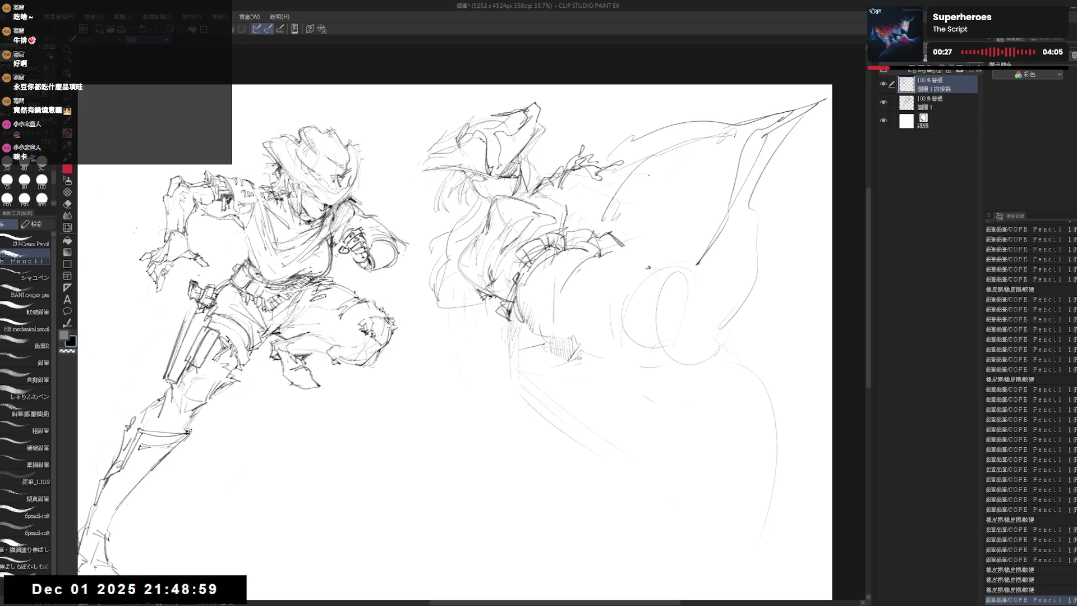
drag(582, 279, 589, 336)
drag(629, 253, 563, 370)
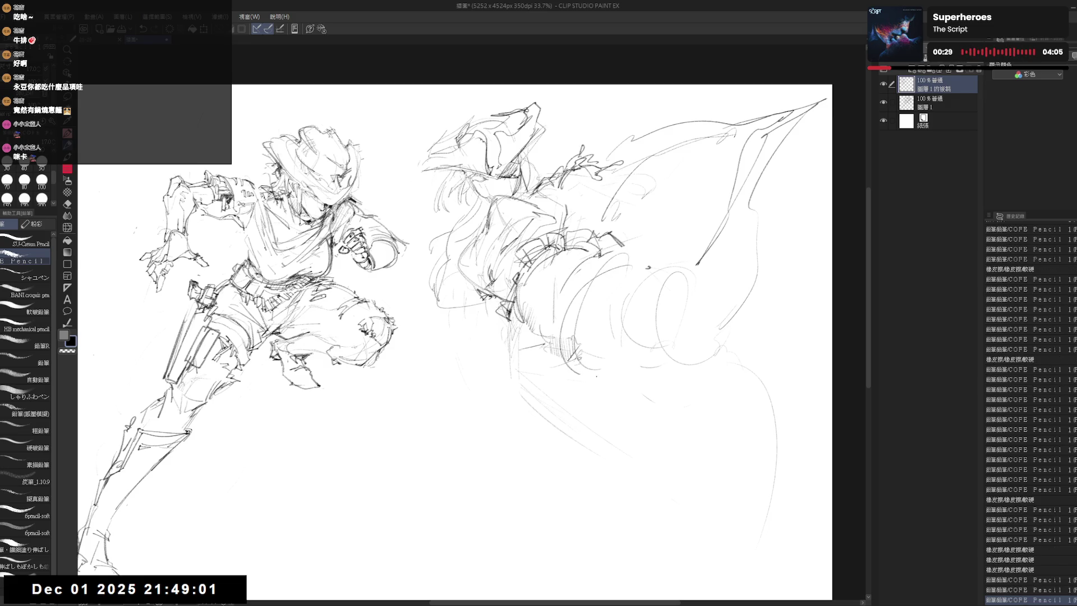
key(e)
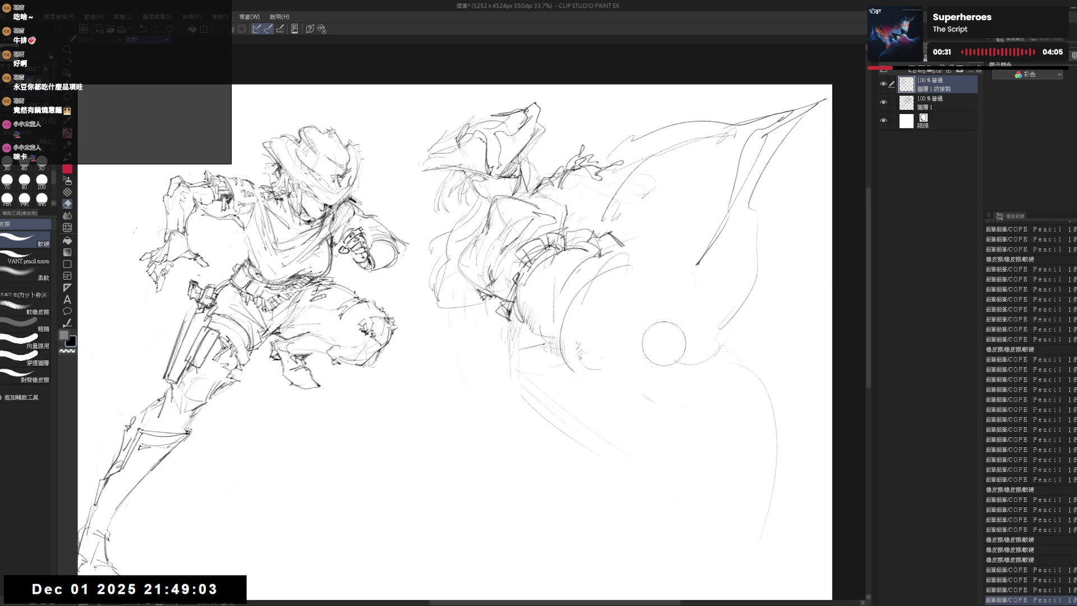
Clear faint lines below the cape and touch up small dark strokes near the shoulder.
drag(644, 312, 666, 319)
key(p)
mouse_move(555, 261)
mouse_down()
mouse_move(590, 244)
mouse_move(610, 319)
mouse_up()
key(e)
key(p)
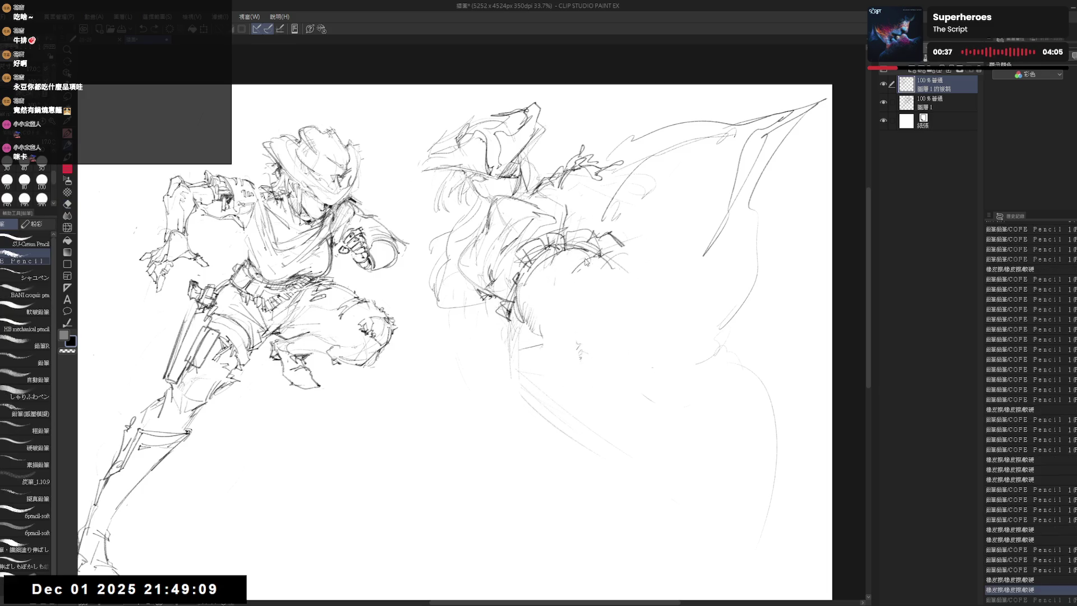
mouse_move(581, 263)
mouse_down()
mouse_move(618, 256)
mouse_move(608, 254)
mouse_up()
key(e)
key(p)
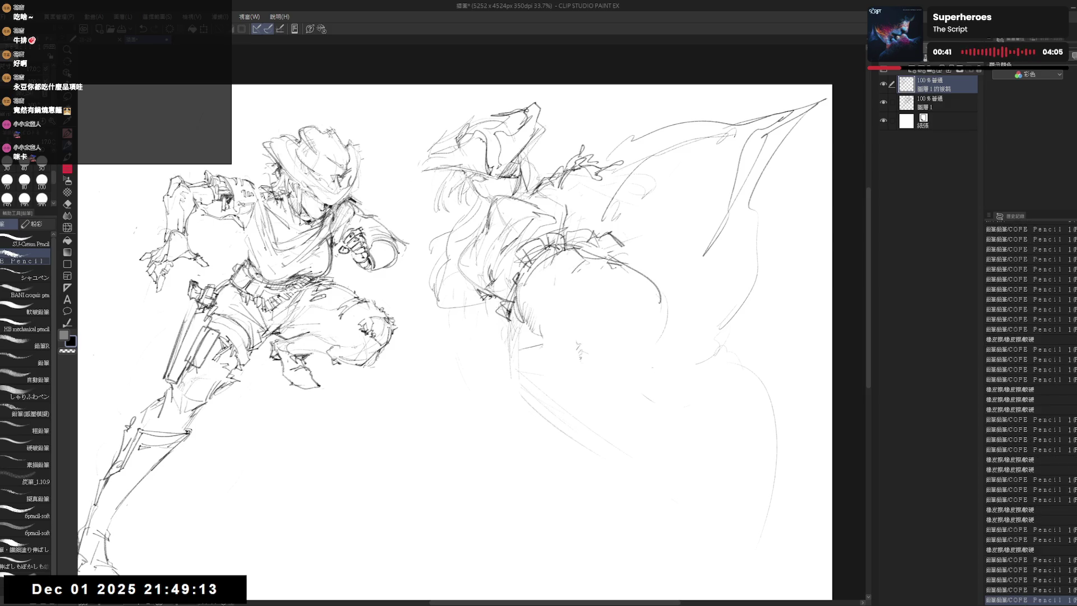
click(643, 322)
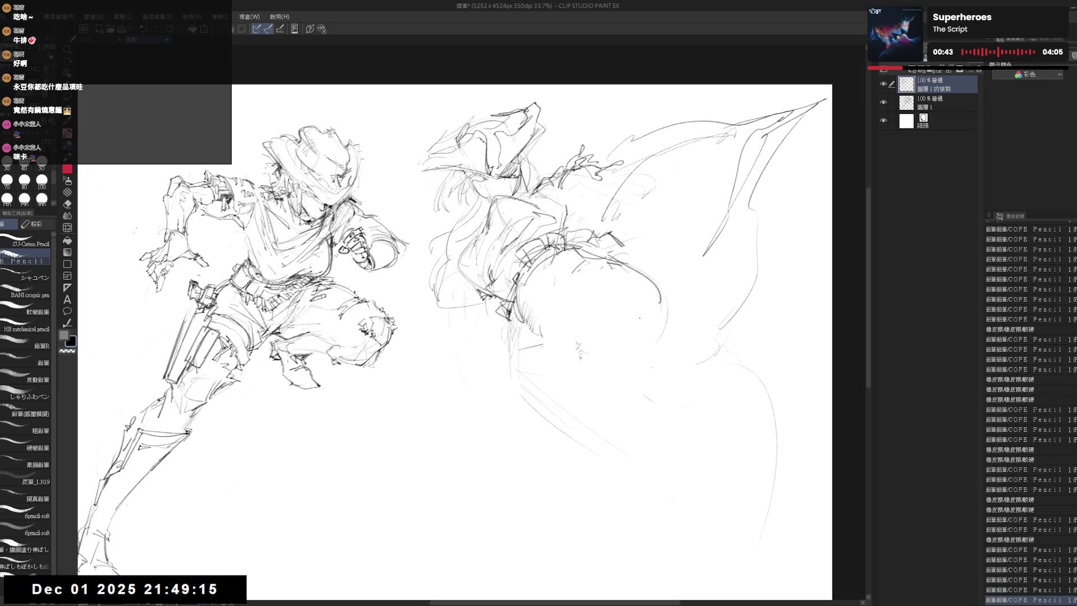
Draw the bulky limb's curved contours and darken its inner edge.
drag(550, 339, 599, 265)
drag(560, 308, 627, 271)
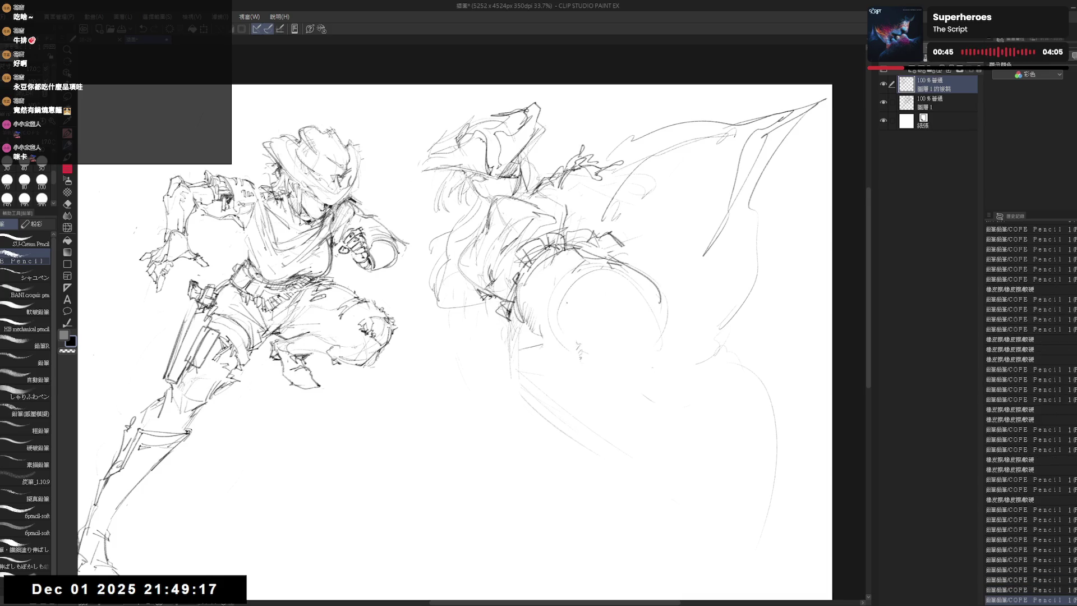
drag(551, 344, 572, 286)
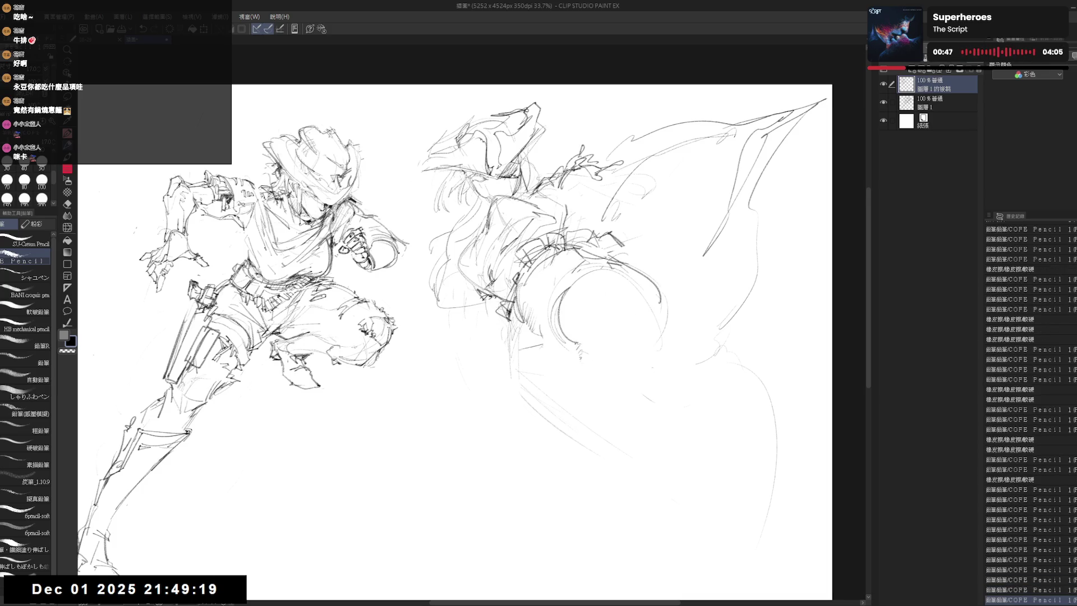
drag(596, 321, 595, 362)
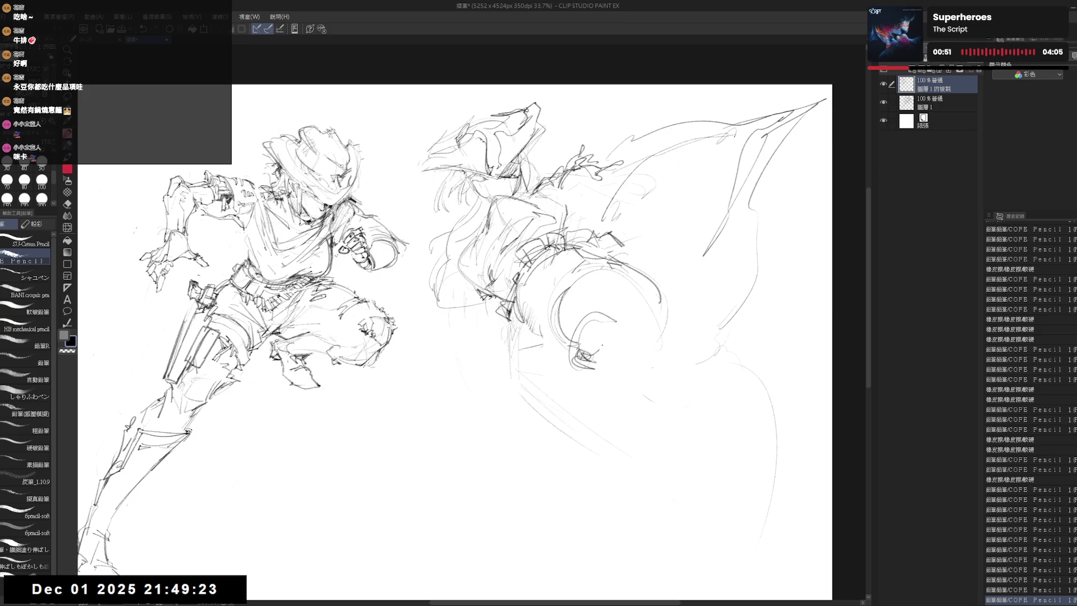
drag(576, 322, 624, 329)
drag(581, 298, 573, 355)
Erase old looping lines over the limb and redraw its edge with cleaner strokes.
key(e)
drag(589, 287, 640, 345)
key(p)
drag(579, 304, 573, 349)
drag(579, 304, 576, 349)
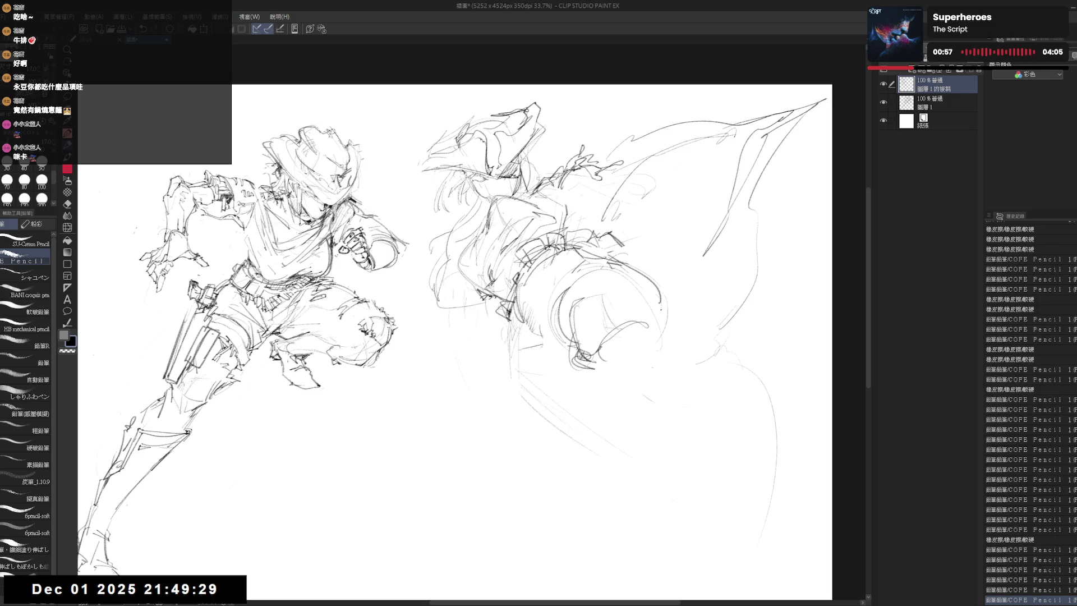
key(e)
mouse_move(657, 371)
mouse_down()
mouse_move(631, 290)
mouse_move(576, 349)
mouse_up()
key(p)
key(e)
key(p)
mouse_move(659, 304)
mouse_down()
mouse_move(661, 332)
mouse_move(648, 275)
mouse_move(638, 312)
mouse_move(601, 332)
mouse_move(672, 395)
mouse_up()
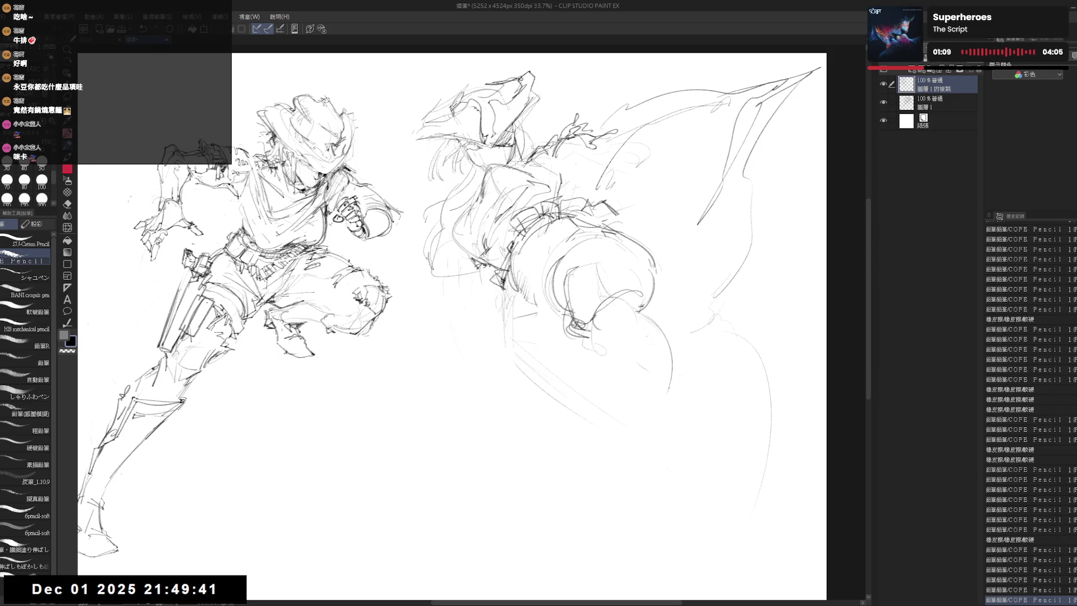
drag(647, 317, 671, 392)
mouse_move(599, 289)
mouse_down()
mouse_move(641, 313)
mouse_move(668, 360)
mouse_move(626, 400)
mouse_move(660, 411)
mouse_move(649, 416)
mouse_move(680, 471)
mouse_up()
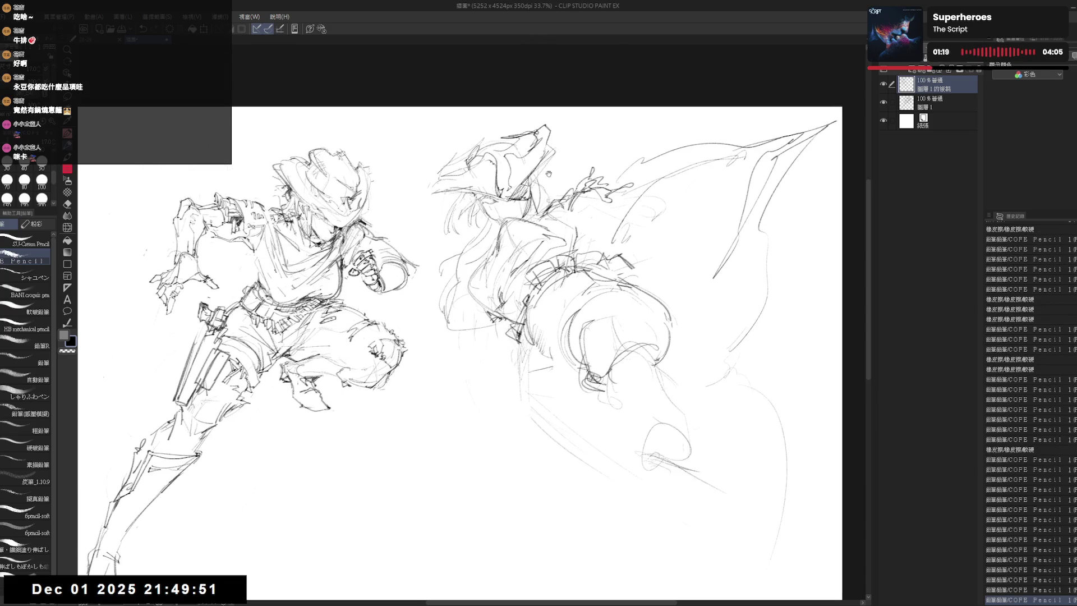
Pan to fit both figures and sketch lines around the second figure's fist.
drag(578, 292, 543, 251)
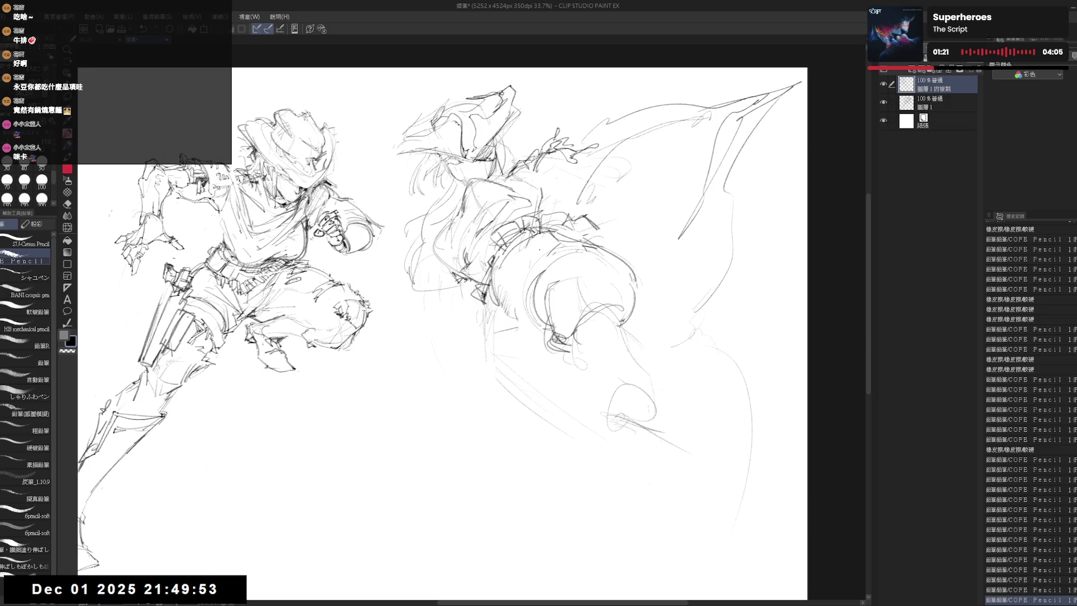
scroll(539, 242, down, 2)
drag(586, 277, 578, 271)
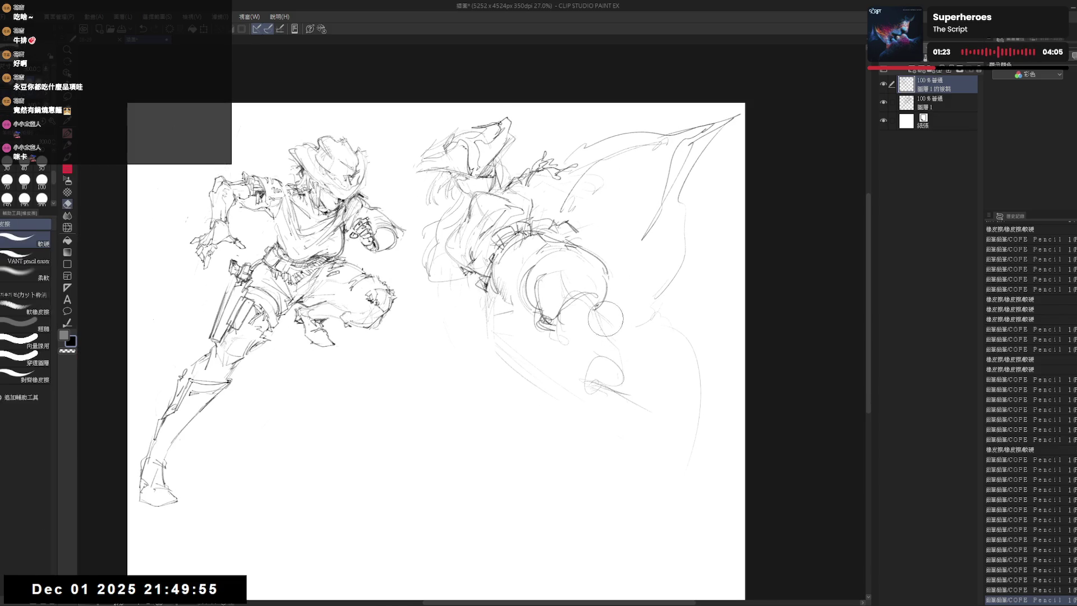
mouse_move(568, 326)
mouse_down()
mouse_move(606, 298)
mouse_move(596, 355)
mouse_move(552, 361)
mouse_move(606, 353)
mouse_move(597, 387)
mouse_move(640, 487)
mouse_up()
click(579, 391)
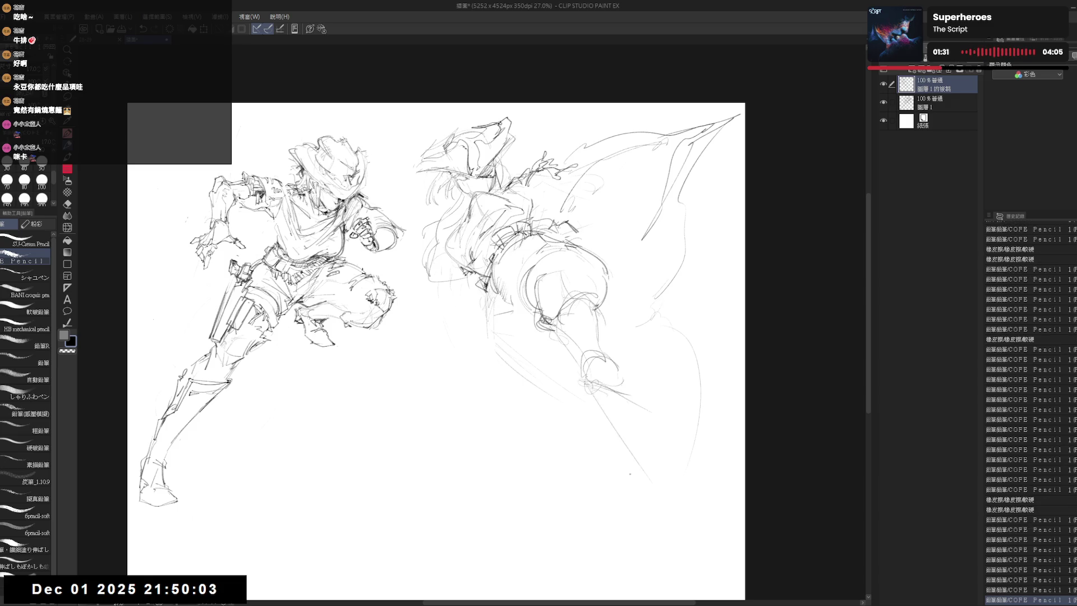
Add short vertical strokes and a tiny mark near the clawed hand.
mouse_move(607, 208)
mouse_down()
mouse_move(613, 216)
mouse_move(602, 179)
mouse_move(610, 174)
mouse_move(589, 236)
mouse_up()
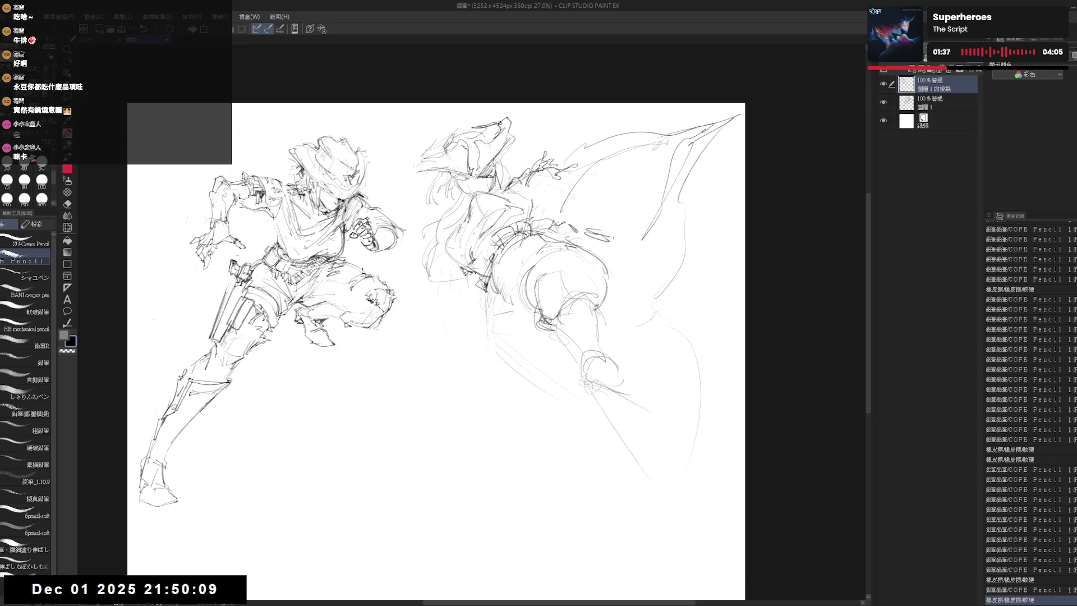
drag(609, 183, 606, 225)
drag(613, 184, 622, 238)
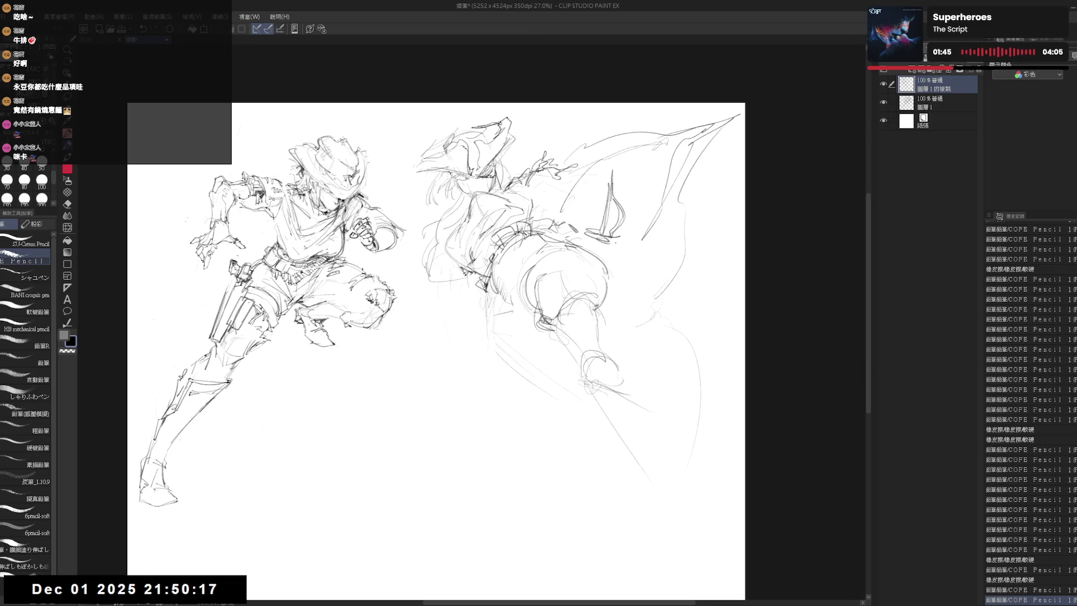
Darken a short arm stroke, then erase the old lines on the second figure's leg.
drag(595, 234, 594, 256)
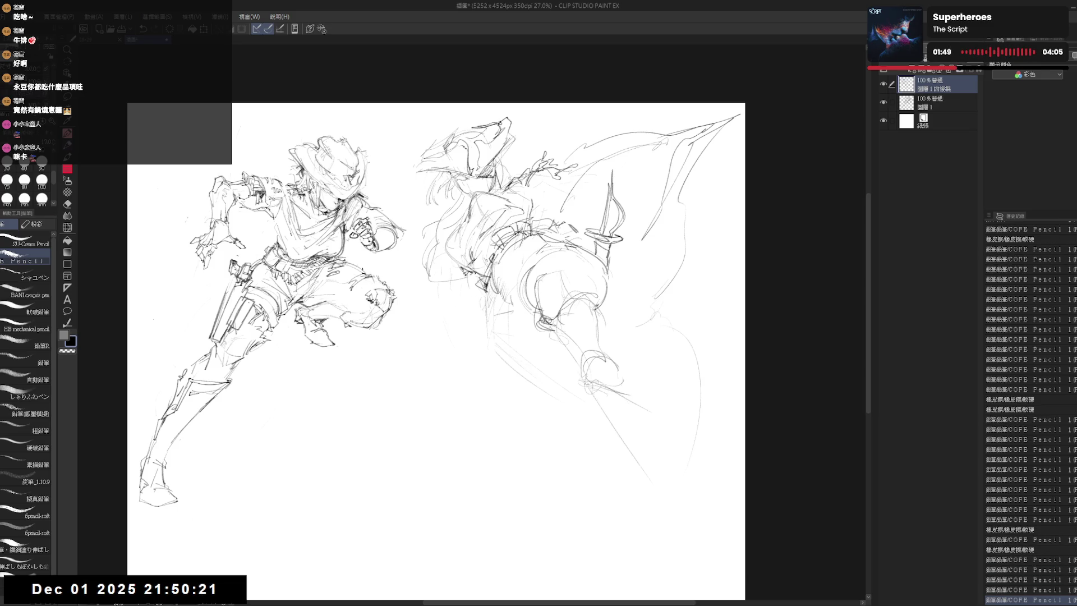
key(e)
drag(508, 268, 479, 339)
mouse_move(508, 277)
mouse_down()
mouse_move(471, 311)
mouse_move(470, 324)
mouse_move(490, 328)
mouse_up()
drag(542, 299, 501, 334)
key(p)
mouse_move(506, 287)
mouse_down()
mouse_move(493, 315)
mouse_move(500, 324)
mouse_up()
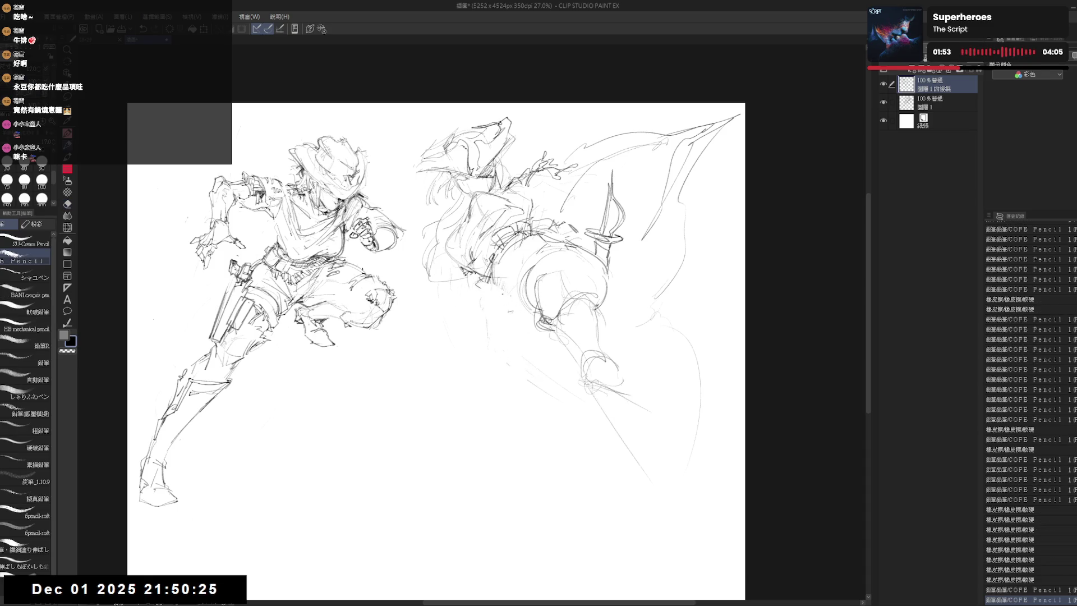
key(e)
drag(483, 252, 455, 287)
key(p)
Redraw a line near the leg and erase the remaining bulky limb strokes below it.
mouse_move(505, 226)
mouse_down()
mouse_move(473, 256)
mouse_move(464, 295)
mouse_up()
key(e)
key(p)
mouse_move(485, 259)
mouse_down()
mouse_move(474, 281)
mouse_move(521, 323)
mouse_up()
key(e)
mouse_move(514, 277)
mouse_down()
mouse_move(572, 337)
mouse_move(589, 379)
mouse_up()
drag(589, 270, 606, 371)
key(p)
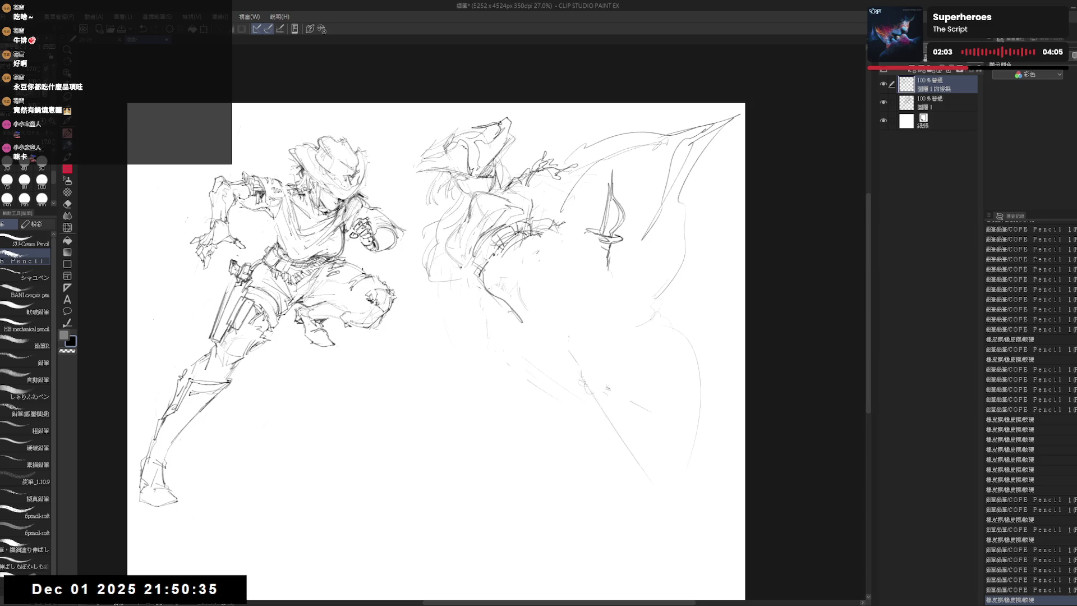
drag(515, 248, 496, 298)
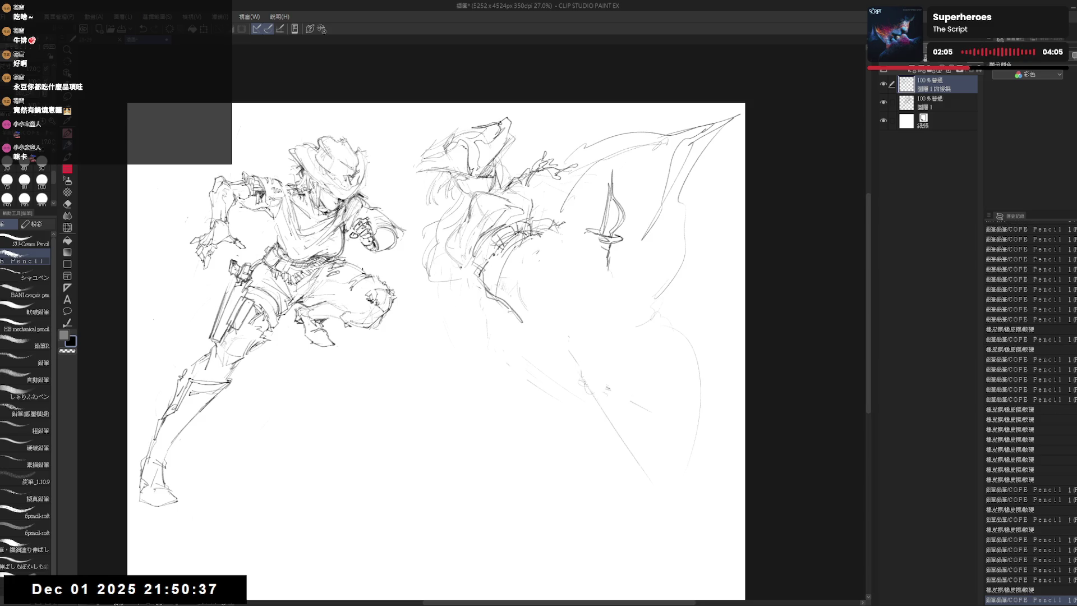
drag(505, 286, 555, 396)
mouse_move(548, 236)
mouse_down()
mouse_move(564, 254)
mouse_move(551, 268)
mouse_up()
drag(618, 299, 631, 321)
Sketch long pencil curves down the second figure's hip, lower body and inner leg.
mouse_move(621, 252)
mouse_down()
mouse_move(584, 293)
mouse_move(588, 283)
mouse_up()
mouse_move(627, 321)
mouse_down()
mouse_move(596, 310)
mouse_move(656, 318)
mouse_move(680, 373)
mouse_up()
drag(690, 422, 711, 572)
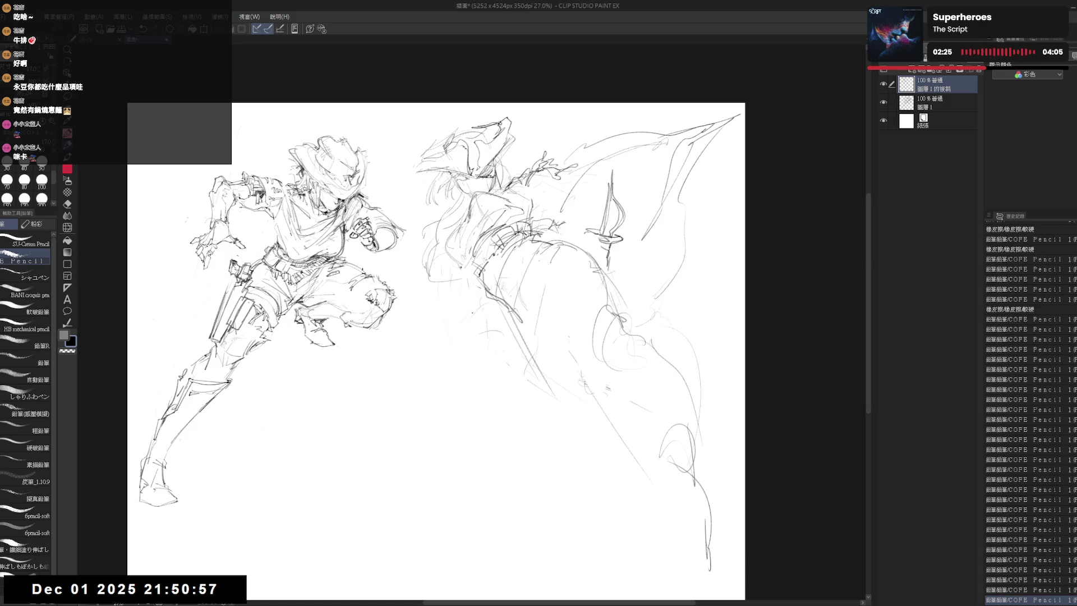
mouse_move(467, 350)
mouse_down()
mouse_move(462, 374)
mouse_move(496, 303)
mouse_move(465, 358)
mouse_move(556, 337)
mouse_up()
key(e)
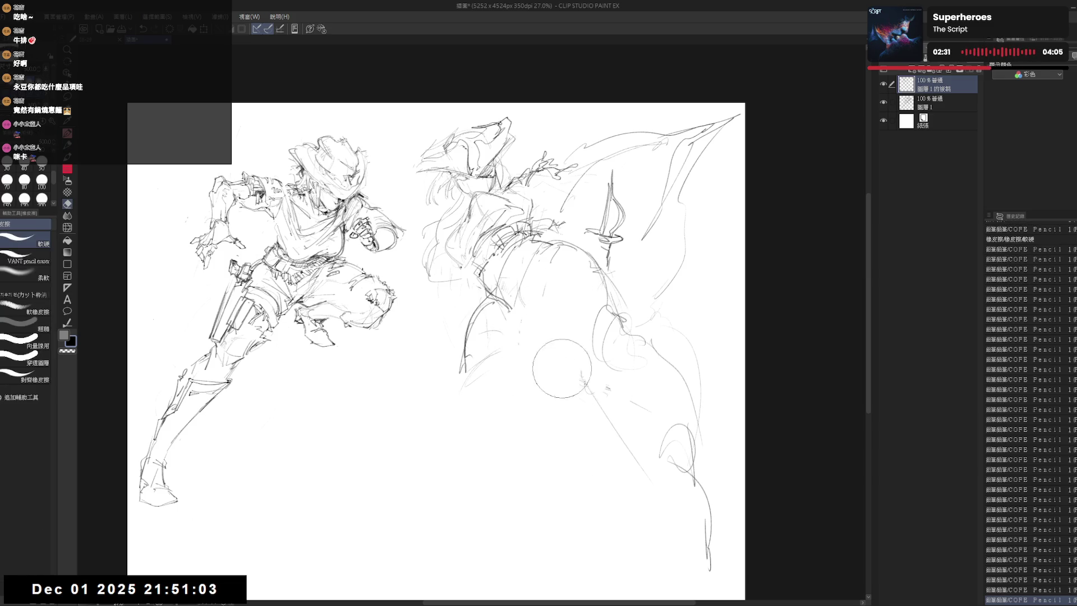
Erase a small mark and add pencil strokes at the second figure's waist.
key(p)
key(e)
click(460, 276)
key(p)
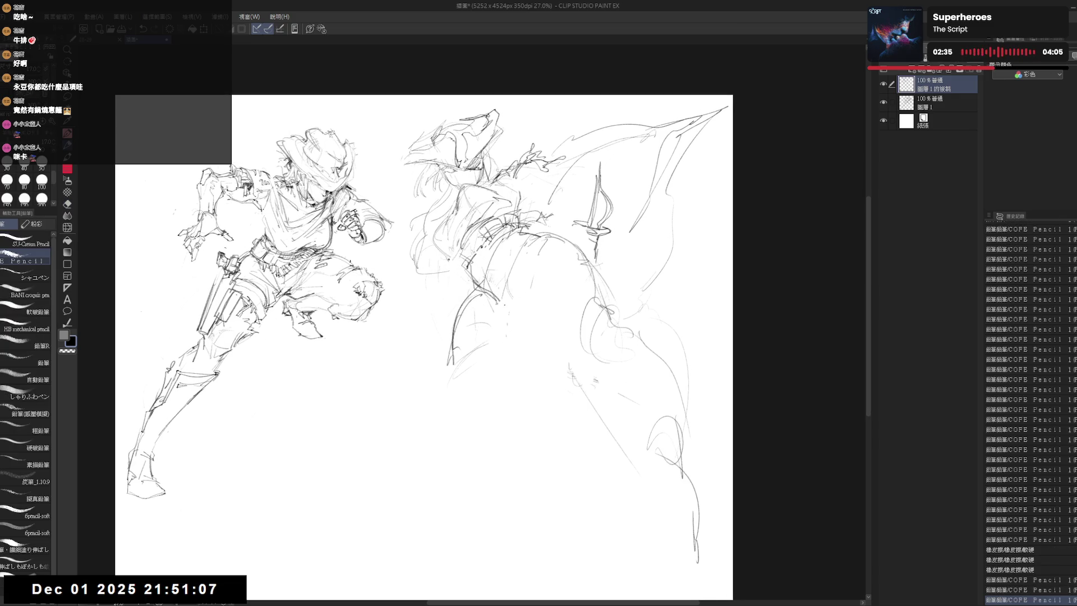
drag(471, 277, 526, 303)
Erase the strokes around the dagger and make the lower sketch layer 圖層1 the editing layer.
key(e)
drag(585, 223, 595, 252)
drag(590, 202, 606, 244)
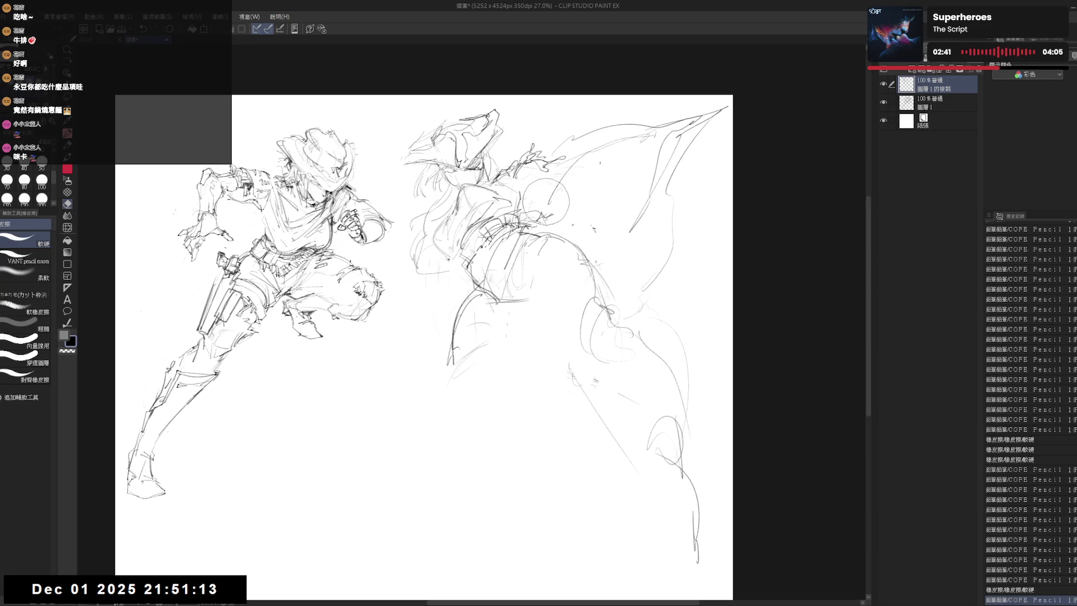
drag(581, 194, 547, 177)
drag(555, 185, 566, 181)
drag(547, 253, 587, 253)
click(934, 103)
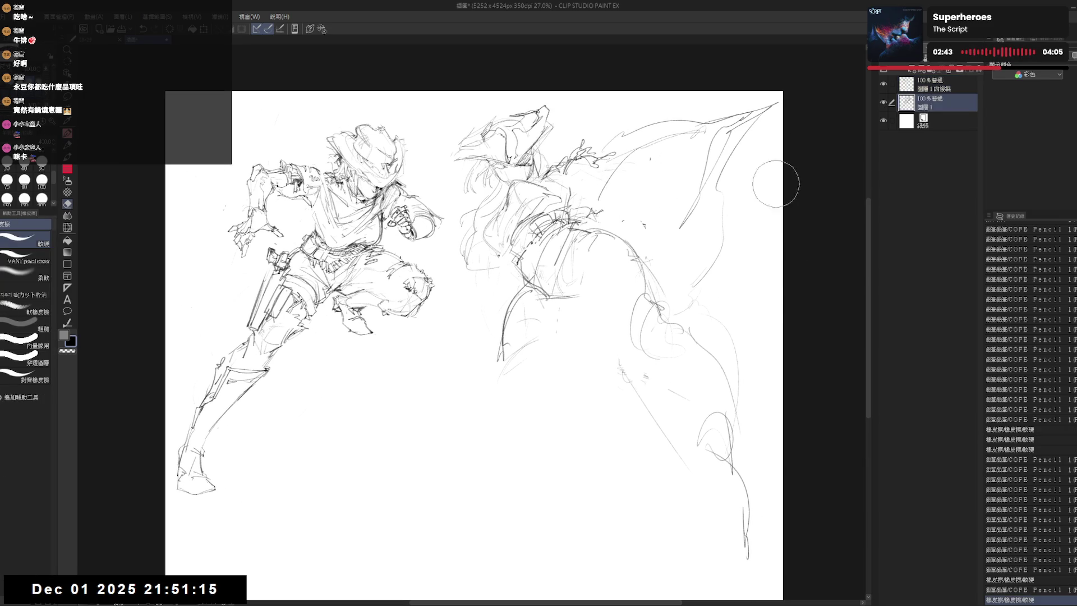
Hide the running cowboy layer, return to the copy layer and erase cape strokes where the arm goes.
click(883, 102)
click(934, 83)
drag(569, 201, 478, 196)
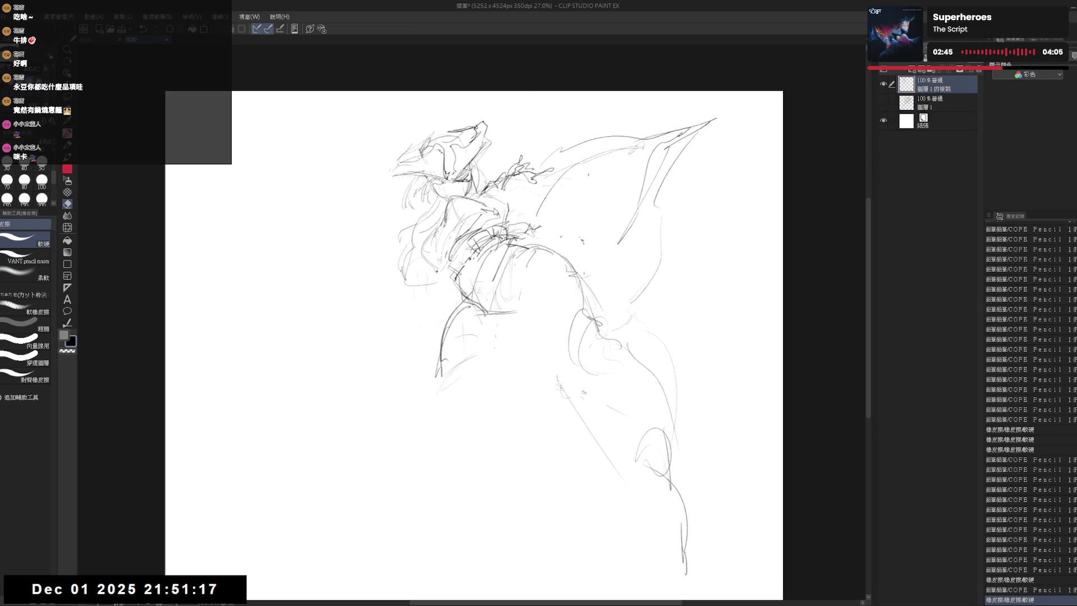
key(alt+[)
drag(560, 171, 571, 192)
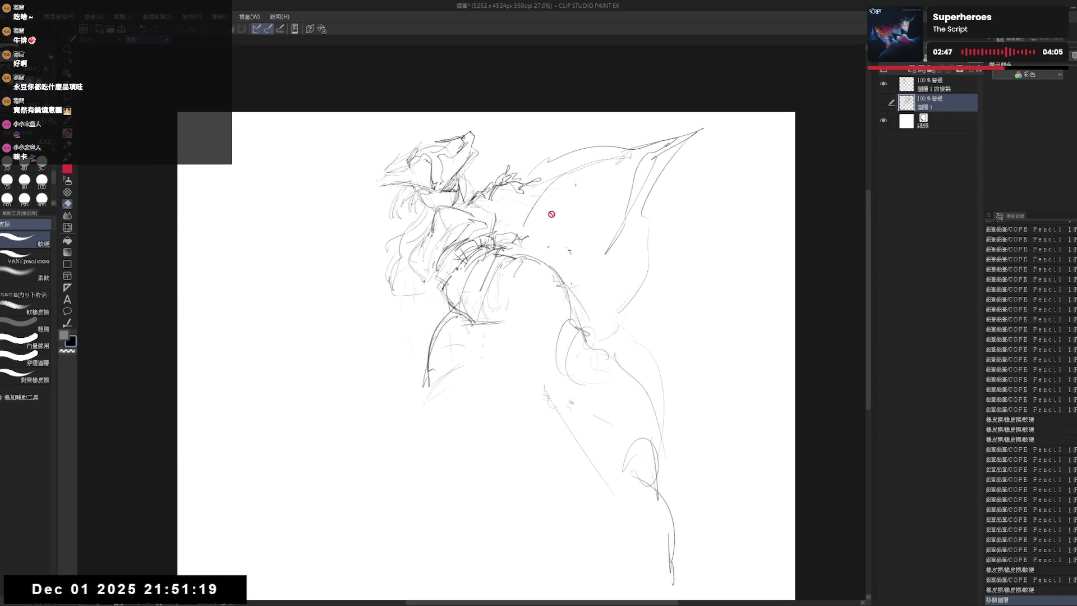
key(alt+])
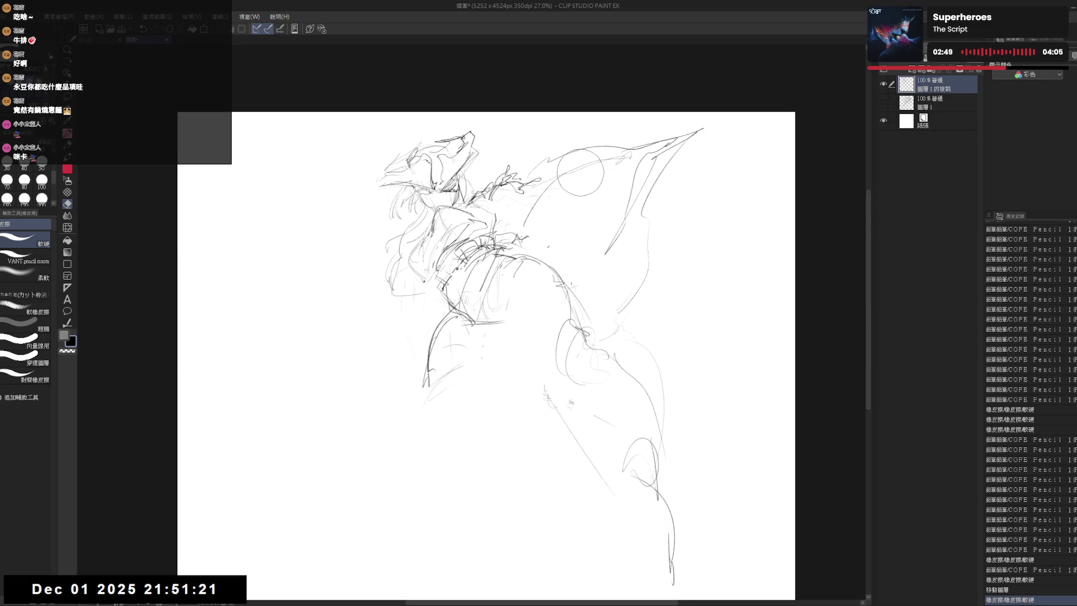
drag(581, 172, 602, 168)
drag(664, 180, 649, 305)
Draw a long outstretched arm line across the cape and rework the strokes below its end.
key(p)
key(p)
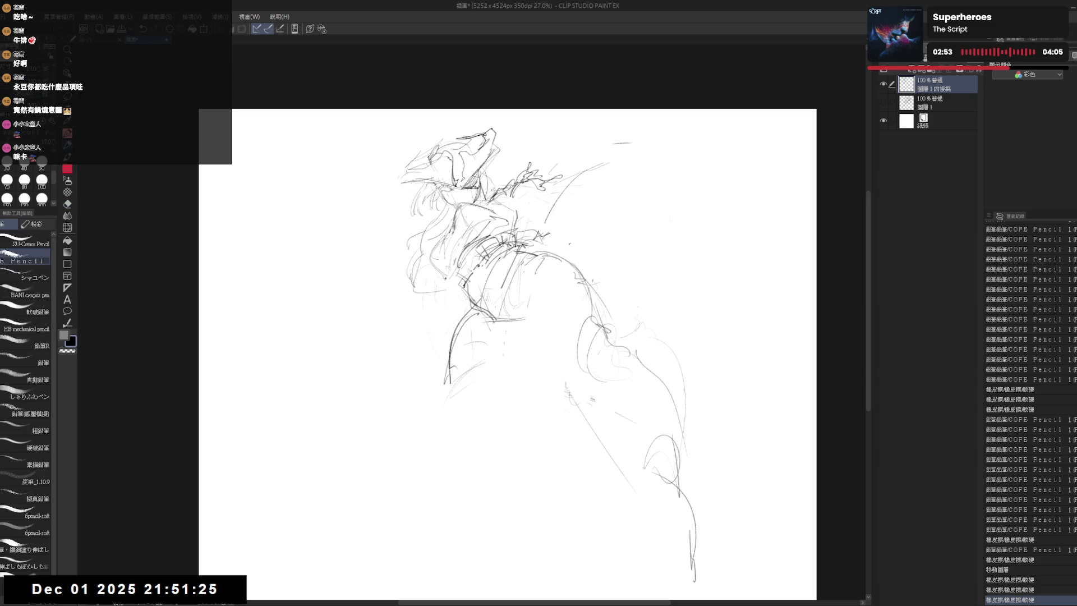
drag(515, 180, 667, 179)
mouse_move(592, 187)
mouse_down()
mouse_move(744, 152)
mouse_move(725, 170)
mouse_move(747, 158)
mouse_move(716, 226)
mouse_up()
drag(731, 175, 711, 225)
key(e)
key(p)
drag(739, 185, 720, 311)
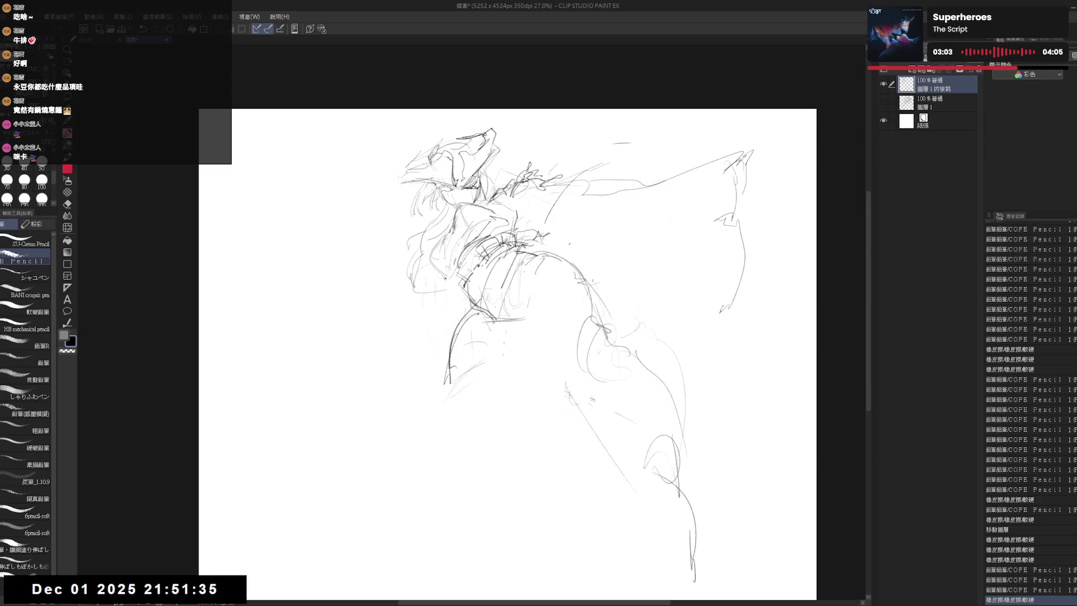
key(e)
drag(723, 211, 708, 320)
key(p)
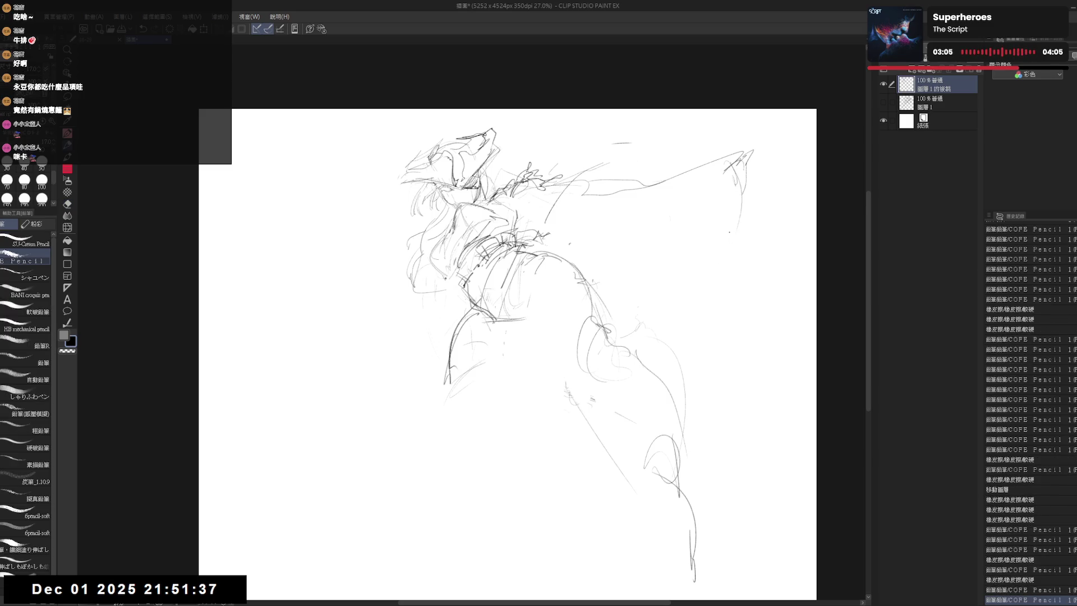
Draw a new cape edge down from the arm with marks at its right tip and the shoulder.
mouse_move(732, 218)
mouse_down()
mouse_move(711, 237)
mouse_move(716, 271)
mouse_move(660, 377)
mouse_up()
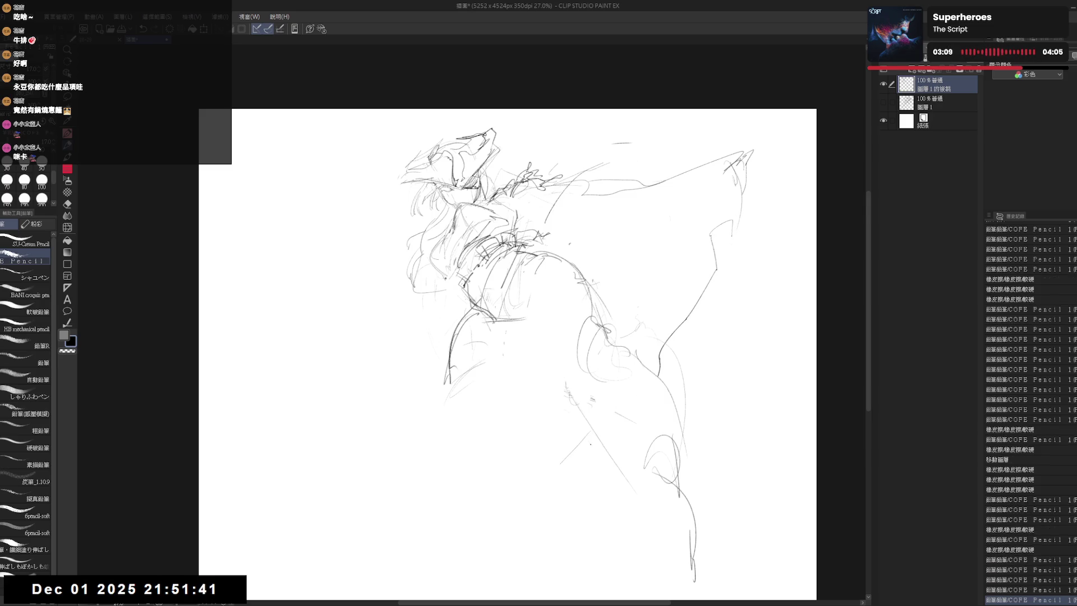
drag(757, 207, 717, 221)
drag(760, 173, 751, 216)
drag(556, 232, 584, 237)
key(e)
key(p)
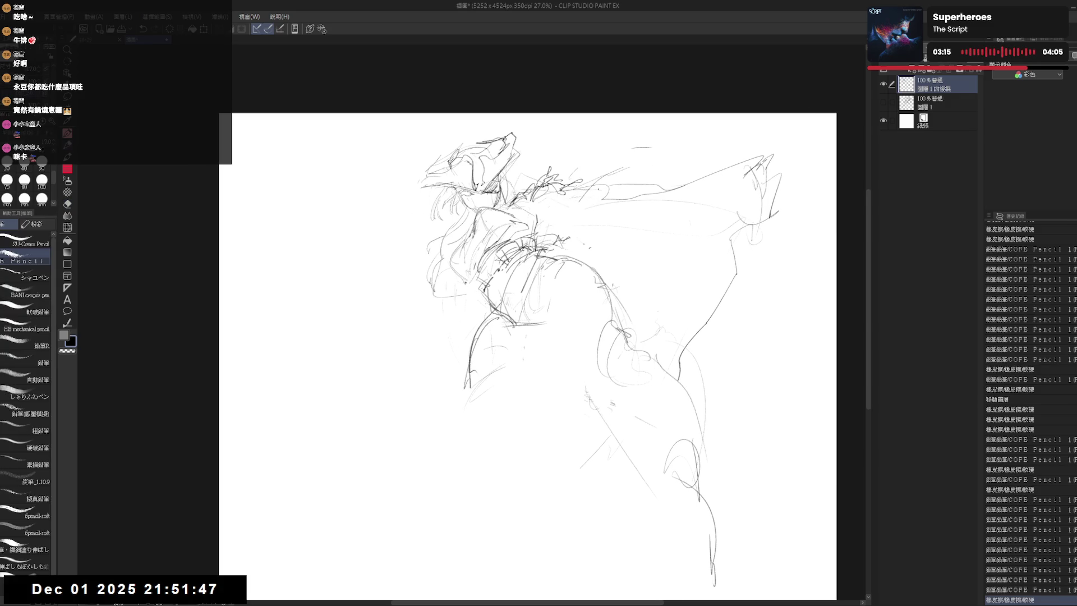
drag(596, 198, 627, 214)
Erase and redraw short segments of the arm line near the wrist and hand.
key(e)
key(p)
mouse_move(673, 185)
mouse_down()
mouse_move(630, 207)
mouse_move(636, 221)
mouse_move(674, 167)
mouse_move(652, 217)
mouse_move(654, 209)
mouse_up()
key(e)
key(p)
key(e)
key(p)
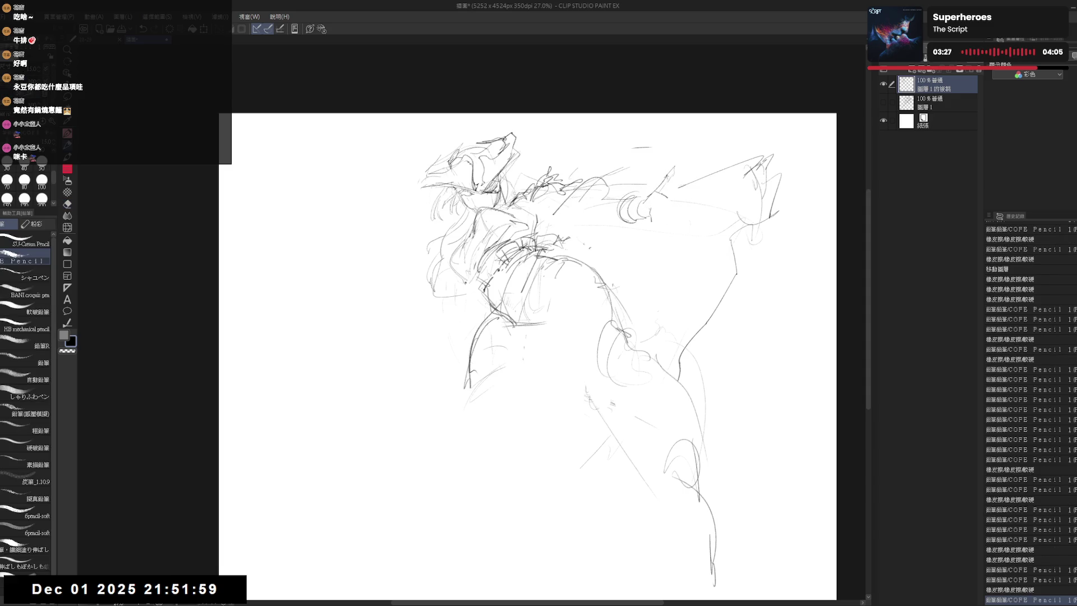
mouse_move(653, 203)
mouse_down()
mouse_move(653, 216)
mouse_move(642, 210)
mouse_move(657, 220)
mouse_up()
key(e)
key(p)
key(e)
key(p)
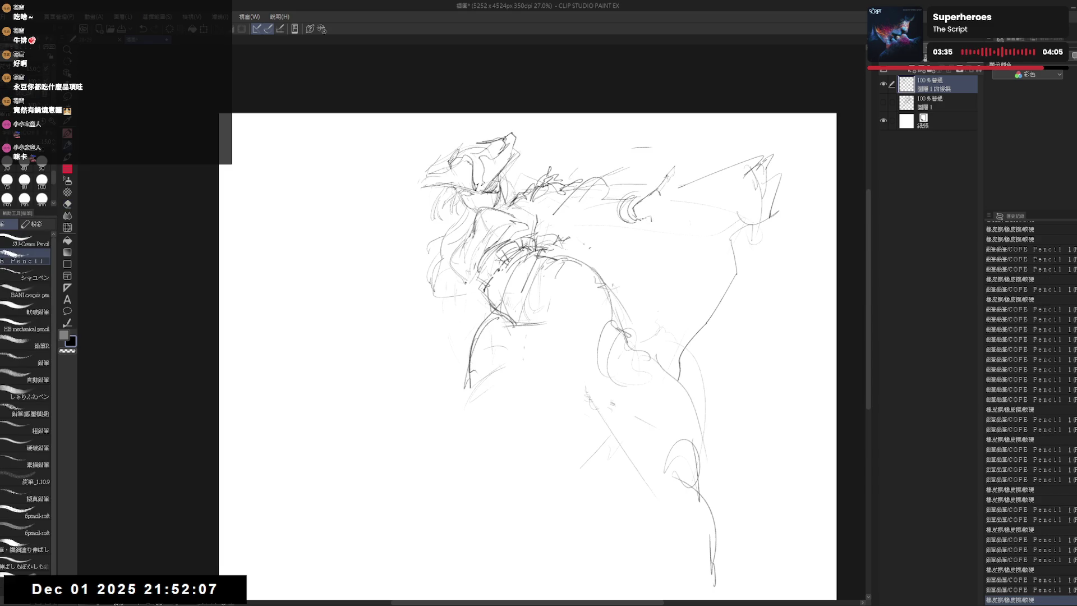
scroll(538, 337, up, 2)
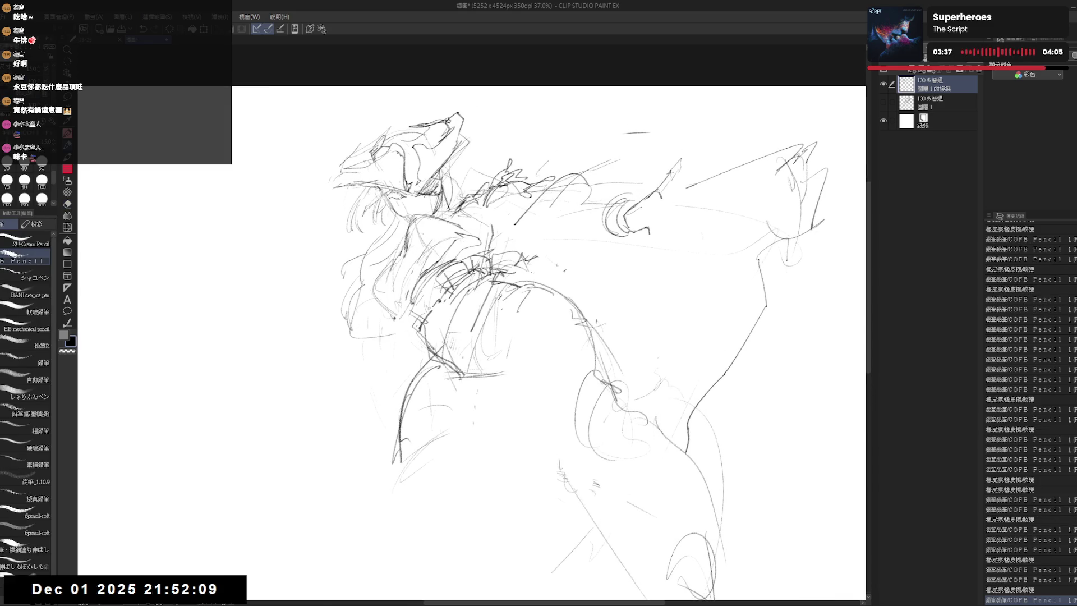
Sketch a splayed hand with finger and claw strokes at the arm's end.
drag(646, 217, 668, 231)
drag(678, 160, 662, 196)
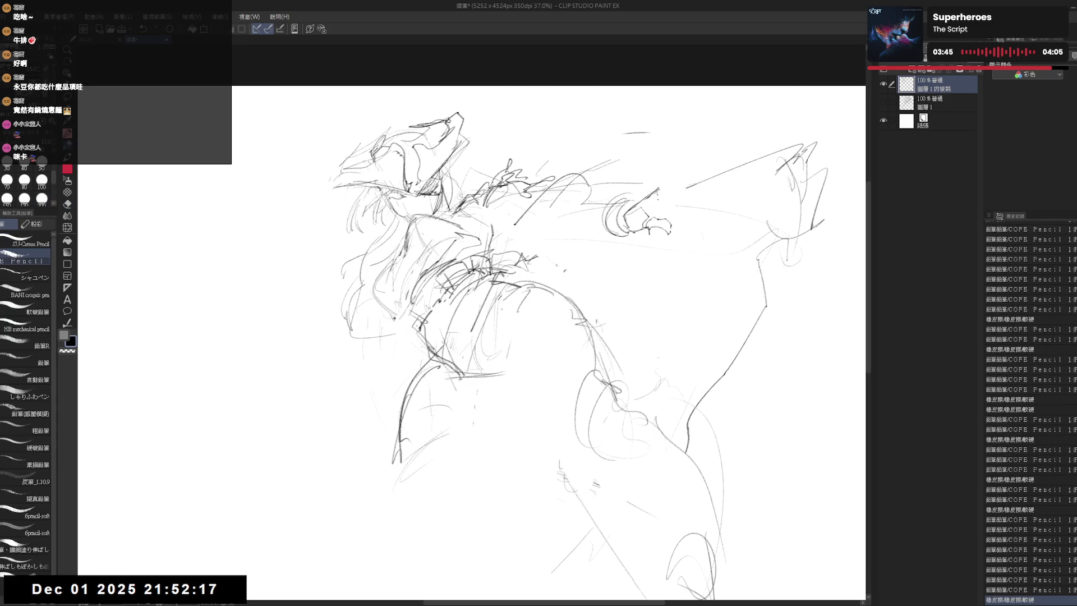
click(565, 271)
mouse_move(661, 189)
mouse_down()
mouse_move(658, 220)
mouse_move(657, 190)
mouse_up()
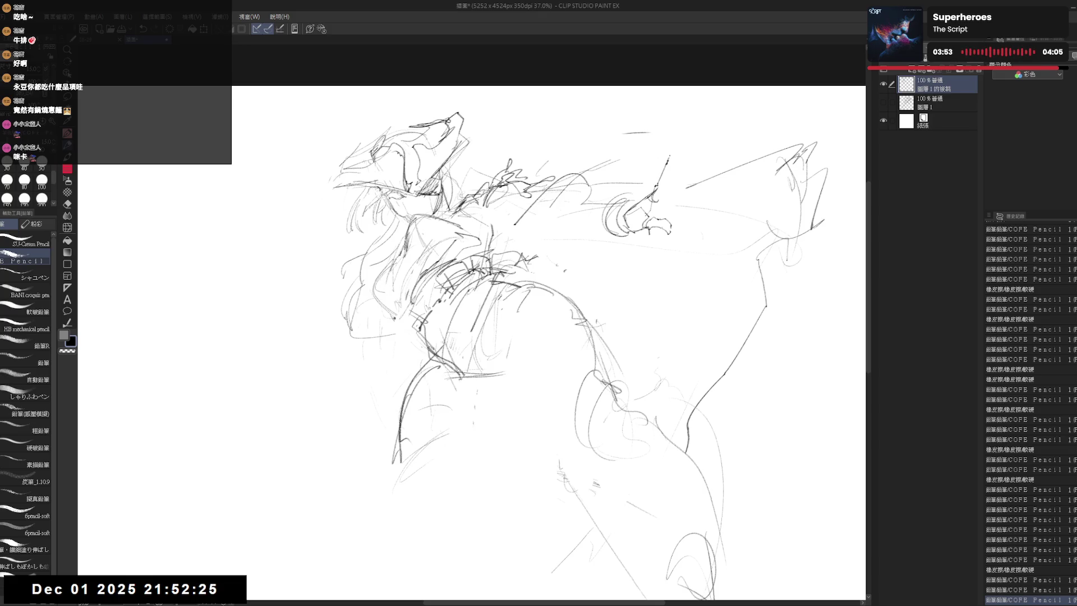
key(e)
key(p)
drag(671, 157, 661, 187)
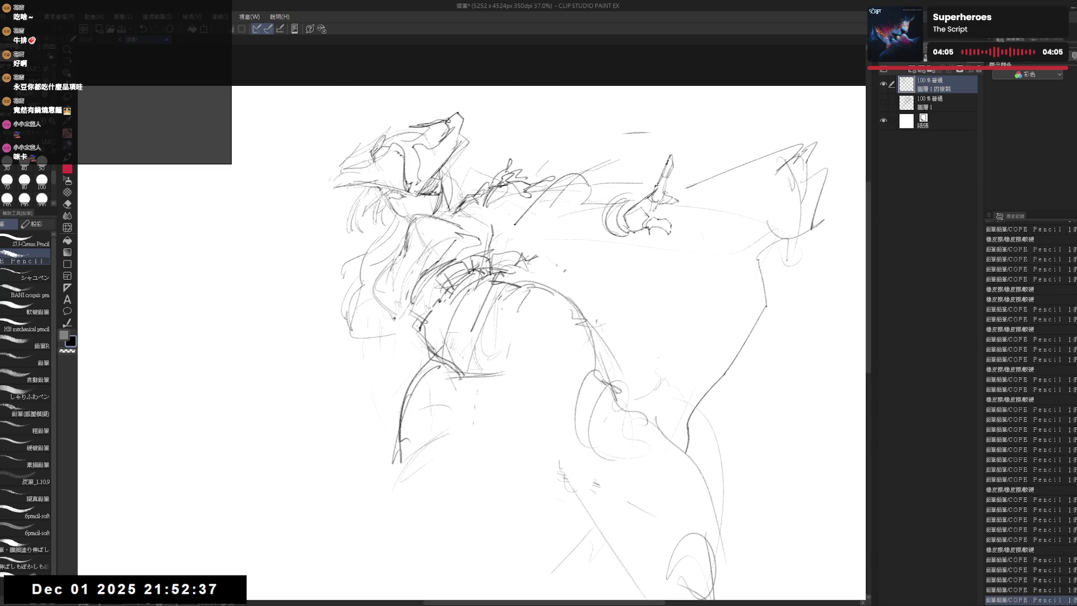
drag(692, 165, 678, 189)
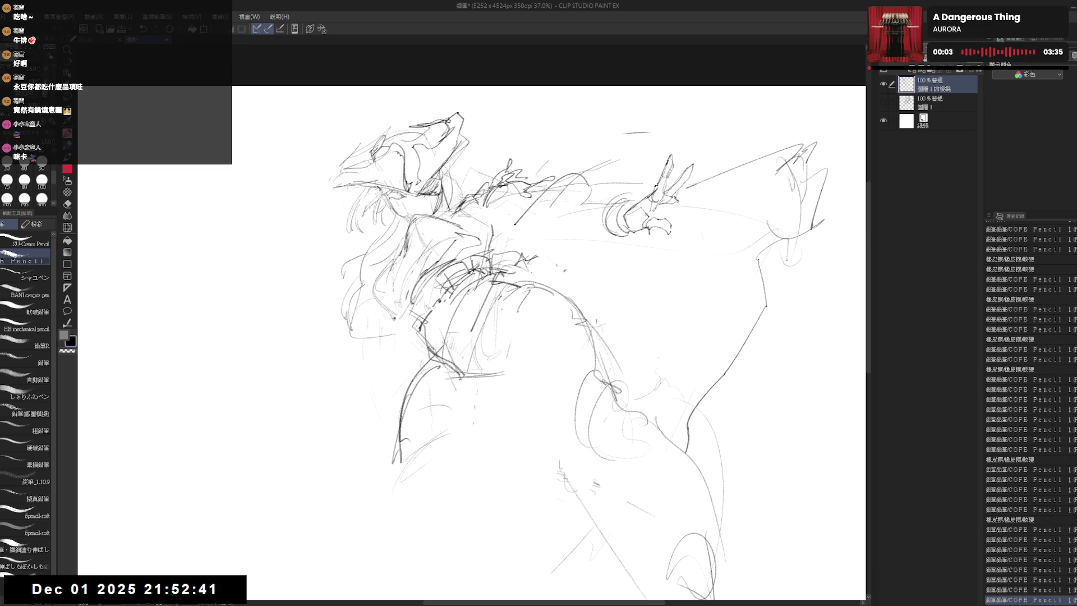
mouse_move(684, 168)
mouse_down()
mouse_move(703, 181)
mouse_move(700, 201)
mouse_up()
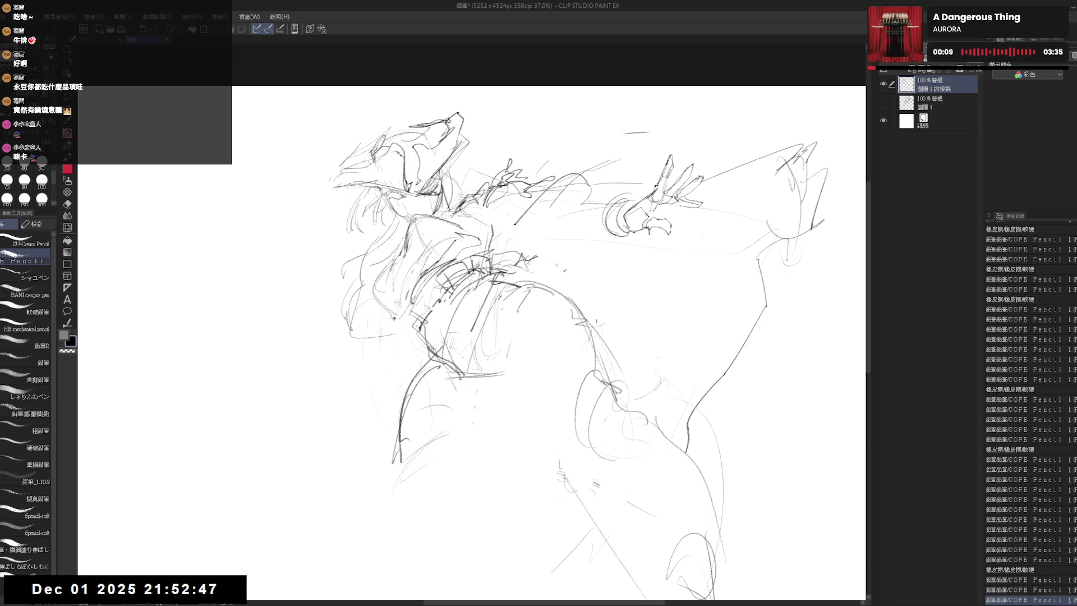
drag(700, 202, 714, 208)
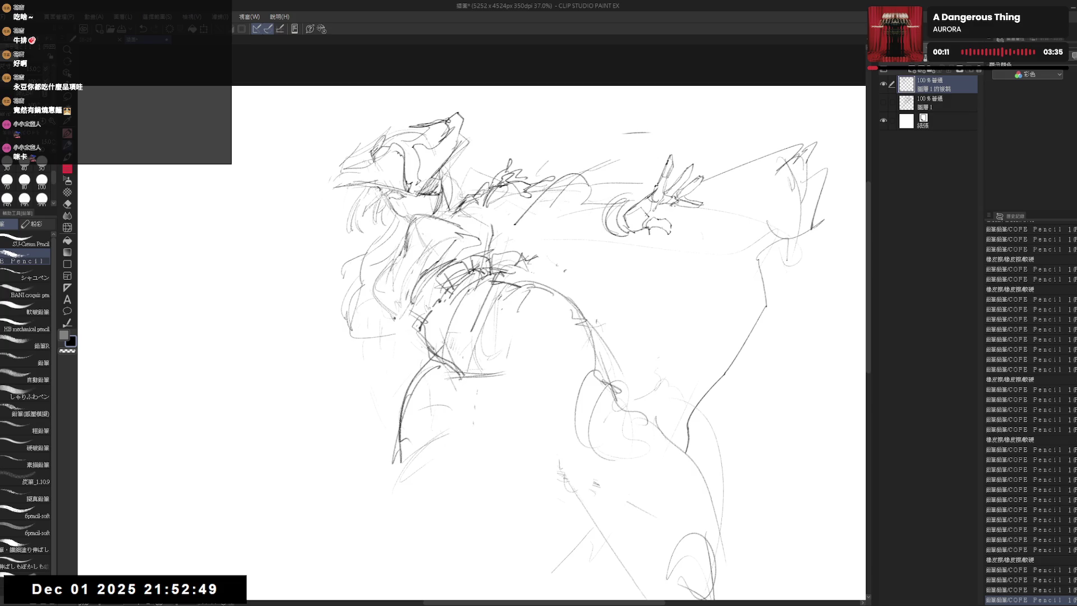
Lasso-select the hand, reposition it, deselect and rework its strokes with eraser and pencil.
key(m)
mouse_move(674, 164)
mouse_down()
mouse_move(667, 223)
mouse_move(690, 198)
mouse_move(673, 160)
mouse_move(670, 195)
mouse_move(690, 205)
mouse_up()
key(ctrl+d)
key(e)
key(p)
key(e)
key(p)
key(e)
mouse_move(702, 155)
mouse_down()
mouse_move(670, 187)
mouse_move(691, 189)
mouse_move(656, 209)
mouse_up()
key(p)
key(e)
key(p)
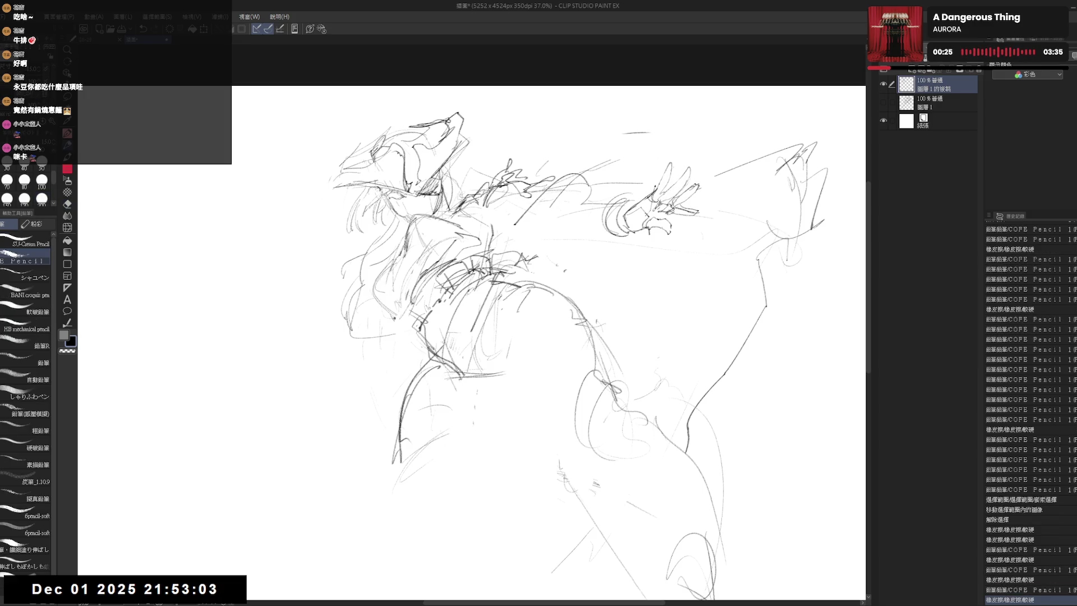
Tidy the clawed hand, erasing stray marks beside it.
drag(561, 265, 565, 270)
key(e)
mouse_move(707, 199)
mouse_down()
mouse_move(666, 227)
mouse_move(703, 216)
mouse_move(670, 218)
mouse_move(673, 227)
mouse_up()
key(p)
key(e)
scroll(669, 204, down, 2)
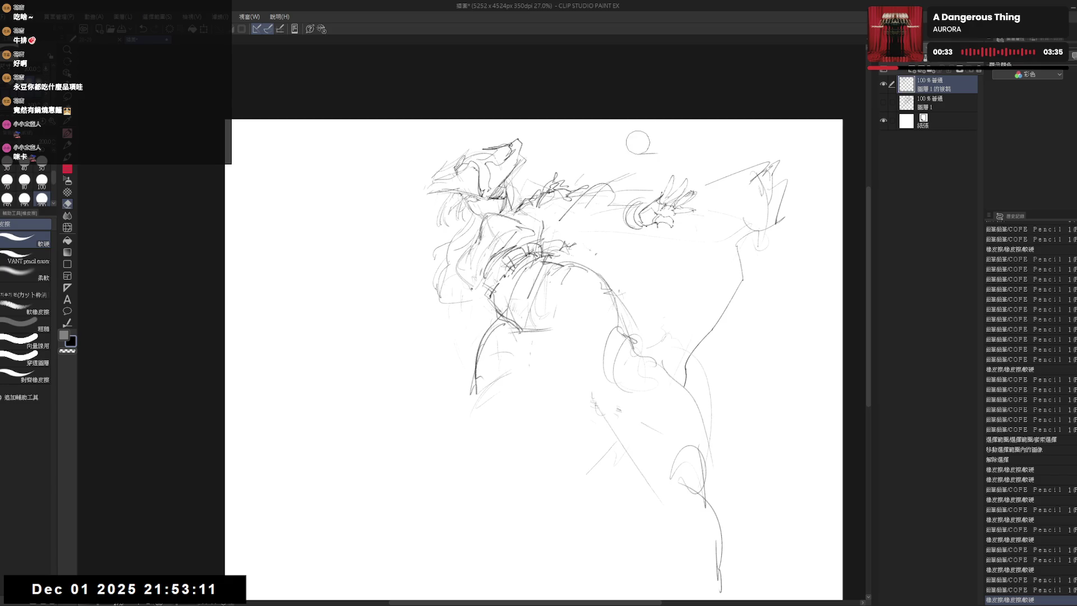
mouse_move(700, 208)
mouse_down()
mouse_move(681, 194)
mouse_move(702, 210)
mouse_up()
key(p)
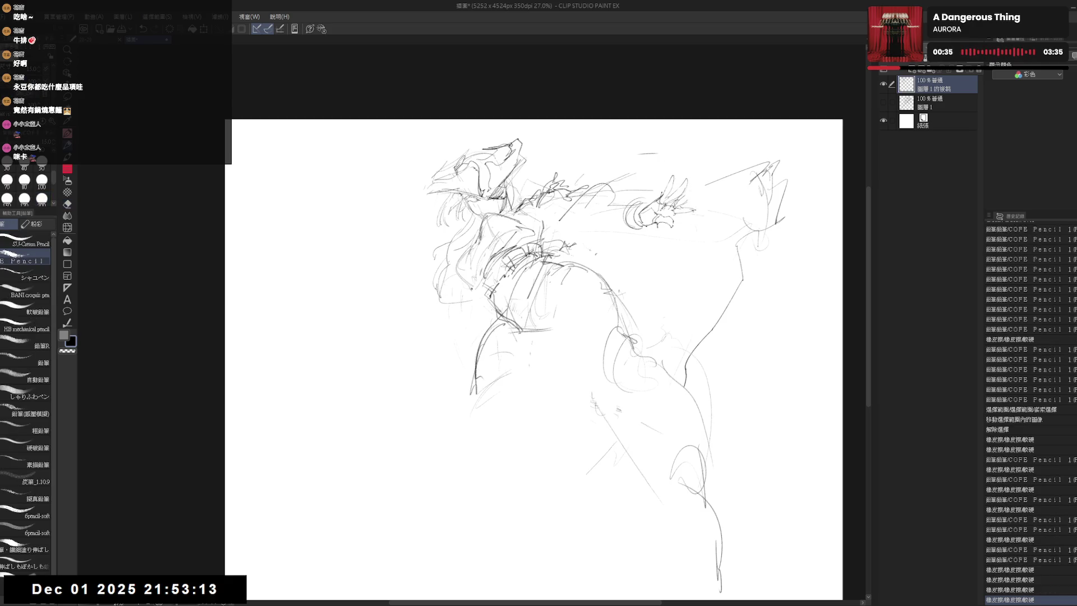
drag(680, 448, 674, 475)
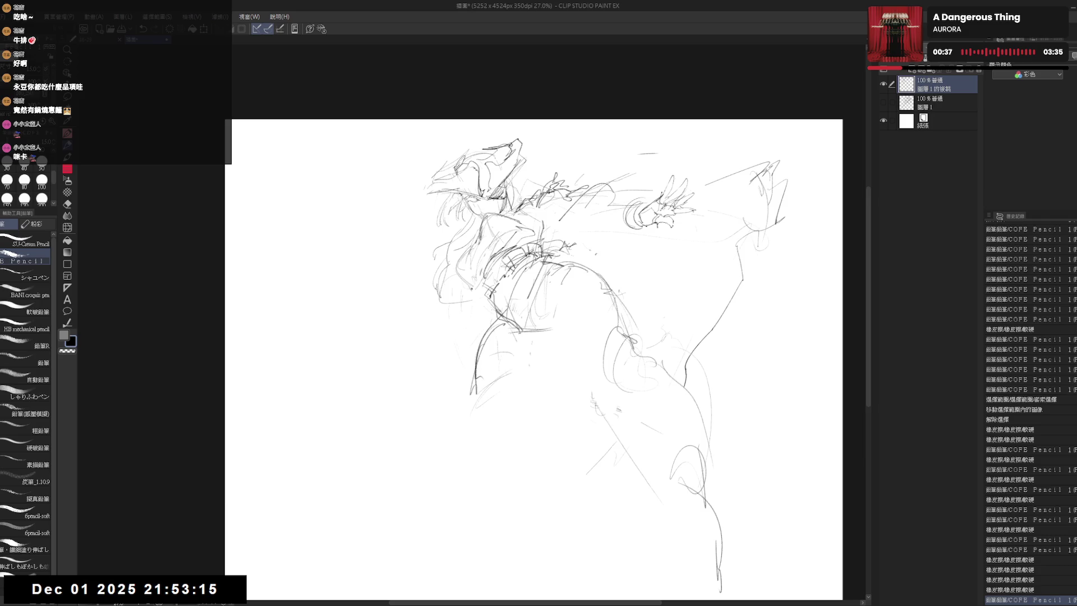
scroll(545, 360, left, 1)
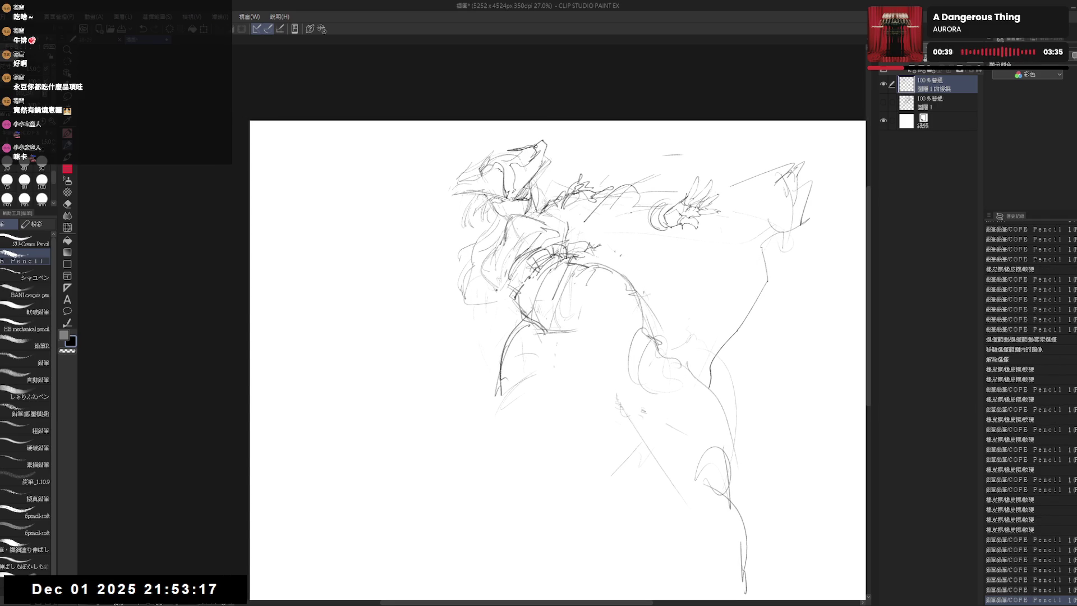
mouse_move(608, 217)
mouse_down()
mouse_move(616, 239)
mouse_move(640, 232)
mouse_move(599, 251)
mouse_move(572, 241)
mouse_up()
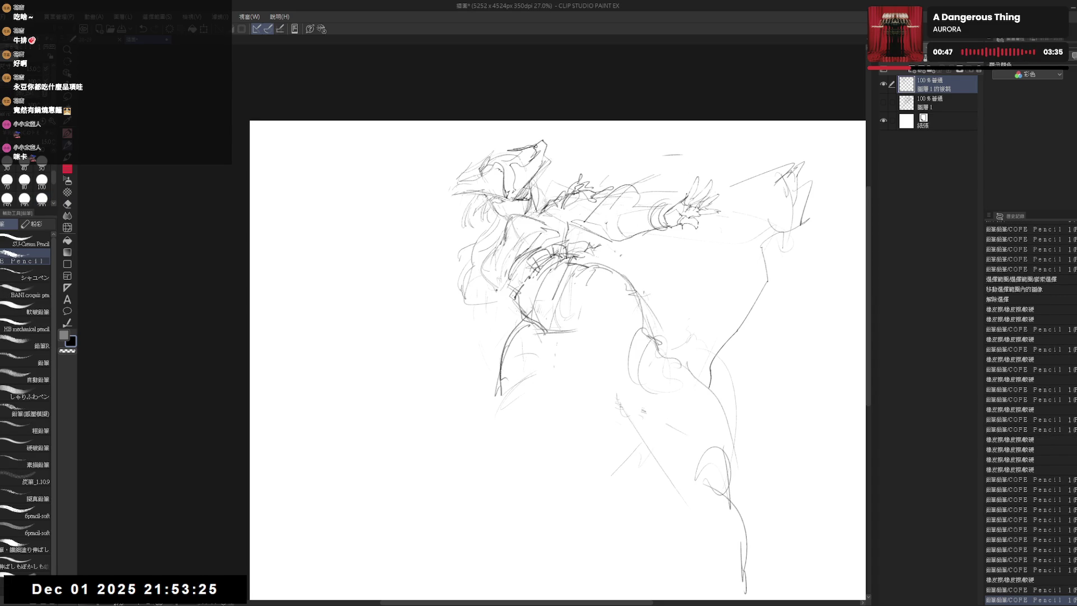
Add banded cuff lines at the wrist and clean faint marks along the arm.
key(e)
key(p)
mouse_move(633, 222)
mouse_down()
mouse_move(600, 251)
mouse_move(651, 234)
mouse_up()
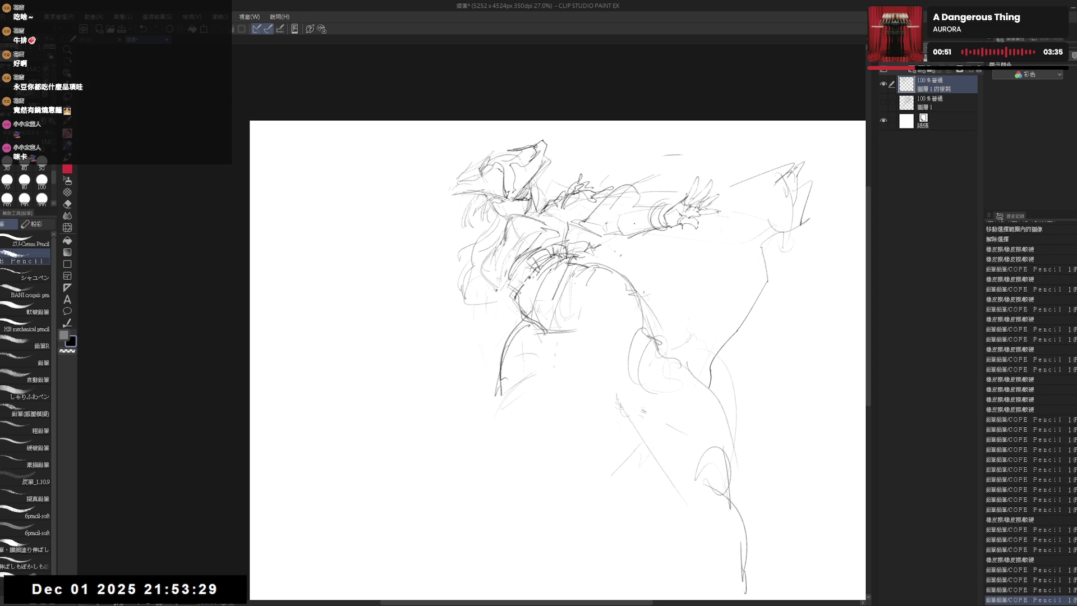
drag(619, 333, 602, 290)
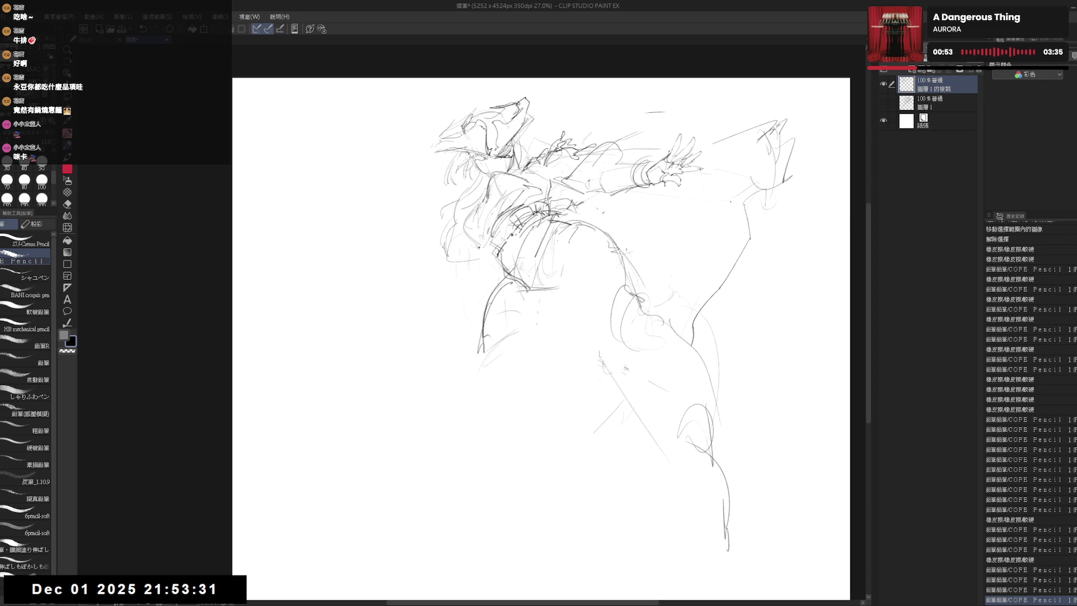